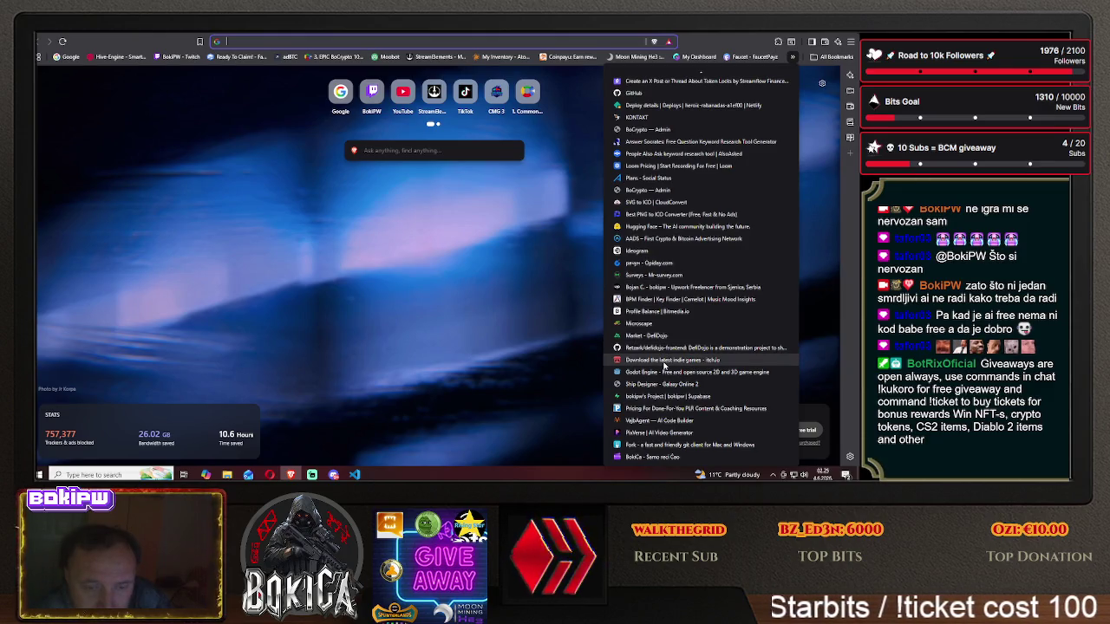
- Load the Heaven Piercer I hull in KRTools, glance at Hive Galaxy, and return to Claude
click(704, 383)
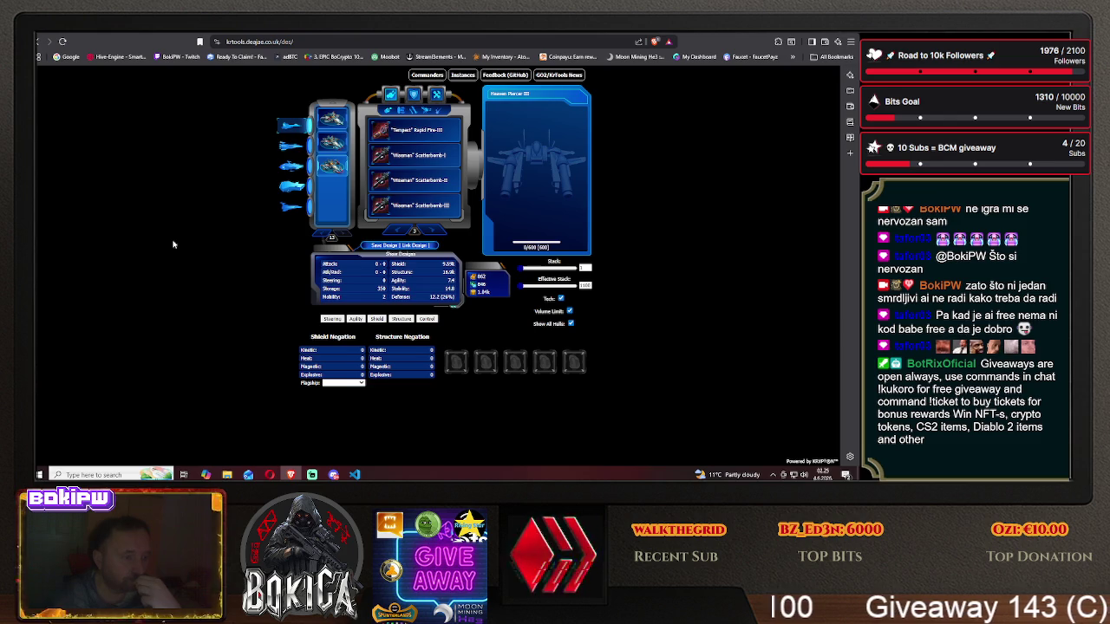
click(332, 117)
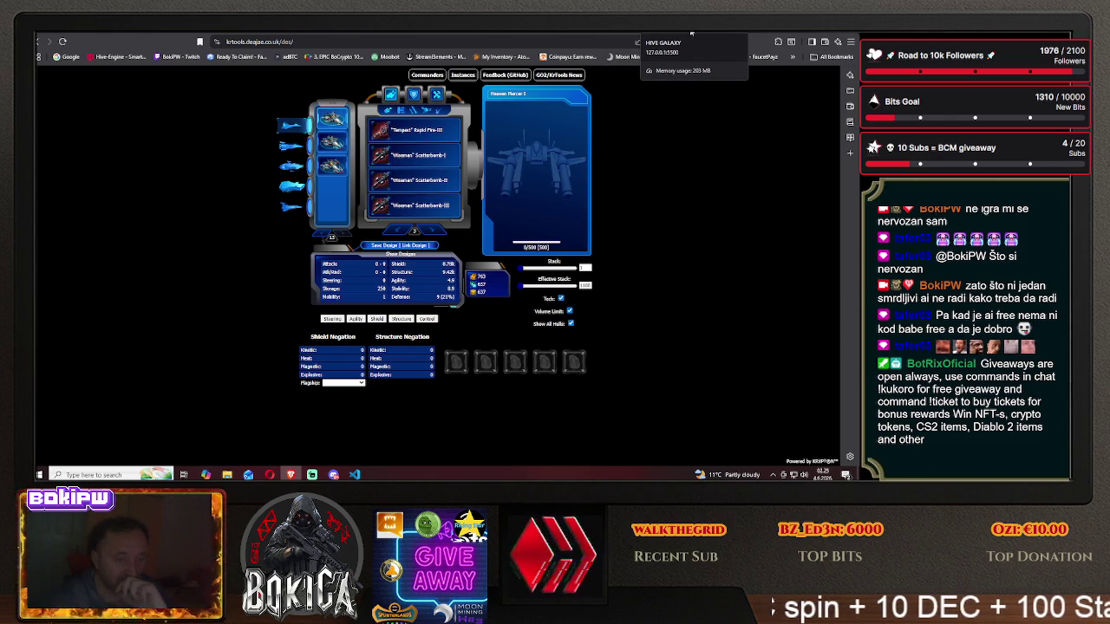
click(691, 33)
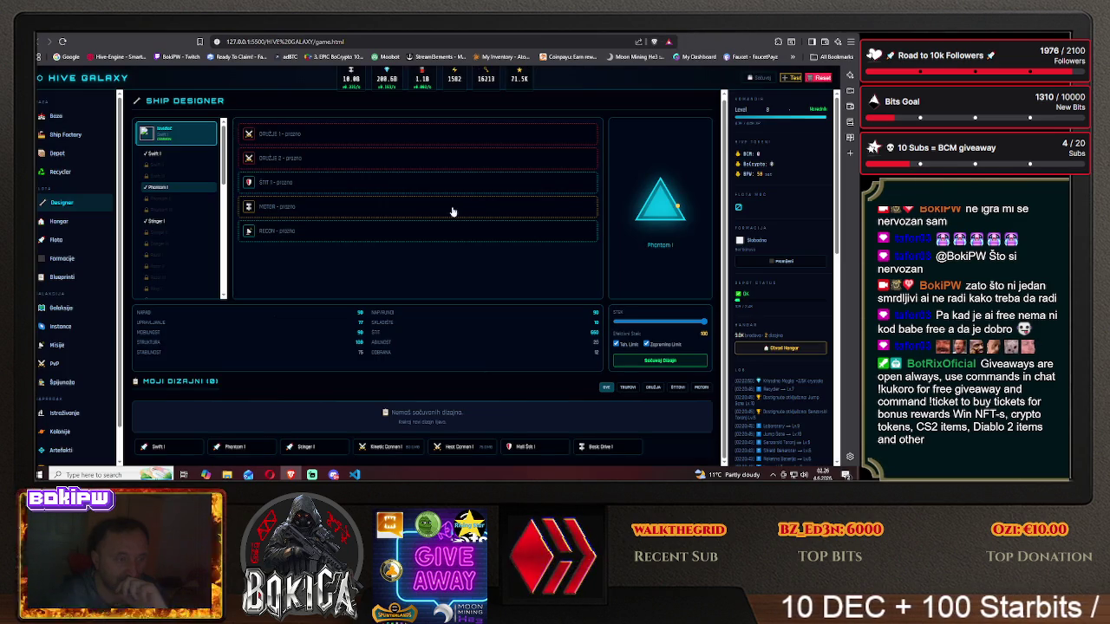
click(624, 34)
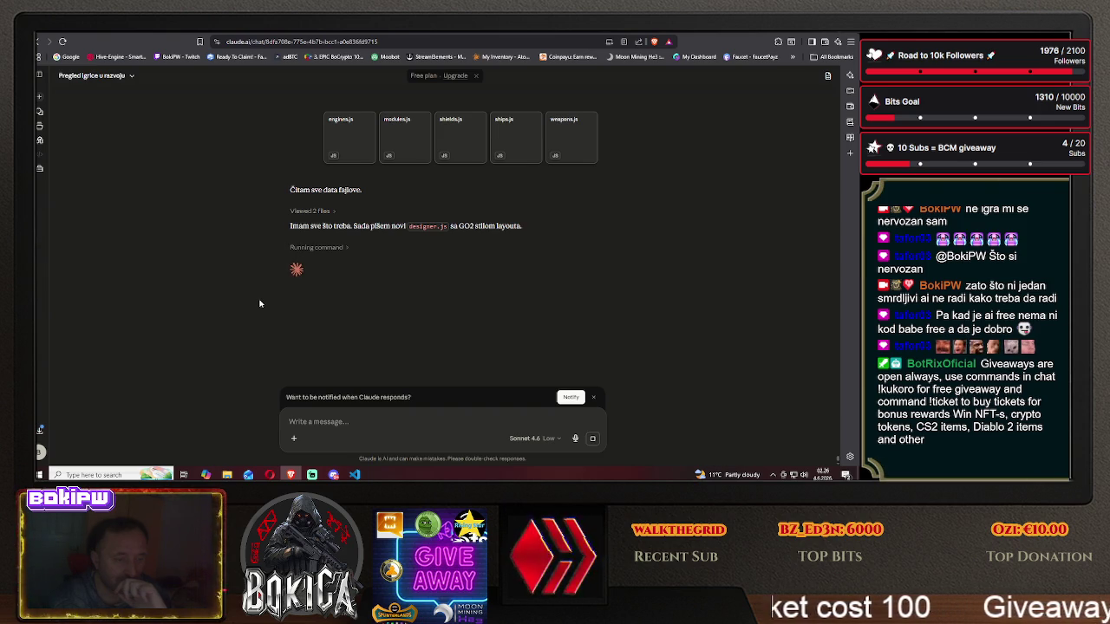
- Interrupt Claude's designer.js work with the message 'pre nego što počneš'
text(pre)
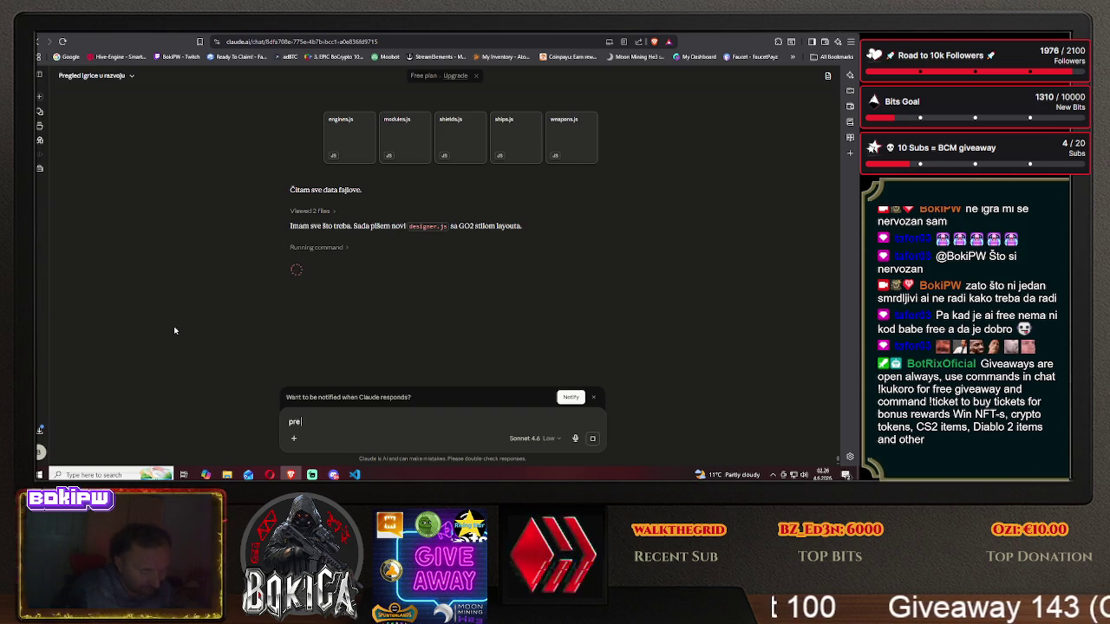
text(go i)
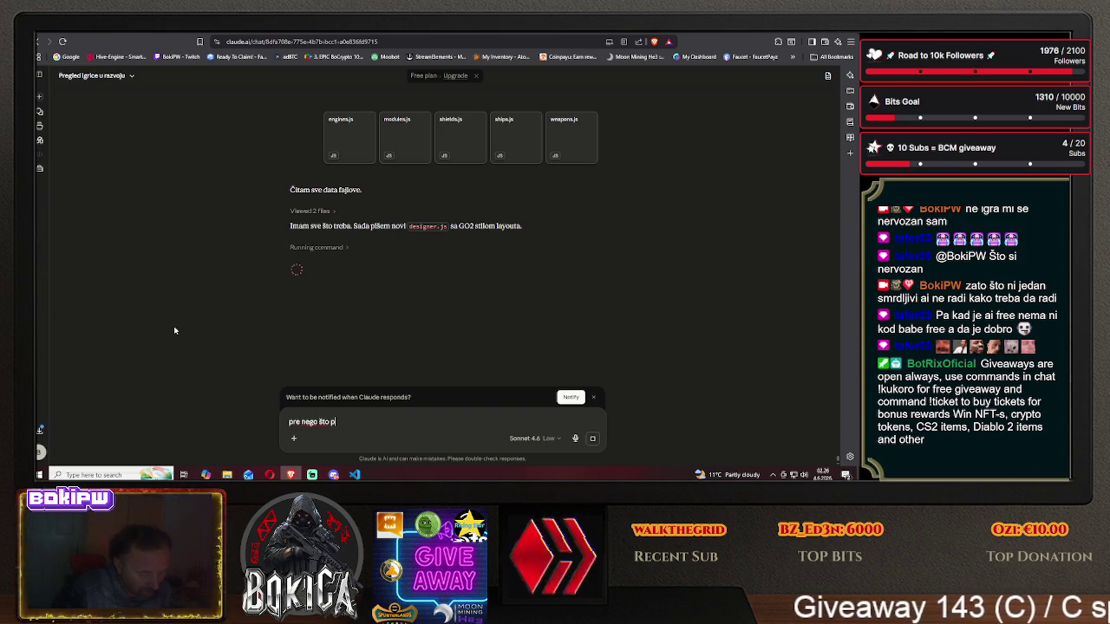
text(š)
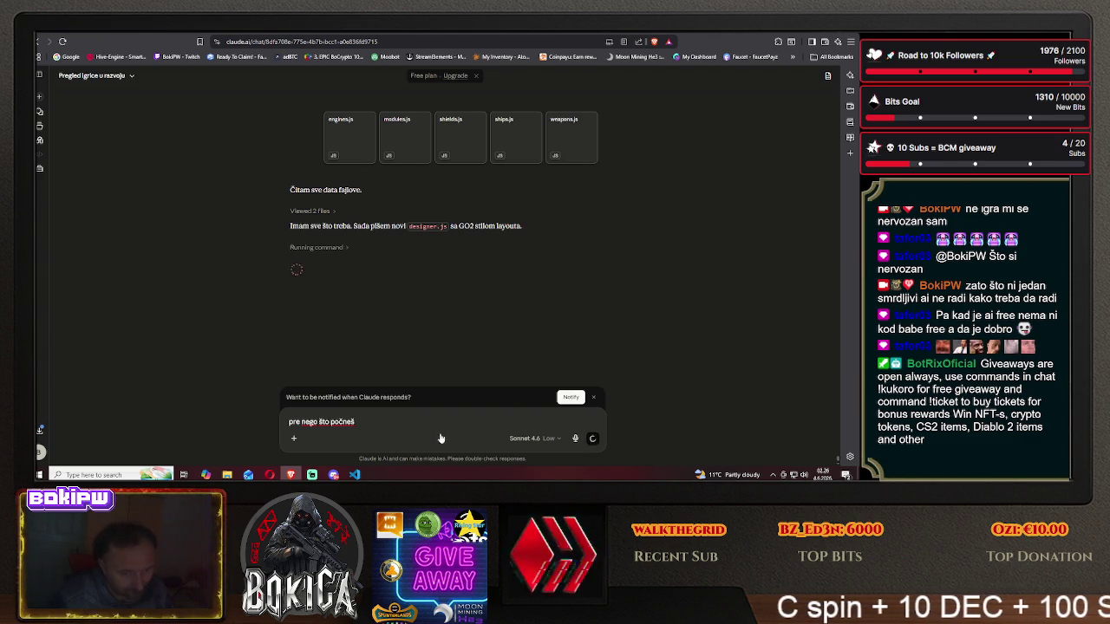
key(Return)
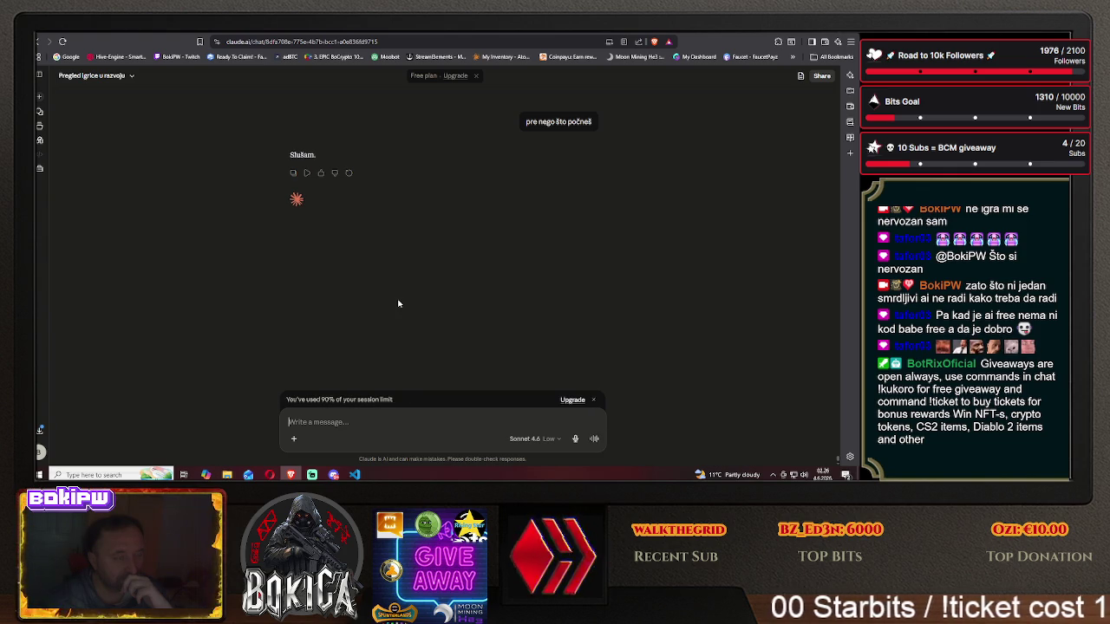
- Draft 'u mojim fajlovima imaš SVE moguće podatke… jel tako tako je' to Claude, then switch to KRTools
scroll(685, 156, up, 1)
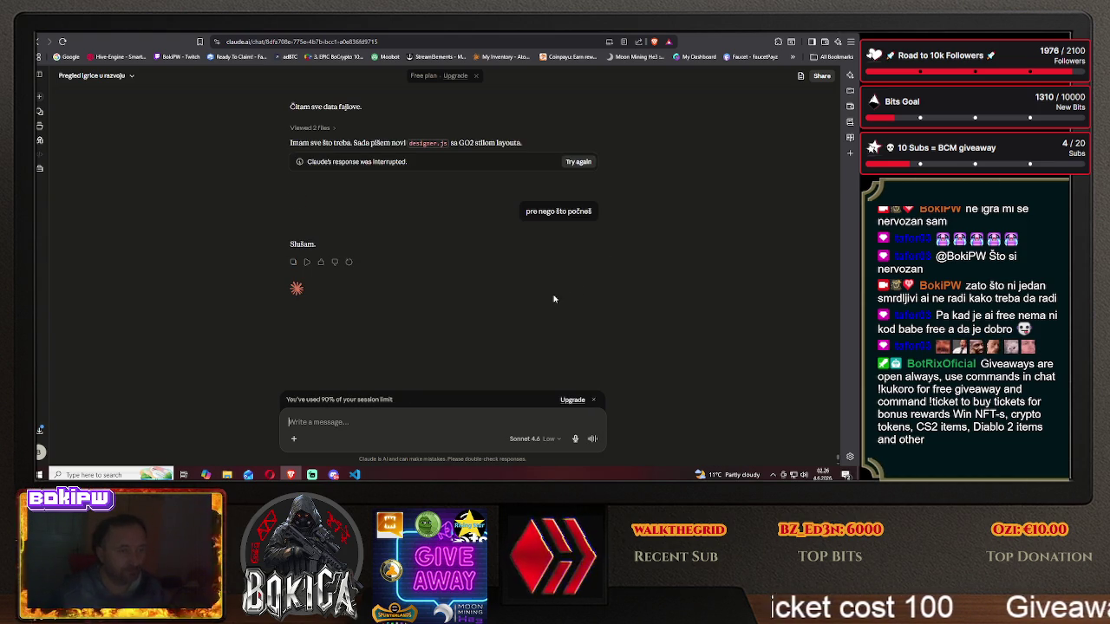
text(u mojim)
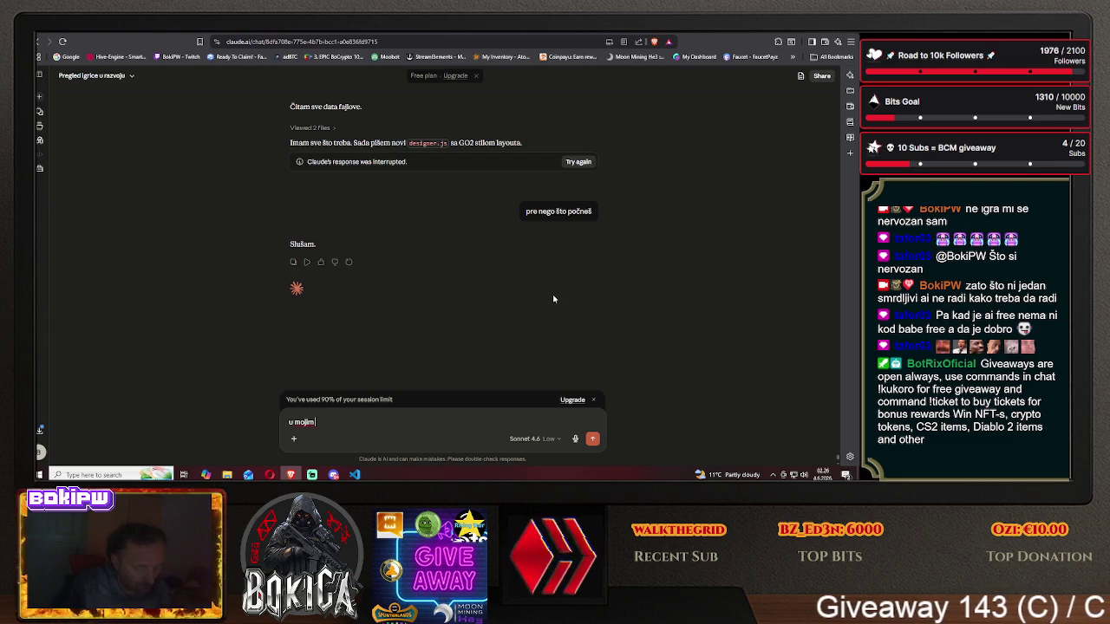
text( fajlovima )
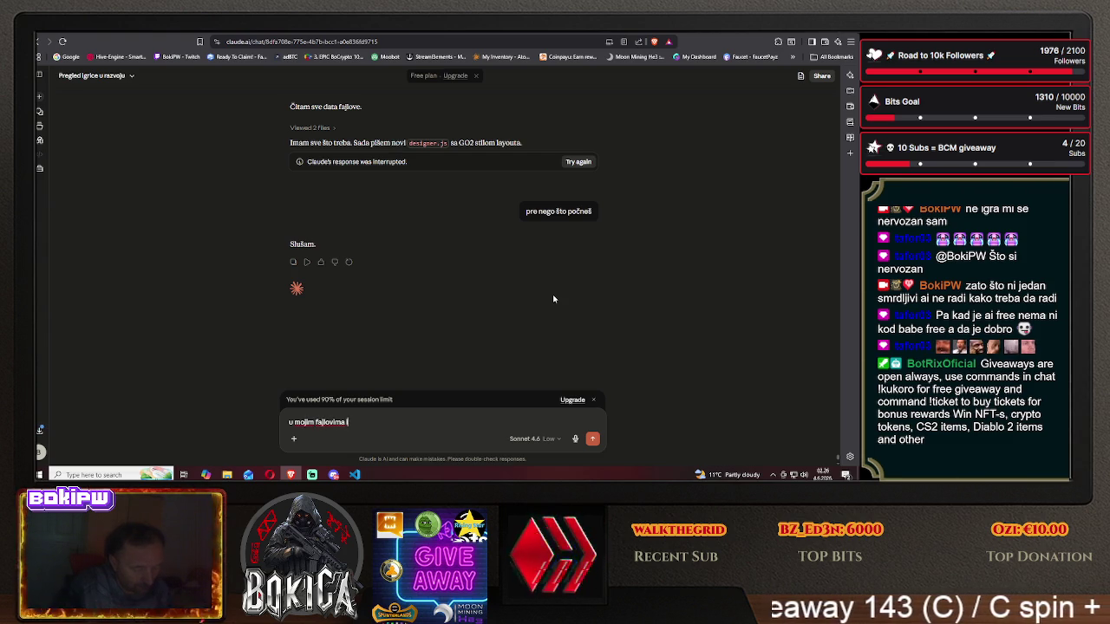
text( s)
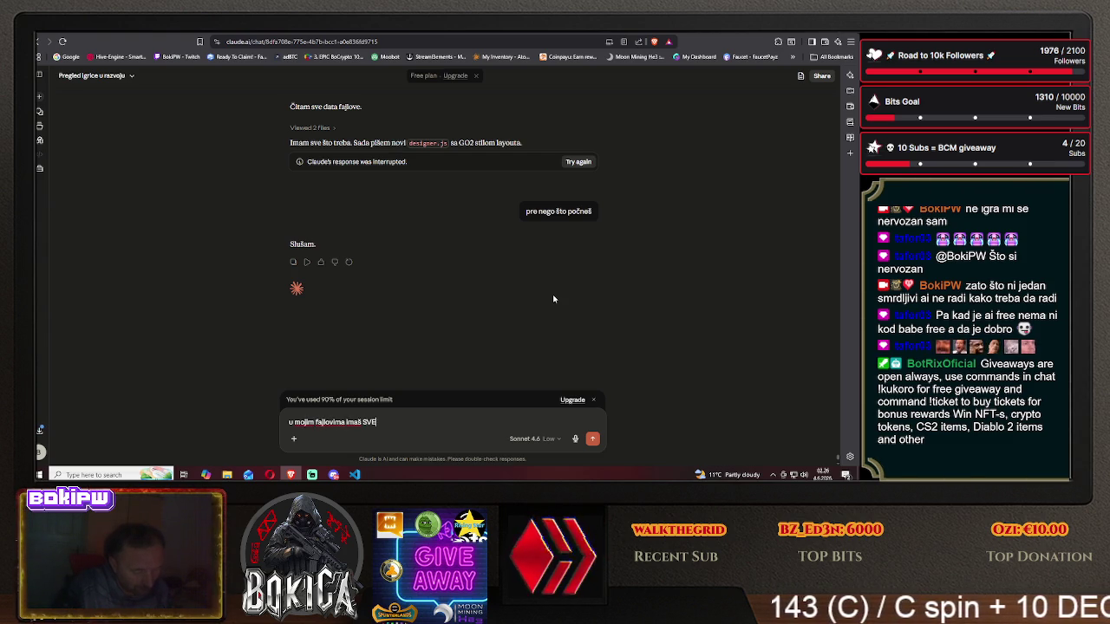
text(će poda)
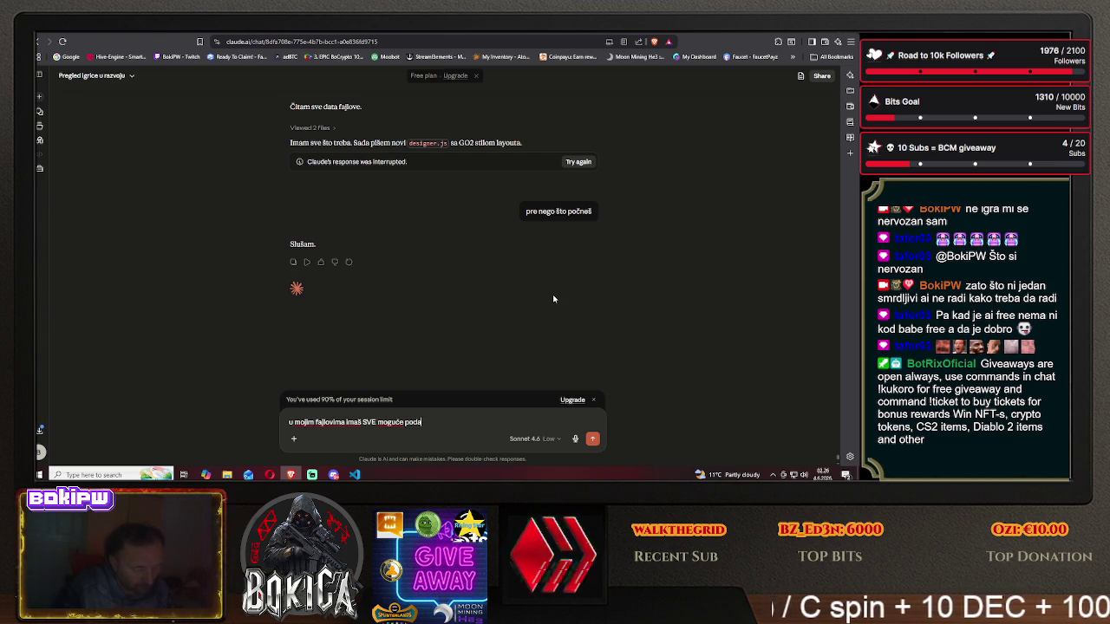
text(tke koje postoje)
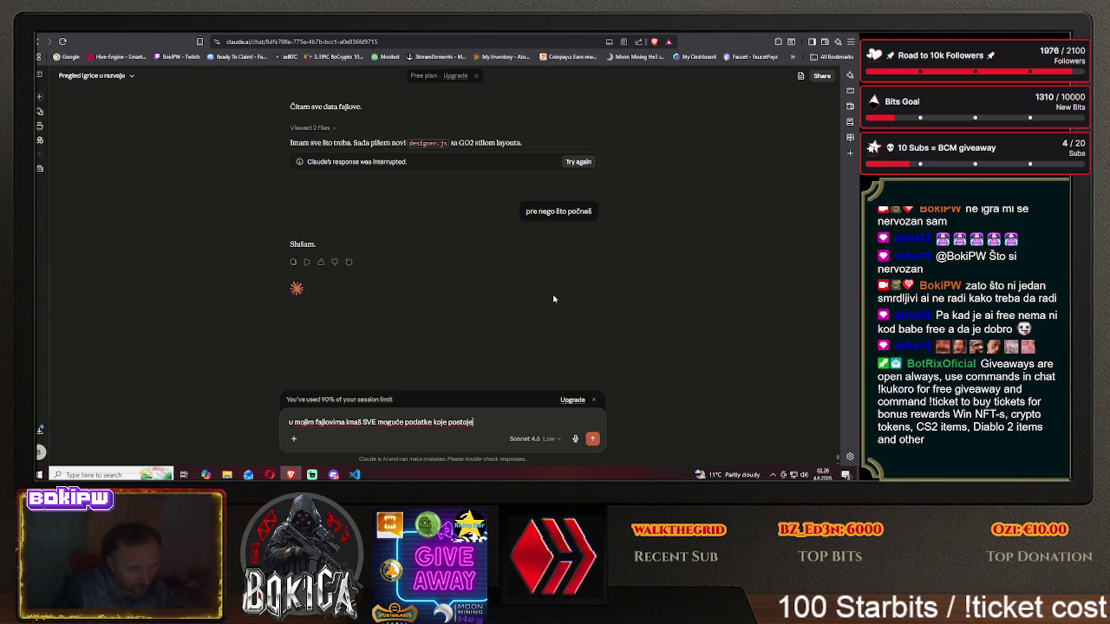
text(, jel tako ta)
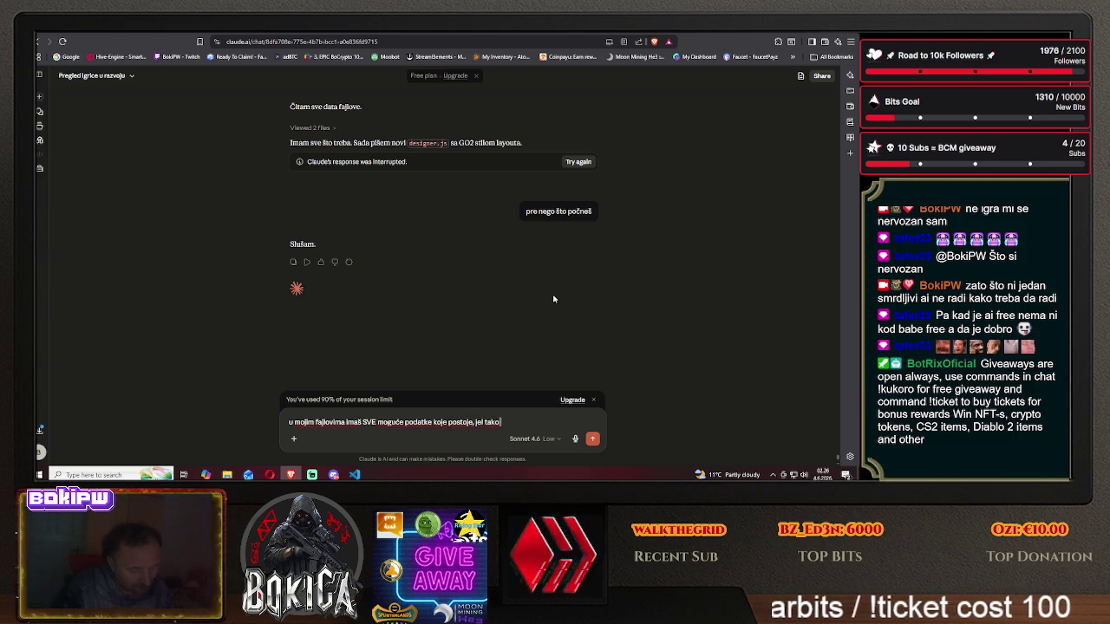
text(ko je.)
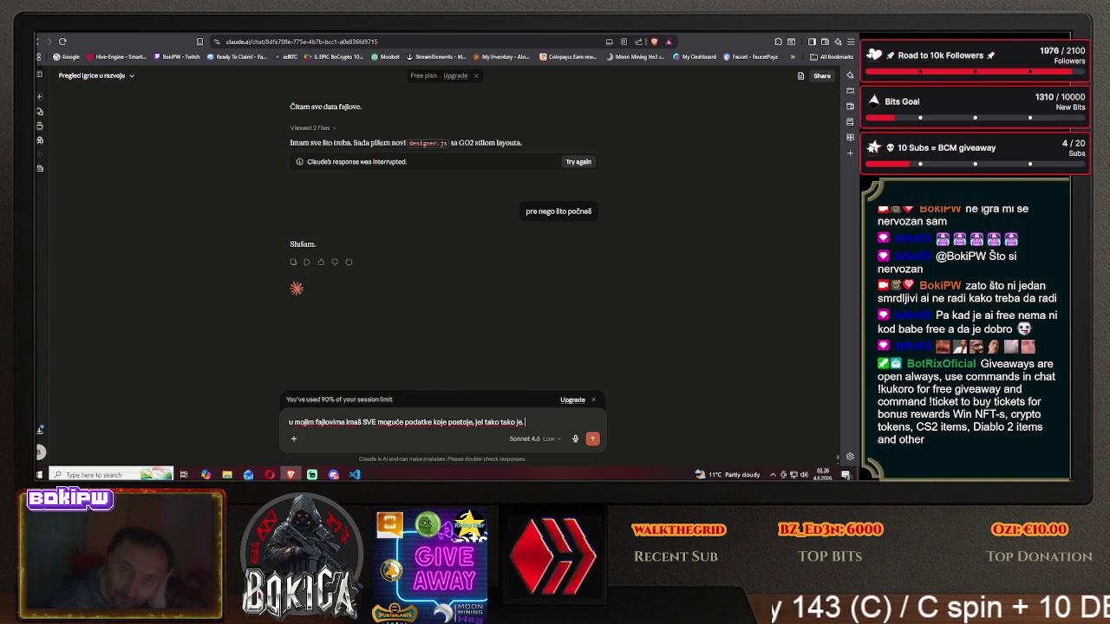
key(ctrl+Tab)
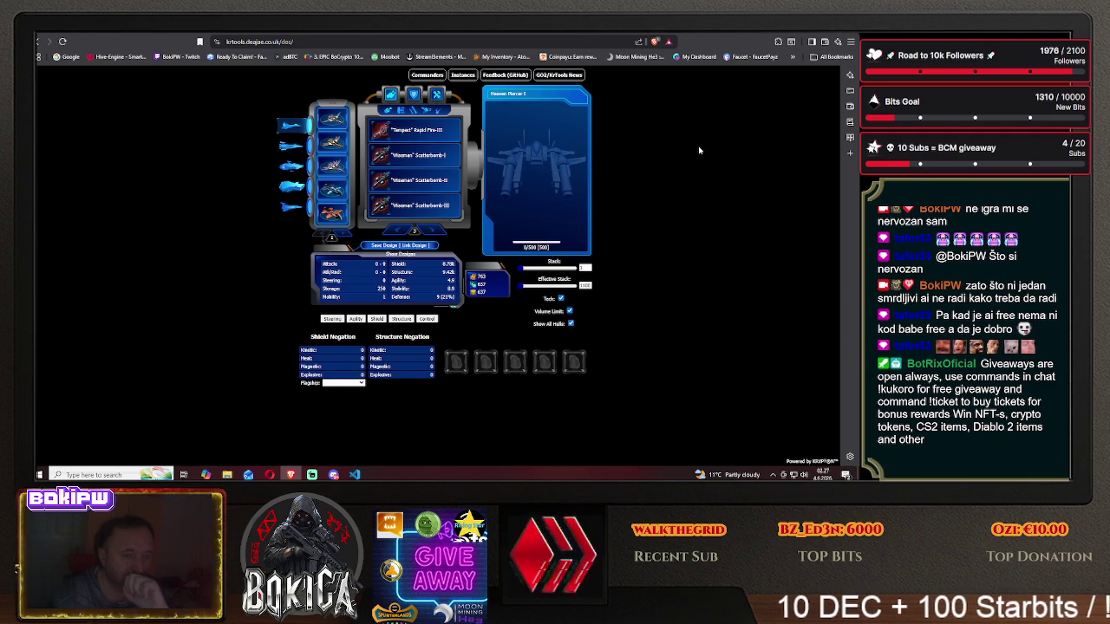
- Cycle the browser tabs through Hive Galaxy and Claude back to KRTools
key(ctrl+Tab)
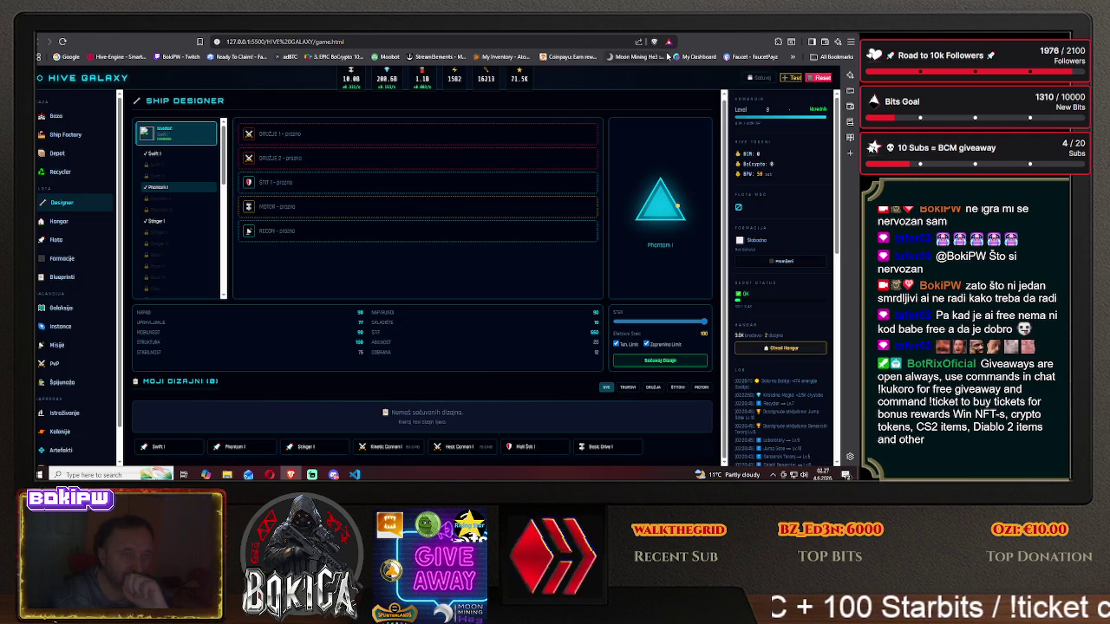
key(ctrl+Tab)
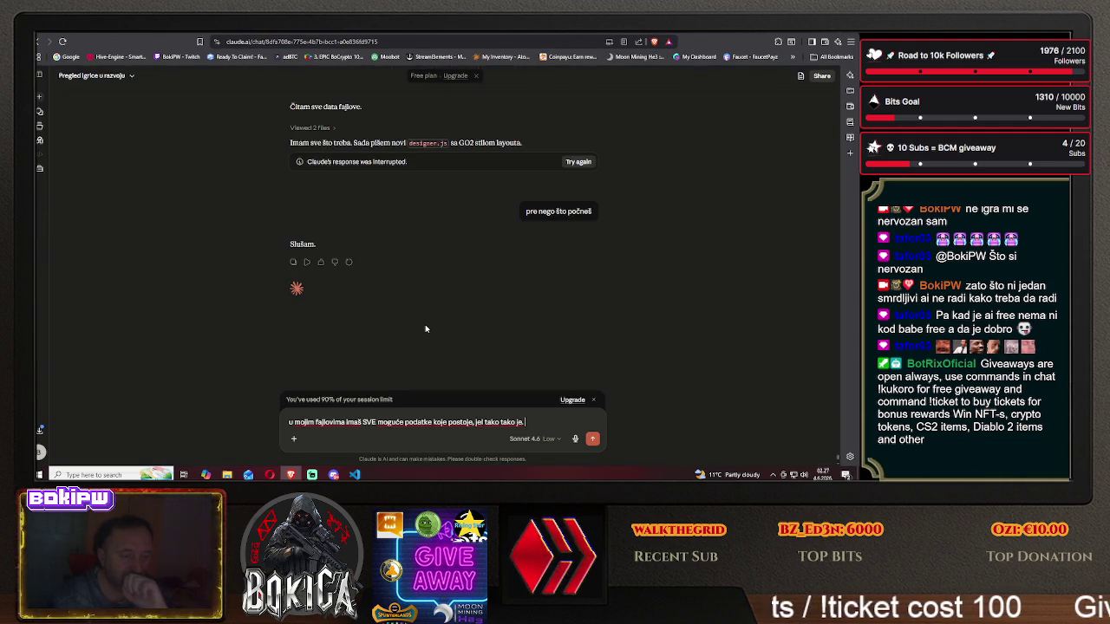
key(ctrl+Tab)
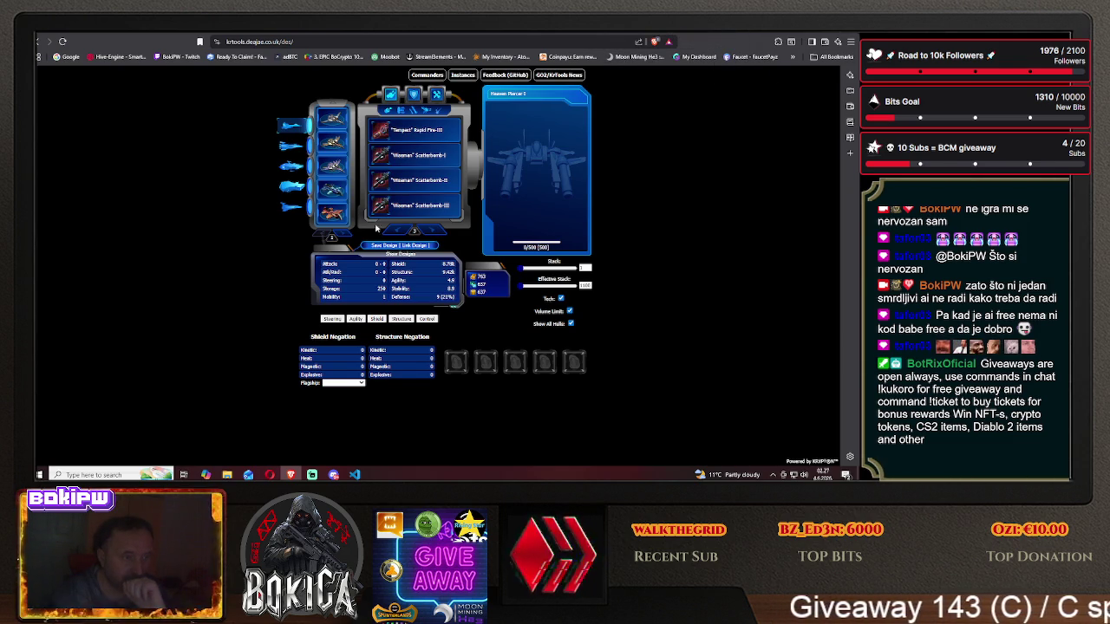
- Browse the Weikos-I, Weikos-III and Erotes-II hulls, leaving Weikos-I loaded
click(341, 235)
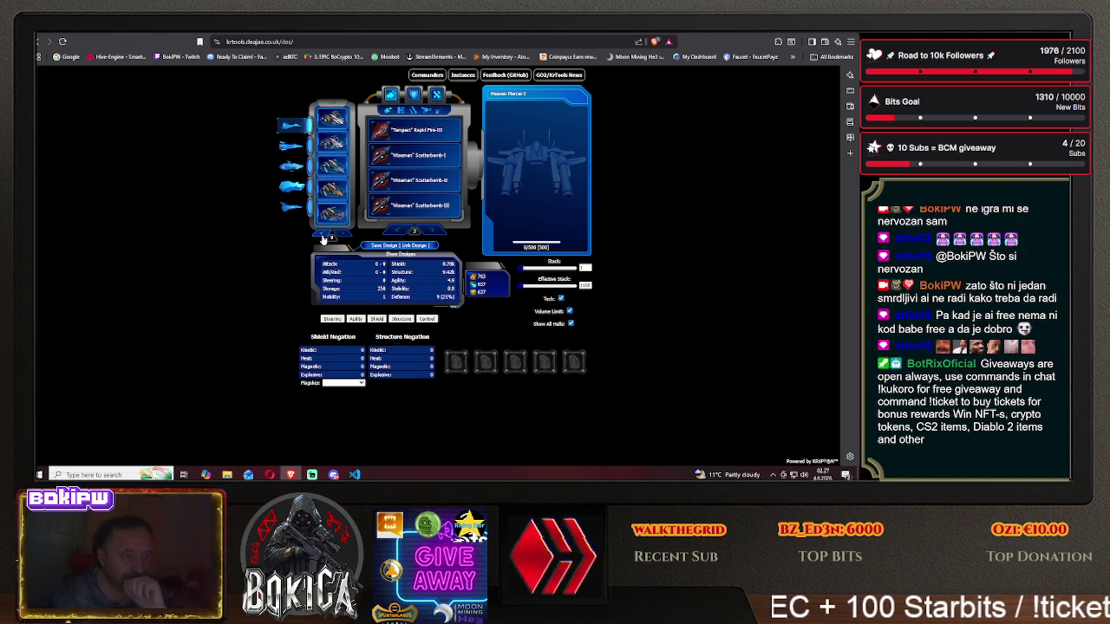
mouse_move(332, 141)
click(331, 128)
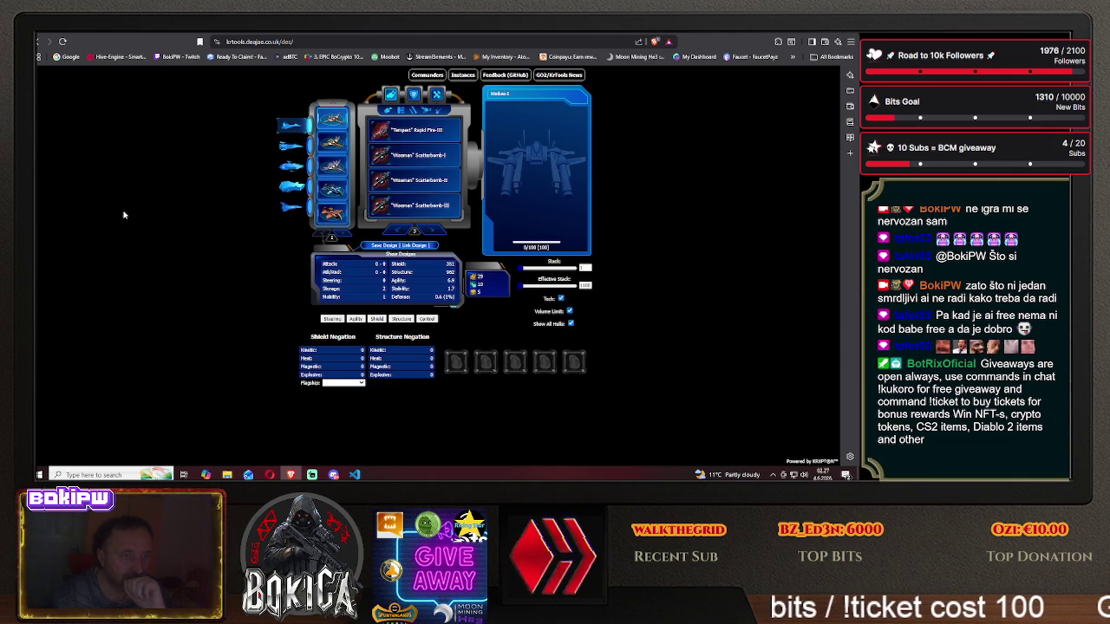
click(331, 141)
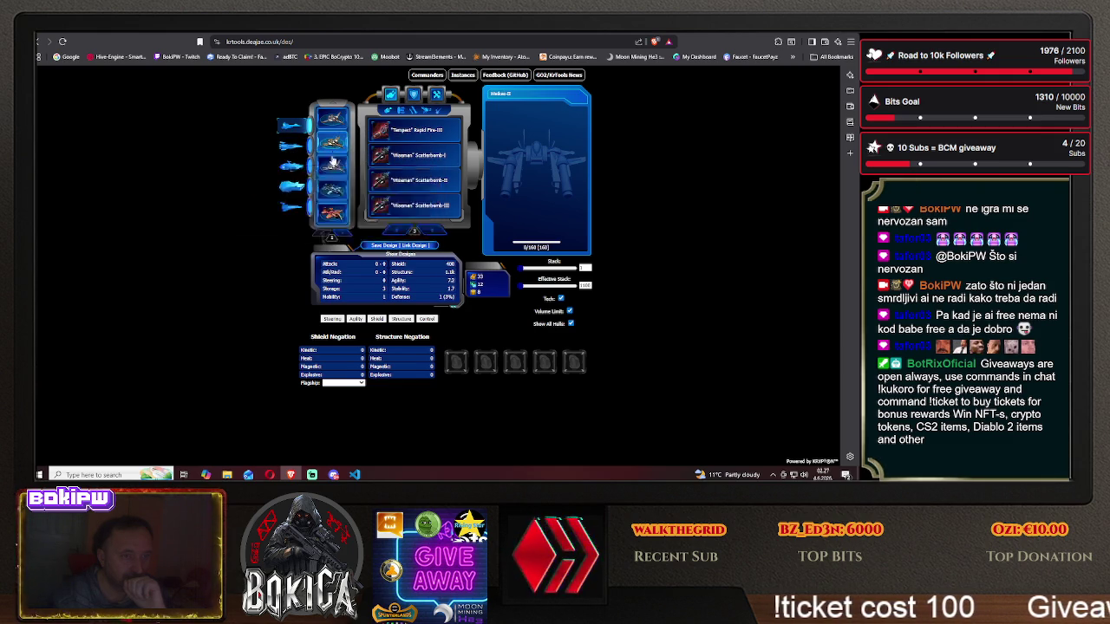
click(331, 213)
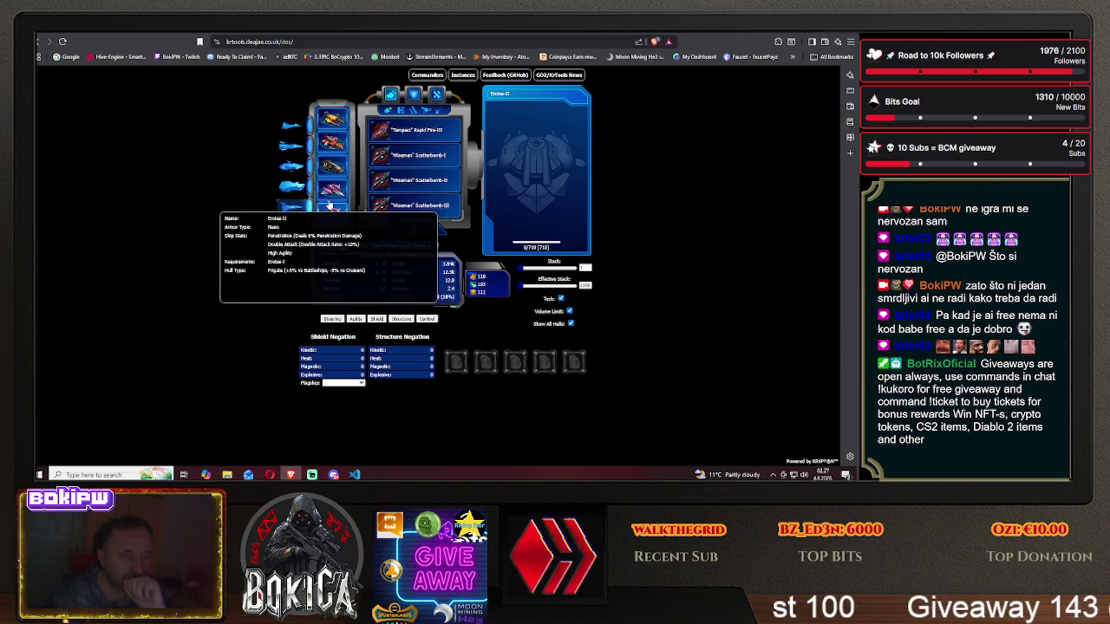
click(289, 126)
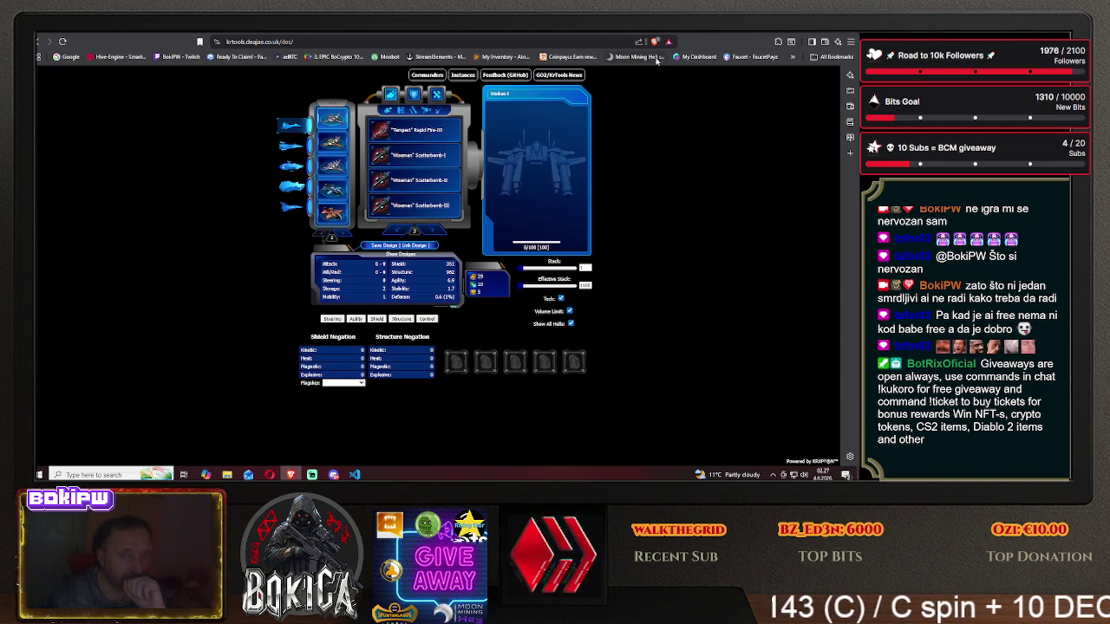
click(443, 35)
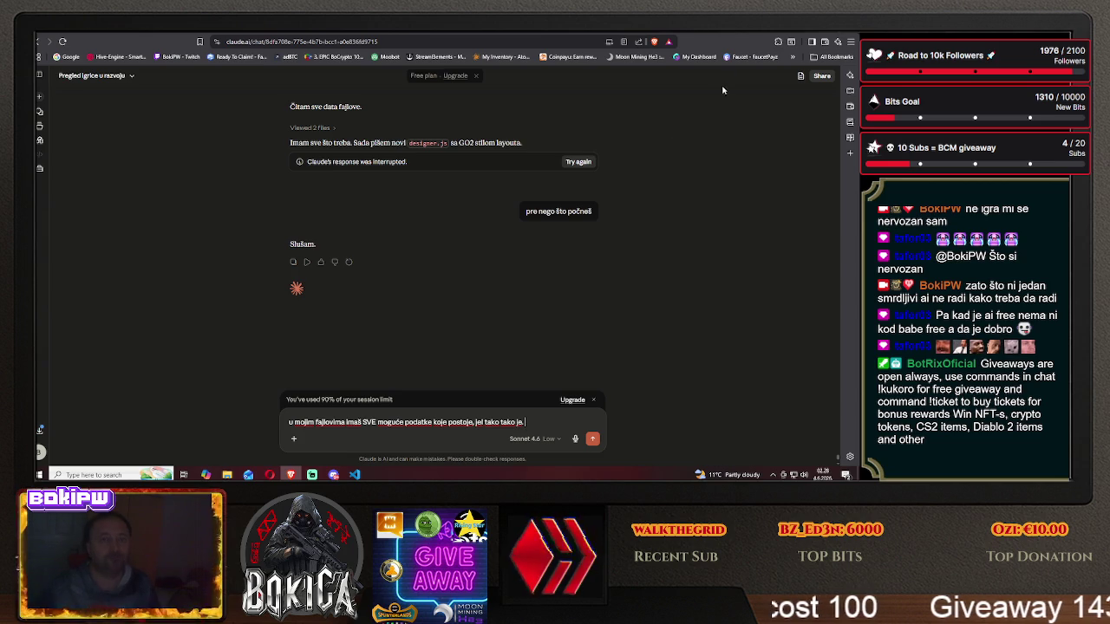
key(ctrl+Tab)
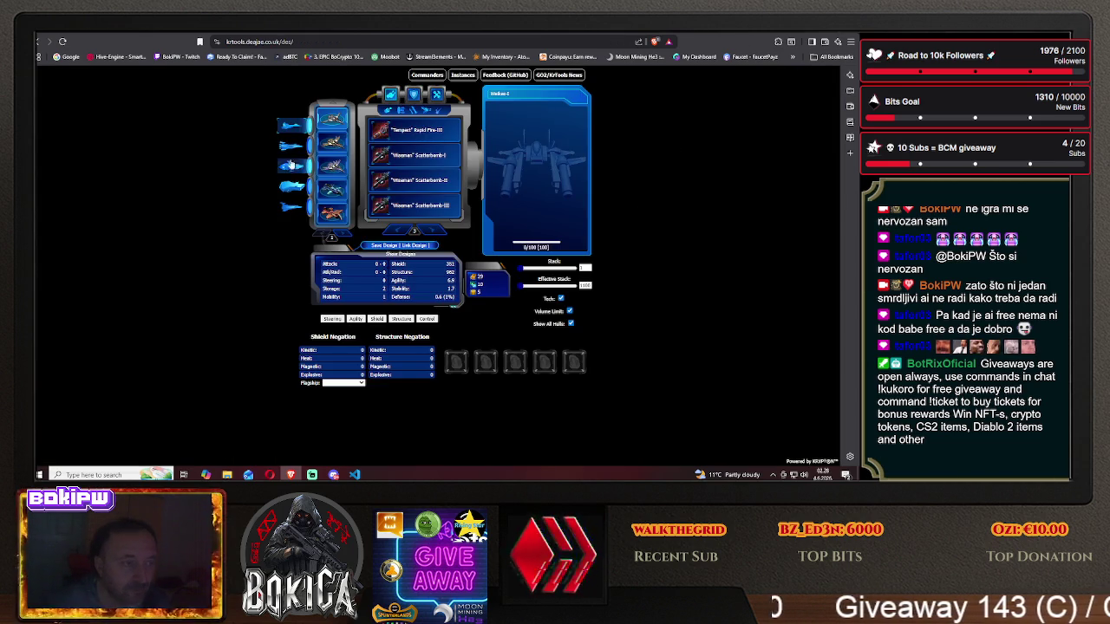
click(293, 189)
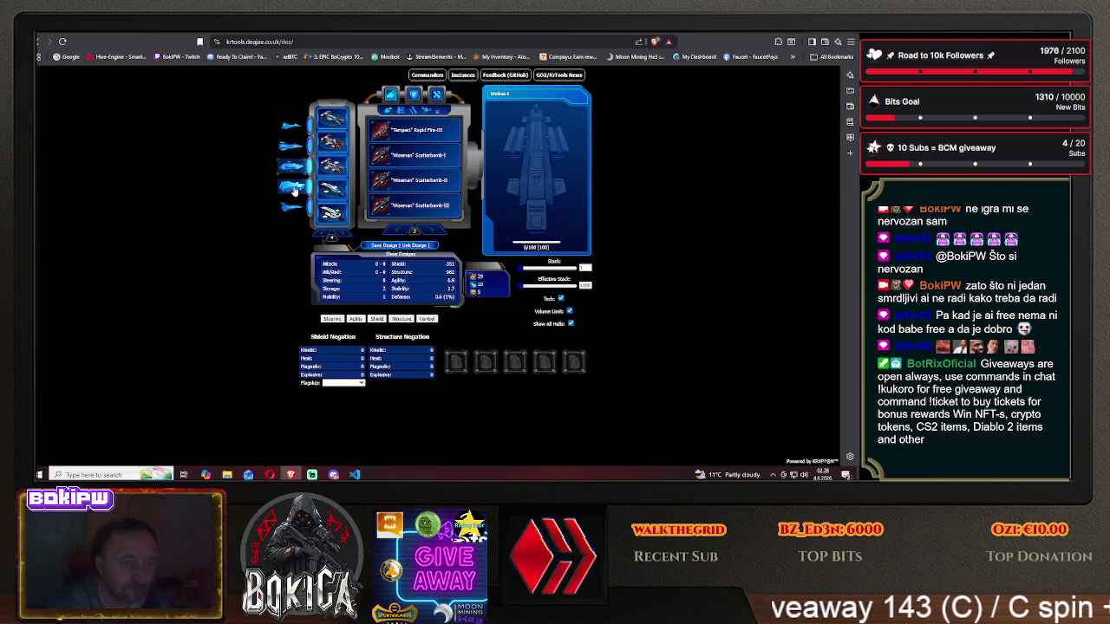
click(295, 201)
click(293, 189)
click(293, 129)
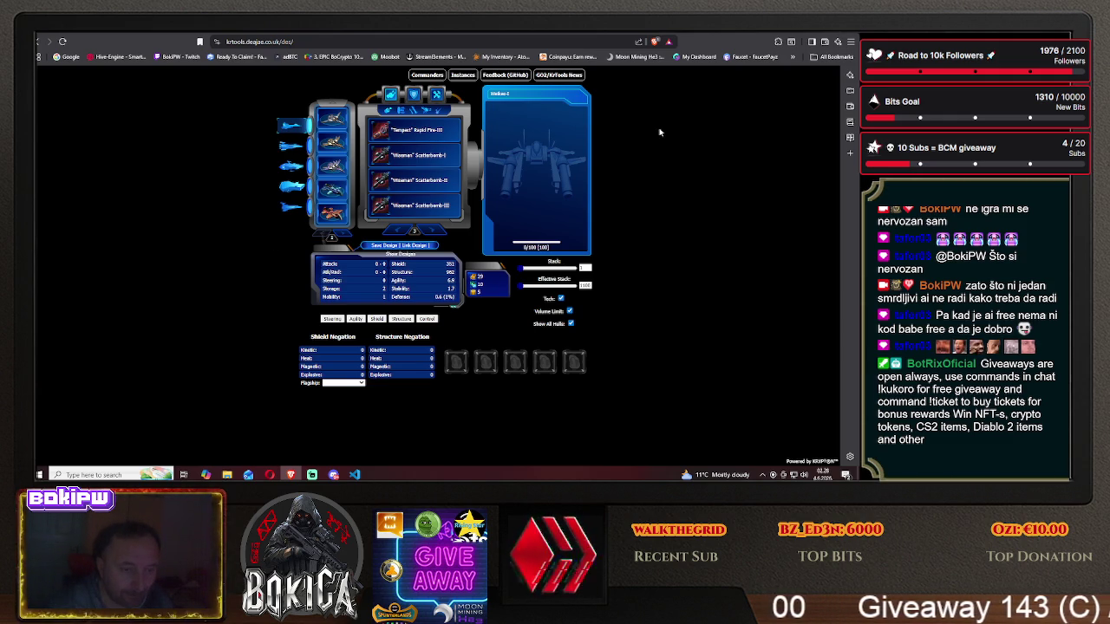
click(699, 34)
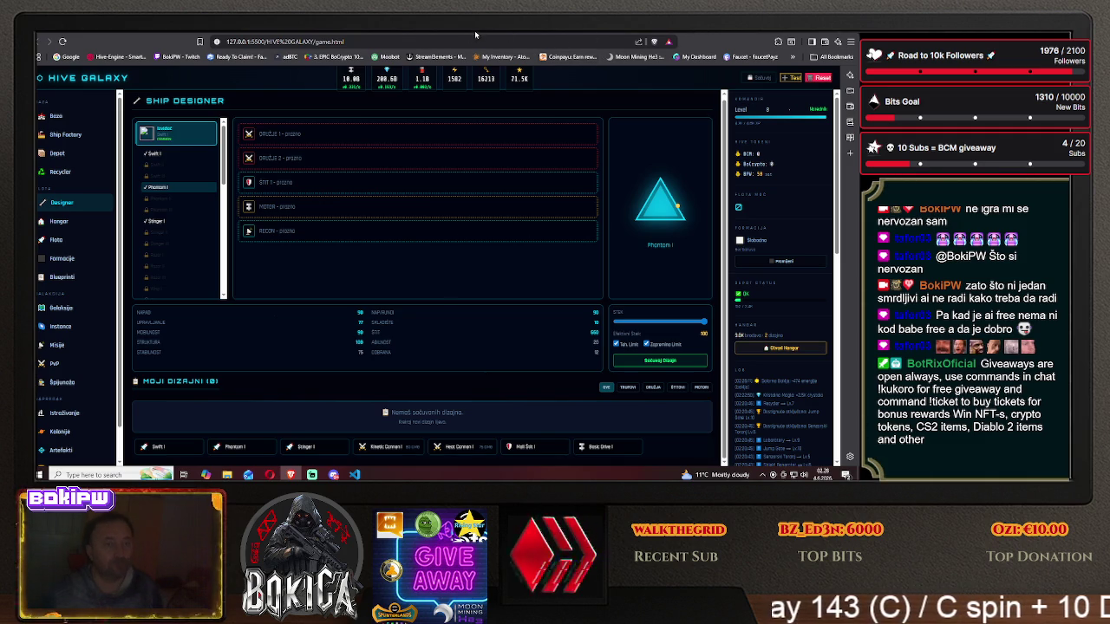
click(448, 34)
text(u mojim fajlovima imaš SVE moguće podatke koje postoje, jel tako tako je.)
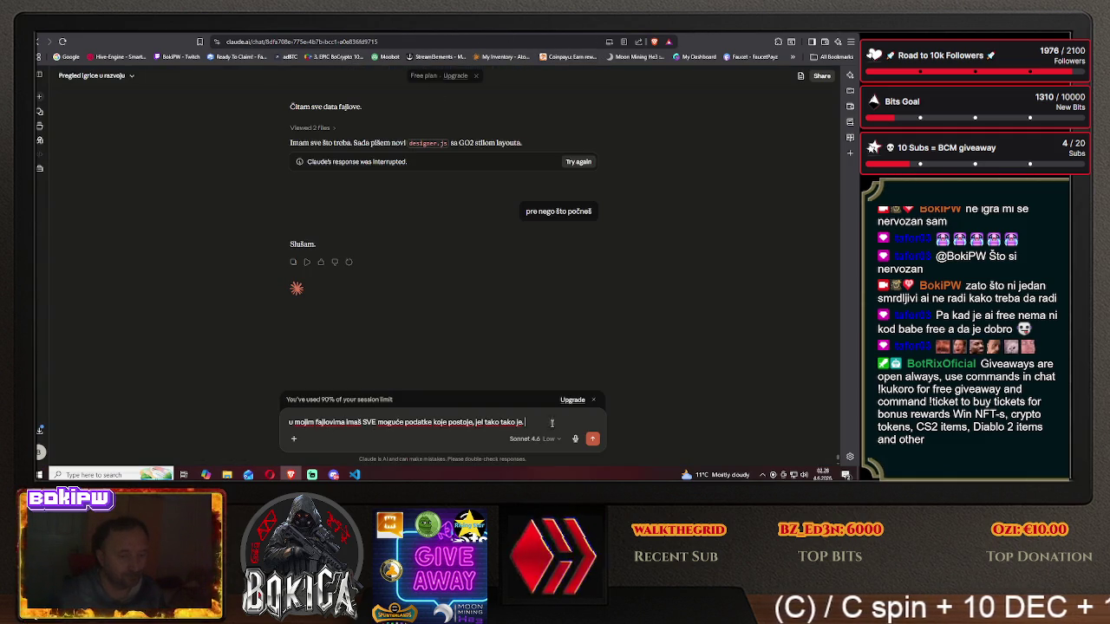
- Ask Claude that clicking any ship or module show all its stats, like armor and weapon type
text(Znač)
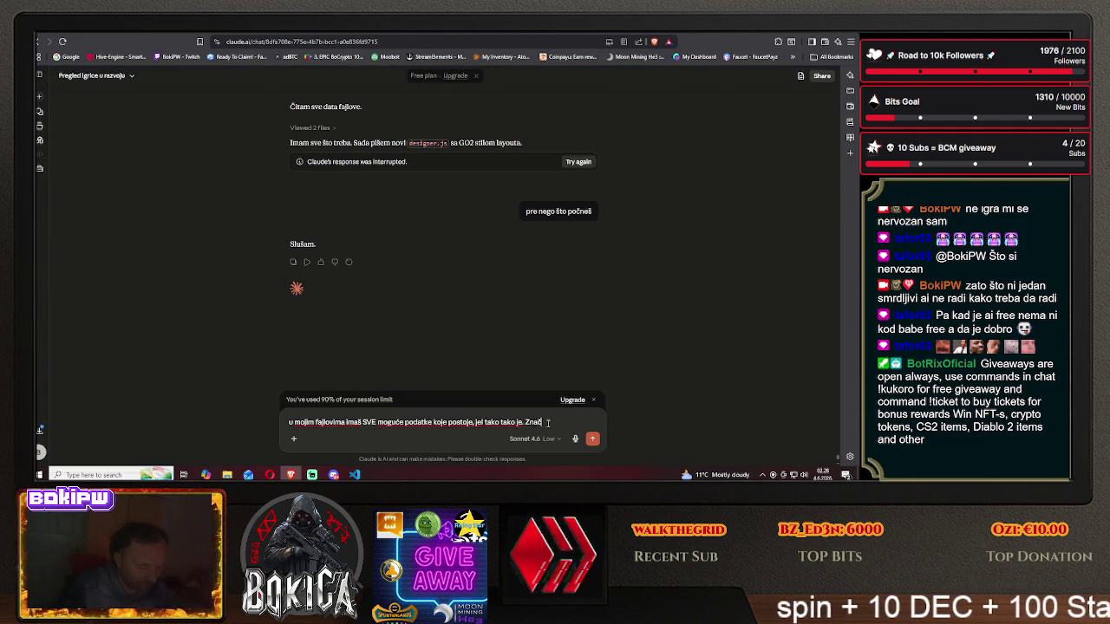
text(i svaki b)
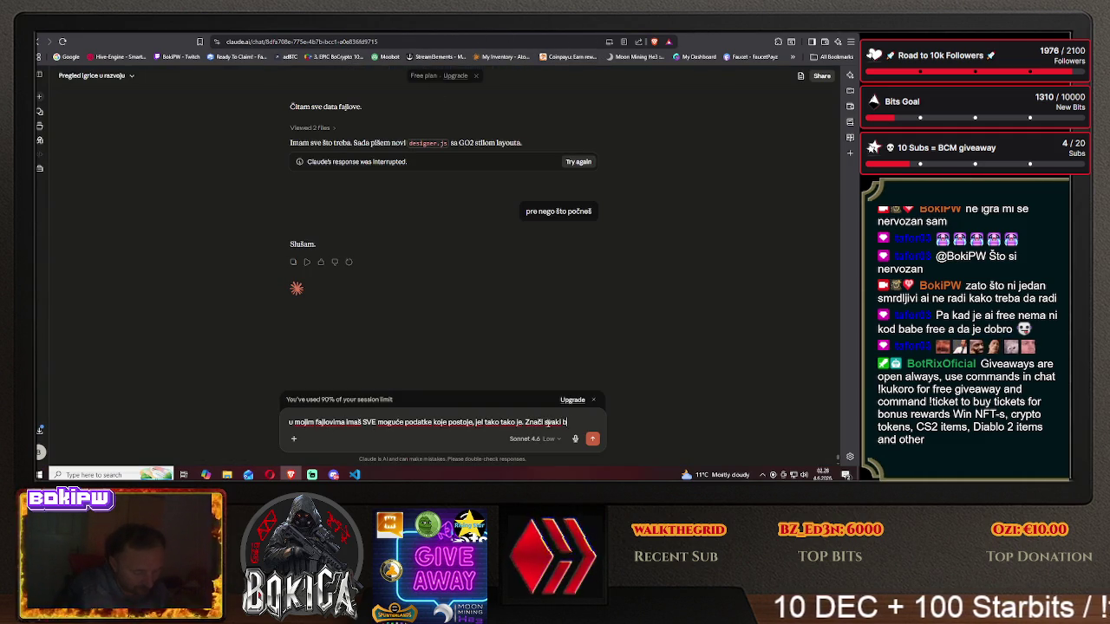
text(rod im)
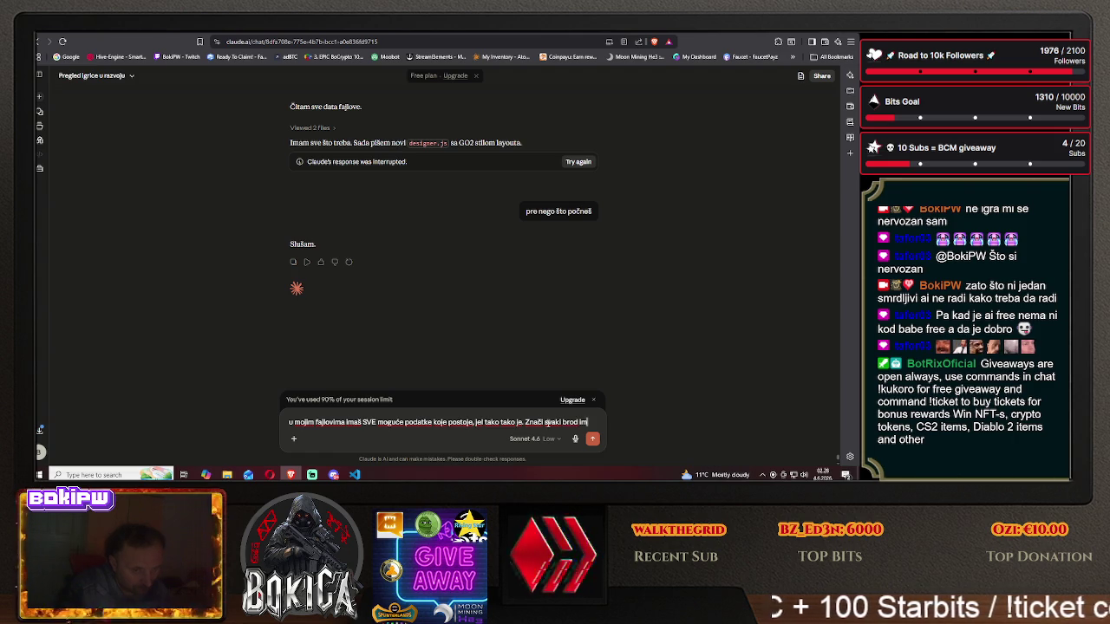
text(a)
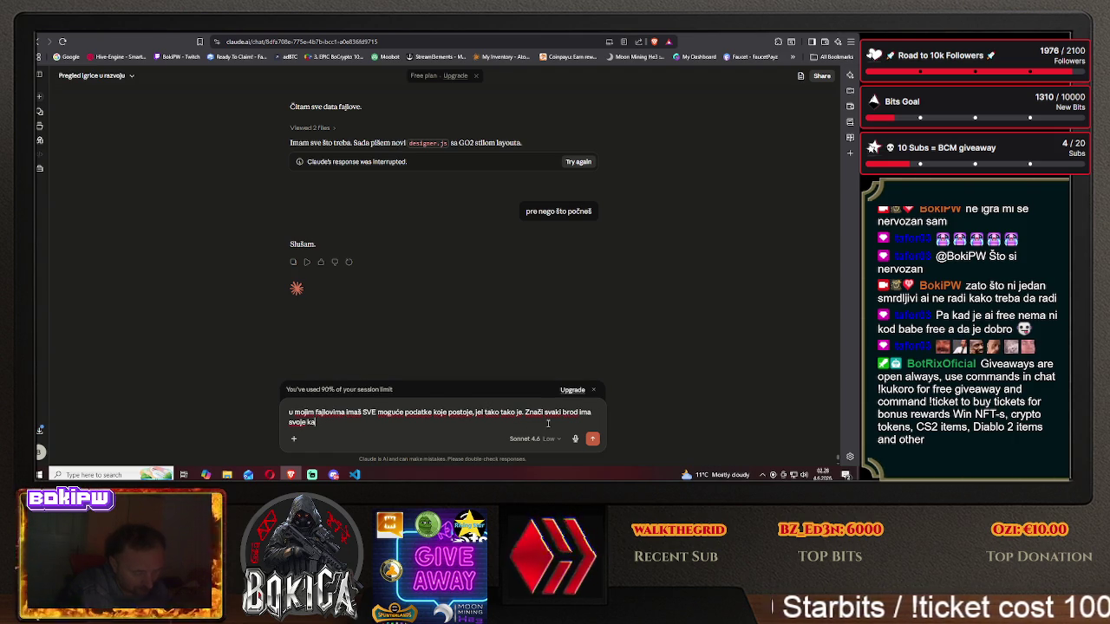
text( svoje karakteristike,)
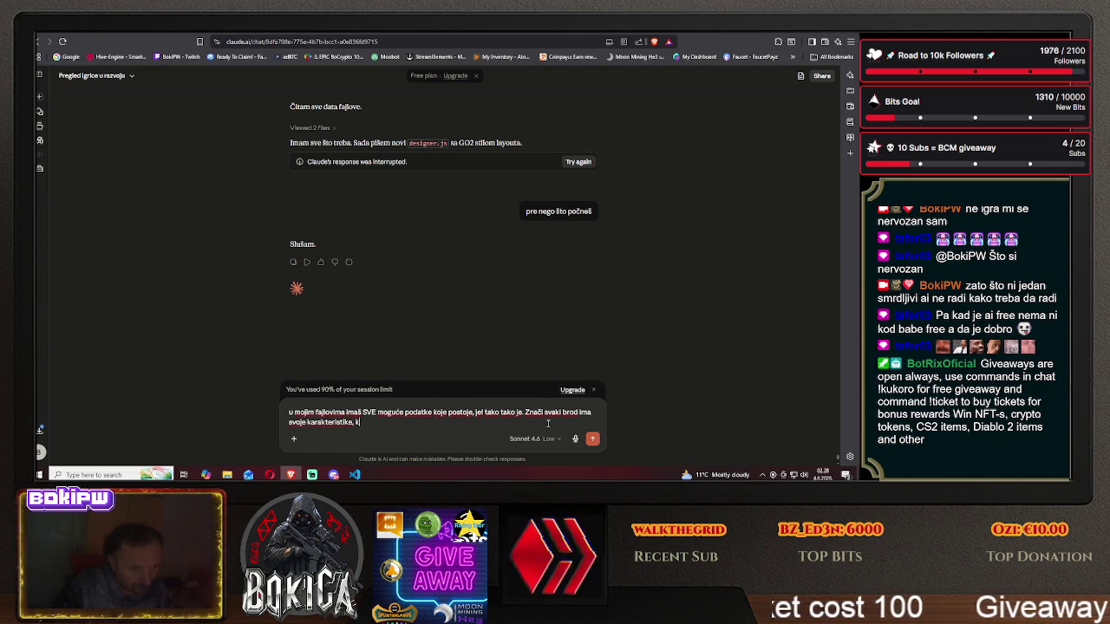
text( kad KLIK)
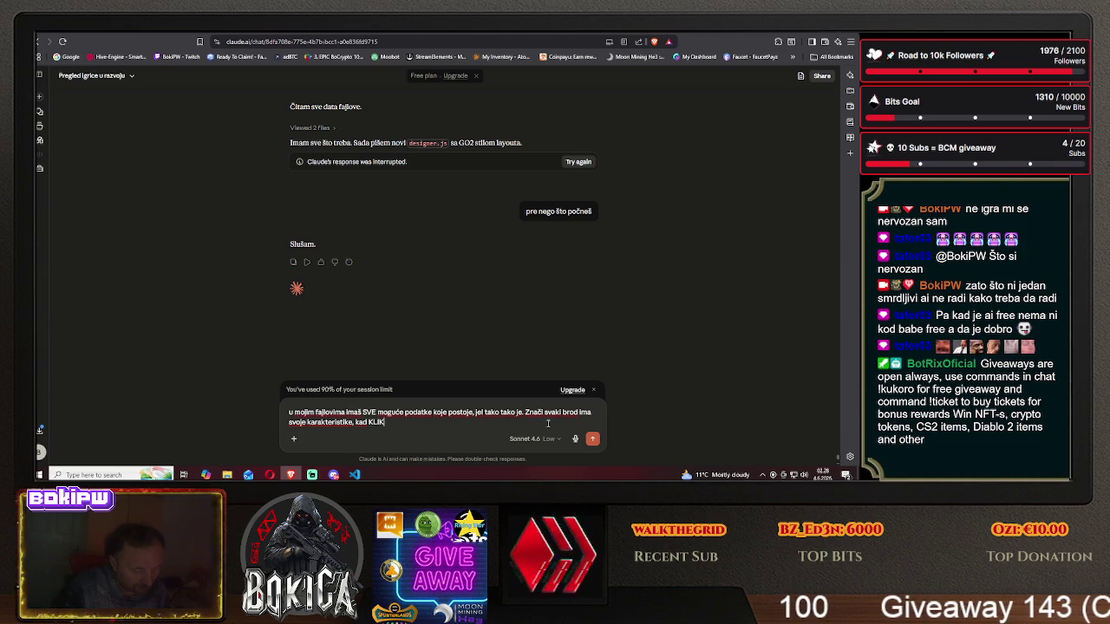
text(NEM NA BR)
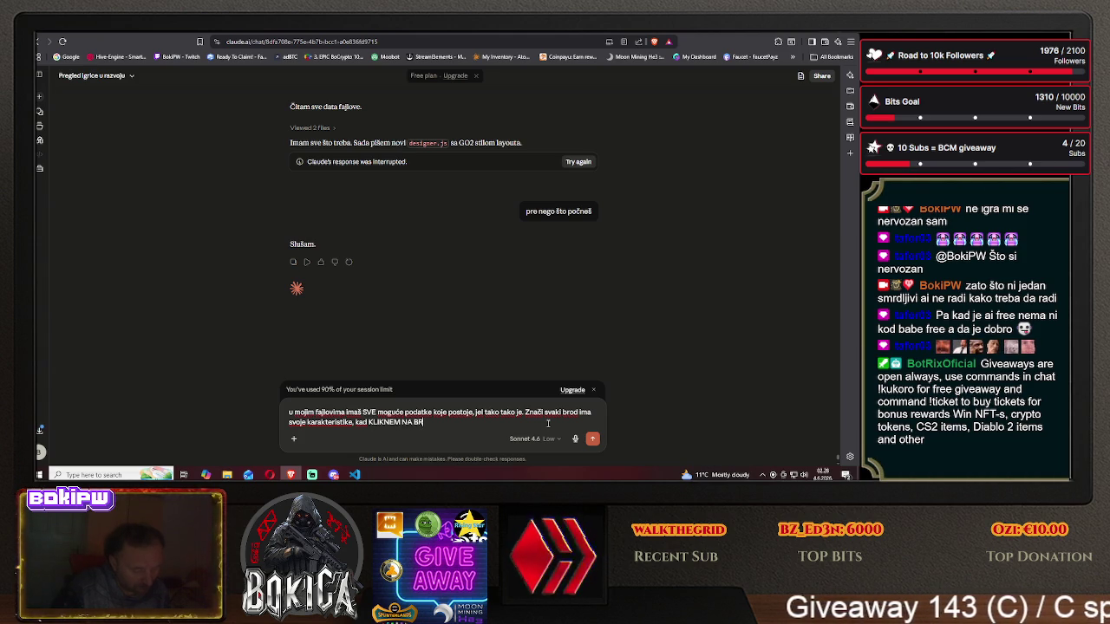
text(OD da g)
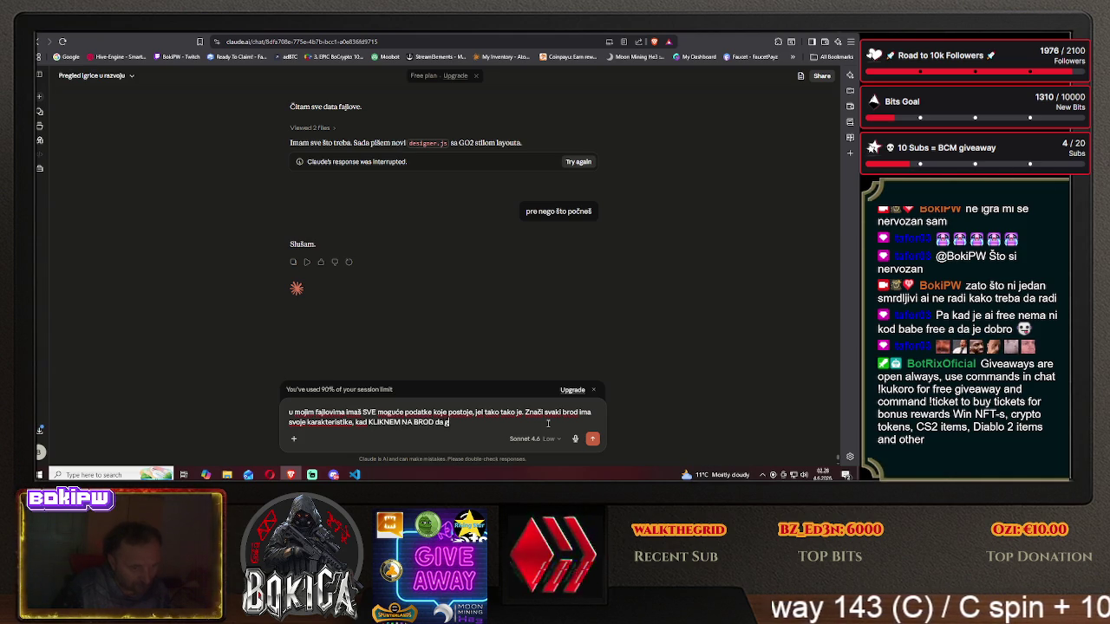
text(a DODA u)
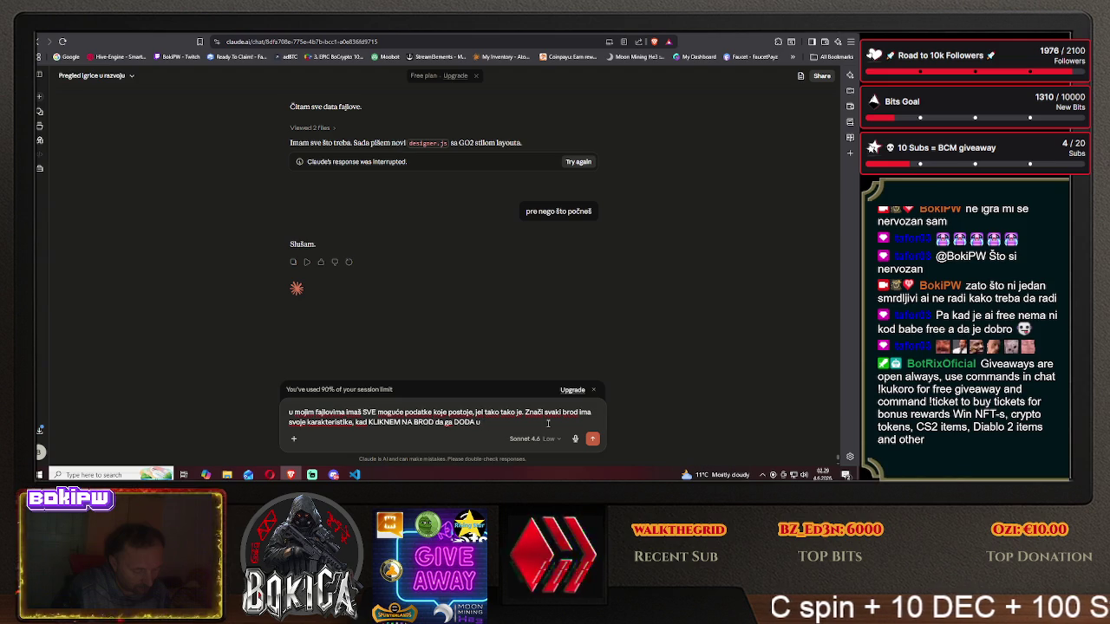
text( dizajner)
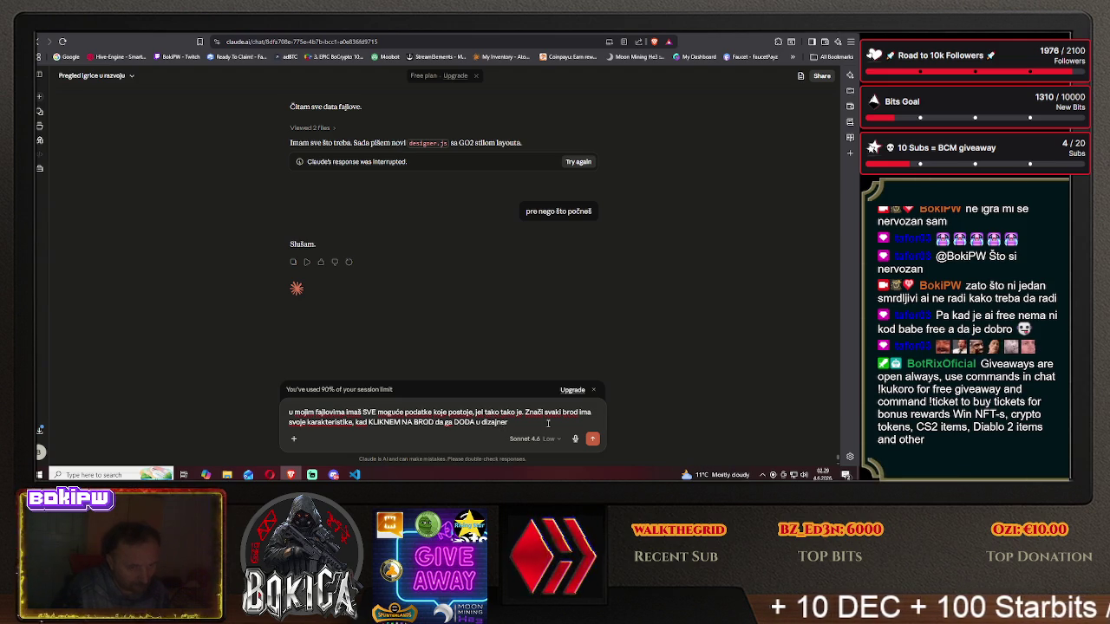
text(, znač)
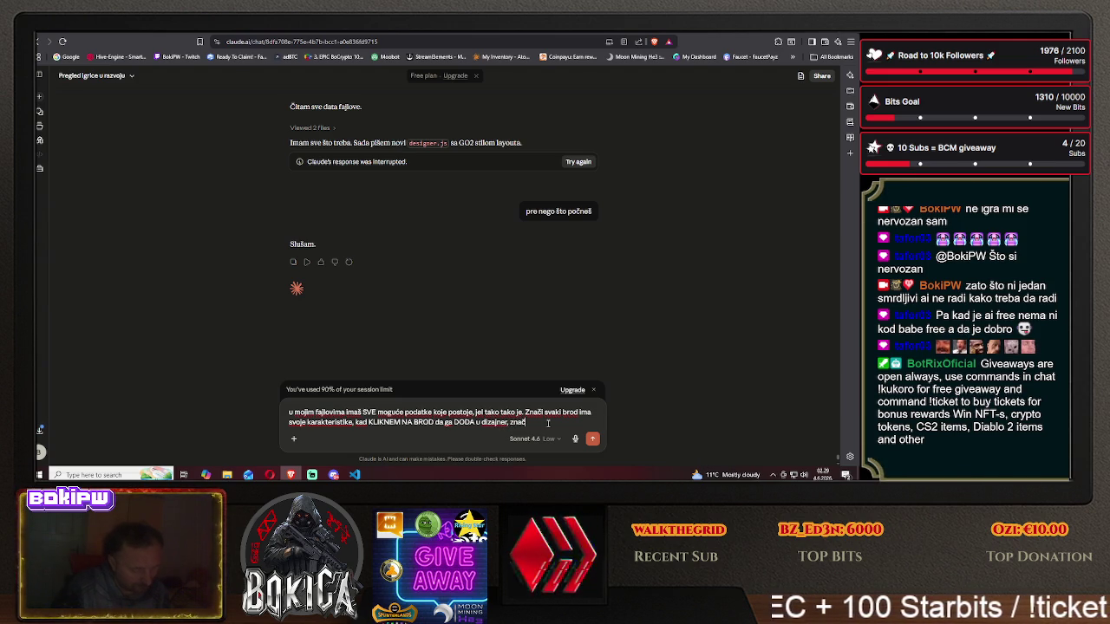
text(i automat)
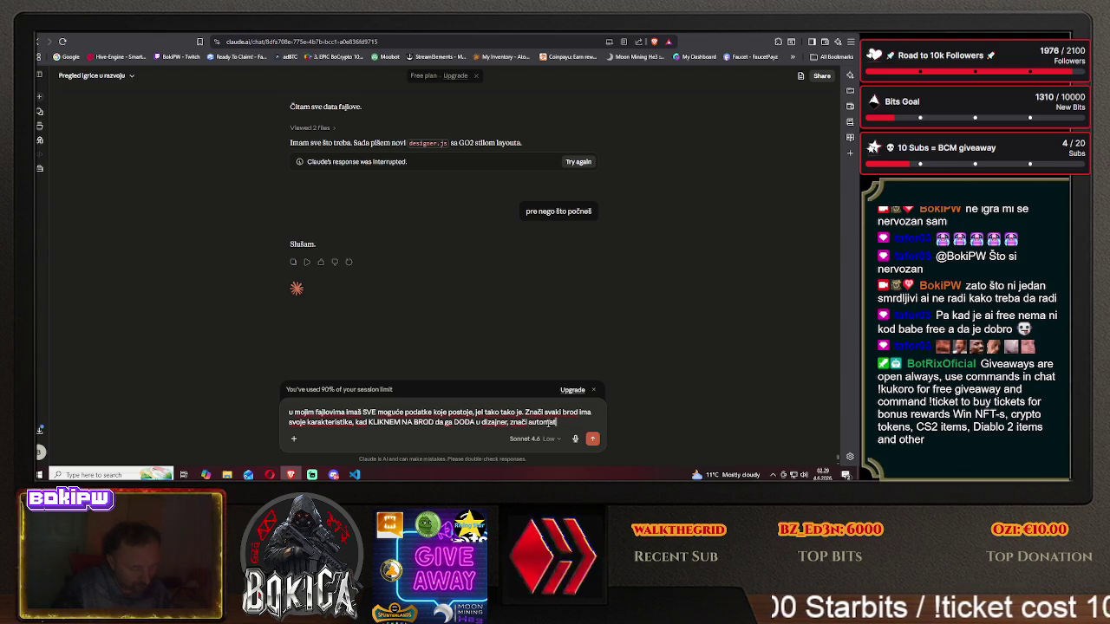
text(ski MORA)
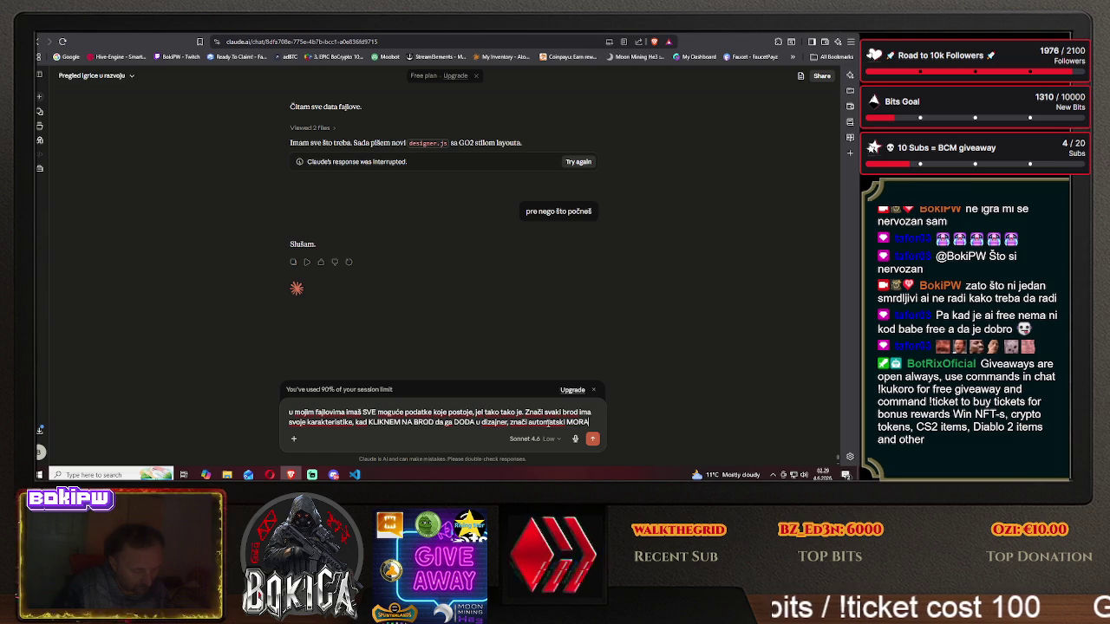
text( DA nap)
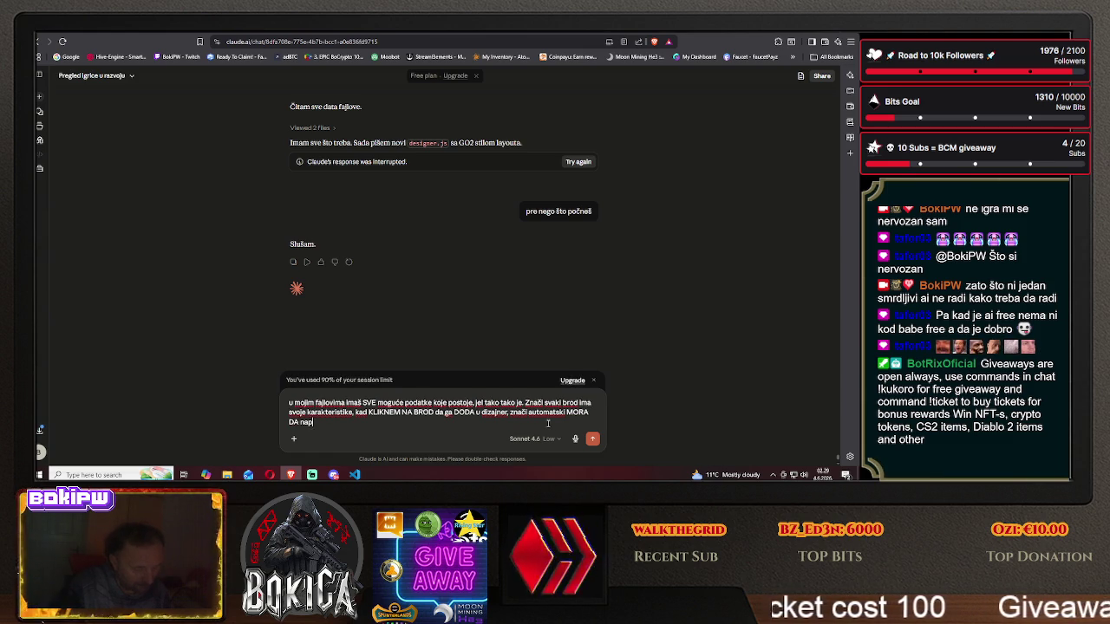
text(e njegovu konfiguraciju.)
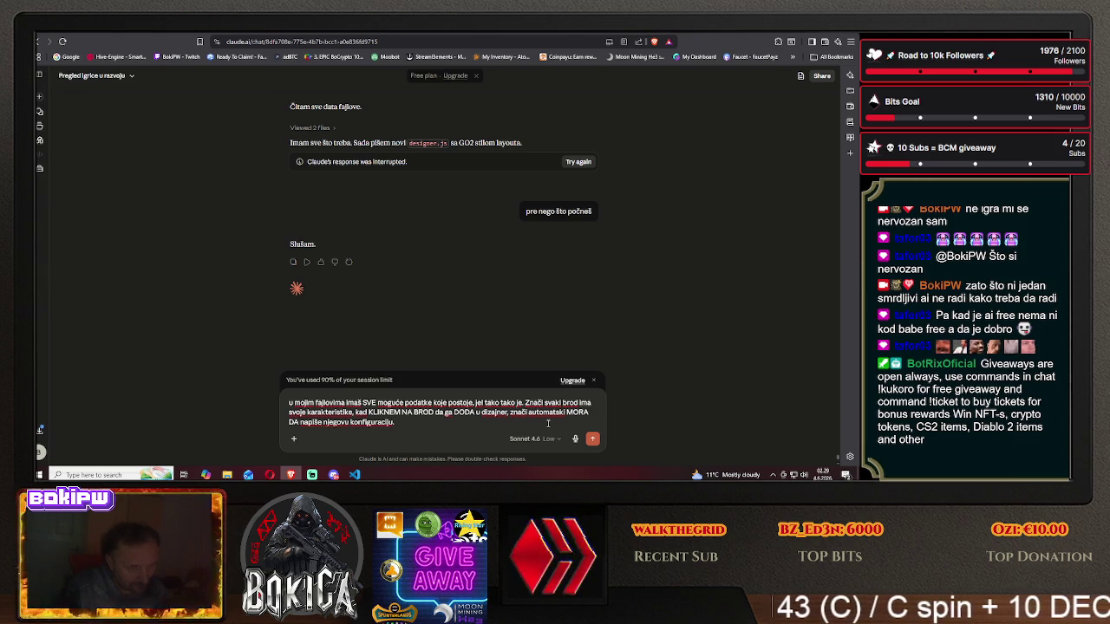
text( Kad )
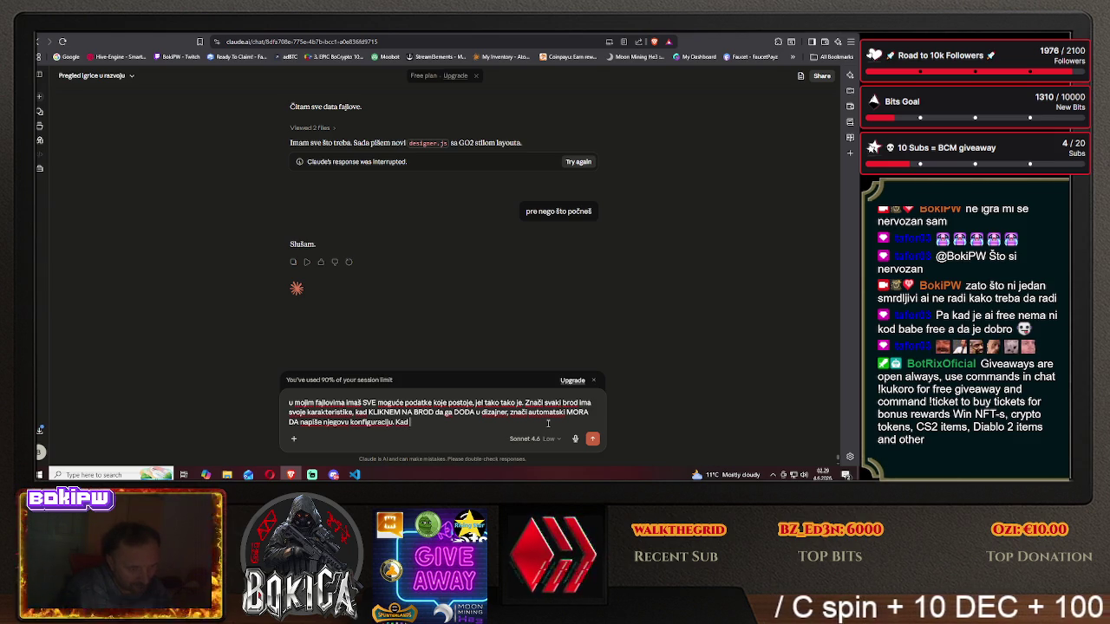
text(KLIKNEM NA)
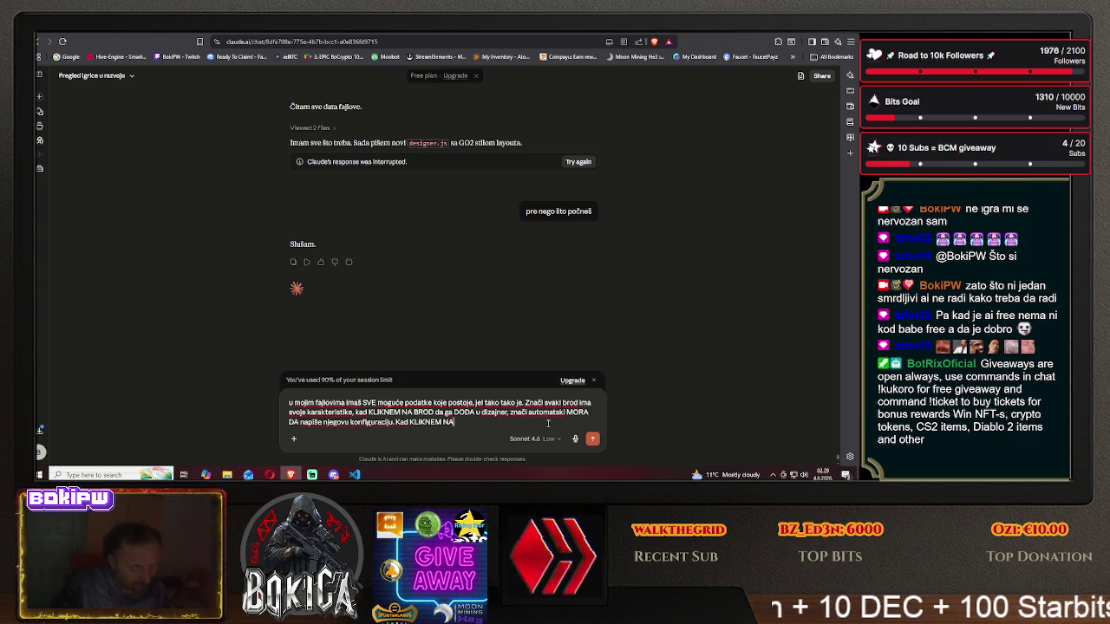
text( NEKI MODUL,)
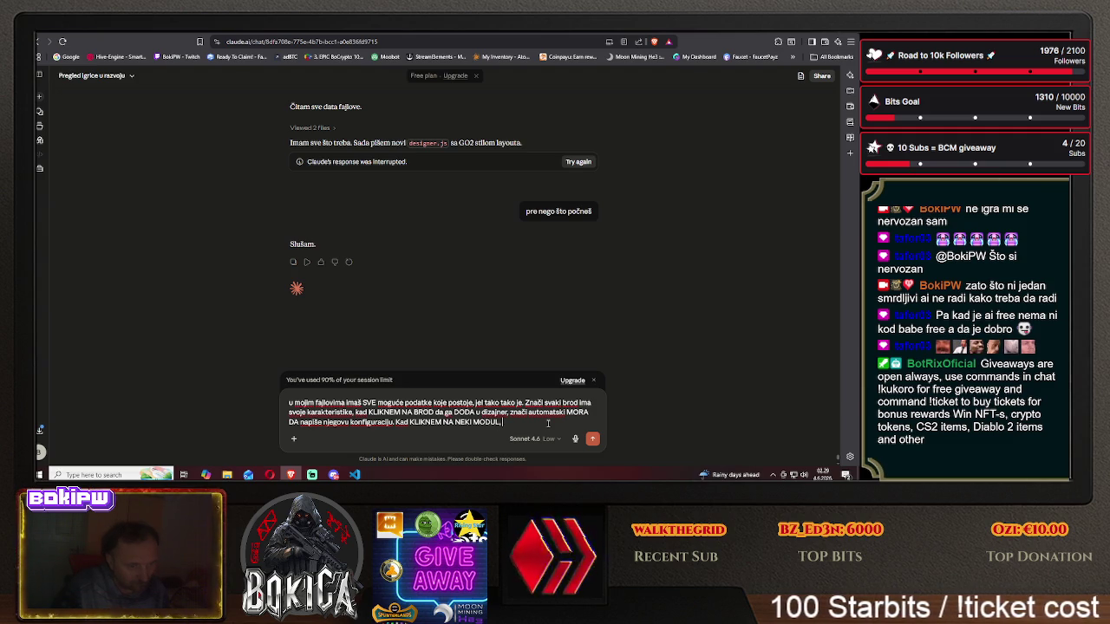
text( SVA)
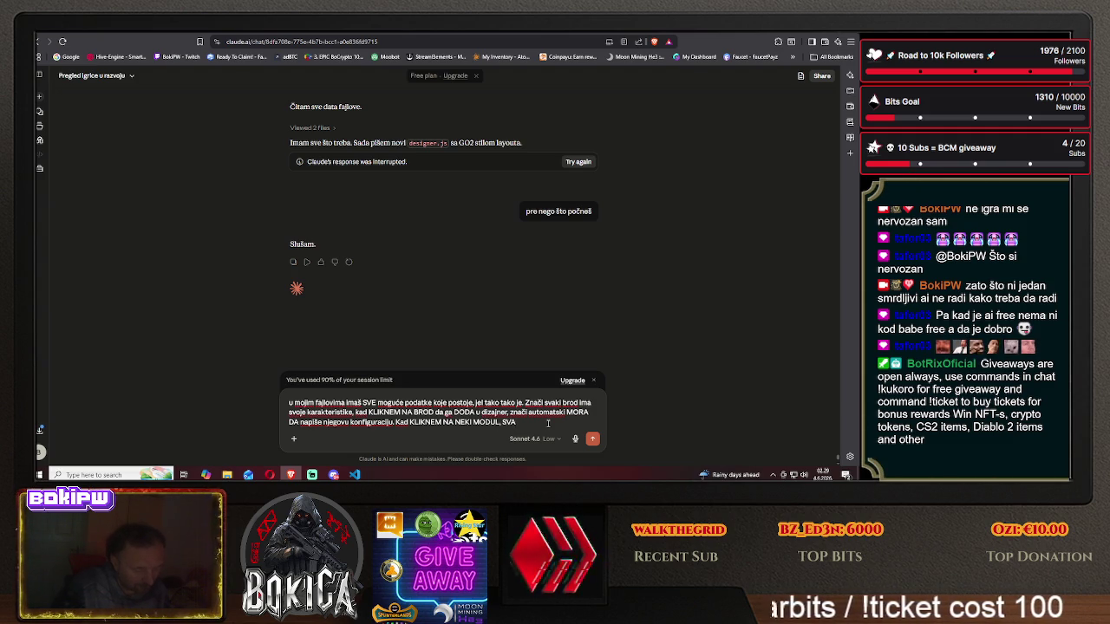
text(KI MODU)
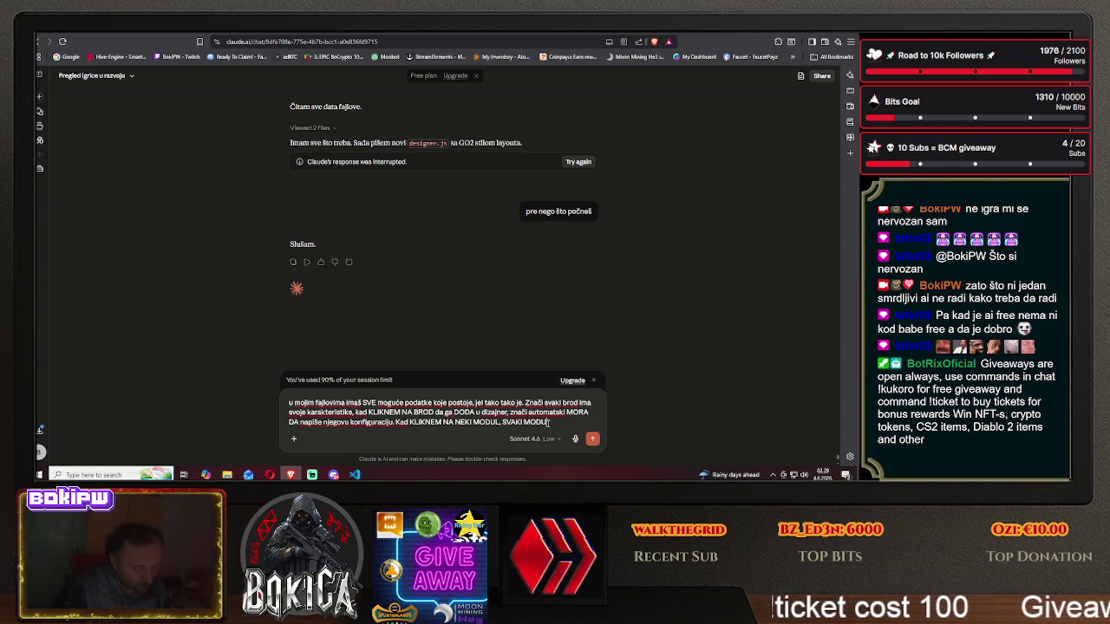
text( IMA)
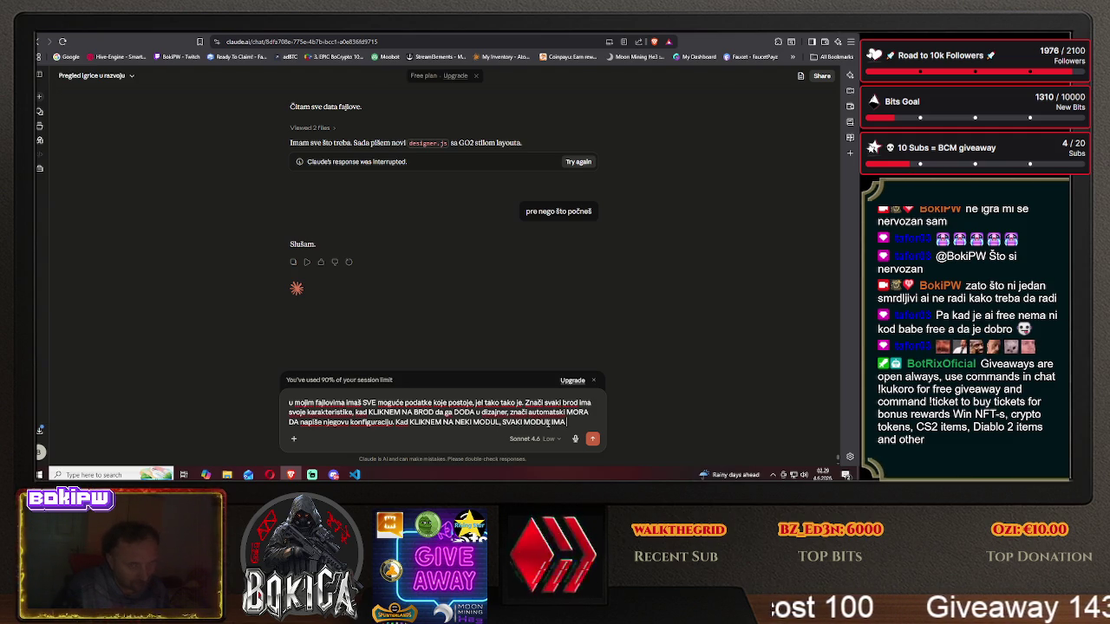
text( info)
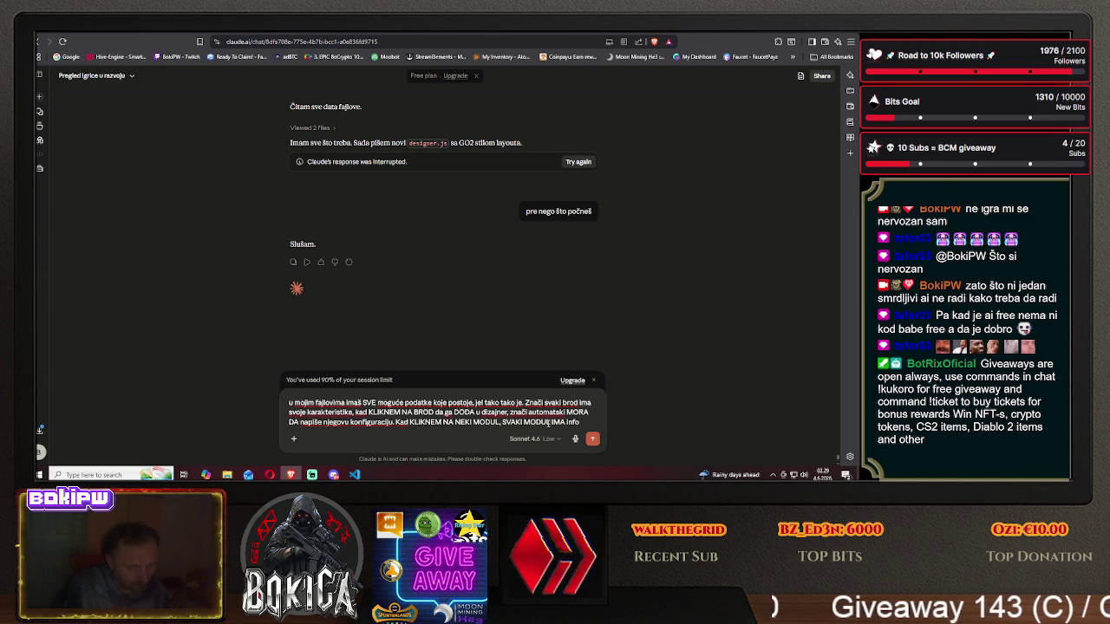
text( T)
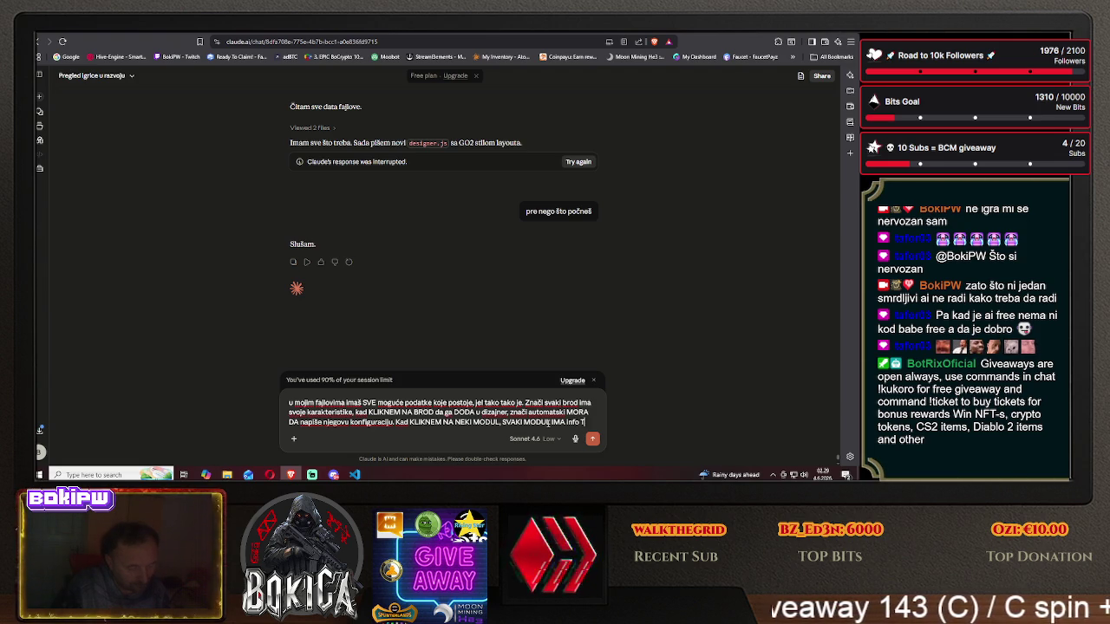
text(ORA DA PI)
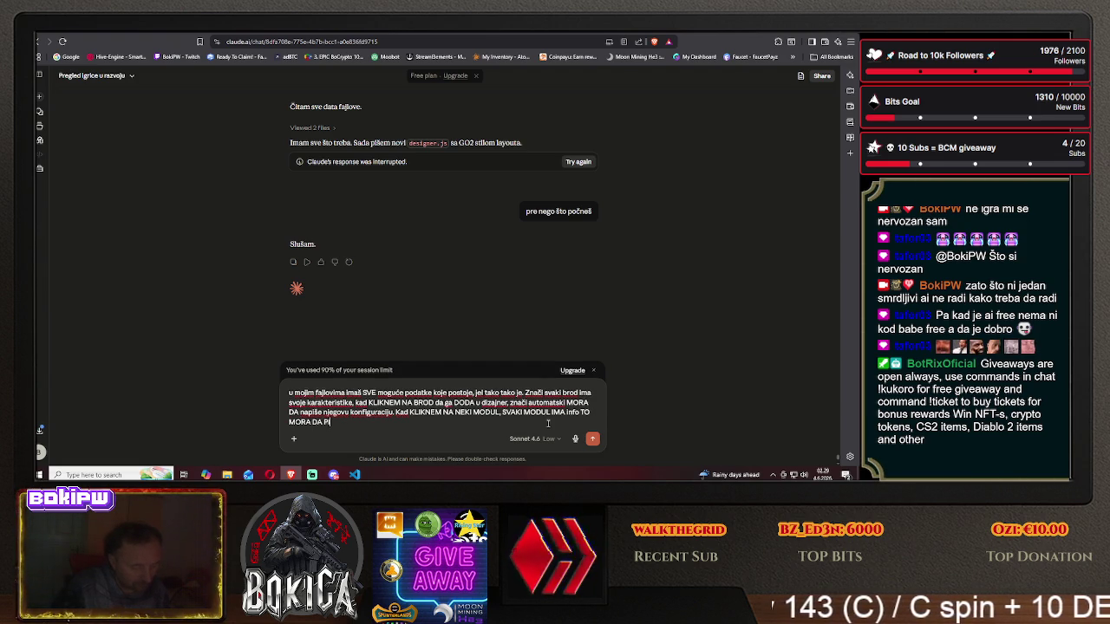
text(ŠE U DIZA)
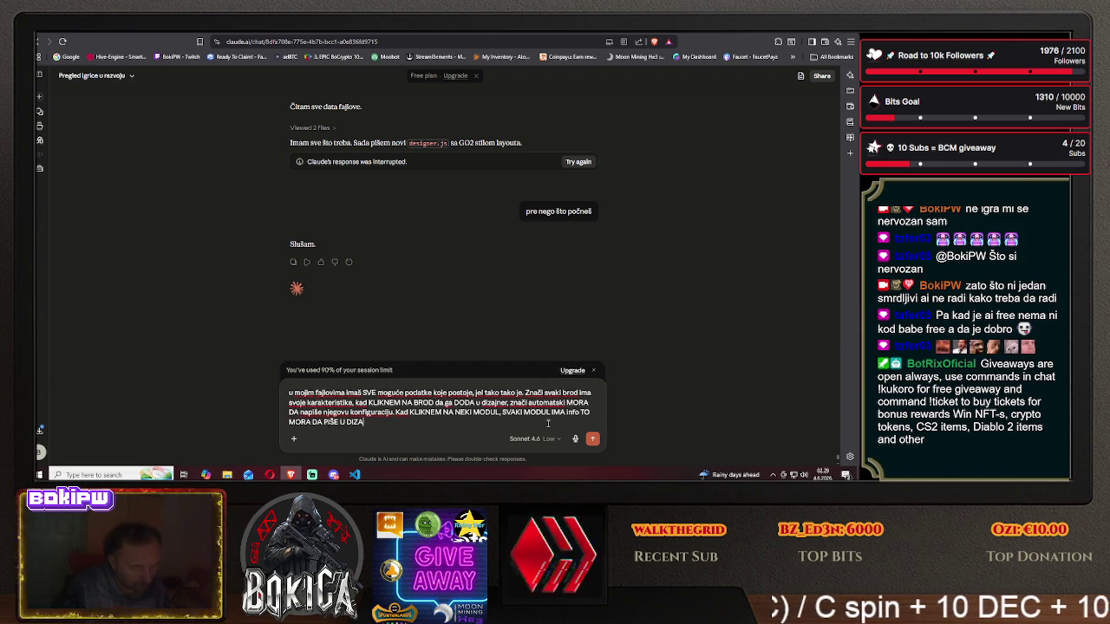
text(JNERUUUUUU)
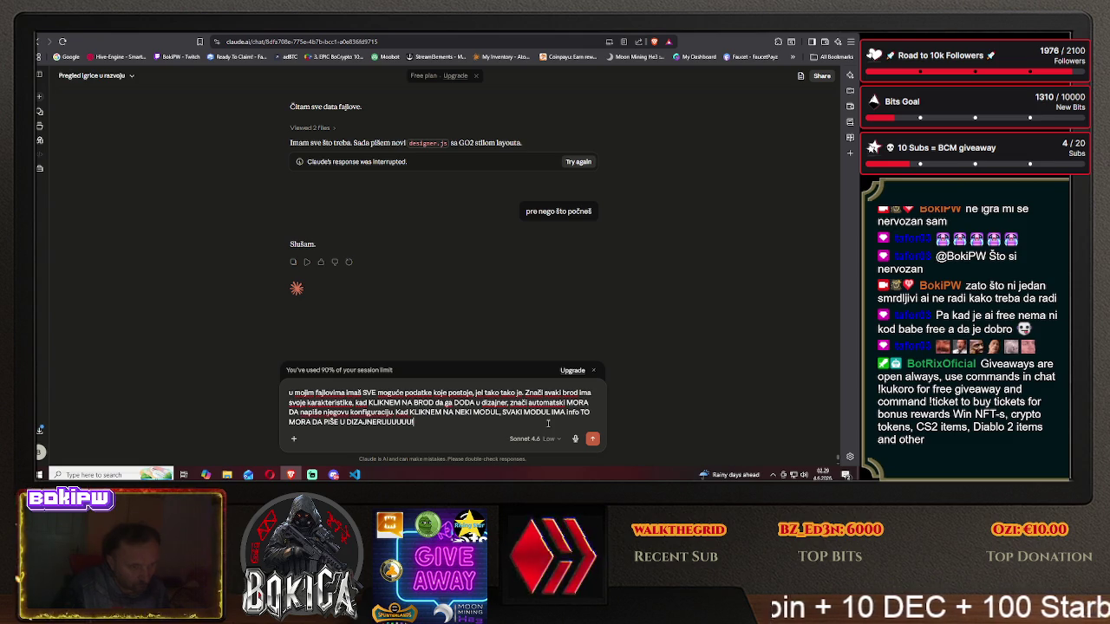
text(!)
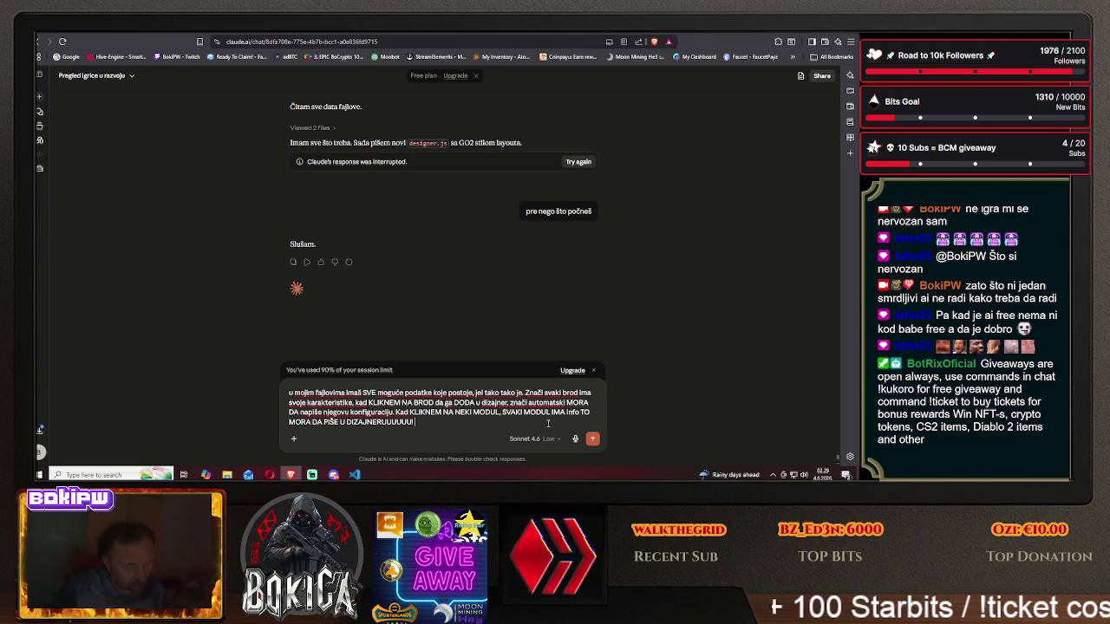
text(nači svaki )
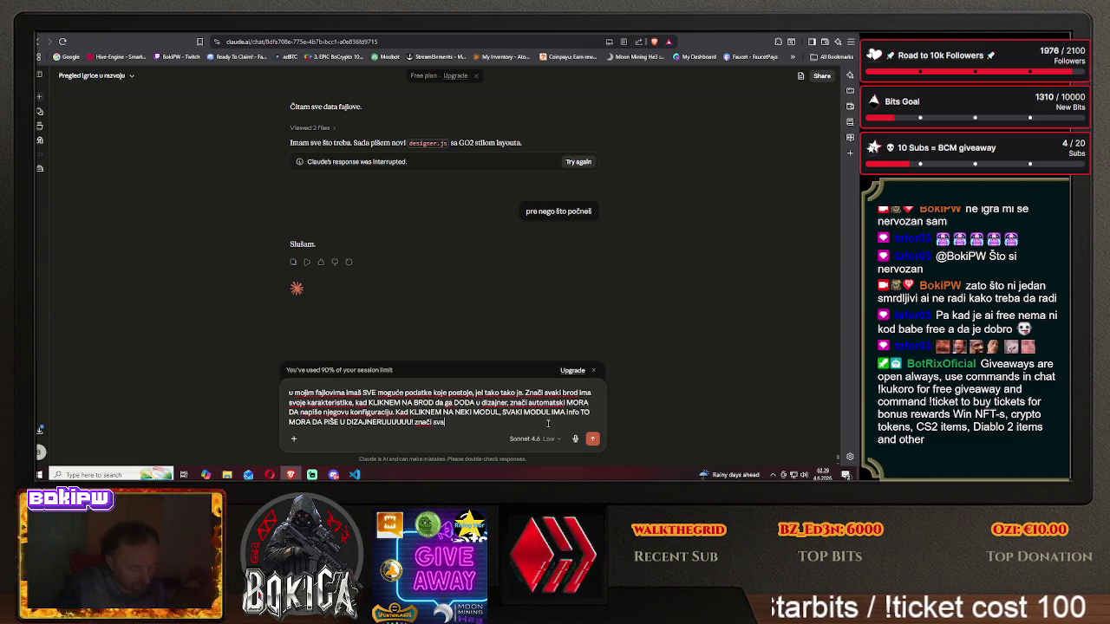
text(INFO mora da se)
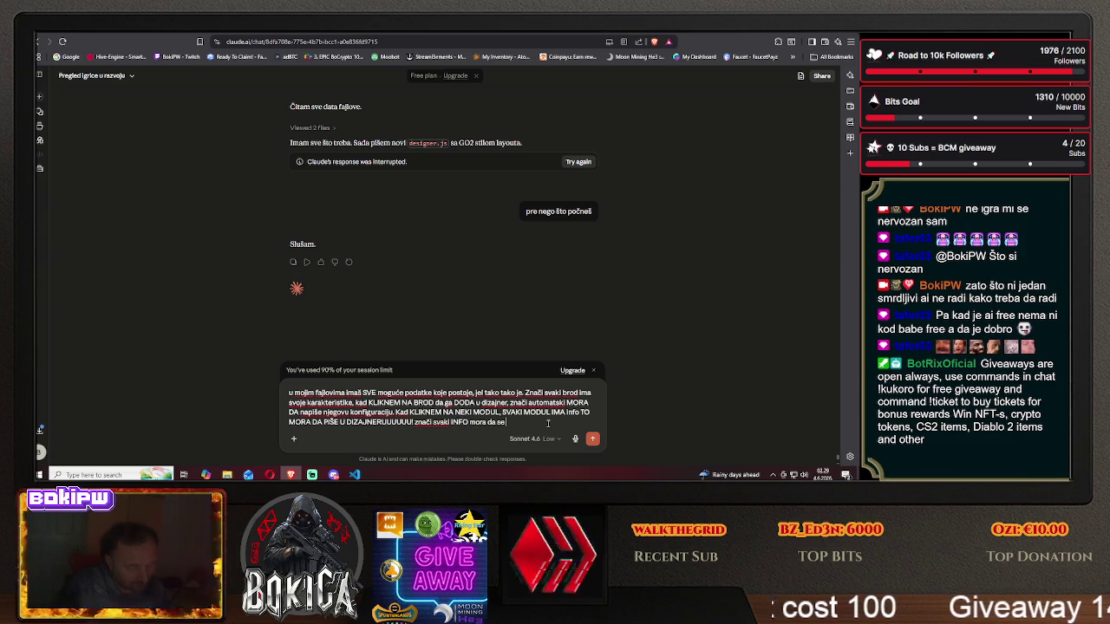
text( VIDI)
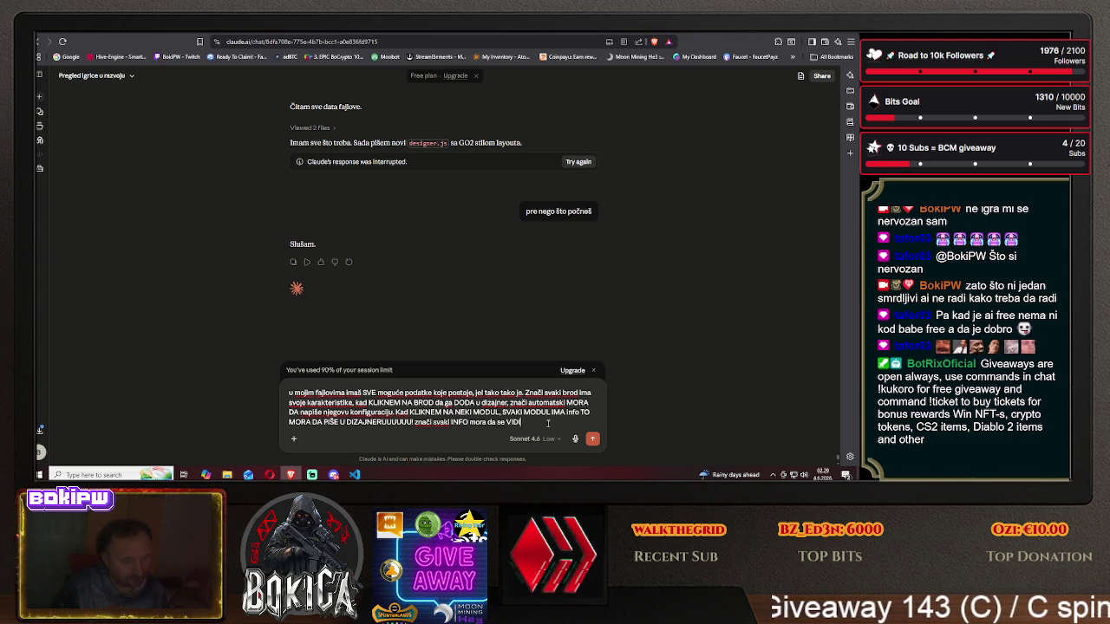
text(, igra)
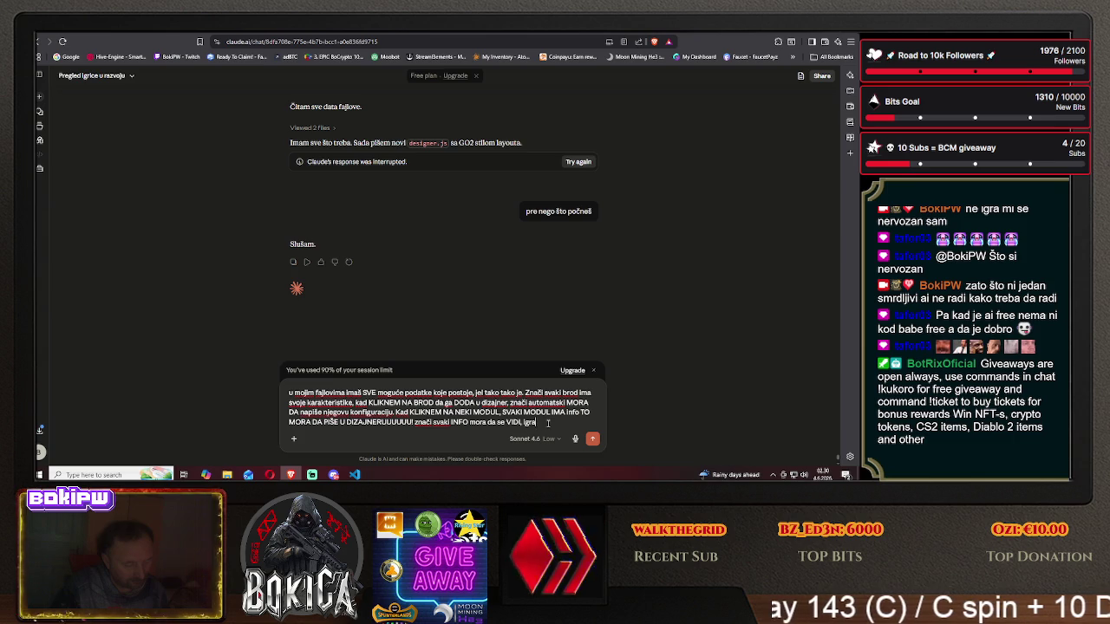
text(č kad pravi)
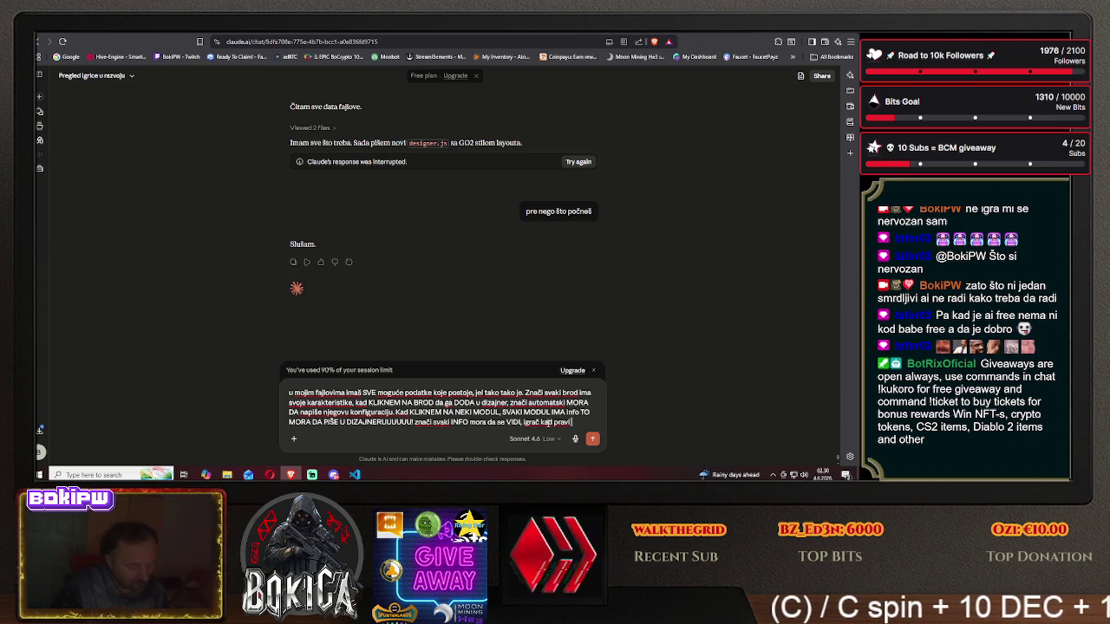
text( brod)
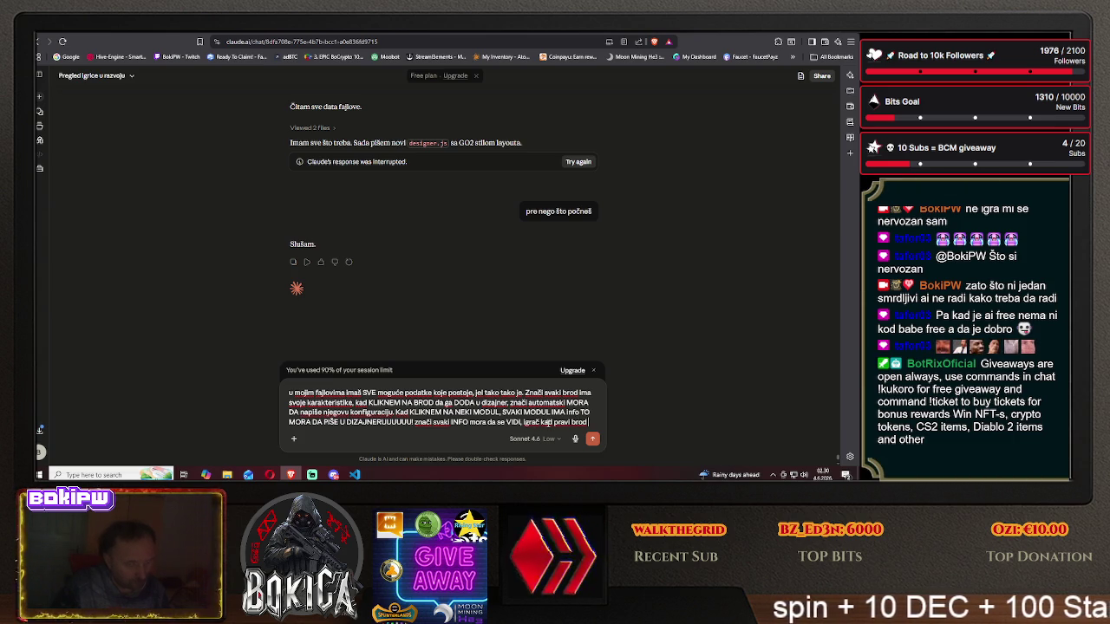
text(tkud on z)
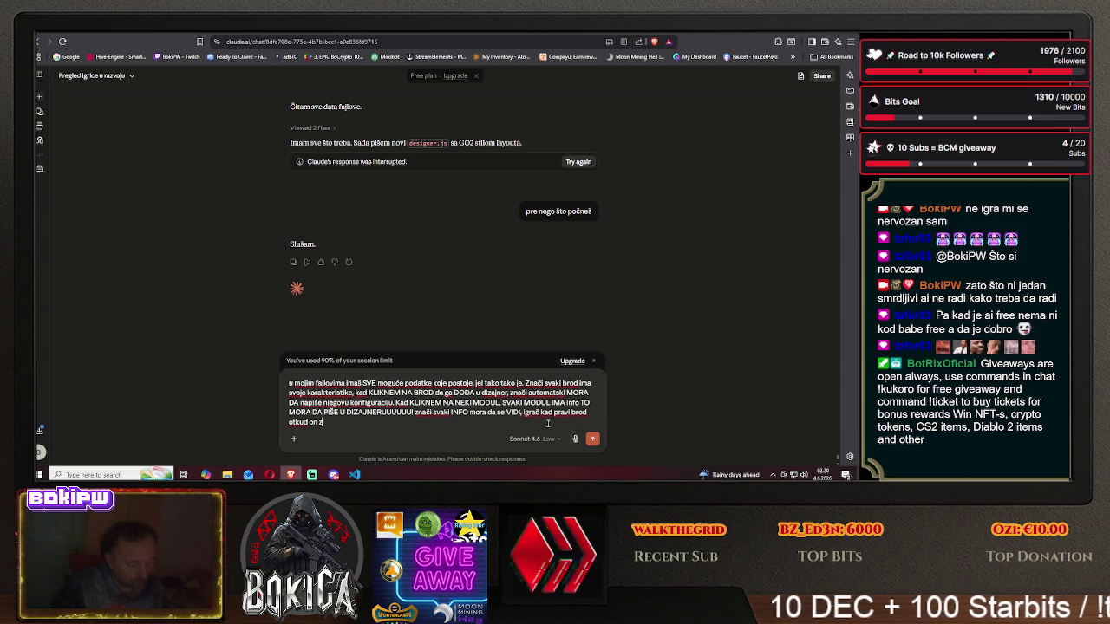
text(na kakav armor)
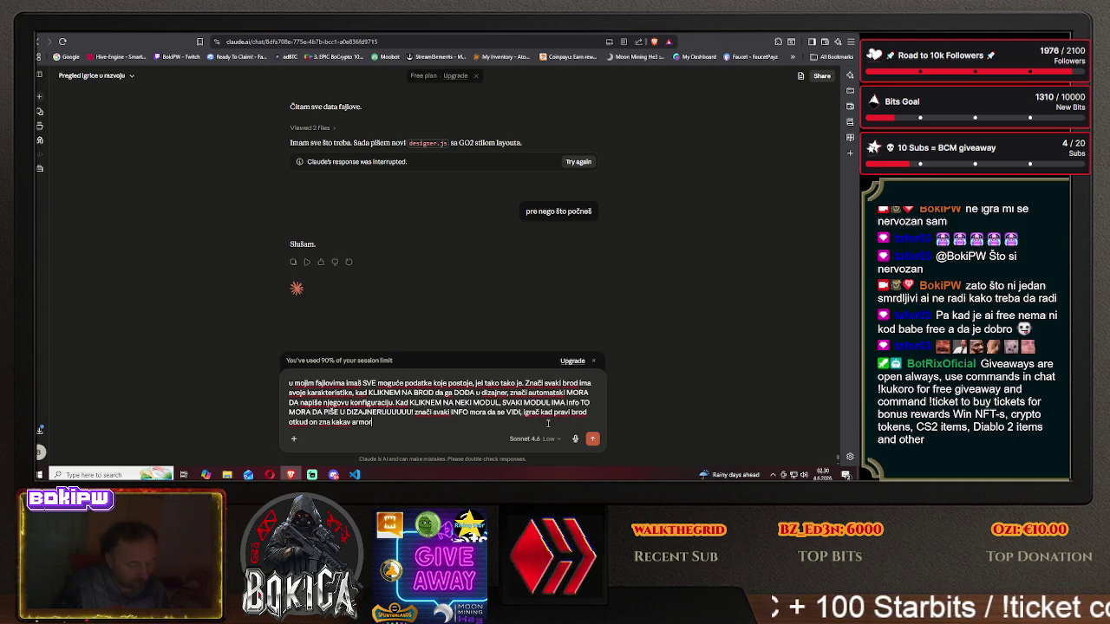
text( ima brod )
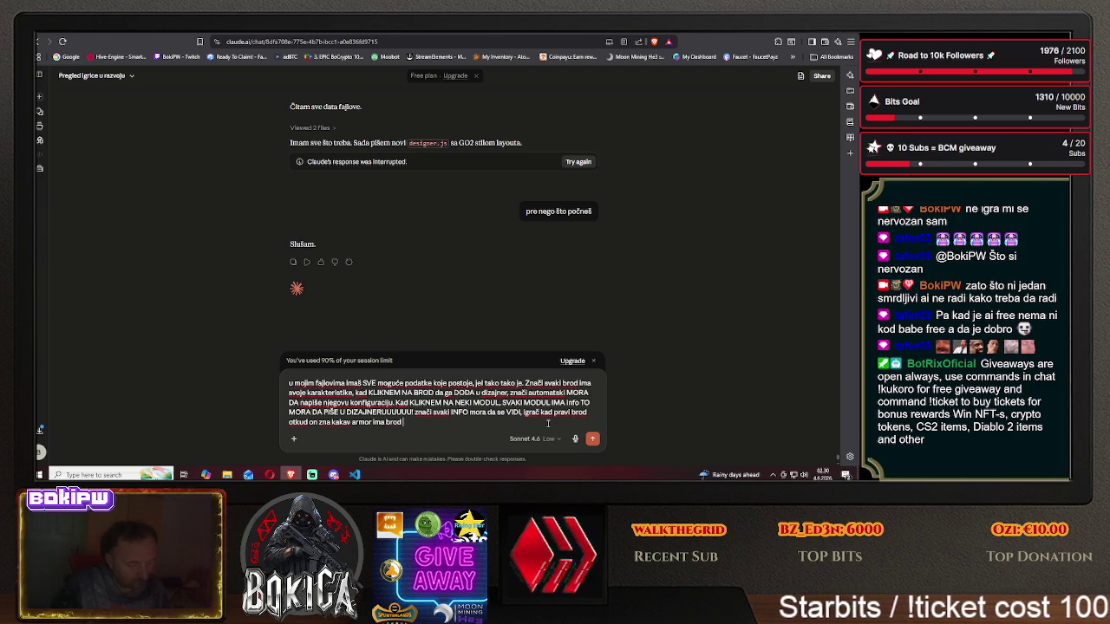
text(nema pojma)
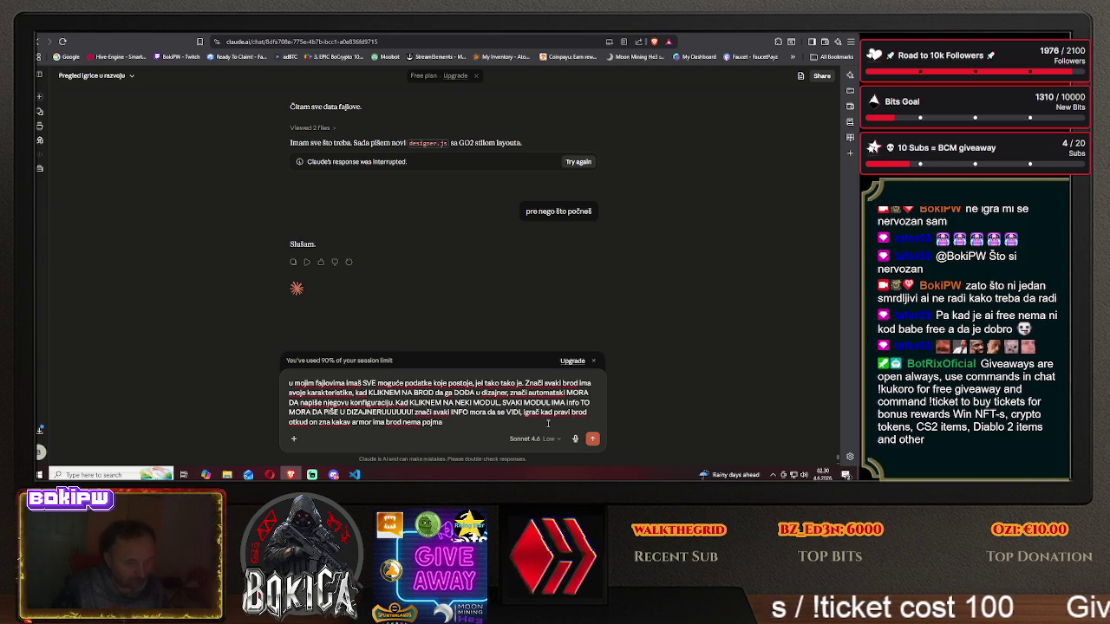
text(.)
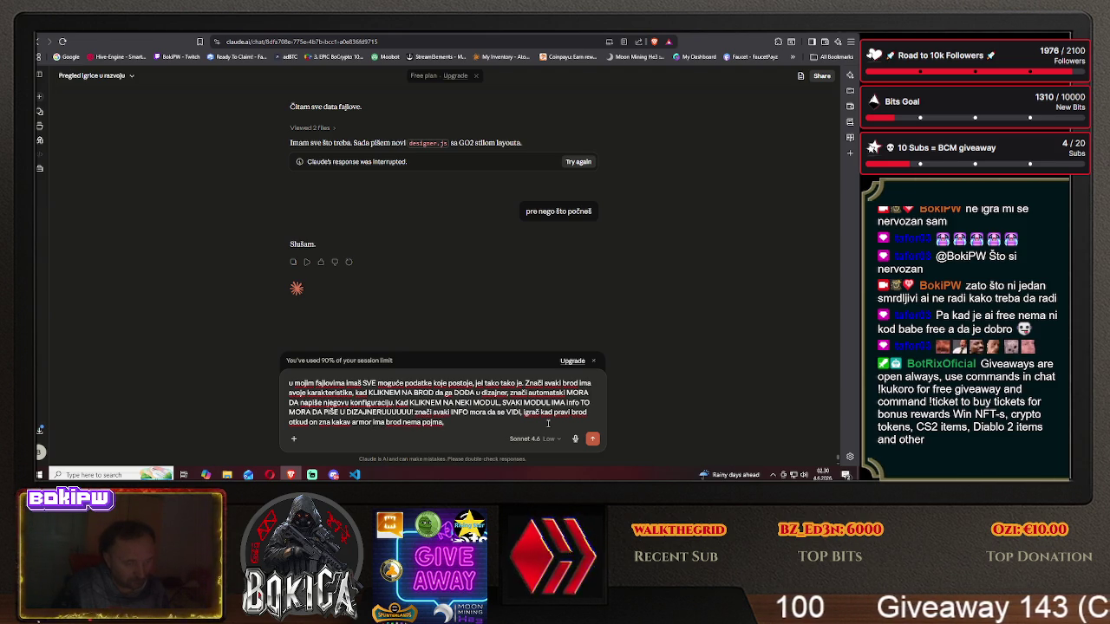
key(BackSpace)
text(, koja vrs)
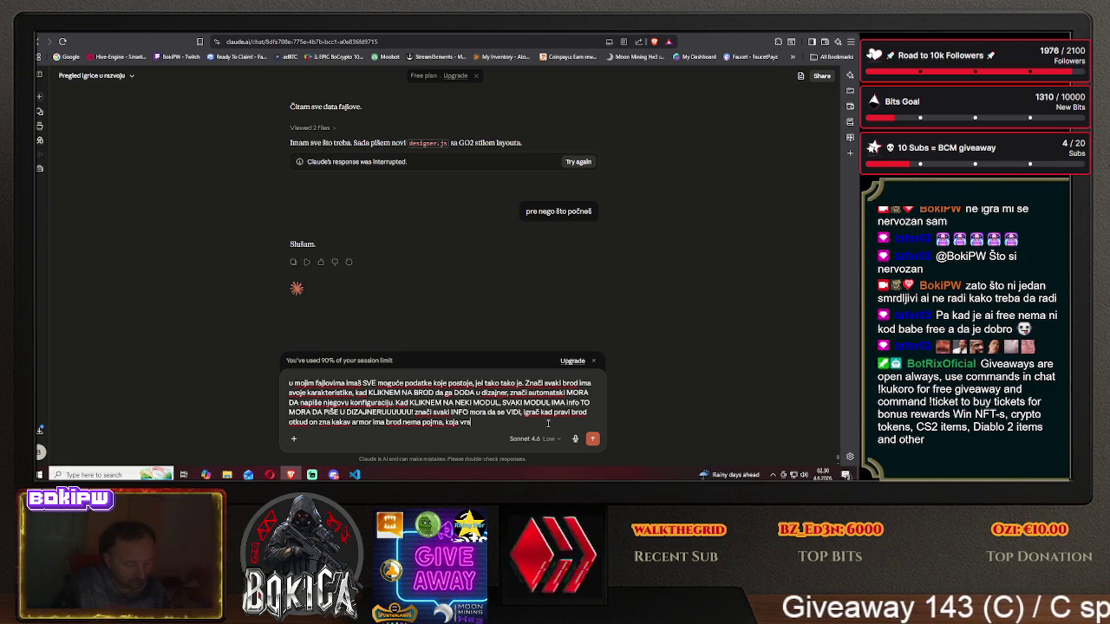
text(ta je kinet)
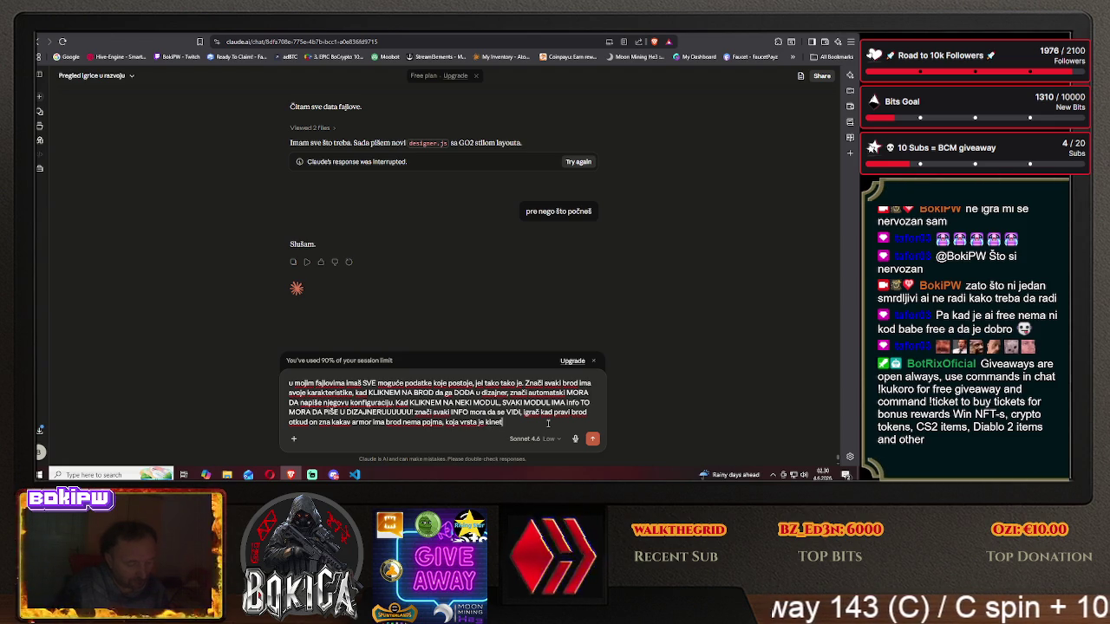
text(ik weapon, nema pojma)
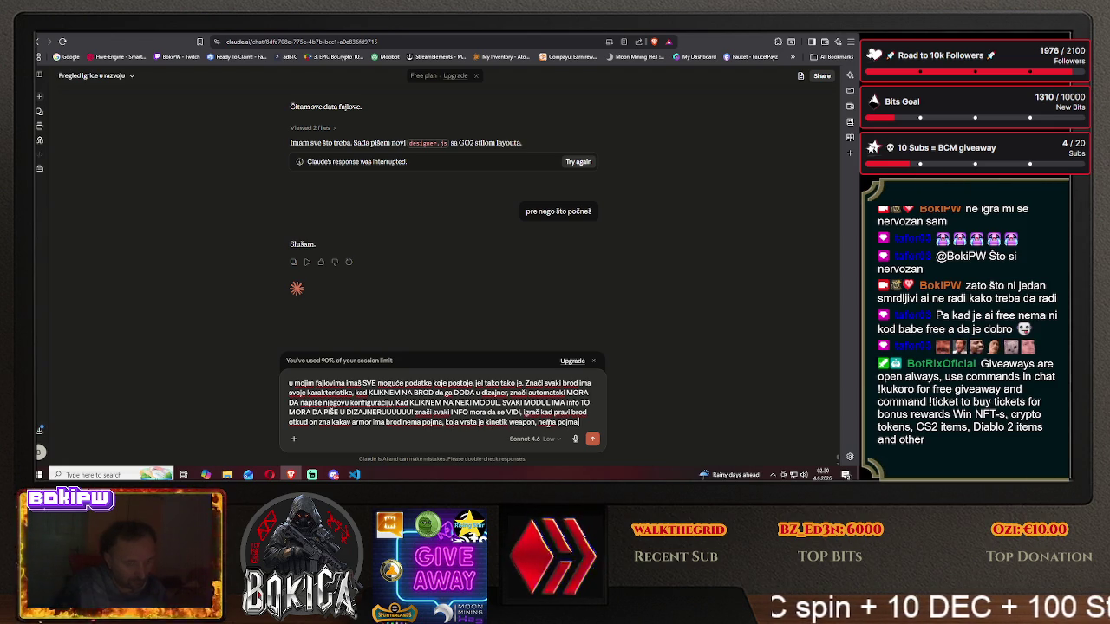
text( a sv)
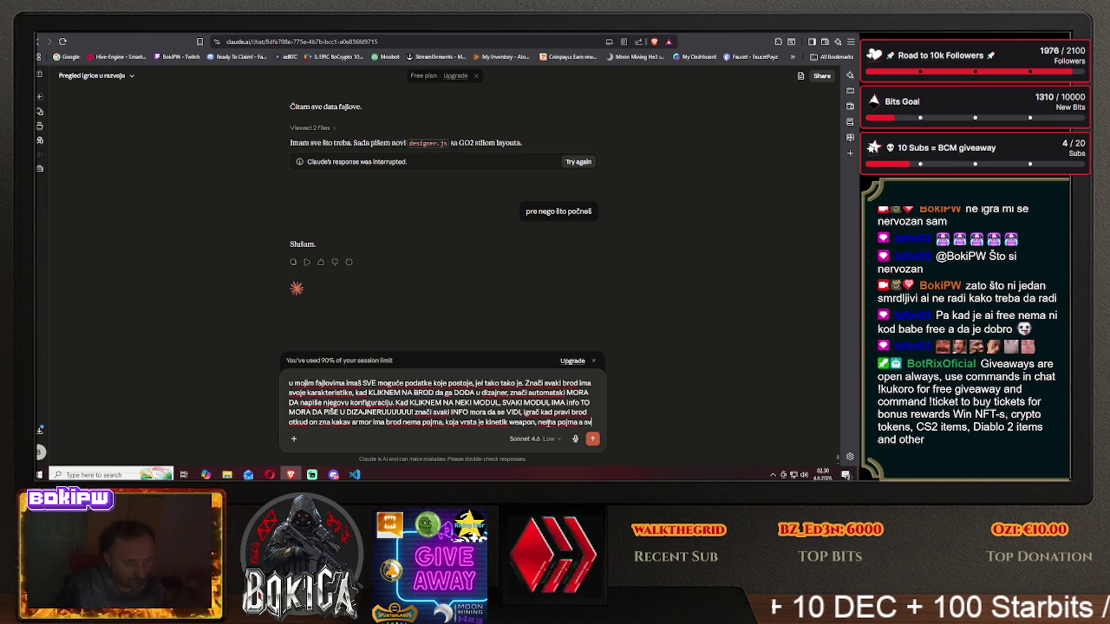
text(e je)
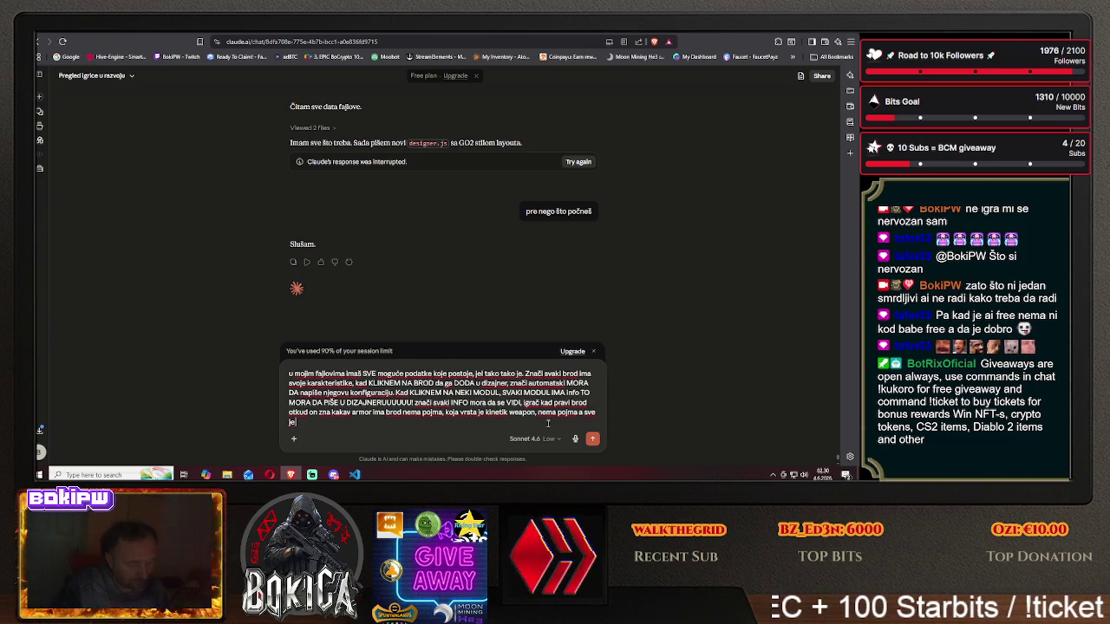
text( jasno)
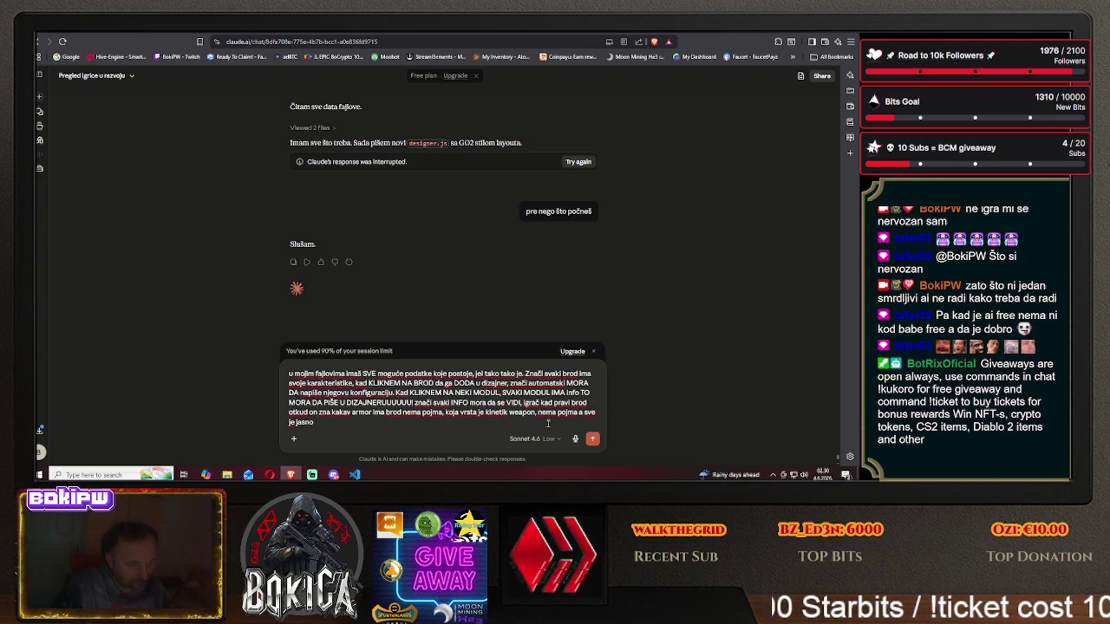
text( defin)
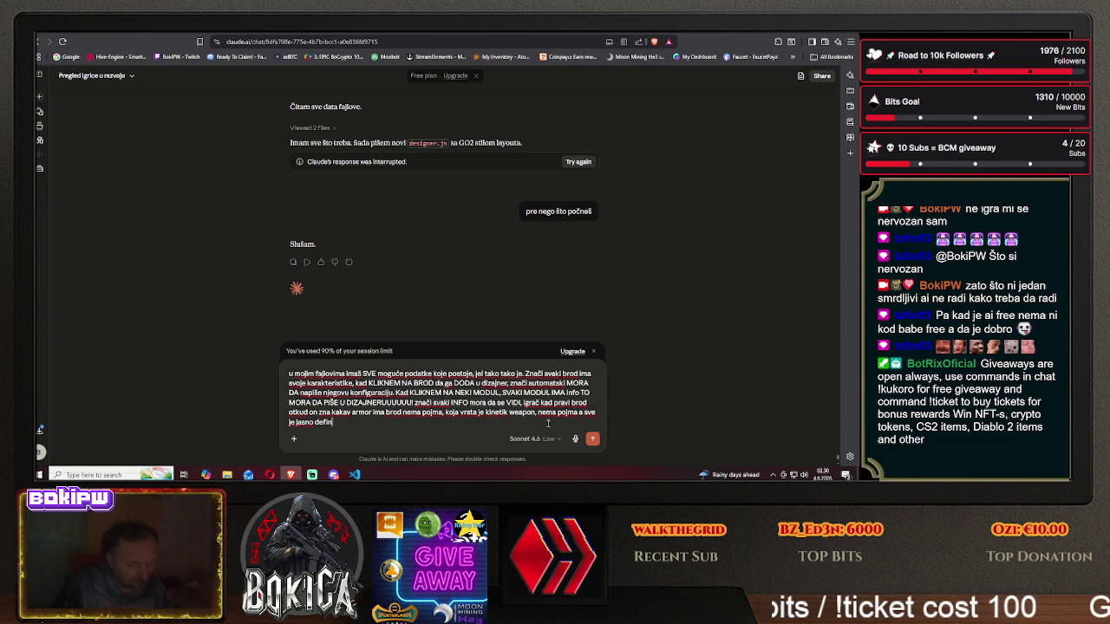
text(isamo.)
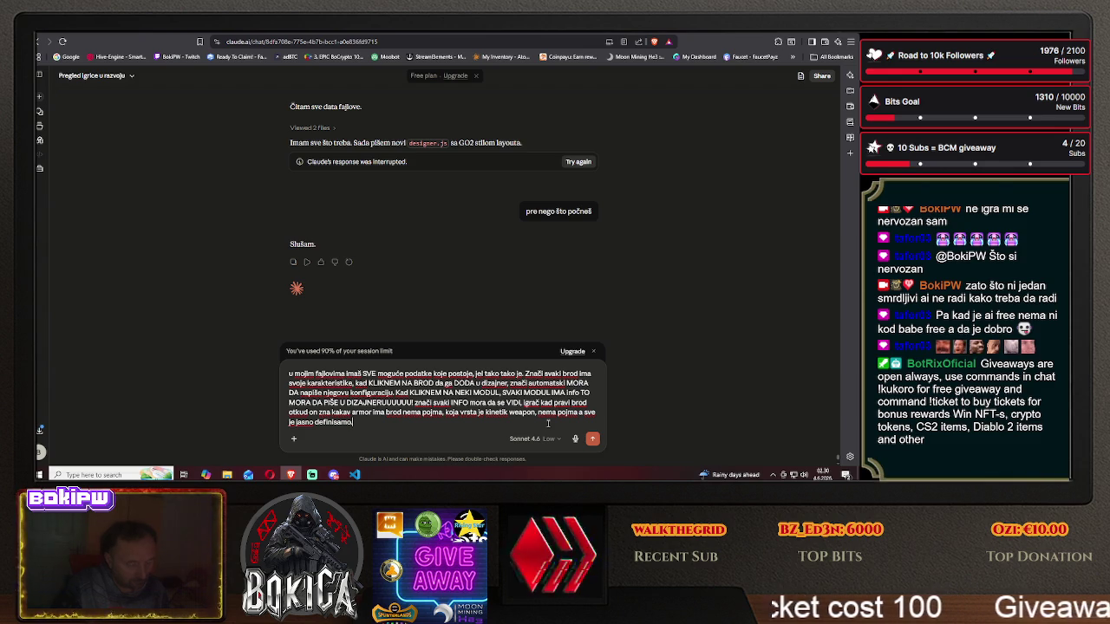
text( Hoću da s)
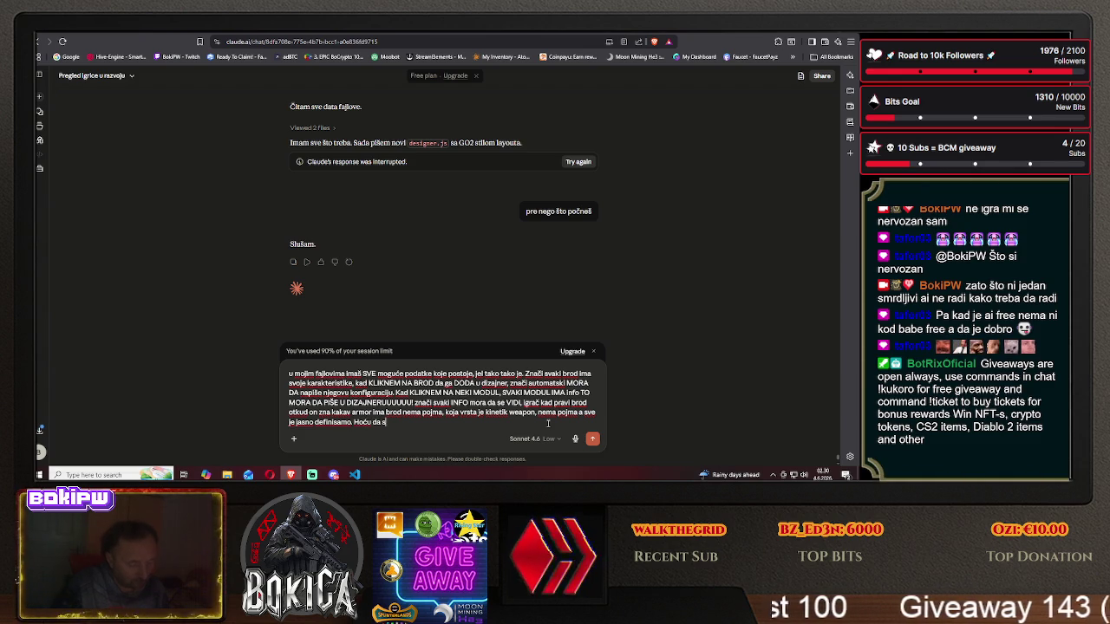
text(e to SVE vidi u dizajneru)
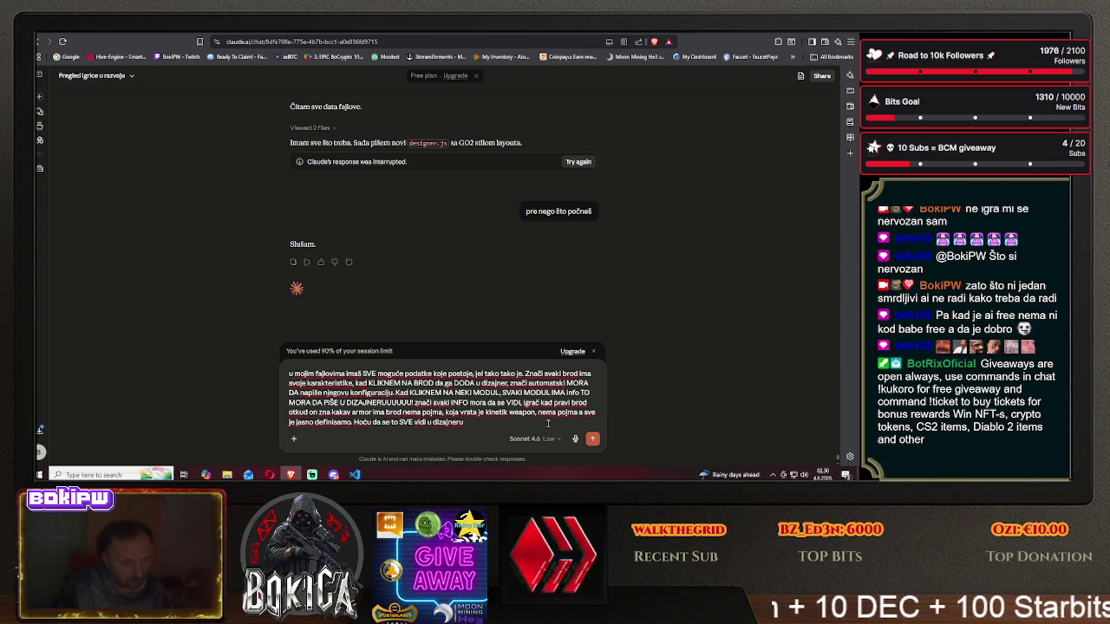
key(Return)
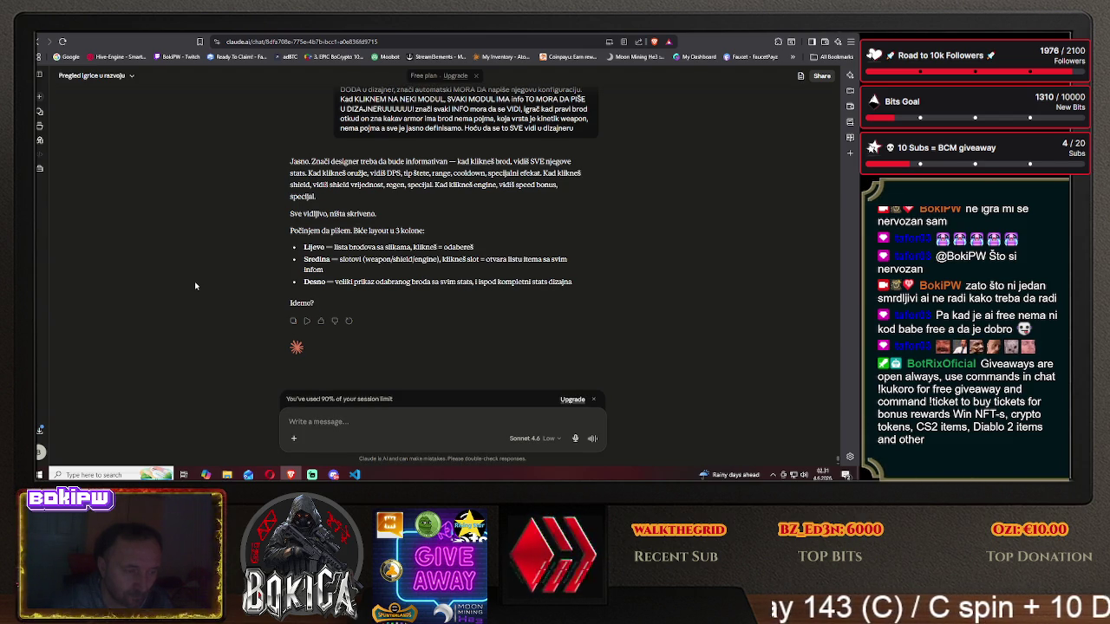
- Switch to the KRTools designer showing Weikos-I and its stats panel
key(ctrl+Tab)
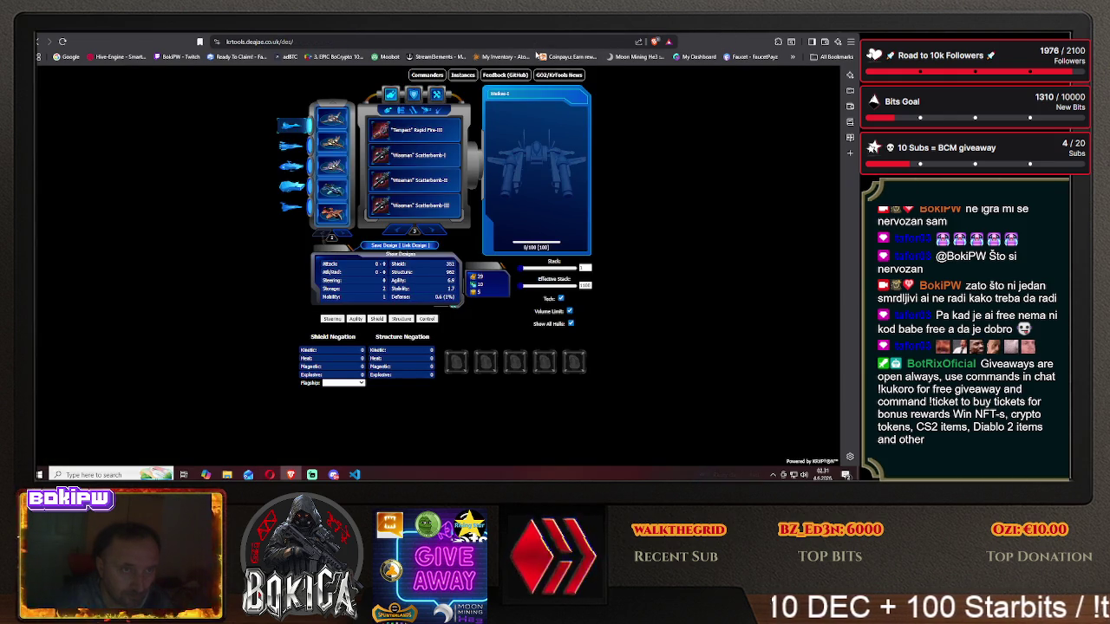
key(ctrl+Tab)
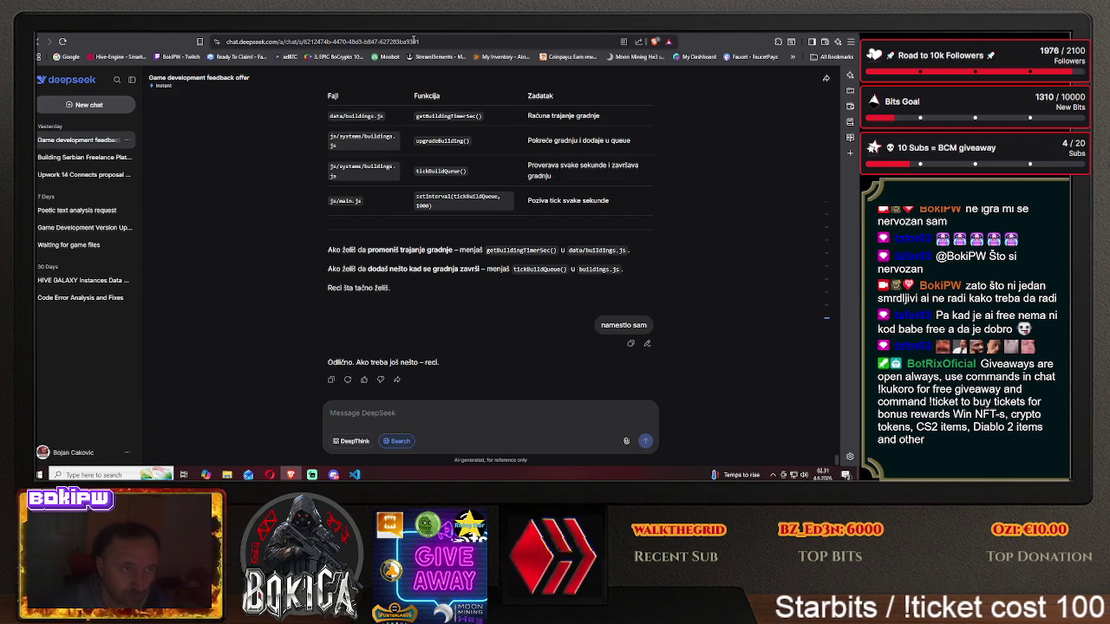
key(ctrl+Tab)
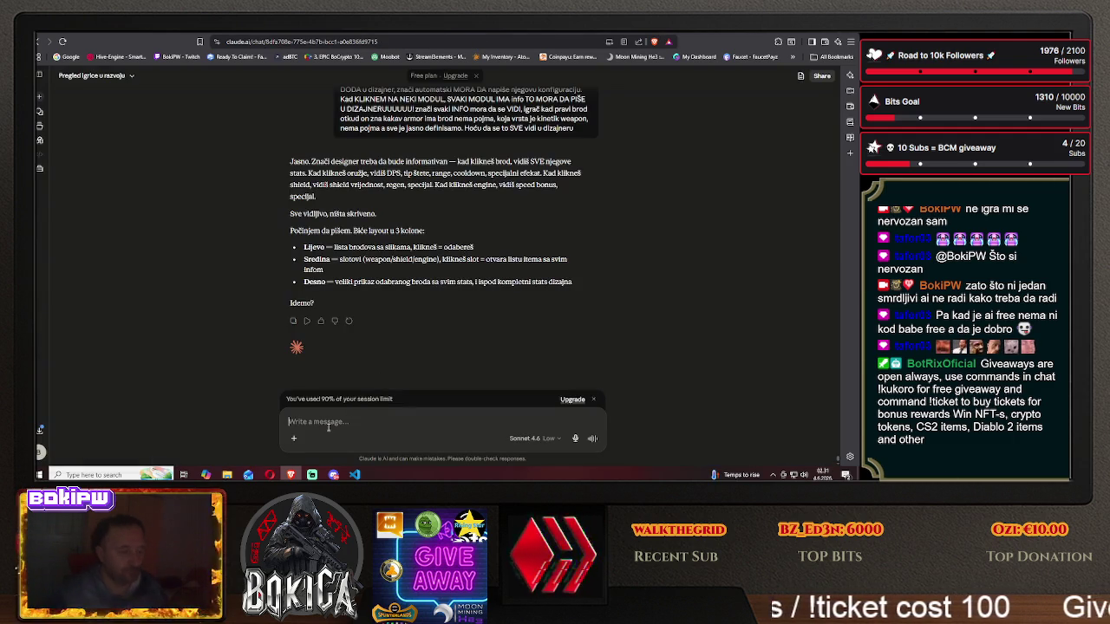
- Tell Claude every blueprint has a price, yet no blueprint or ship price was ever shown
text(sva)
text(vaki bi)
text(prin)
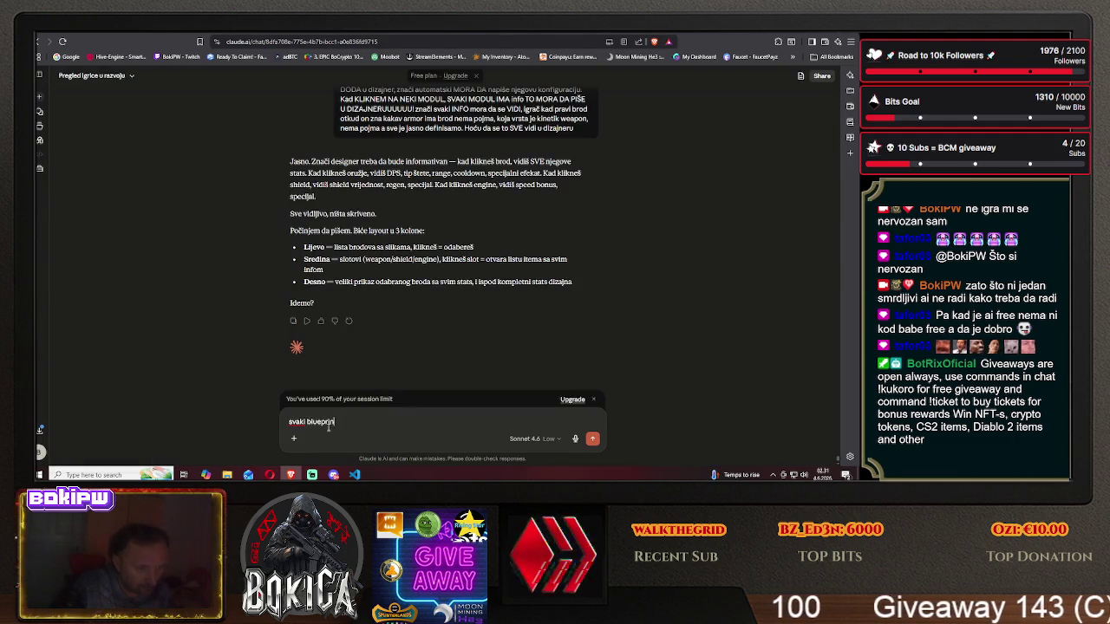
text(t ima cen)
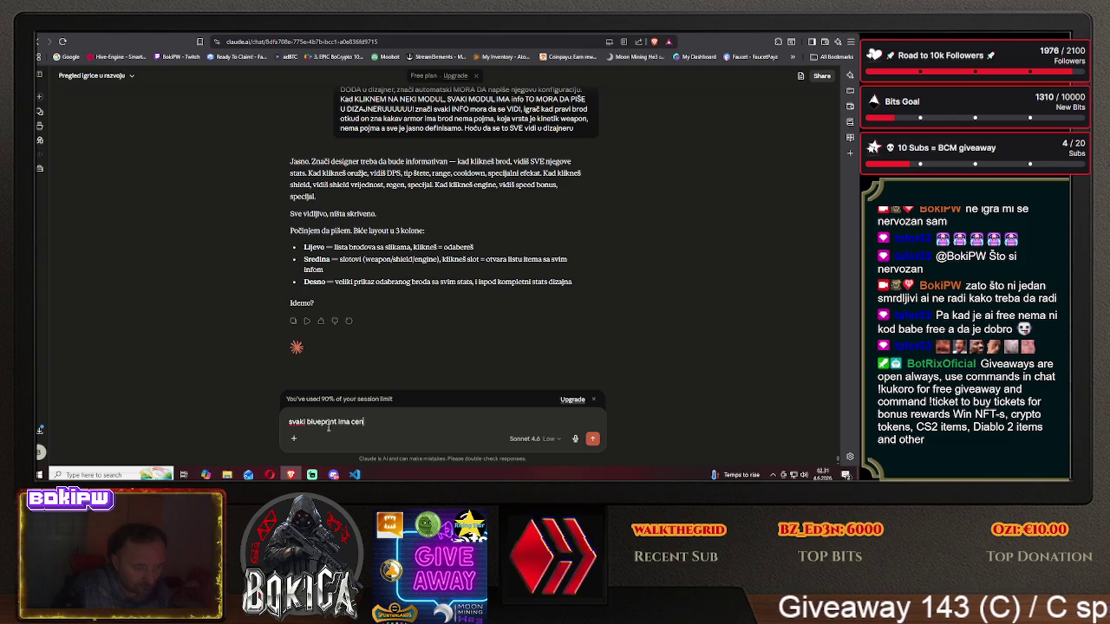
text(u, ja)
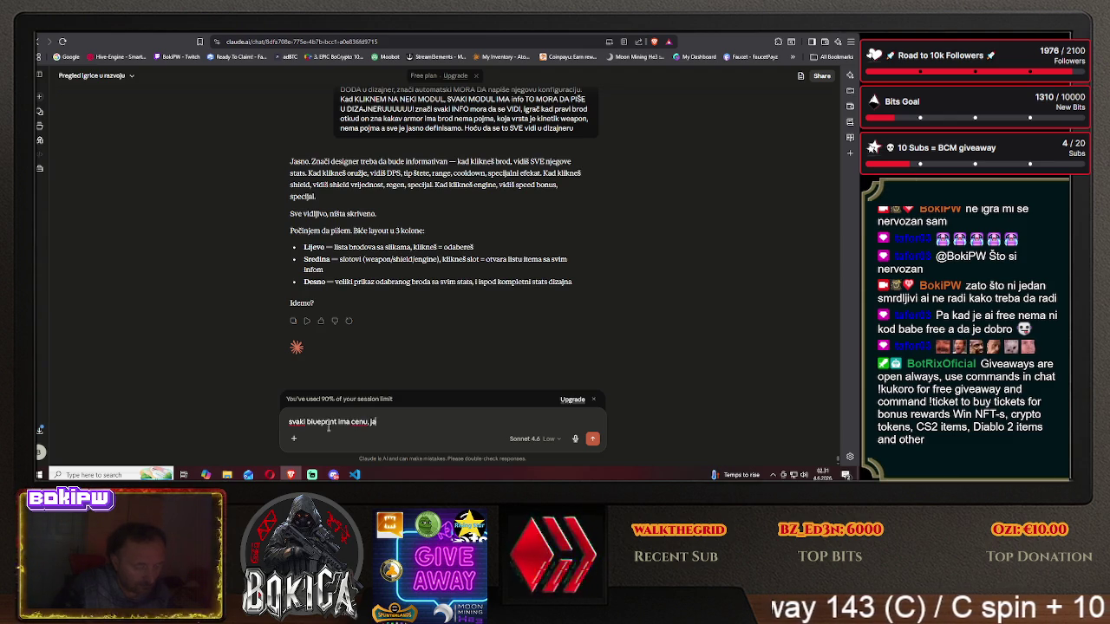
text(š ni jednog)
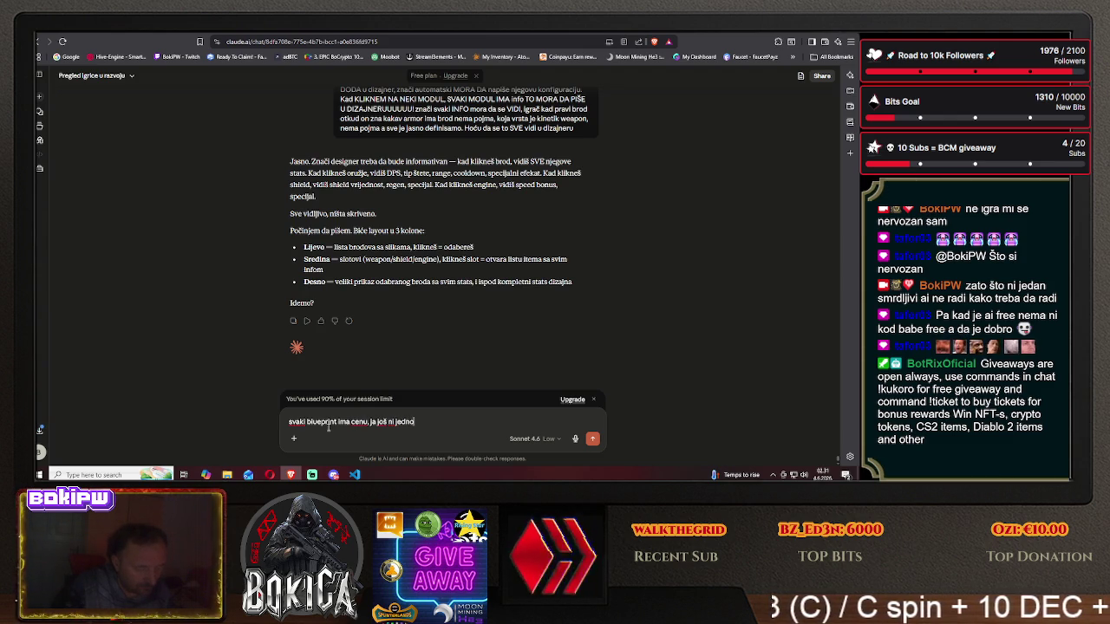
text(isam video da)
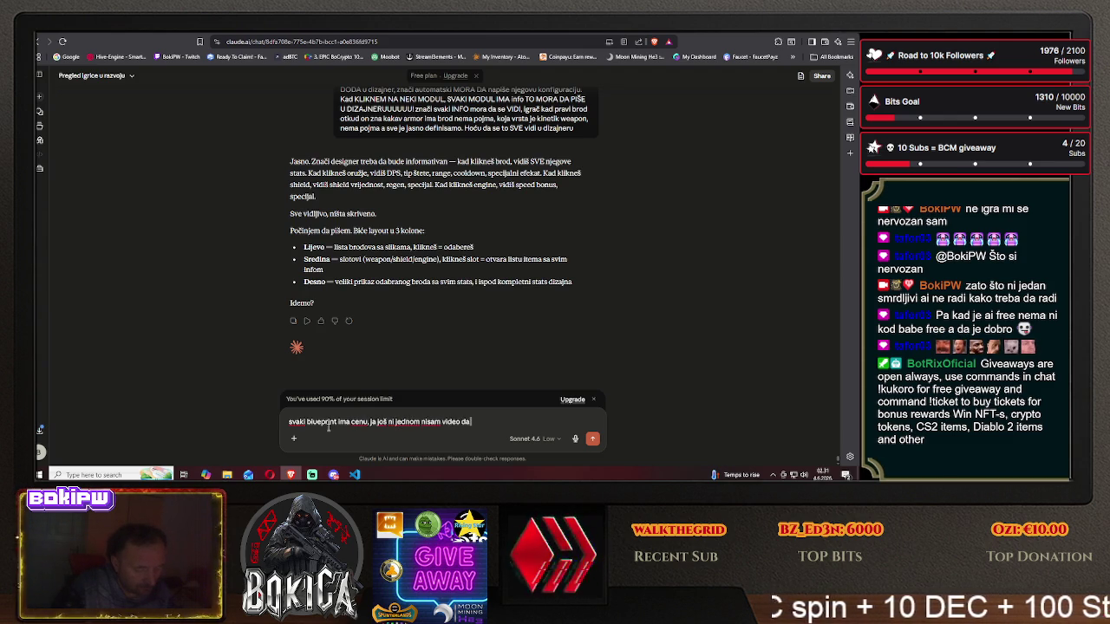
text( si napisao c)
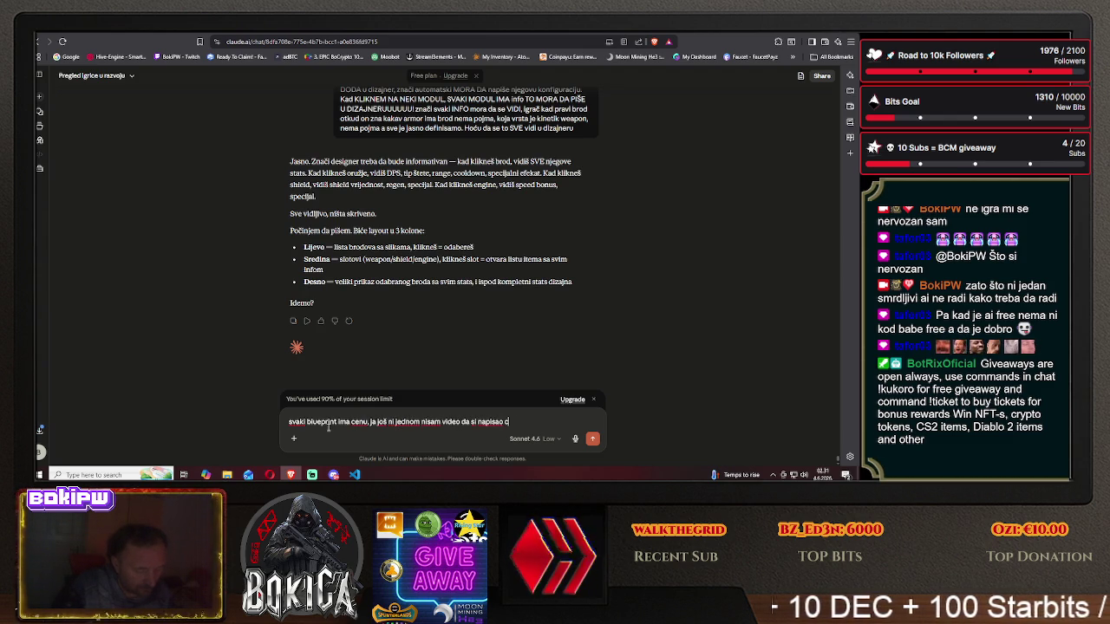
text(enu blue)
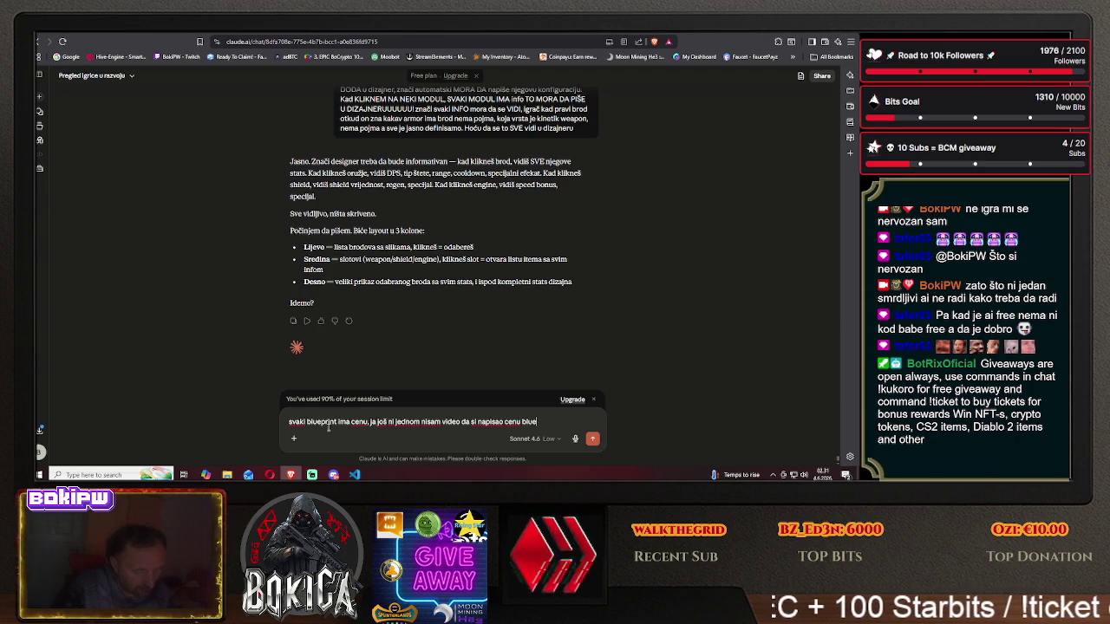
text(printa ili broda)
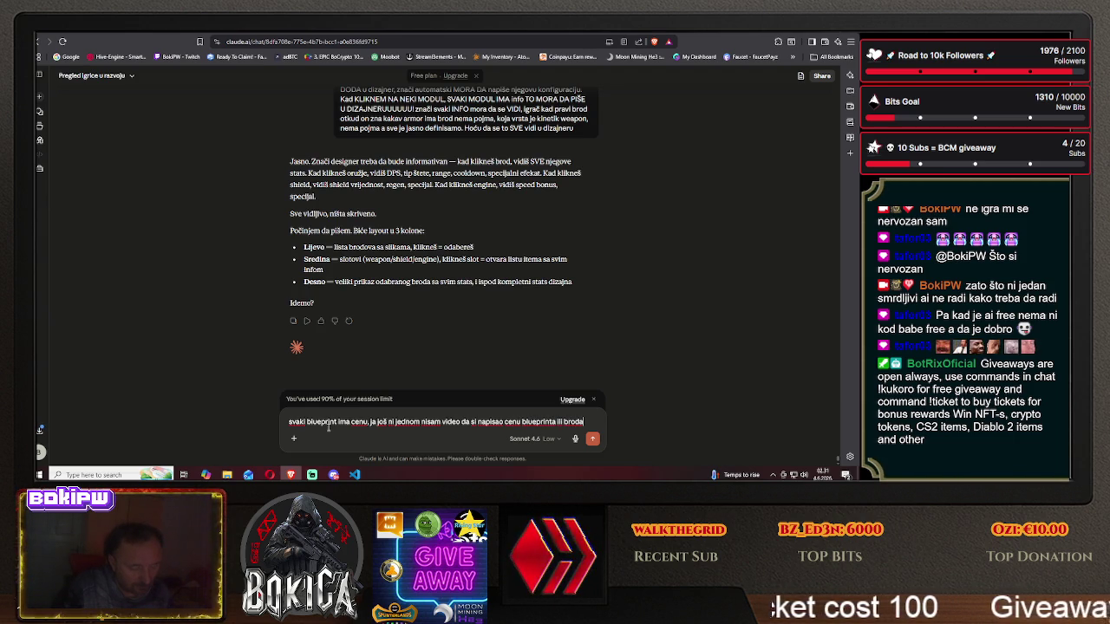
key(Return)
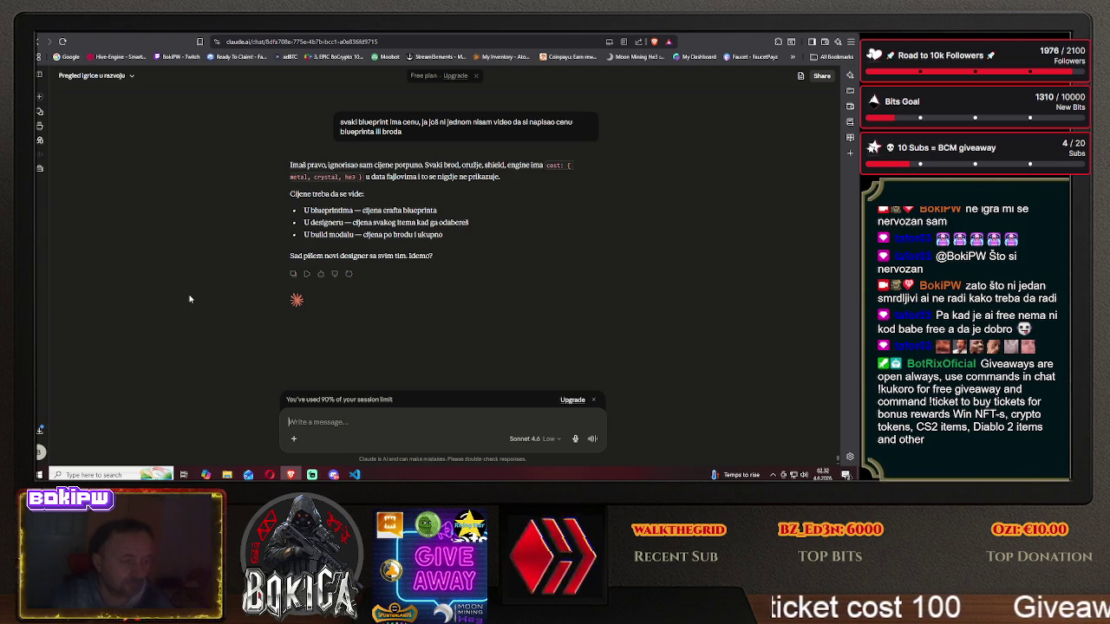
- Ask Claude to rewrite the ship designer from zero, then go to the KRTools designer
text(znači)
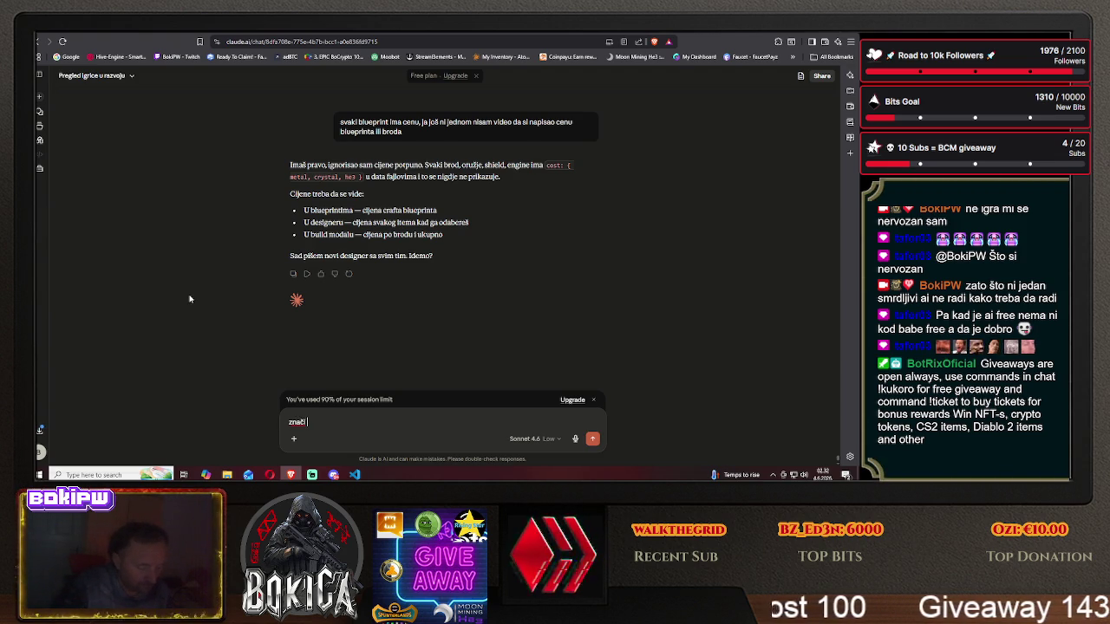
text( praviš diz)
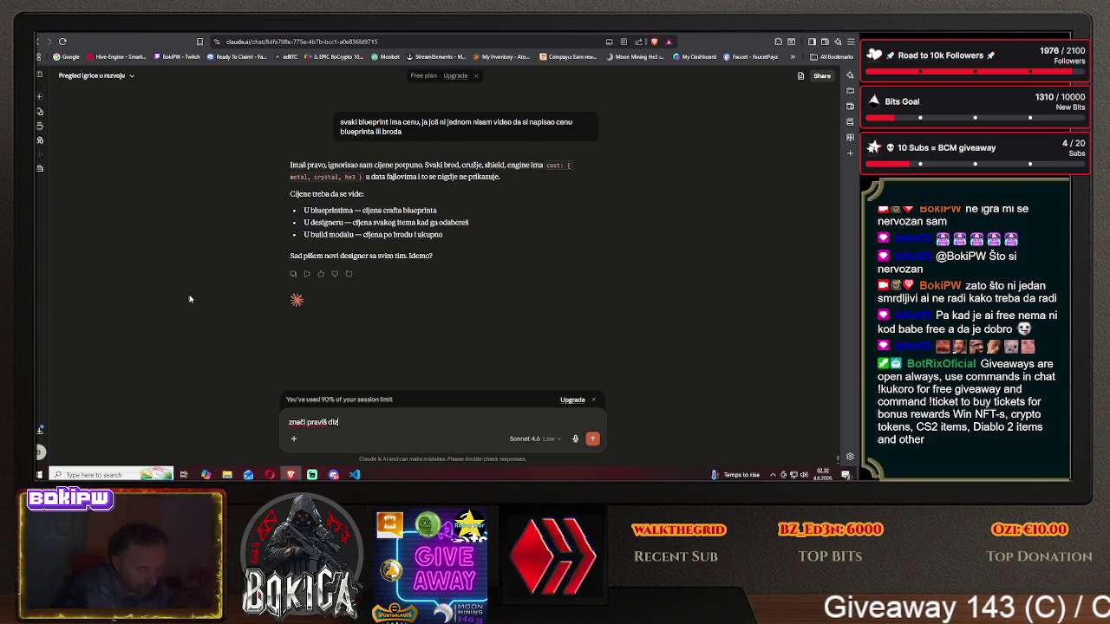
text(mu)
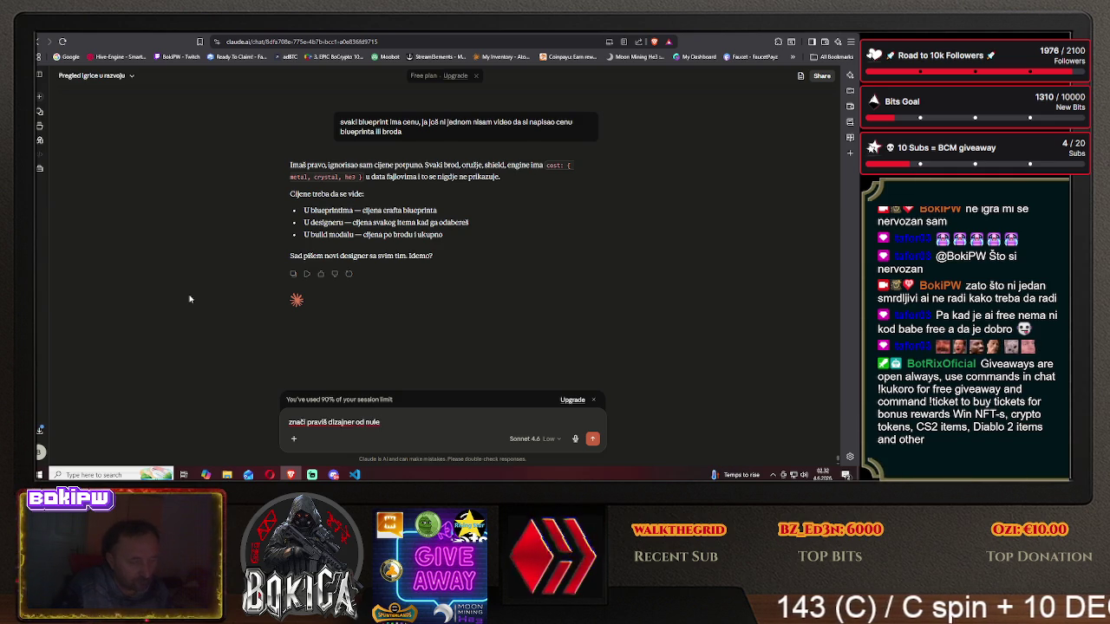
text( ovaj k)
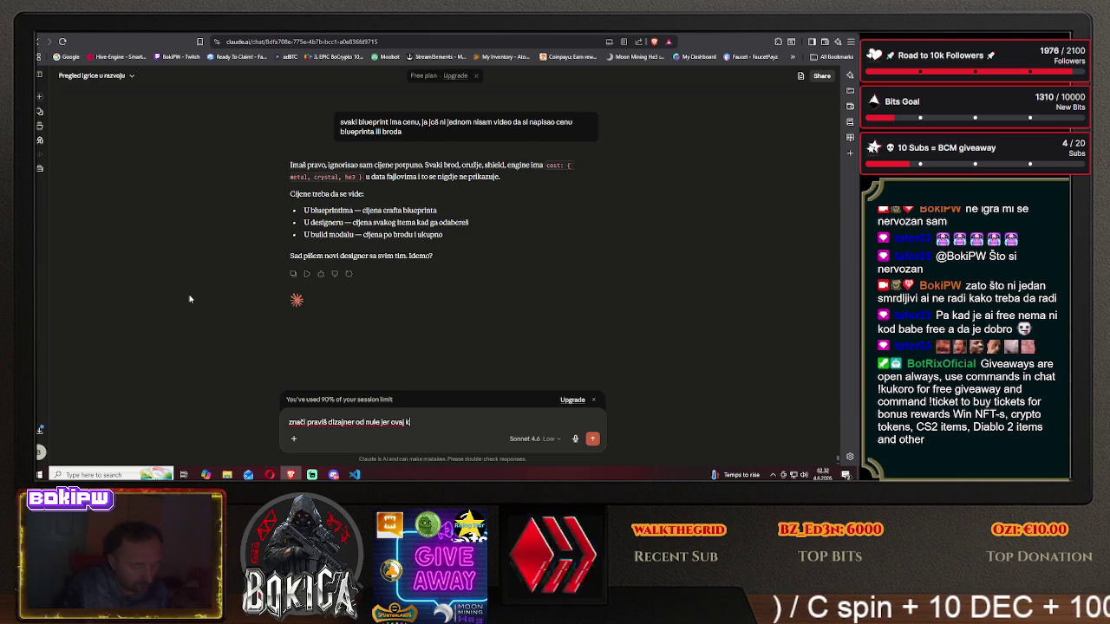
text(urcu ne vredi)
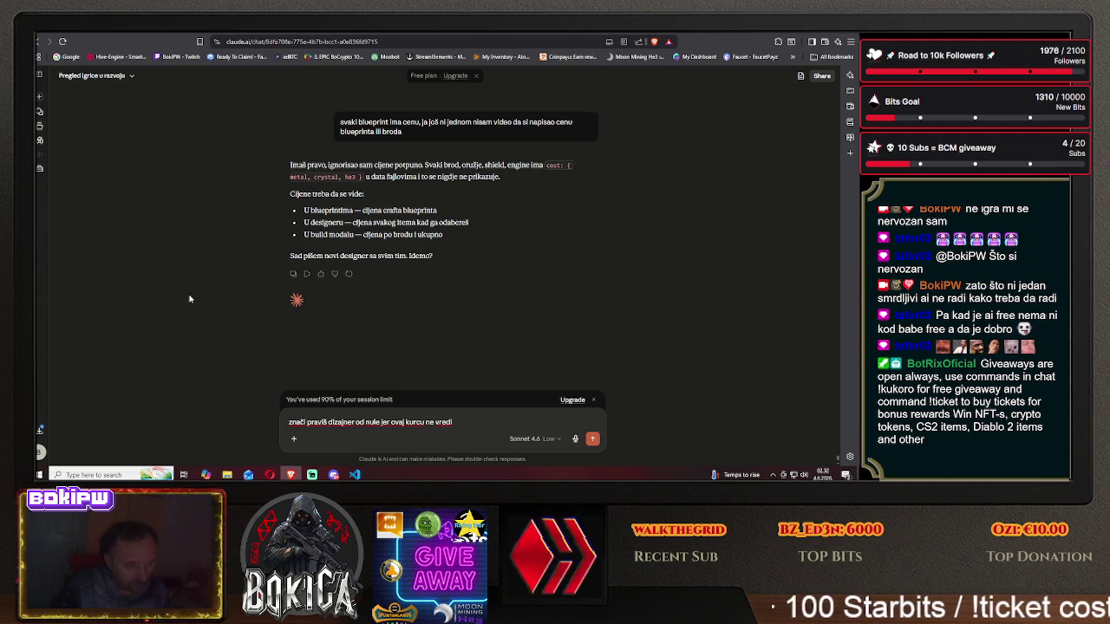
key(Return)
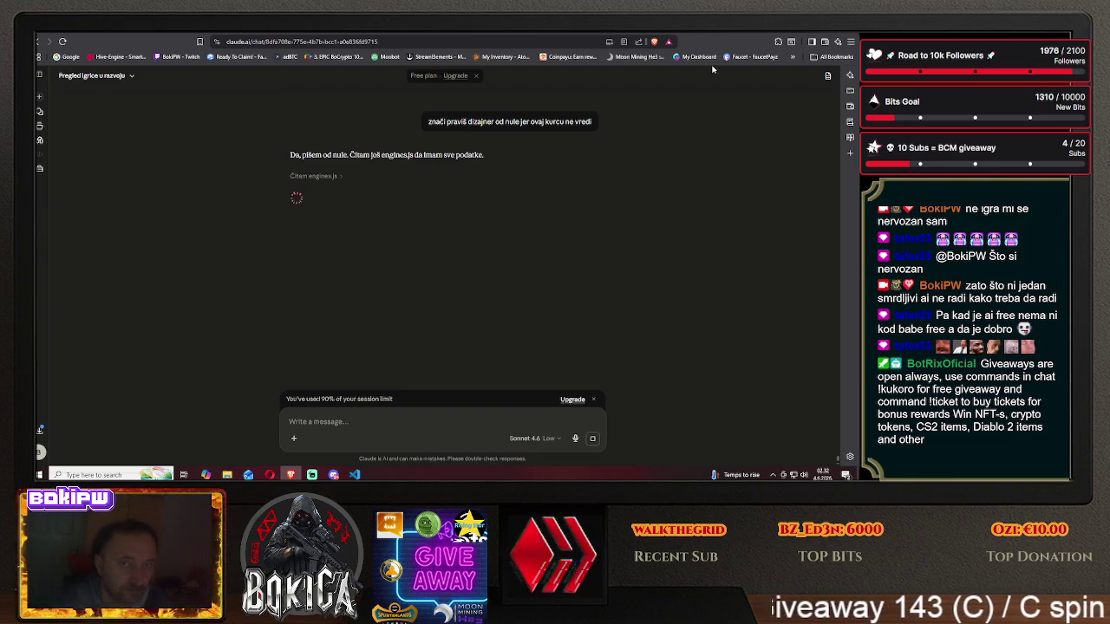
key(alt+Tab)
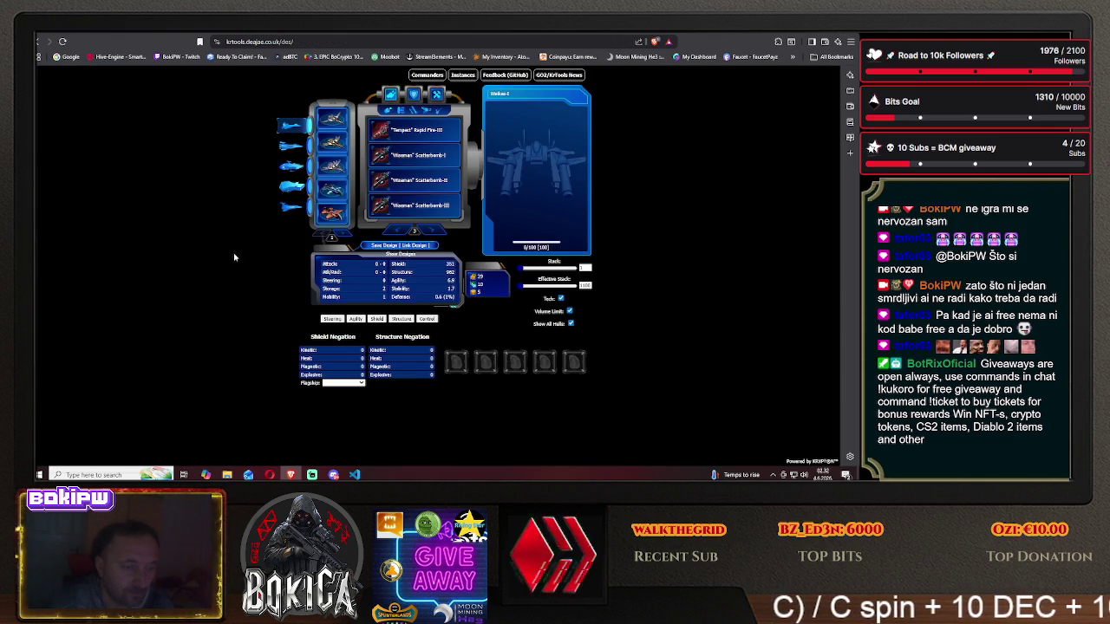
- Check the Weikse-II hull with Scatterbomb weapons for stats and costs, then return to Hive Galaxy
click(343, 150)
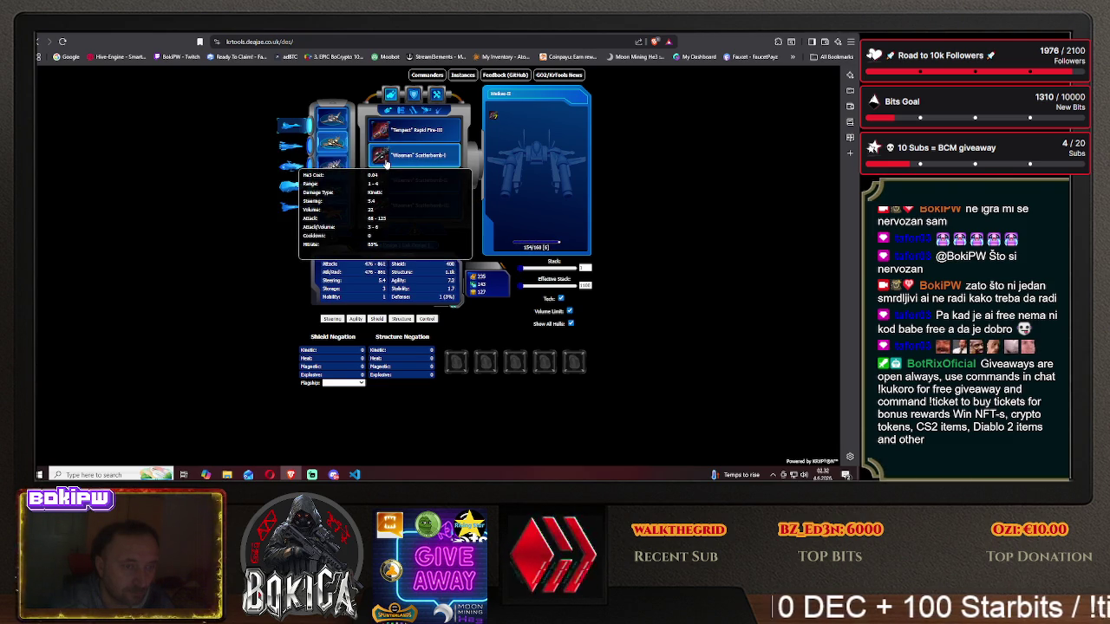
click(387, 164)
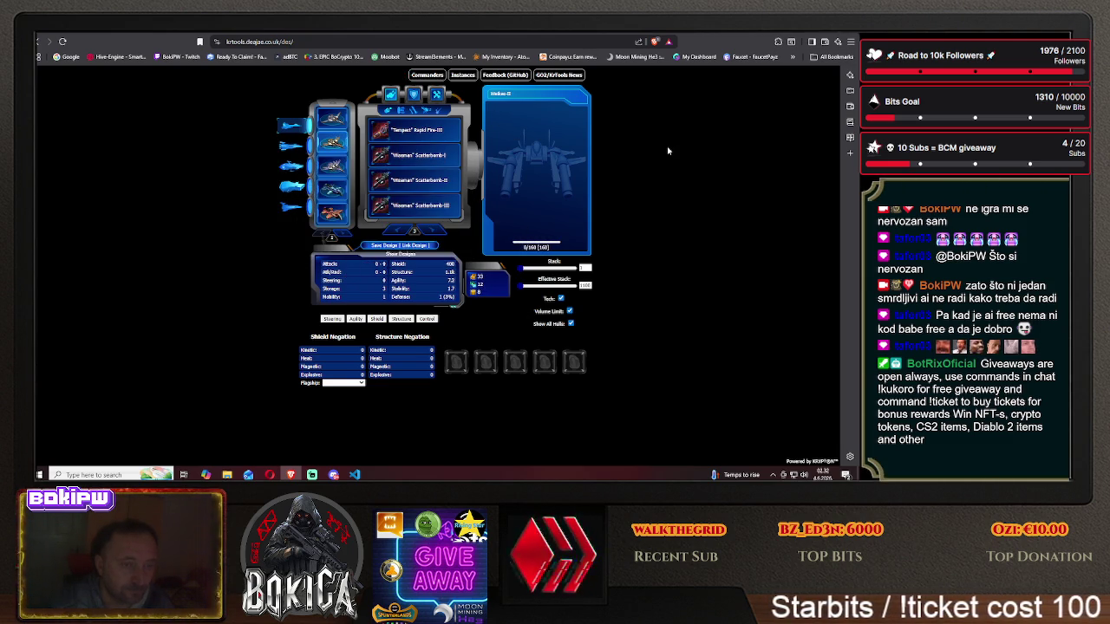
key(ctrl+Tab)
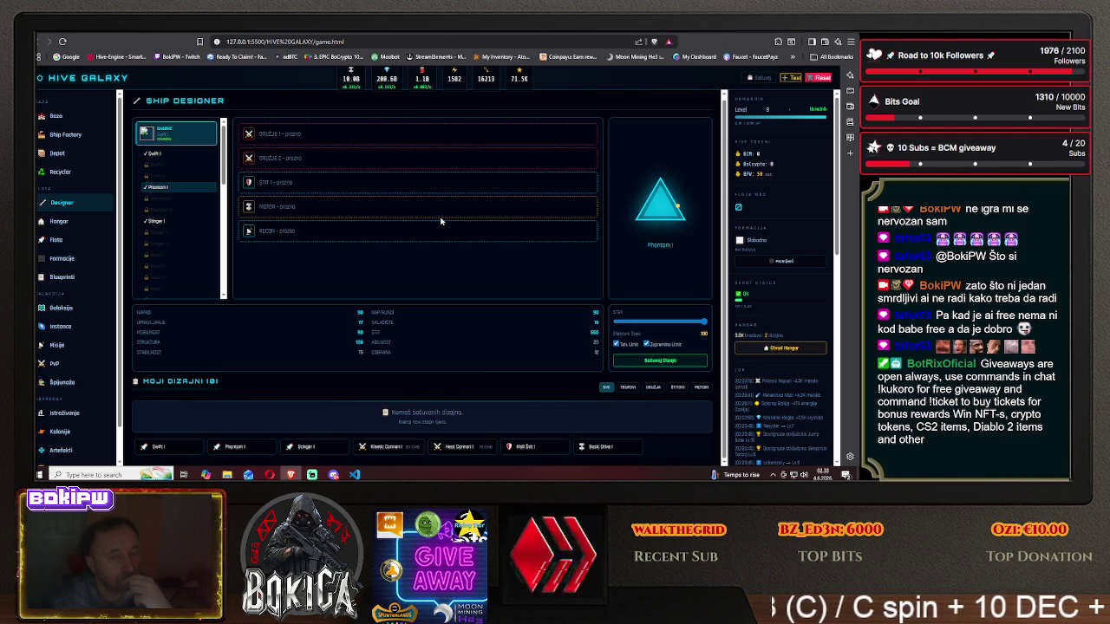
- Preview Swift I and view the Blueprinti hull collection, then move to the ChatGPT artwork chat
click(157, 154)
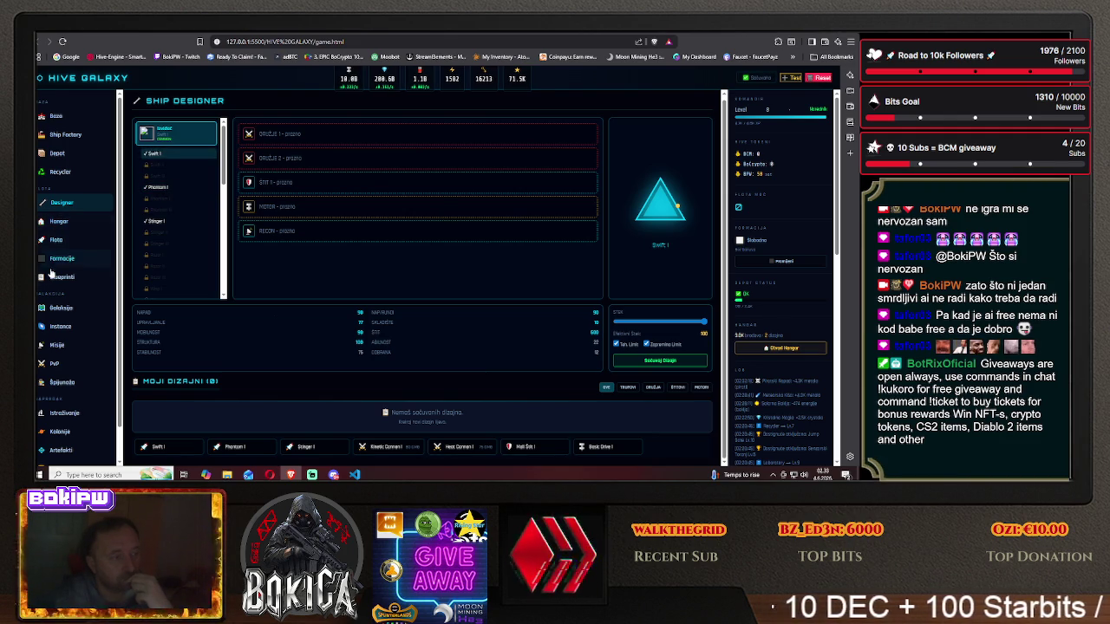
click(63, 277)
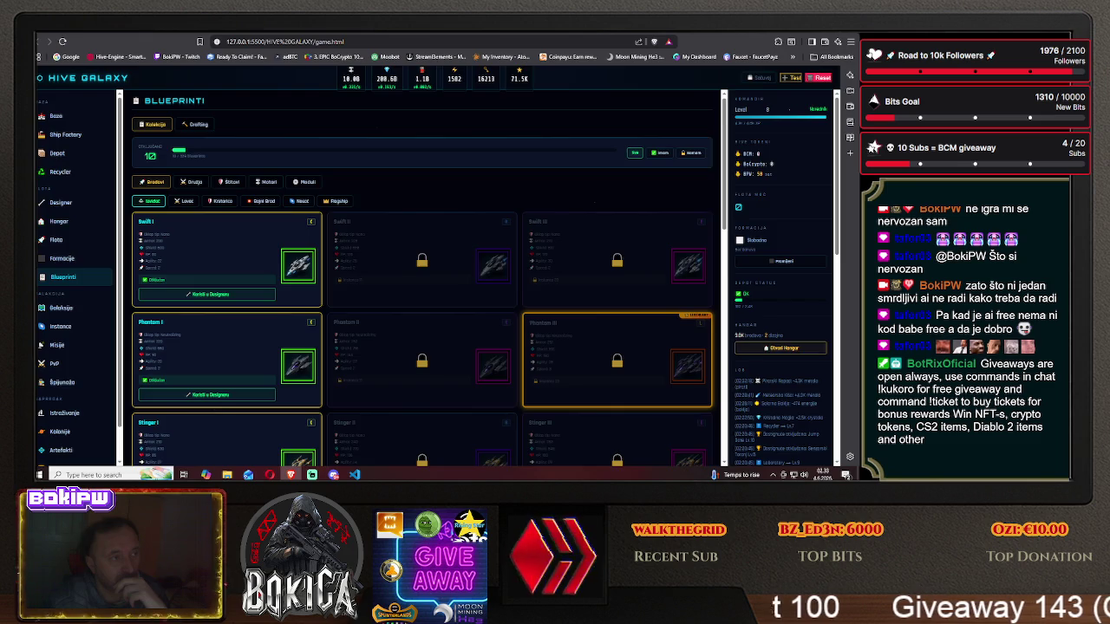
key(ctrl+Tab)
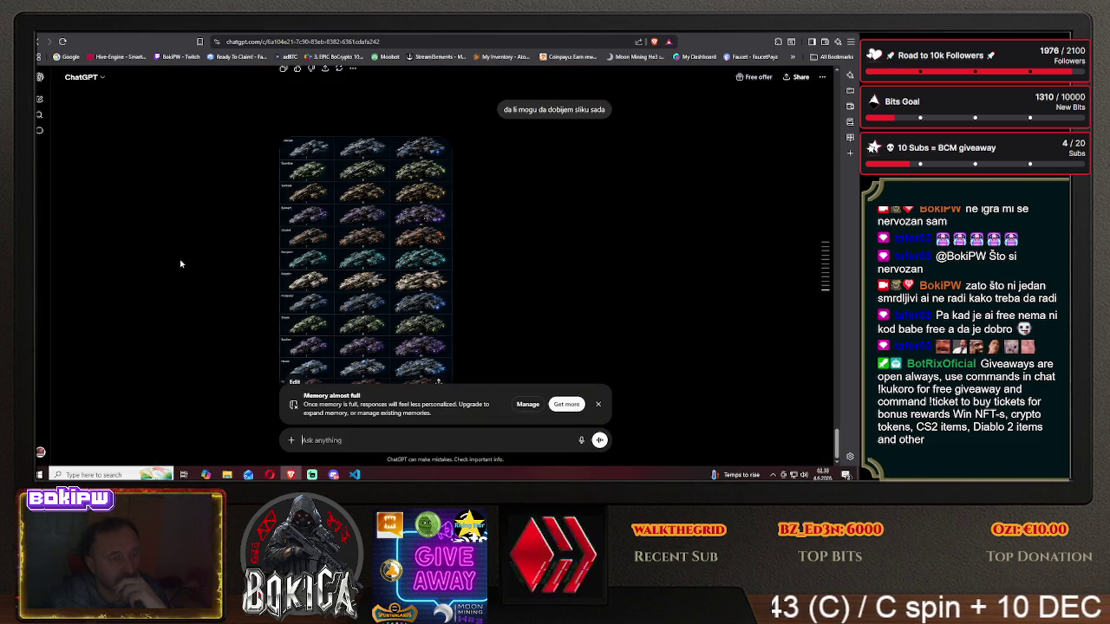
- Save ChatGPT's ship roster grid image to the Desktop as a PNG and open it in the viewer
click(352, 307)
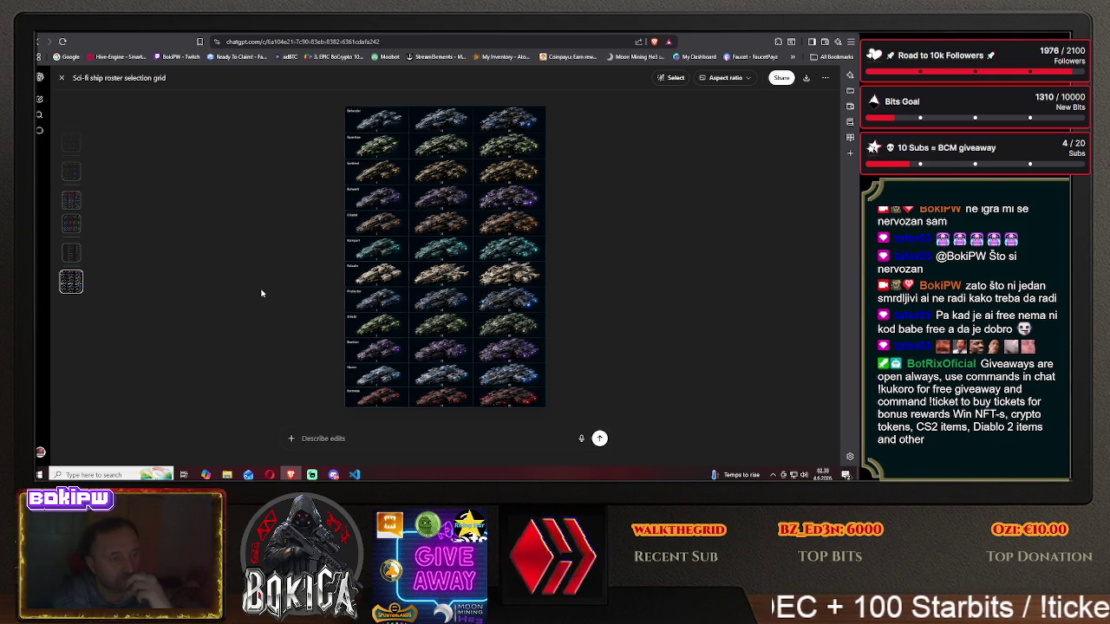
right_click(417, 264)
click(444, 283)
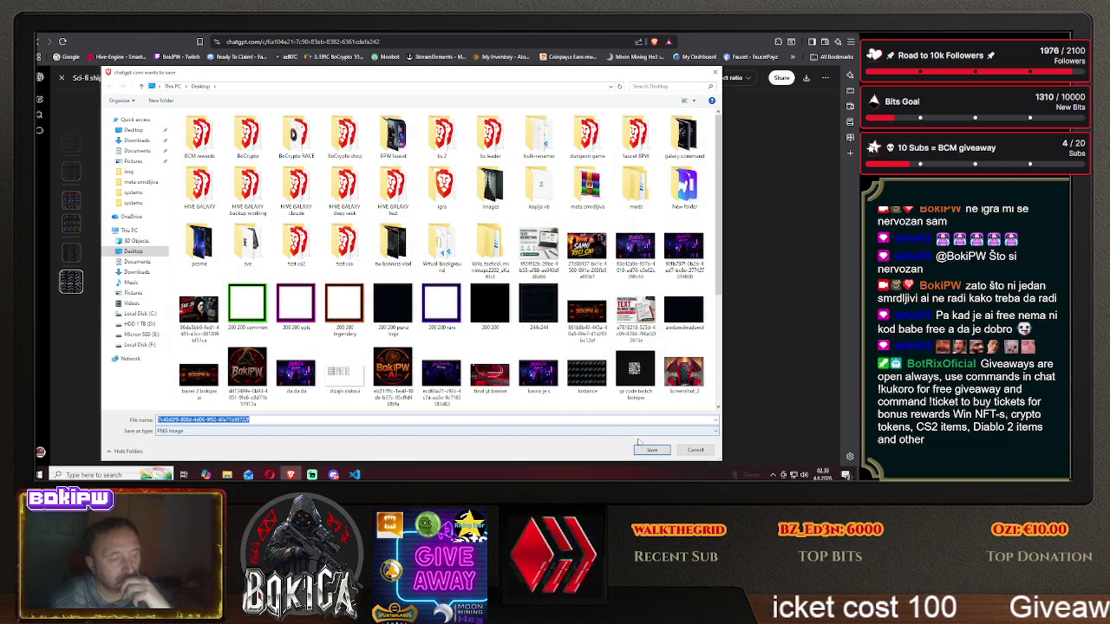
click(649, 449)
click(791, 64)
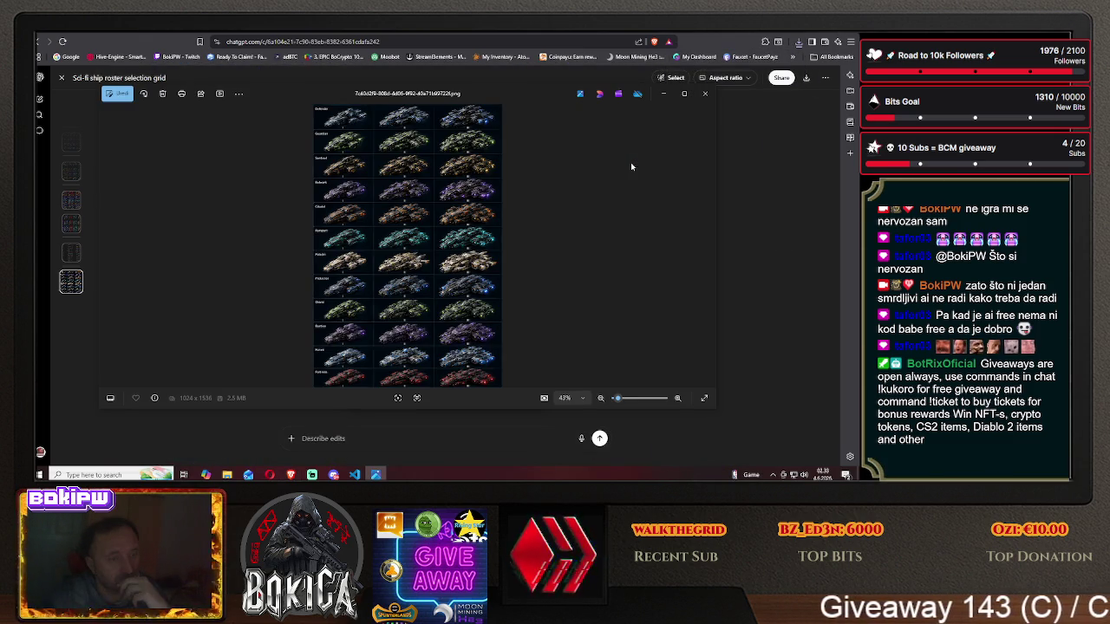
- Maximize Photos and zoom in and out to inspect the ship roster rows
click(684, 92)
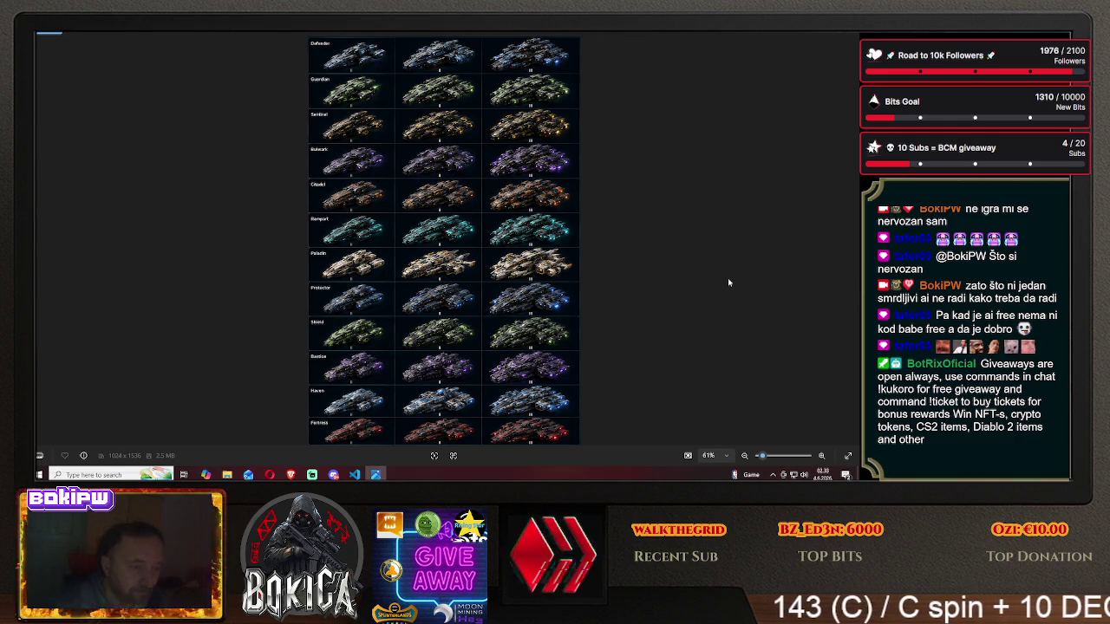
scroll(728, 277, up, 3)
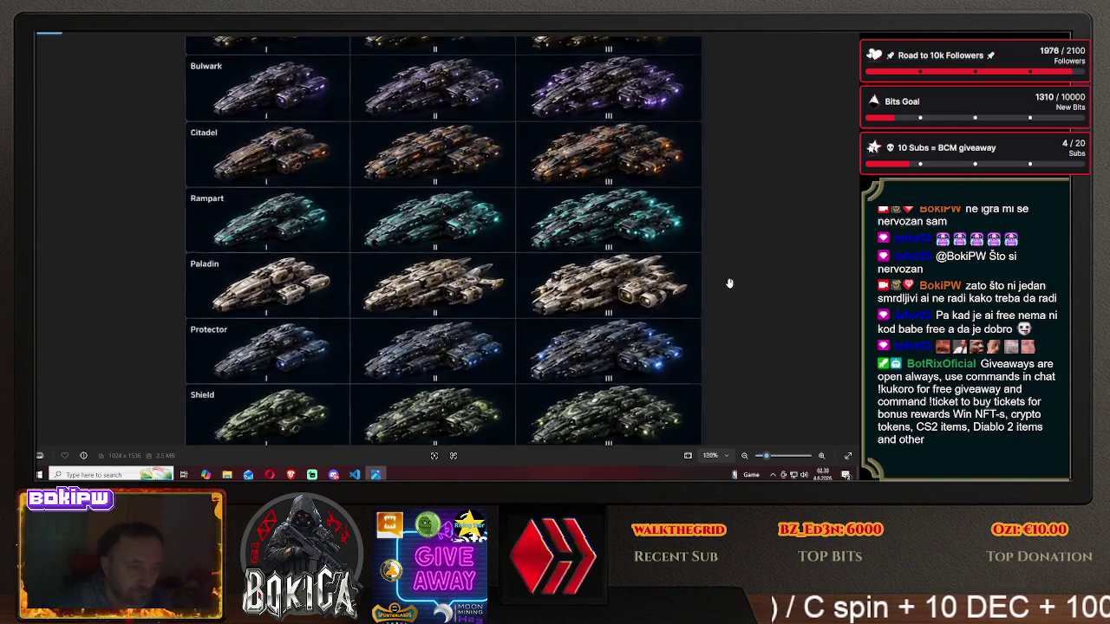
scroll(729, 283, up, 1)
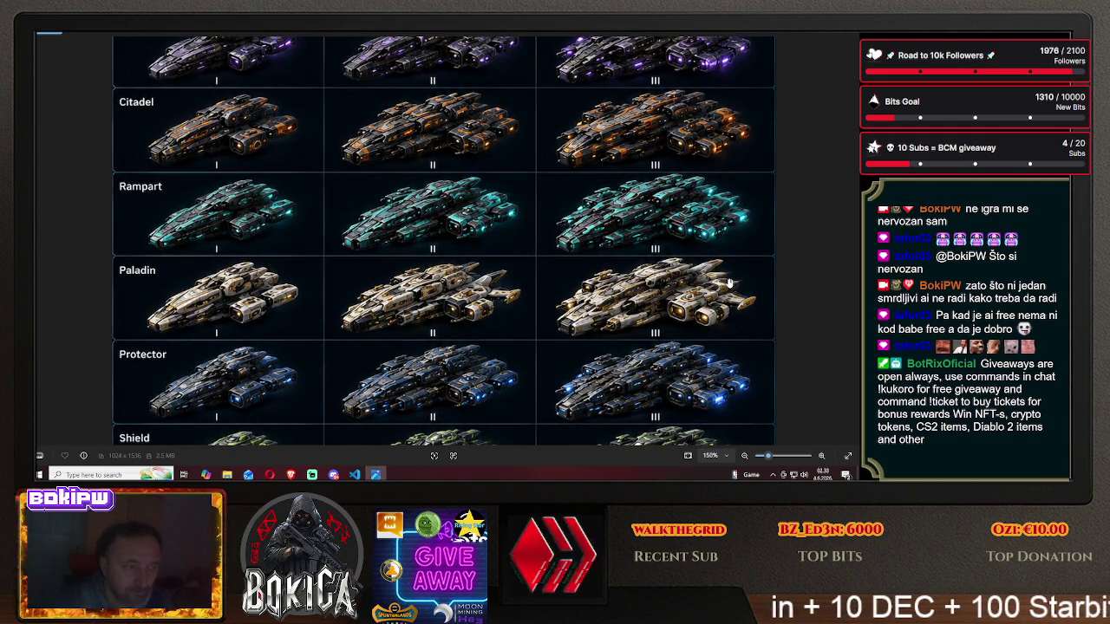
scroll(730, 282, down, 1)
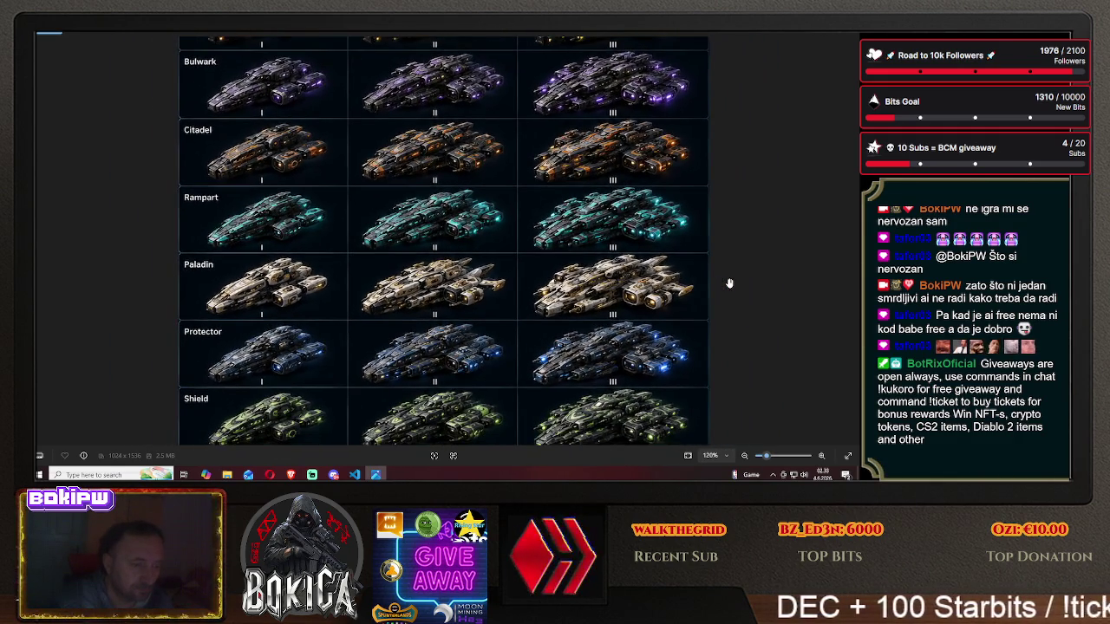
scroll(729, 284, down, 2)
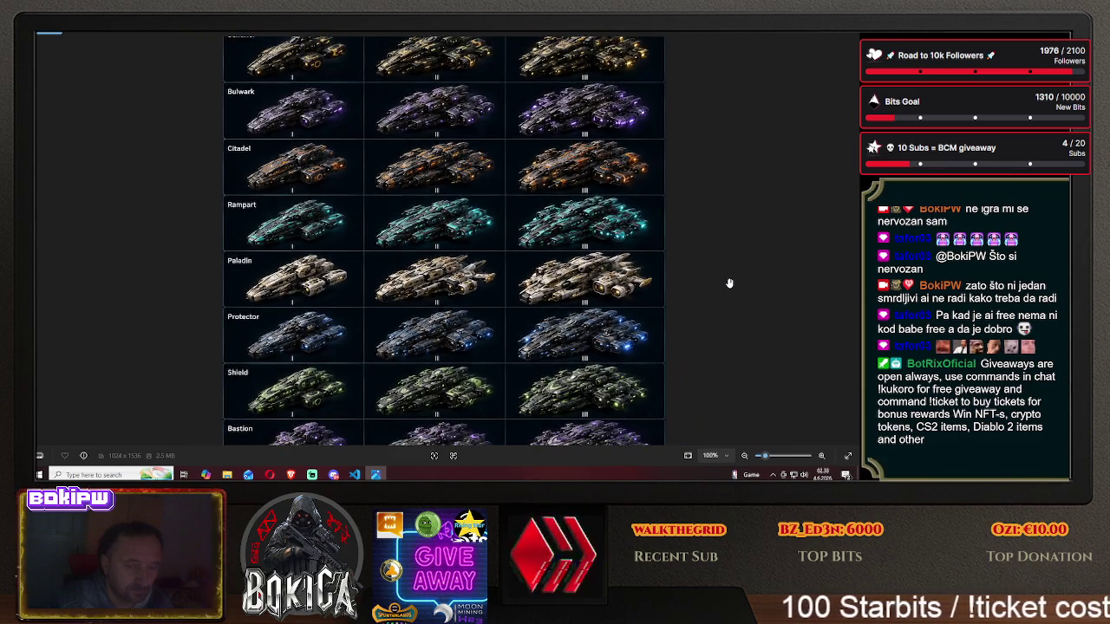
scroll(729, 283, down, 1)
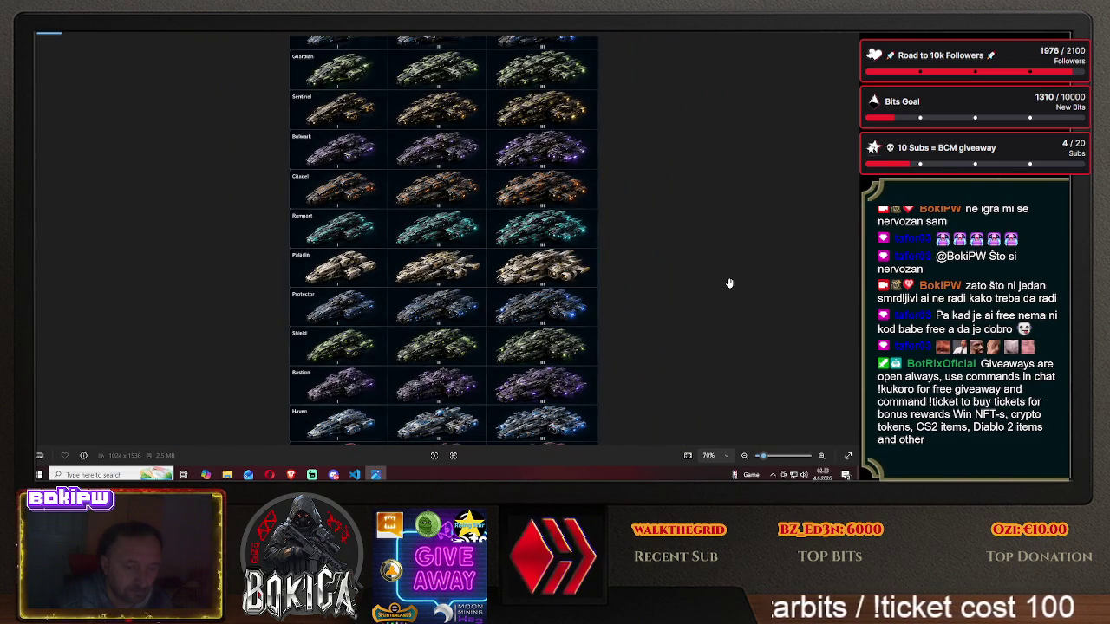
scroll(730, 282, down, 1)
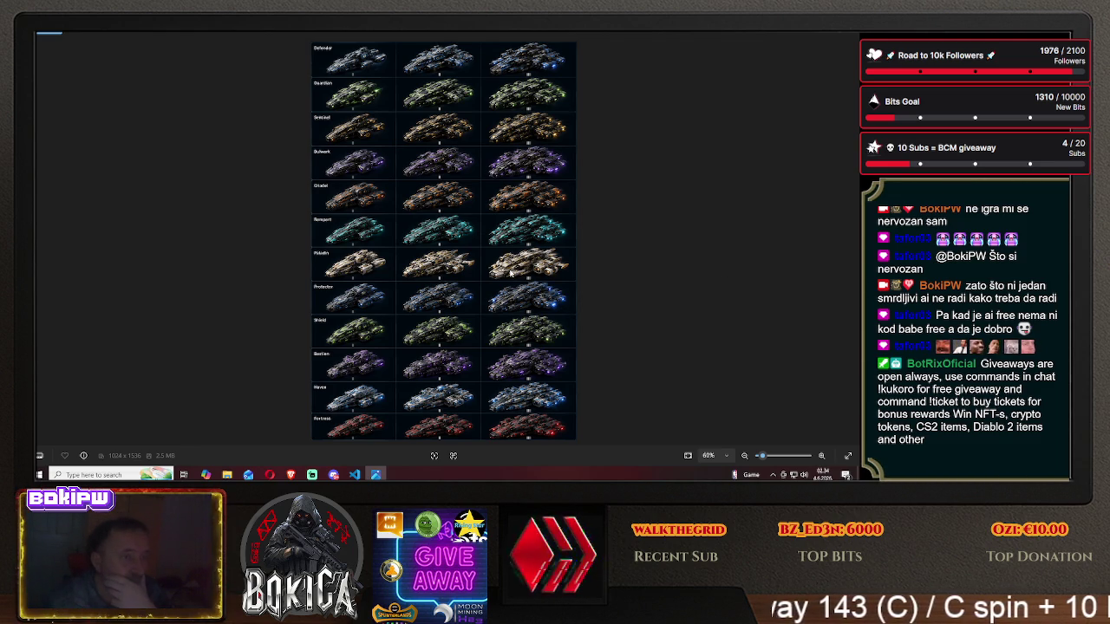
- Close Photos, show the desktop and launch Adobe Photoshop
key(alt+F4)
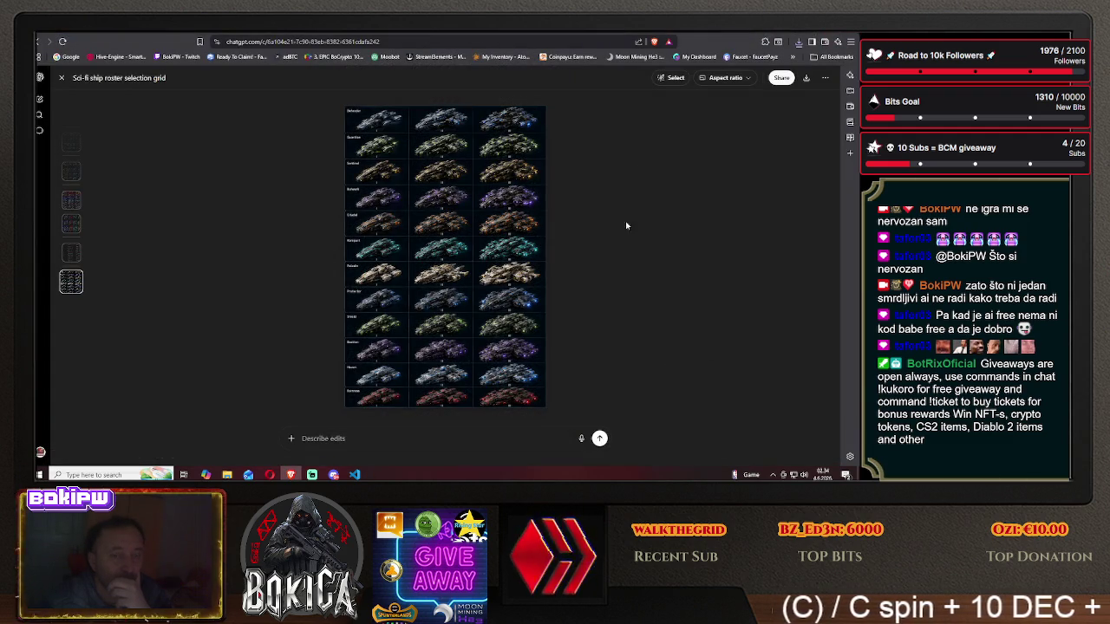
key(super+d)
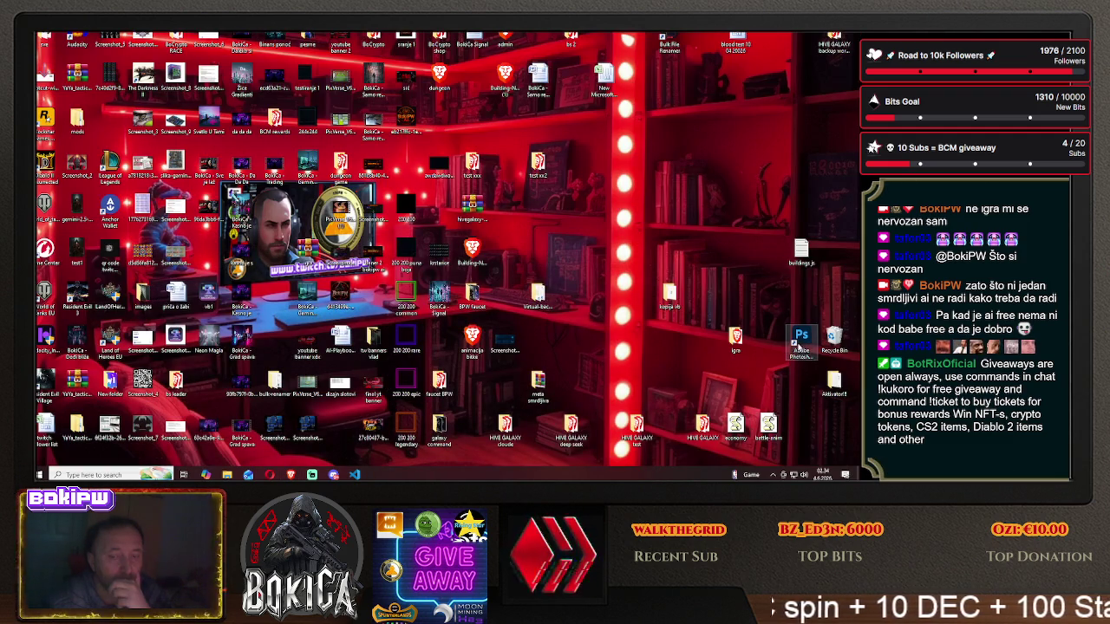
double_click(802, 342)
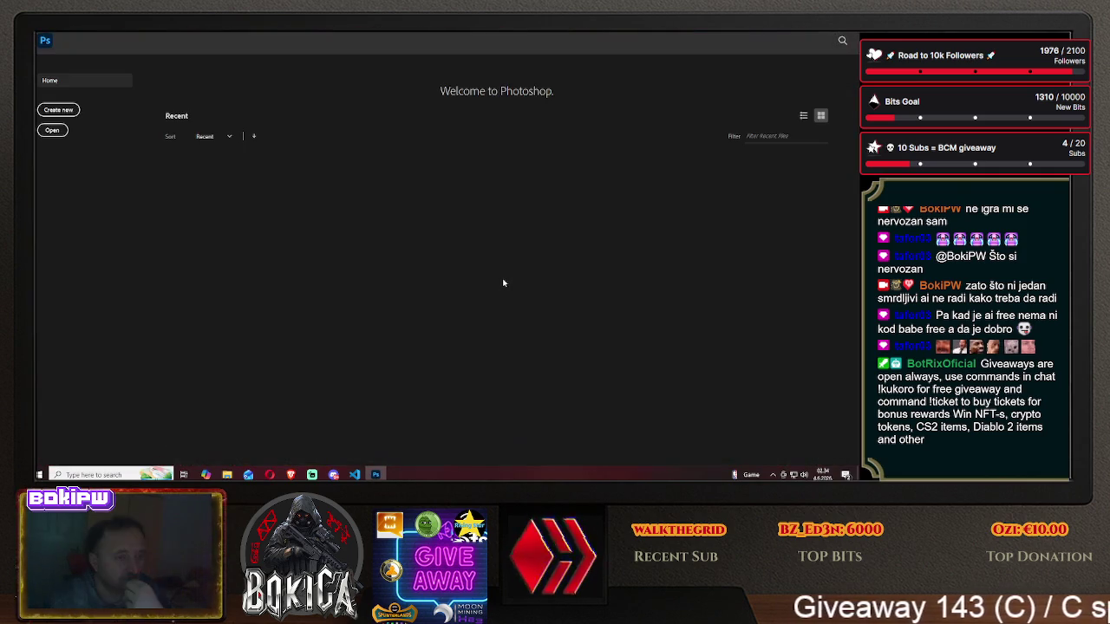
- Open the ship-grid PNG from the Desktop folder in Photoshop
click(52, 130)
click(63, 201)
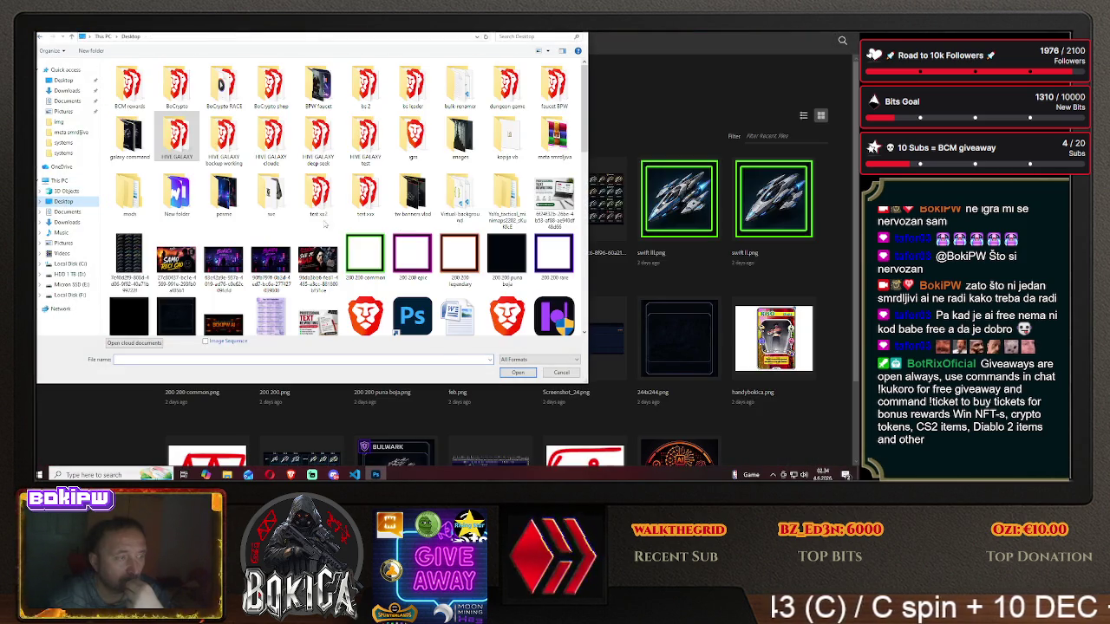
drag(584, 136, 590, 321)
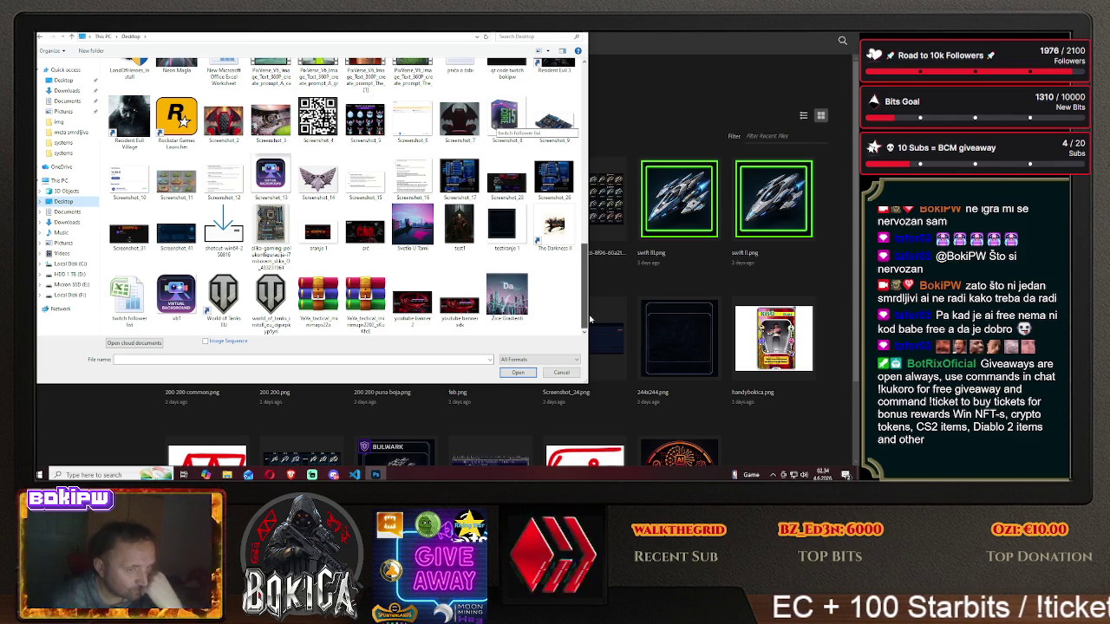
drag(589, 316, 589, 250)
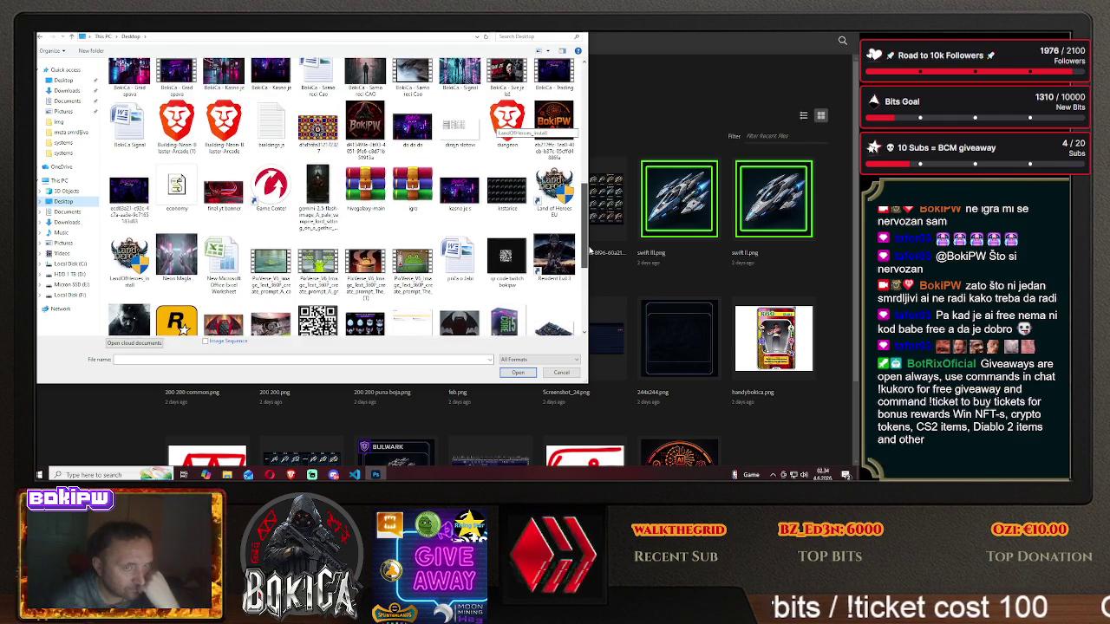
drag(589, 251, 594, 145)
click(128, 221)
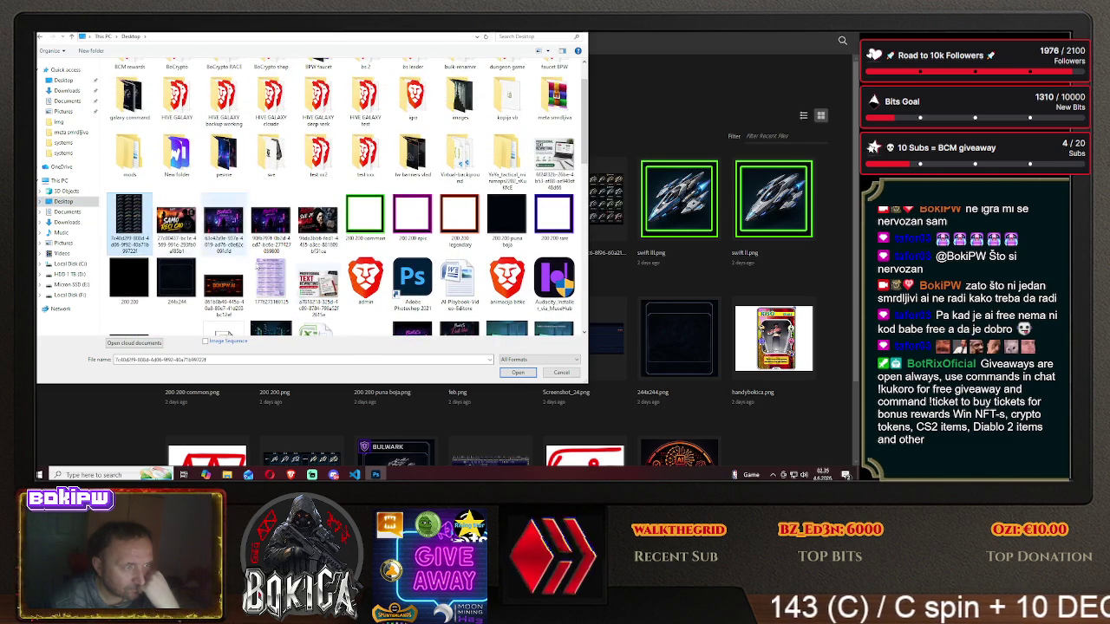
click(504, 374)
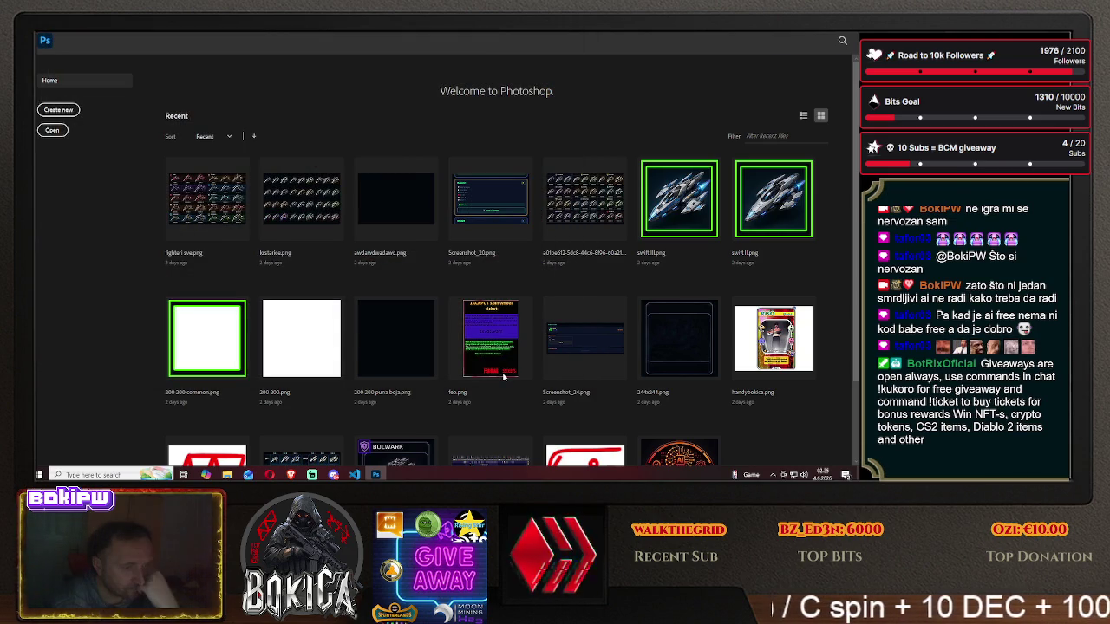
- Open the 200 200 common.png frame image in Photoshop
click(59, 34)
click(54, 41)
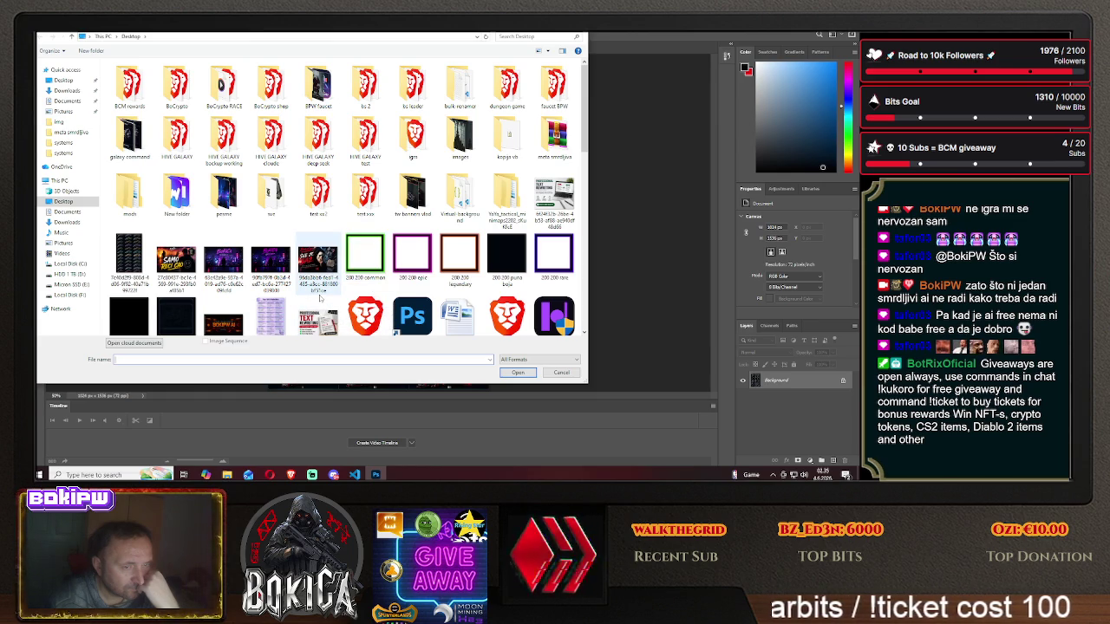
click(318, 262)
click(517, 372)
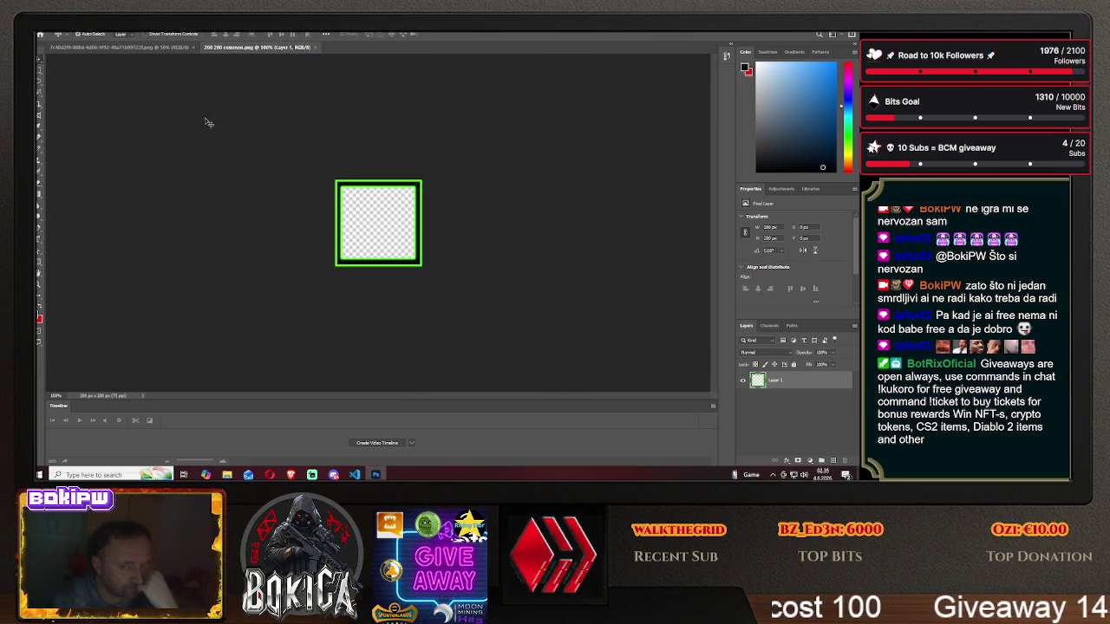
- Cut the grid's left ship column and paste it inside the green 200x200 frame
click(152, 48)
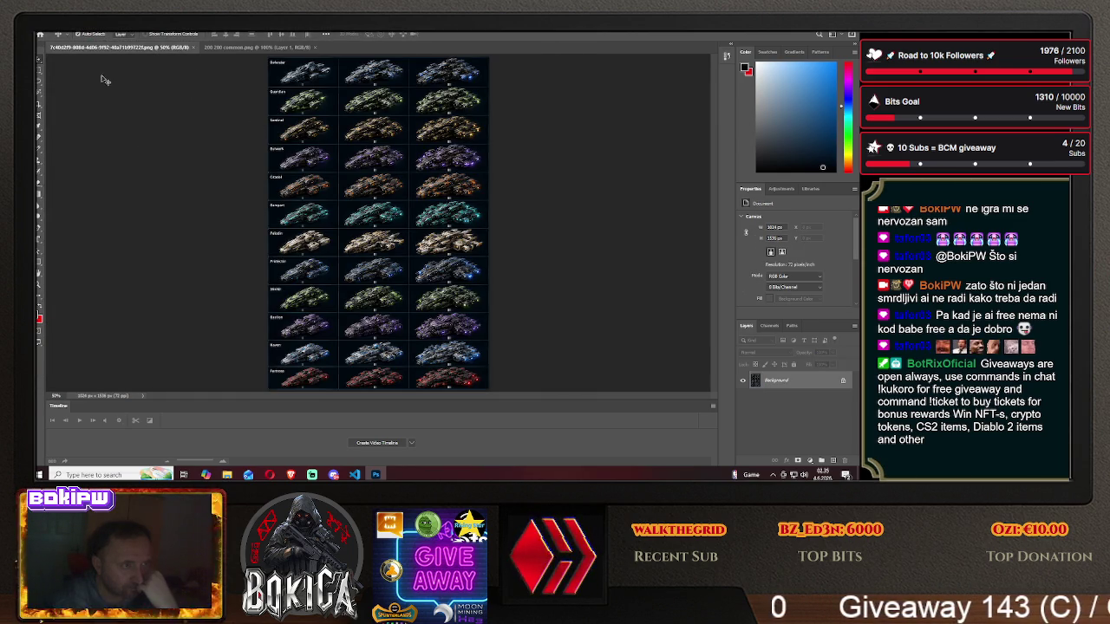
click(38, 69)
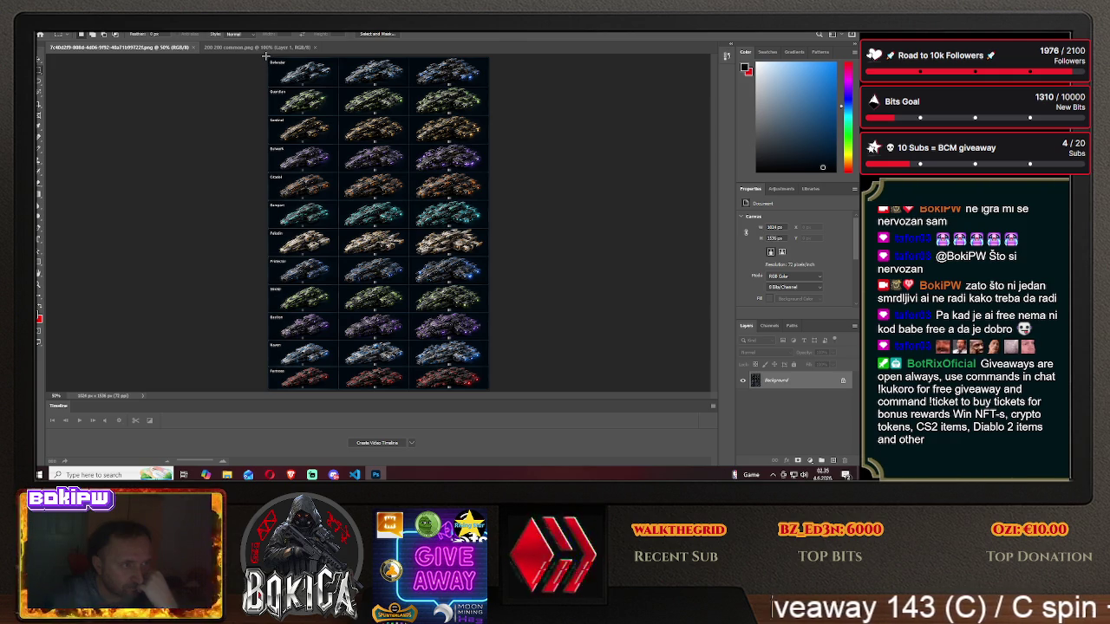
drag(266, 56, 338, 392)
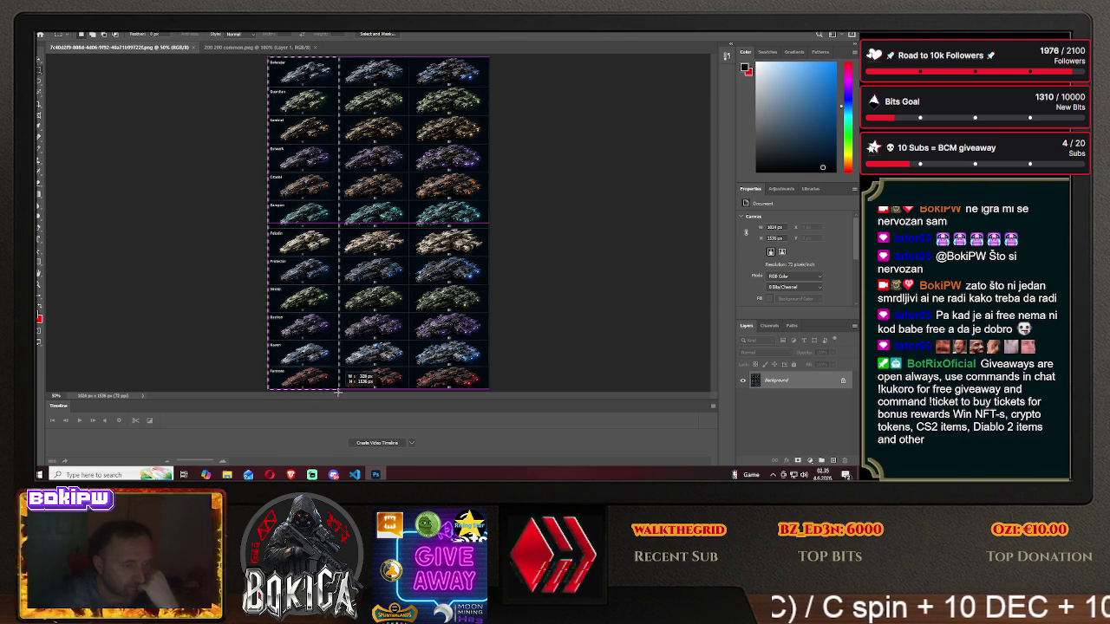
click(41, 69)
key(alt+BackSpace)
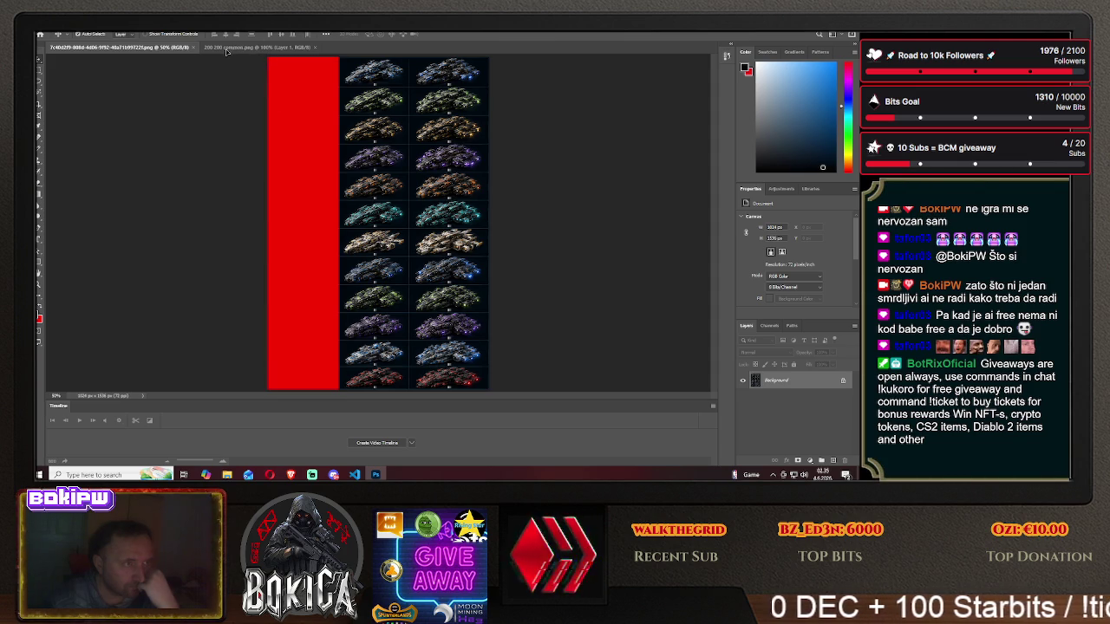
click(227, 48)
key(ctrl+v)
mouse_move(375, 227)
mouse_down()
mouse_move(403, 326)
mouse_move(428, 327)
mouse_up()
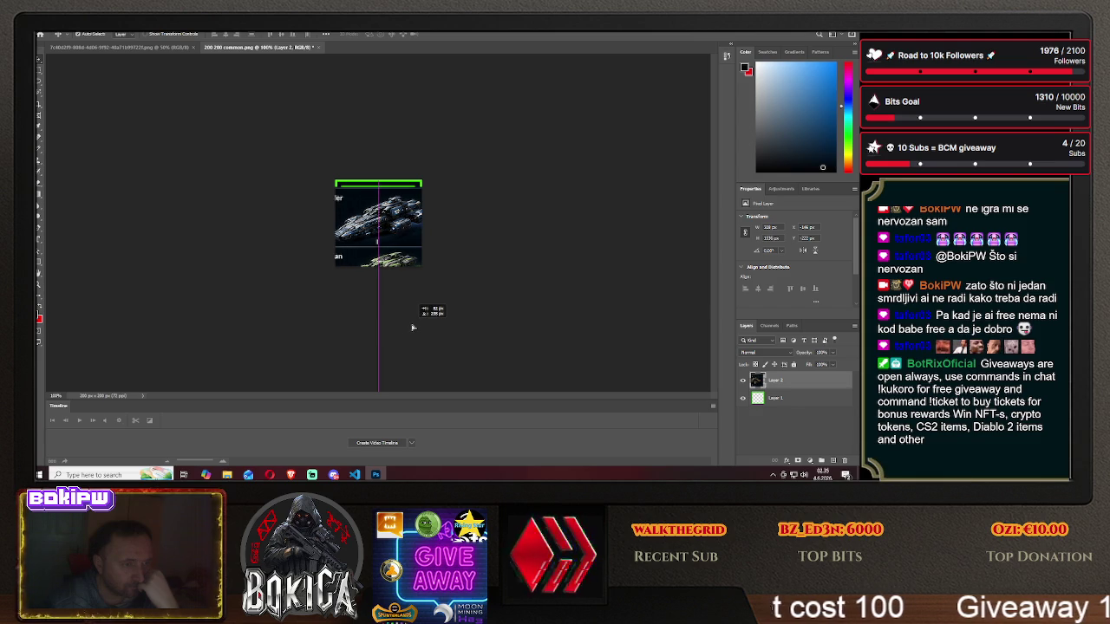
mouse_move(403, 327)
mouse_down()
mouse_move(411, 341)
mouse_move(443, 327)
mouse_move(391, 322)
mouse_move(421, 333)
mouse_move(399, 265)
mouse_move(425, 265)
mouse_move(416, 48)
mouse_move(392, 229)
mouse_move(396, 308)
mouse_up()
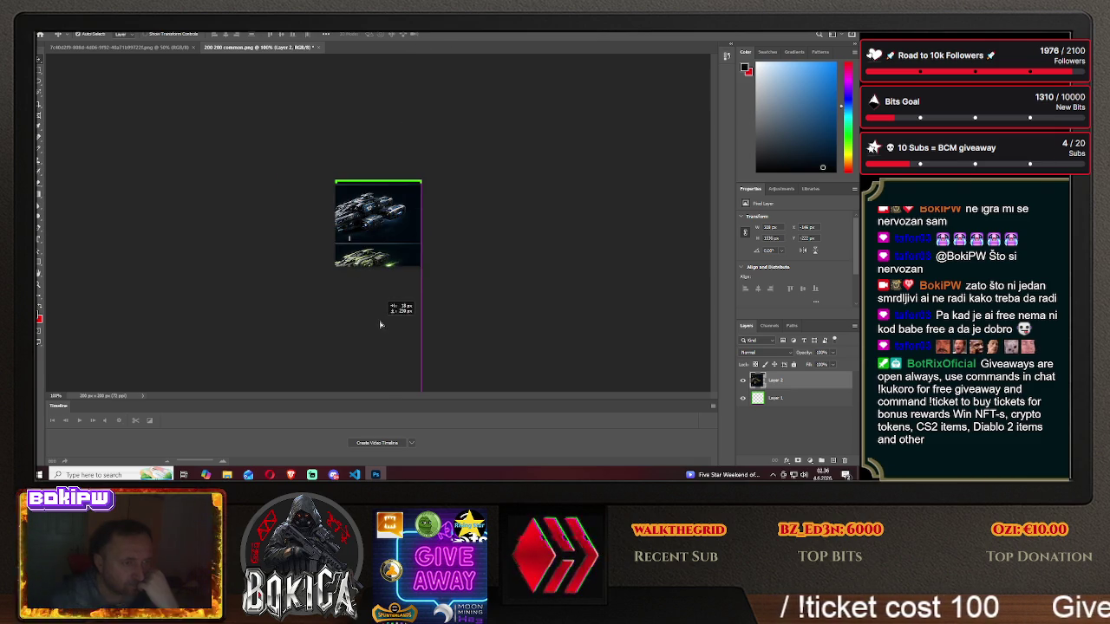
- Close 200 200 common.png without saving, then close the ship-grid tab
click(318, 48)
key(n)
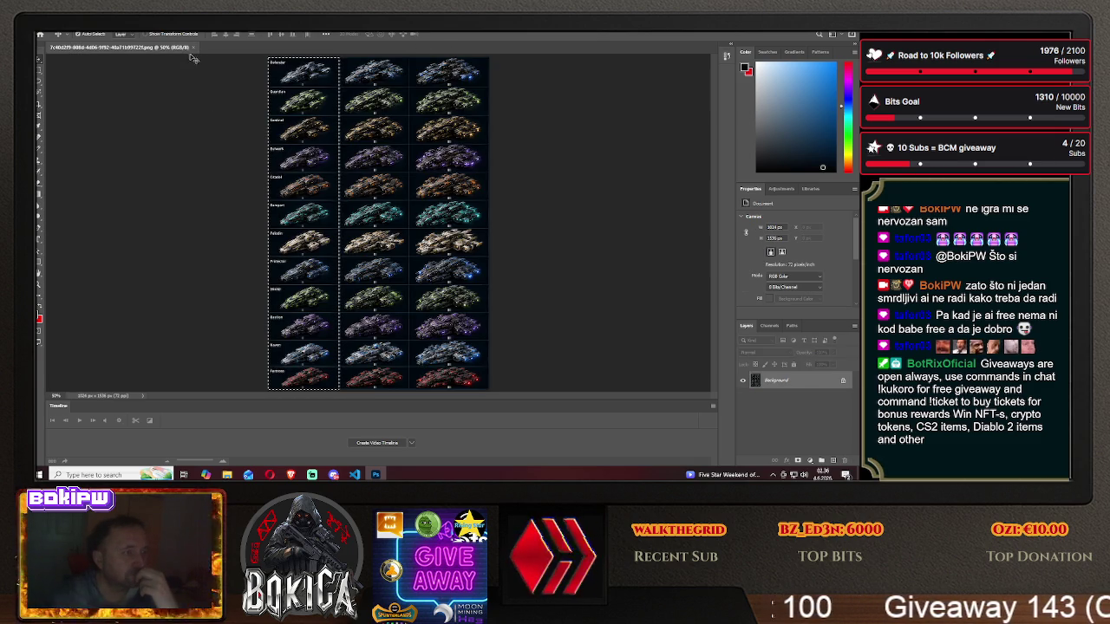
click(192, 47)
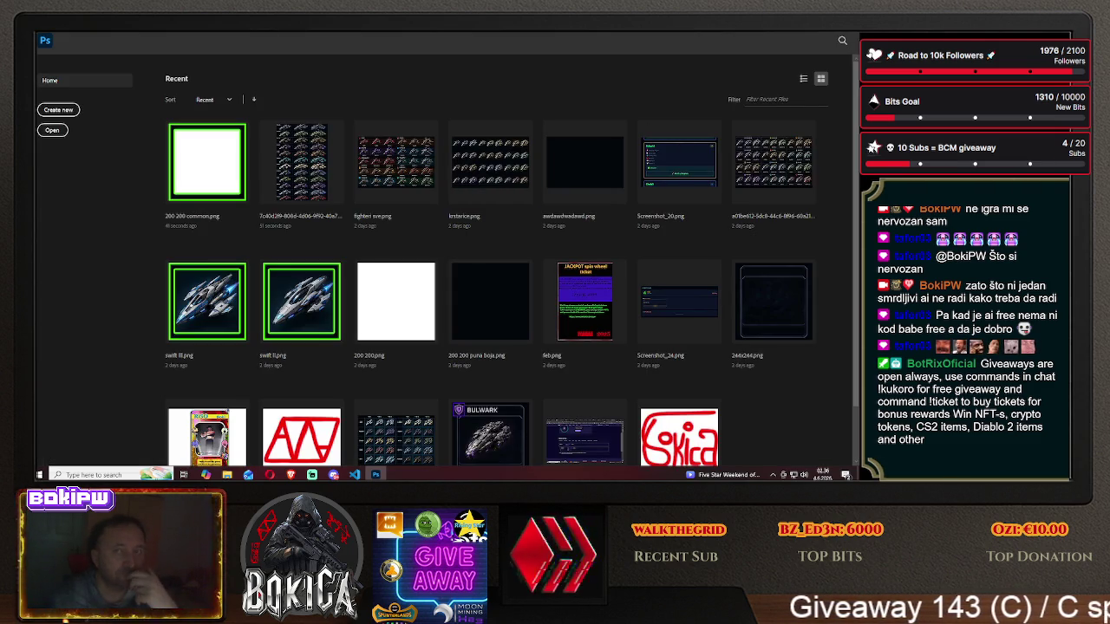
- Return to ChatGPT, exit the full-size image view and dismiss the memory-full notice
key(ctrl+q)
click(291, 474)
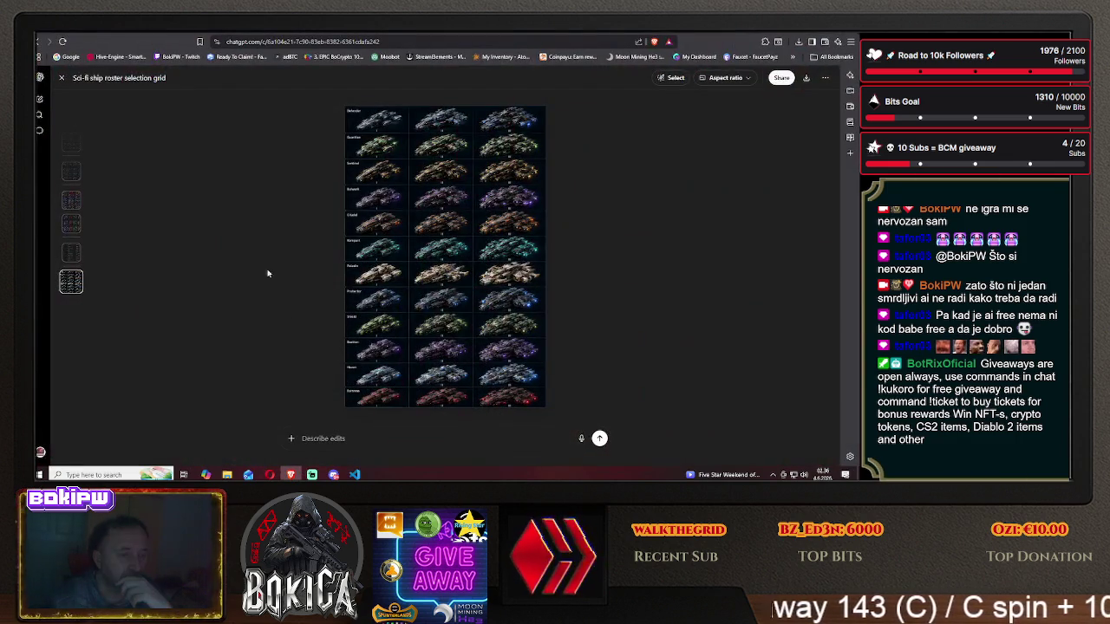
key(Escape)
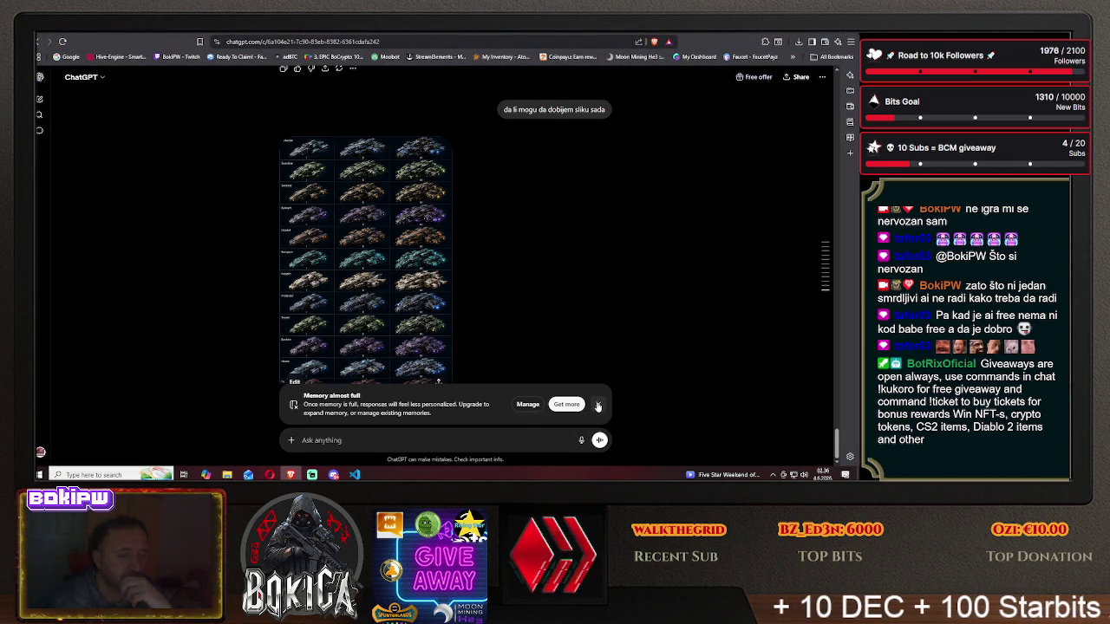
click(598, 406)
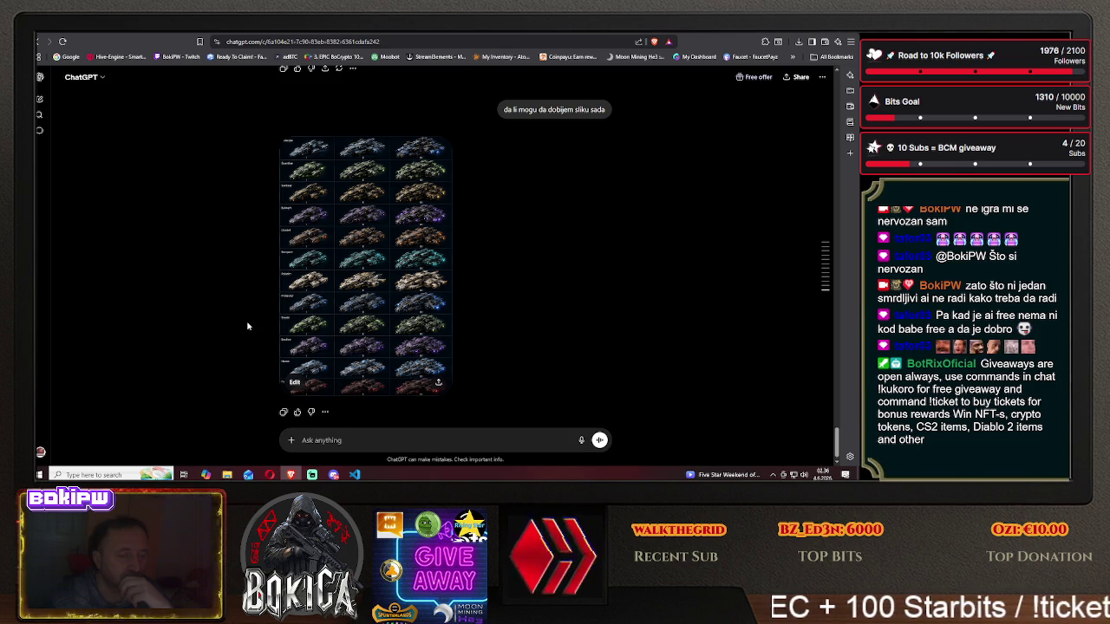
- Delete the Admin page za BoCrypto chat
mouse_move(39, 130)
click(99, 287)
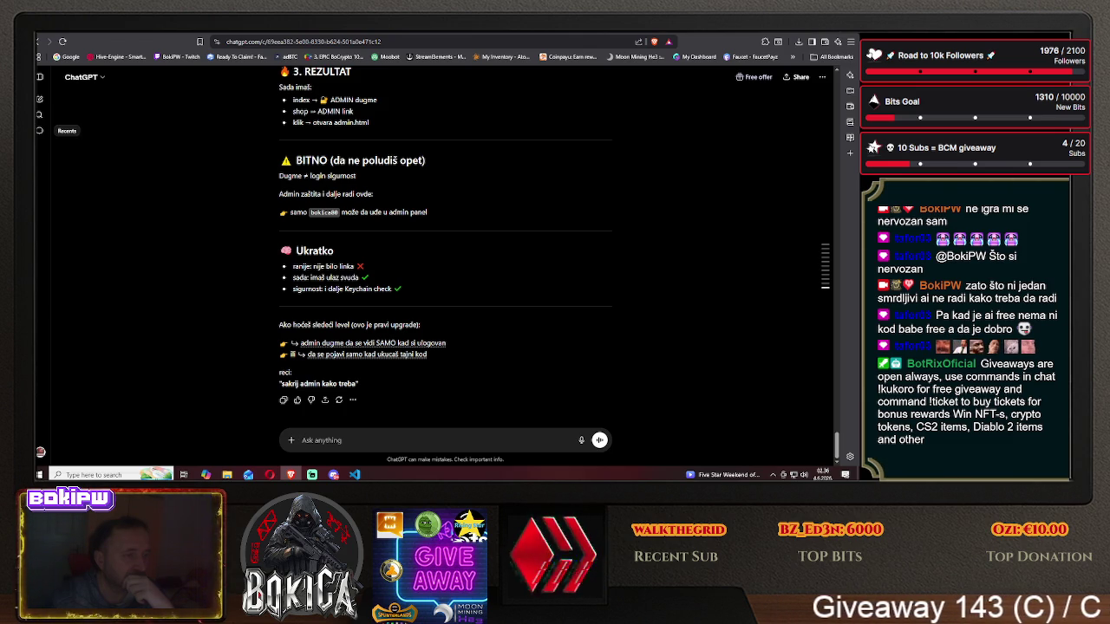
mouse_move(39, 130)
click(148, 287)
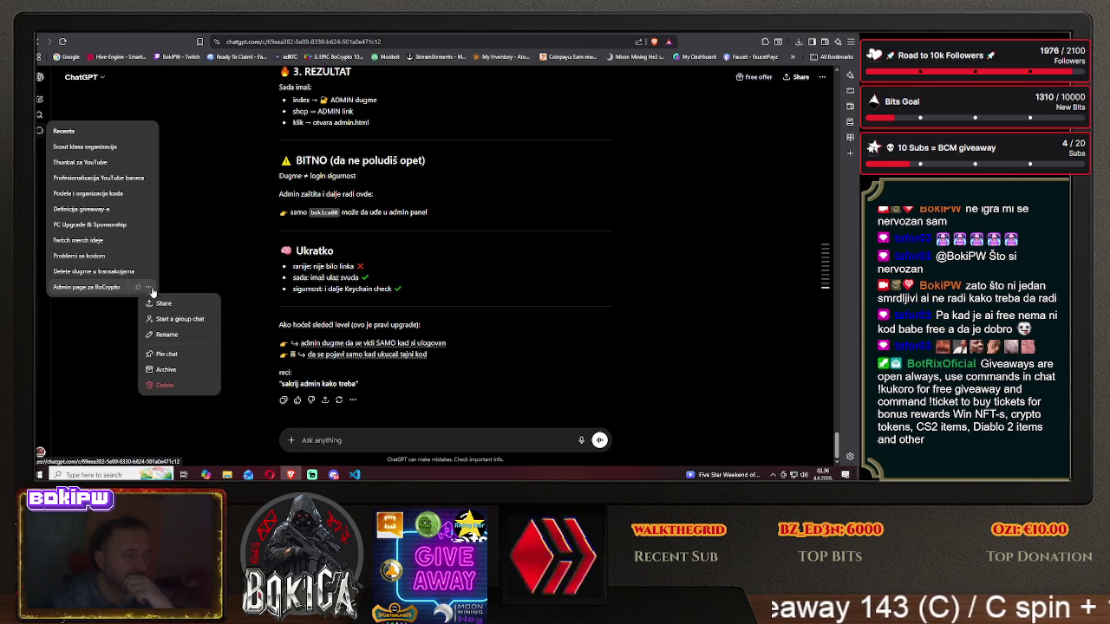
click(163, 386)
click(473, 272)
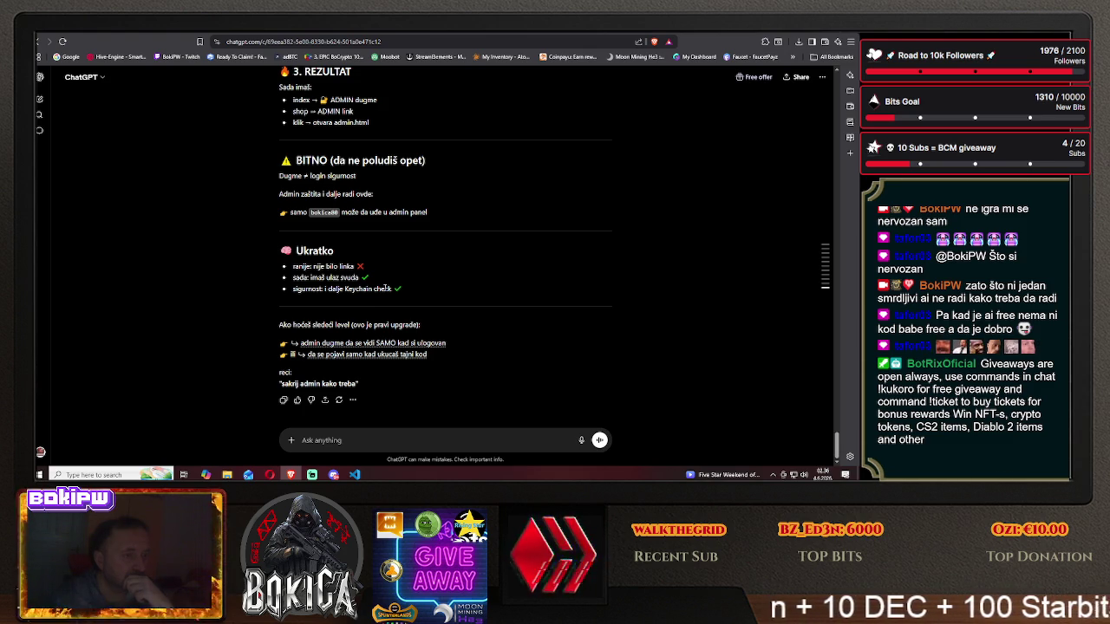
- Open the AI and Web3 Projects chat and scroll through it
click(38, 133)
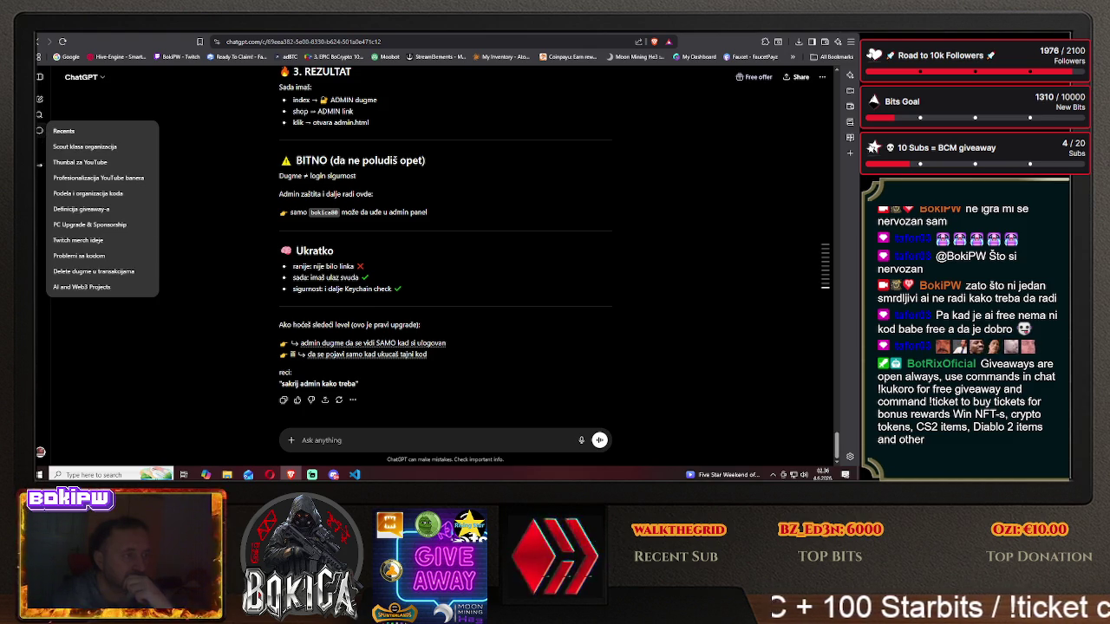
click(98, 287)
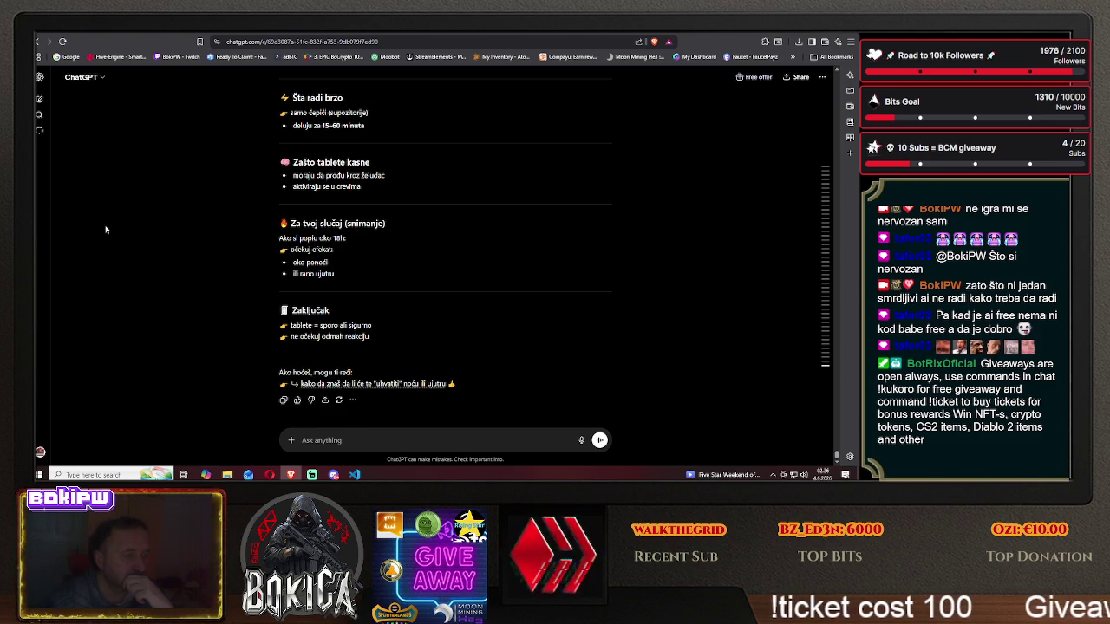
scroll(412, 275, down, 5)
scroll(411, 277, down, 5)
scroll(410, 279, down, 5)
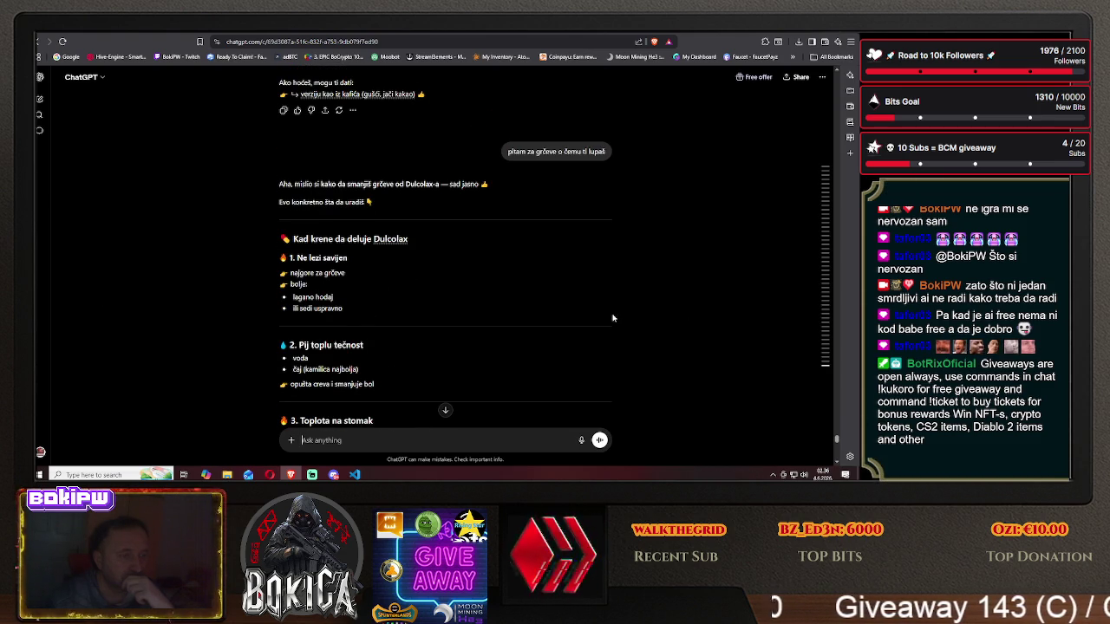
scroll(612, 316, down, 5)
scroll(612, 329, down, 5)
scroll(612, 332, down, 1)
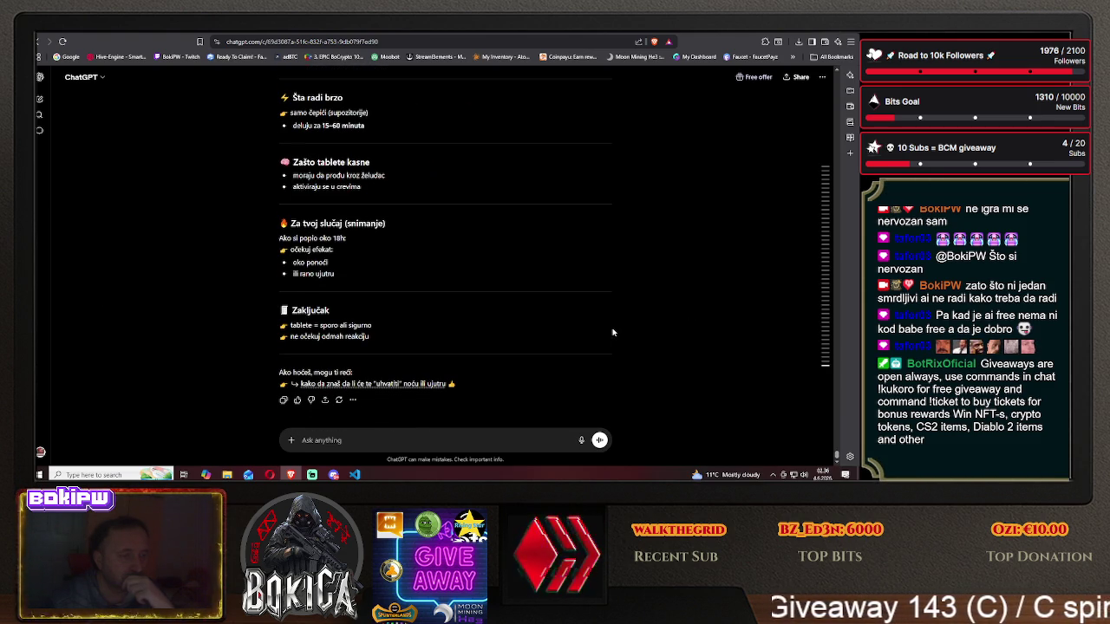
- Delete the AI and Web3 Projects chat and reopen Scout klasa organizacija
click(40, 132)
click(148, 287)
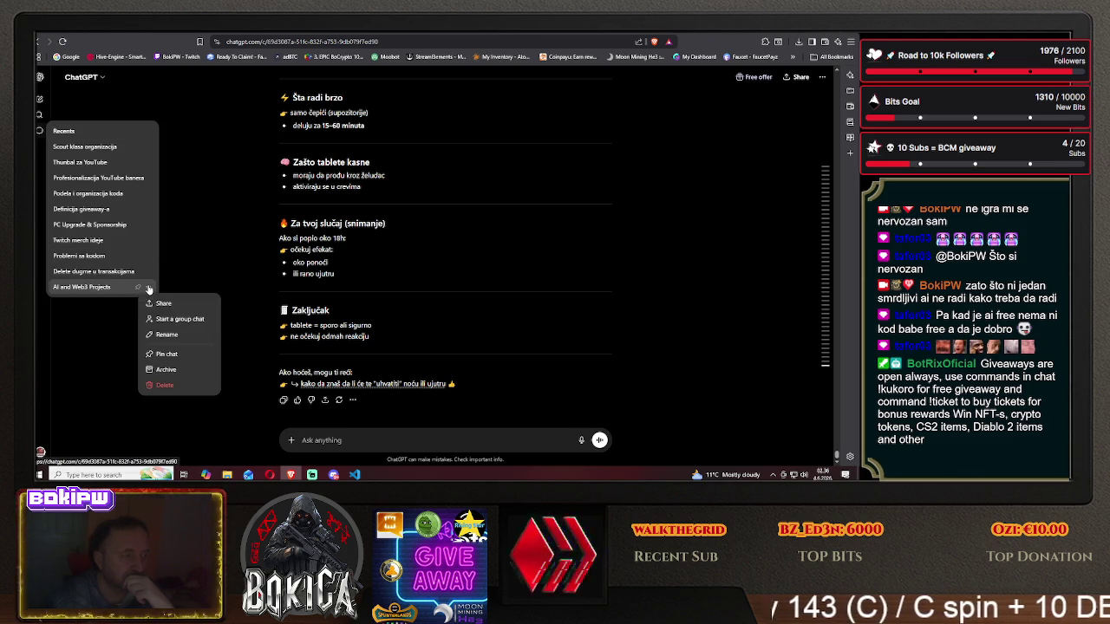
click(164, 383)
click(504, 276)
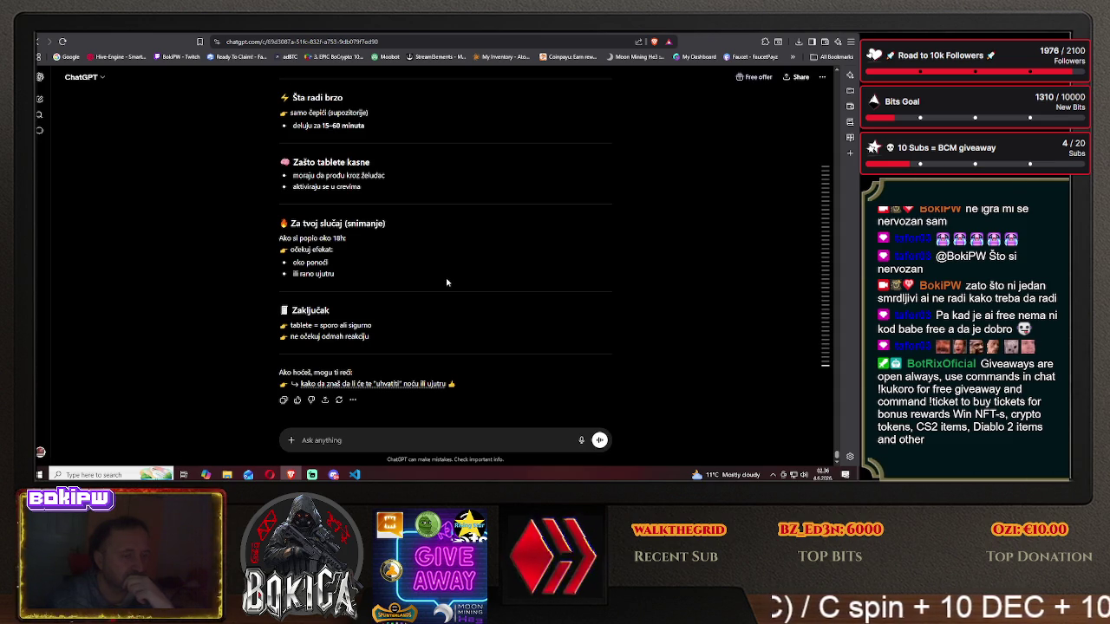
click(39, 130)
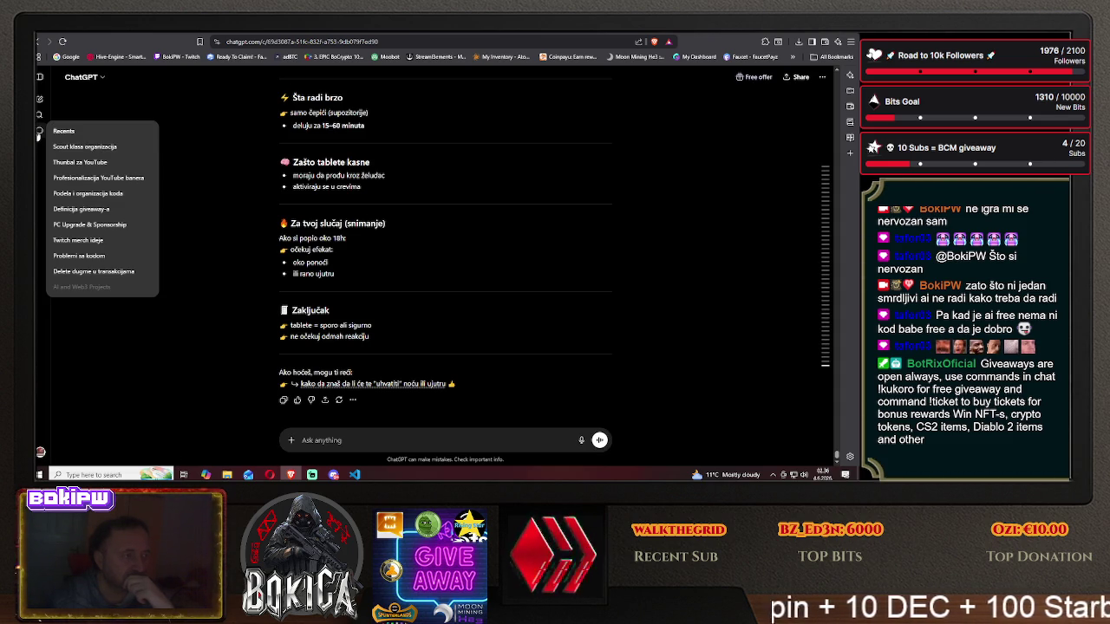
click(102, 147)
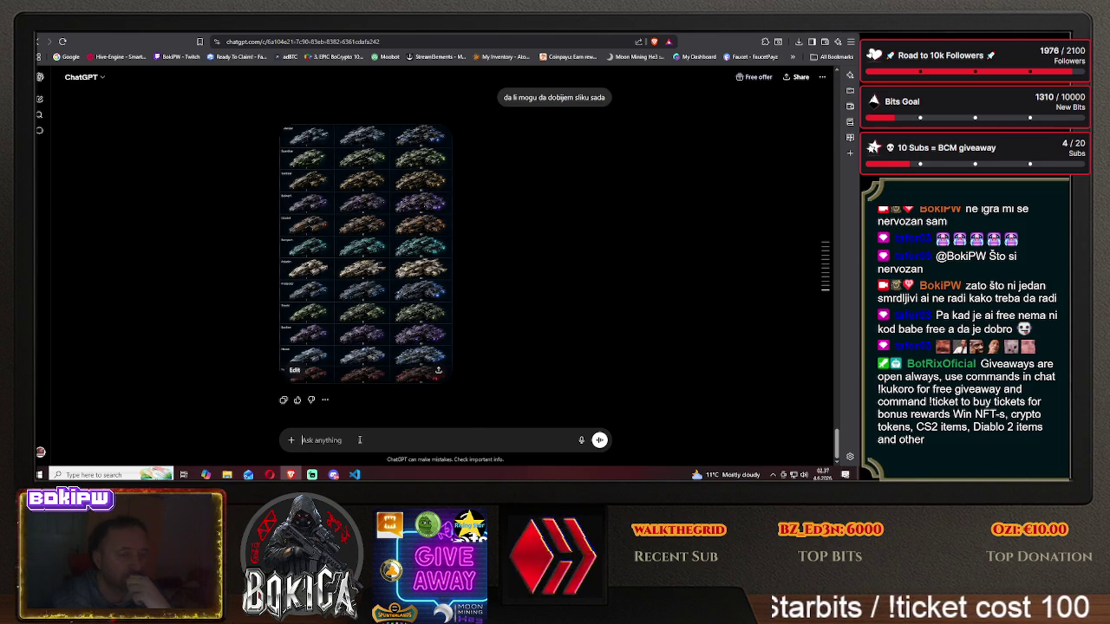
- Write the request that each ship be a separate 200x200 icon in a 12x3 grid
text(svaki brod zasebno mora da bude dimenzija 200)
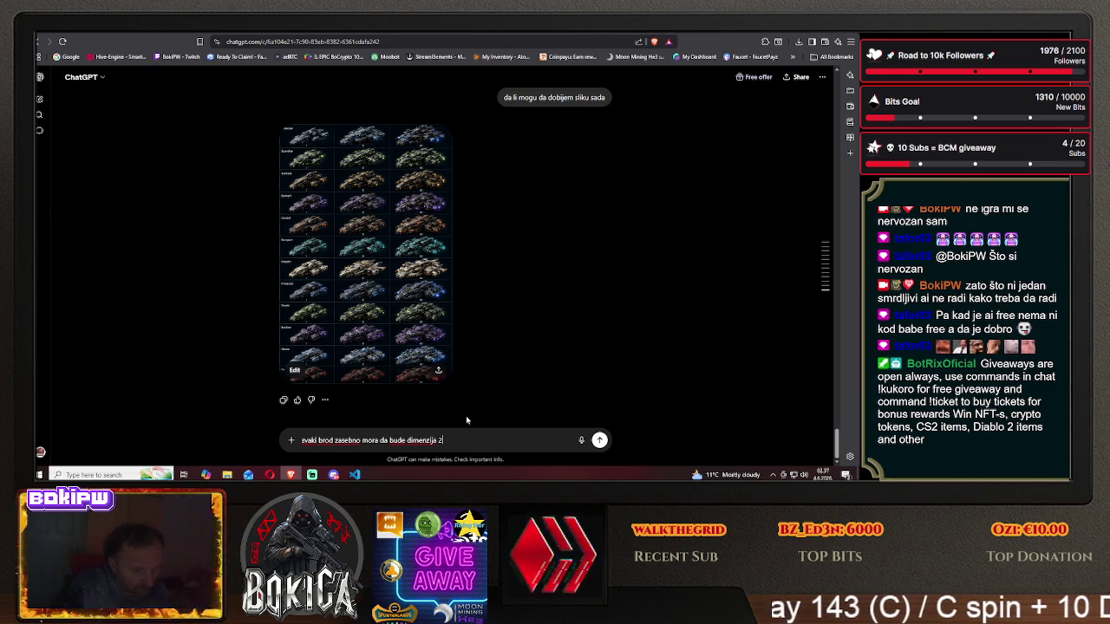
text(x200)
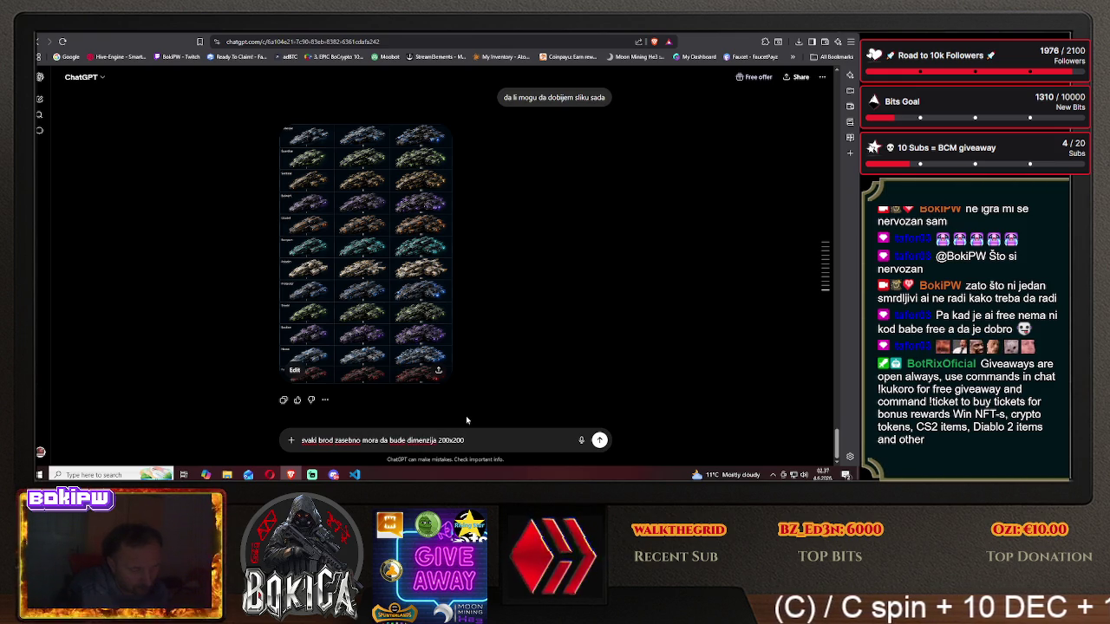
text( jer to su dimenzije ikonica koje)
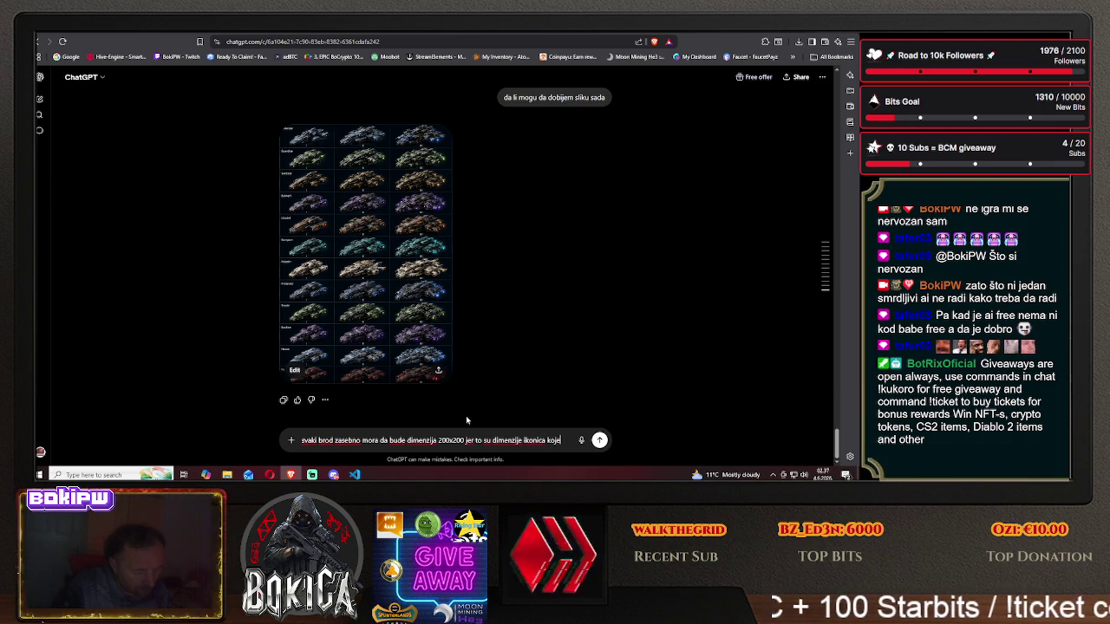
text( pravim)
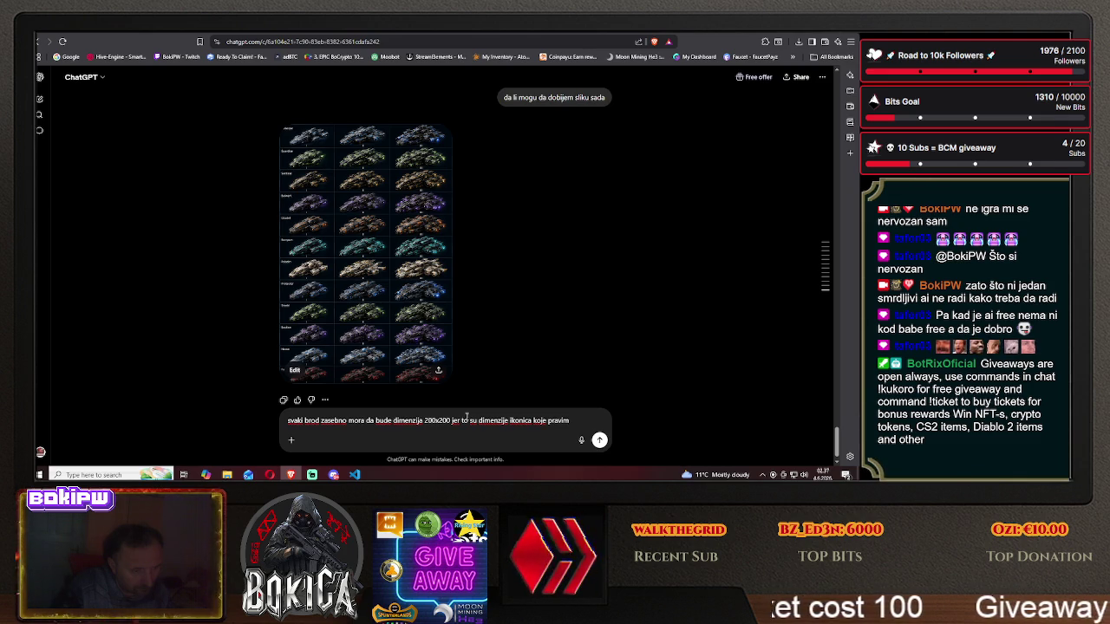
text(, ak)
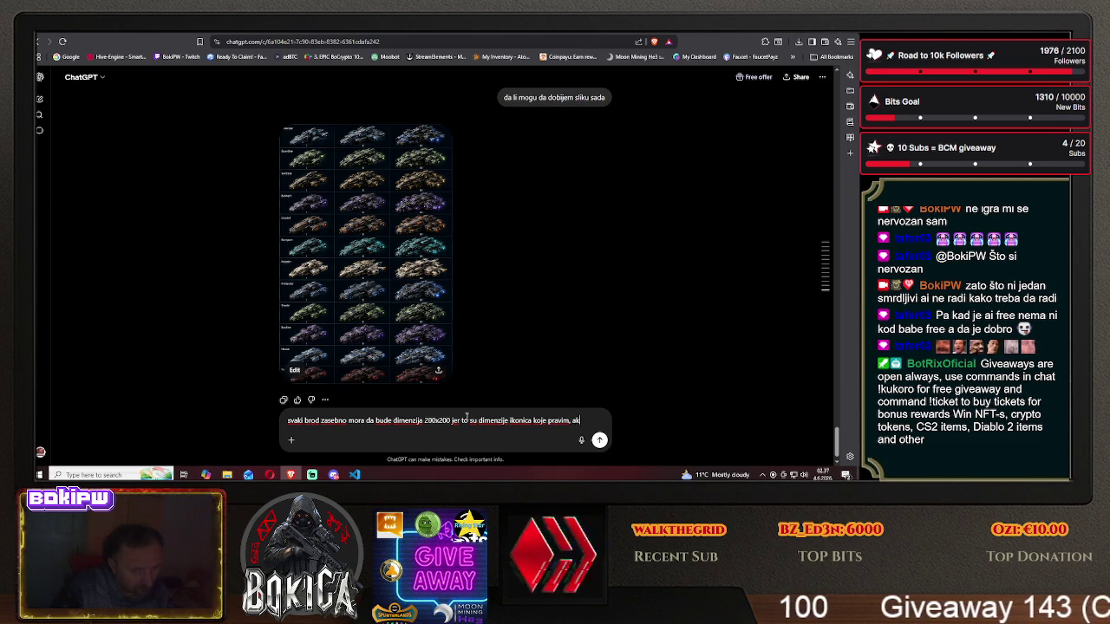
text(o već slažeš grid 13)
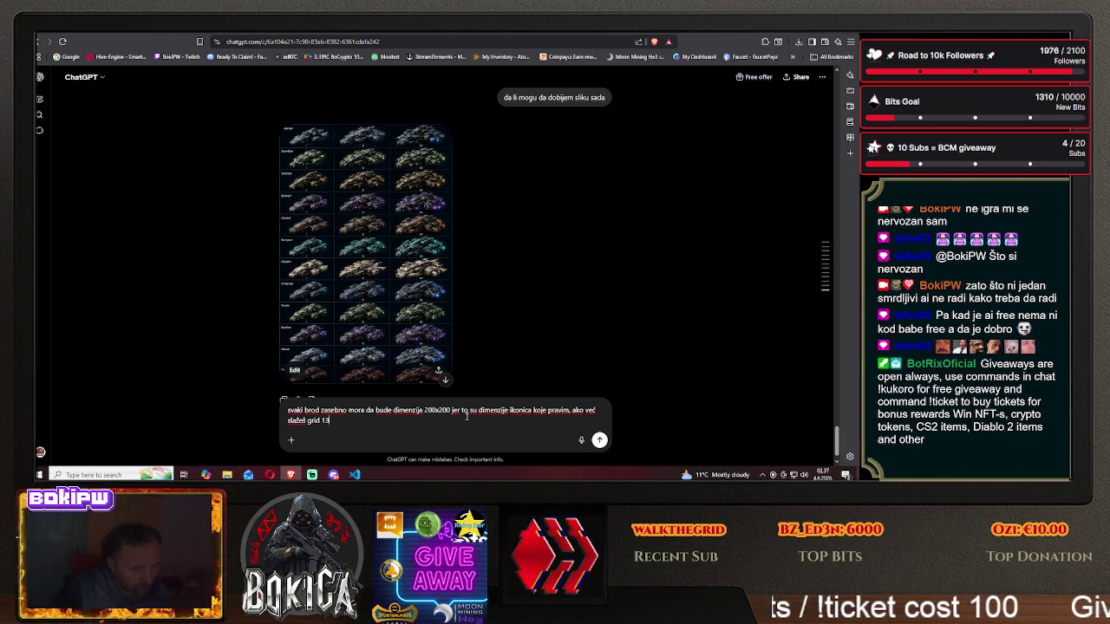
key(BackSpace)
text(2x3 ne)
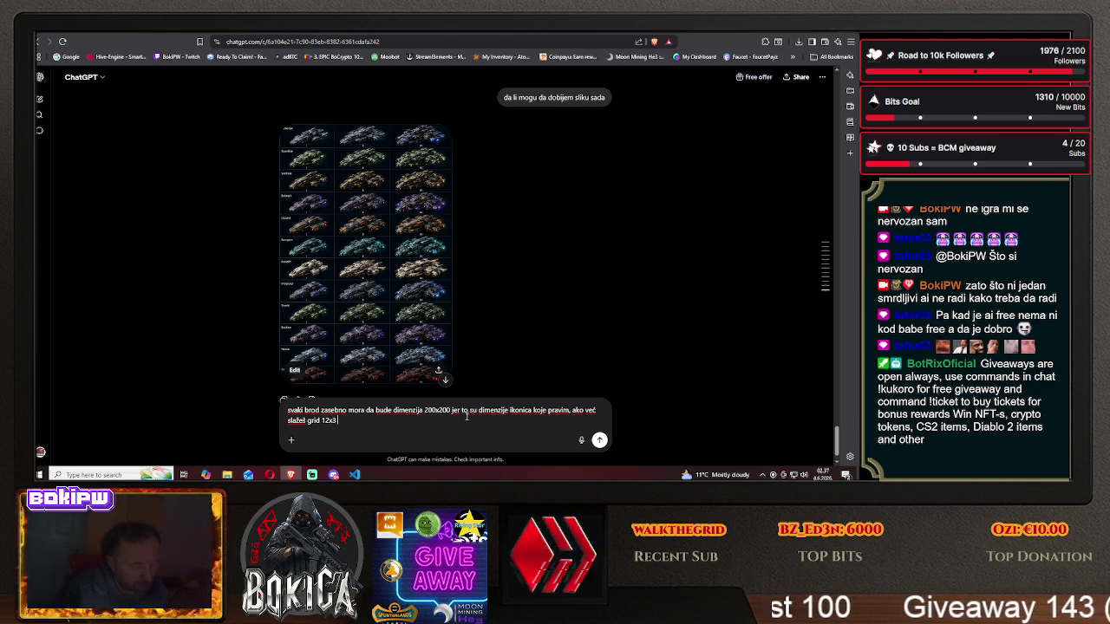
text(k budu di)
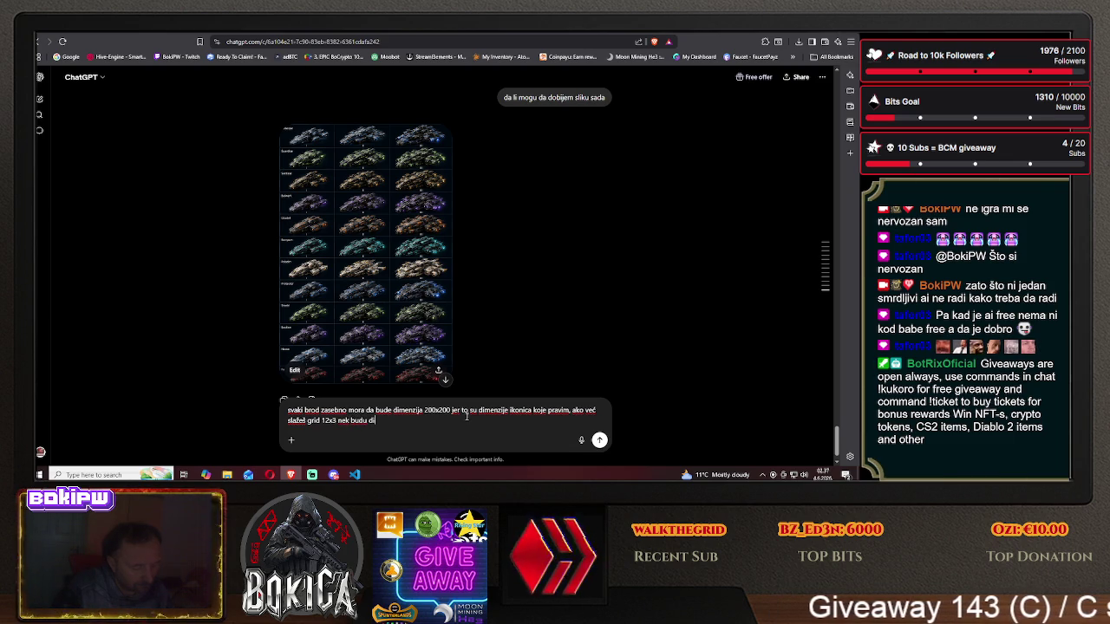
text(menzije)
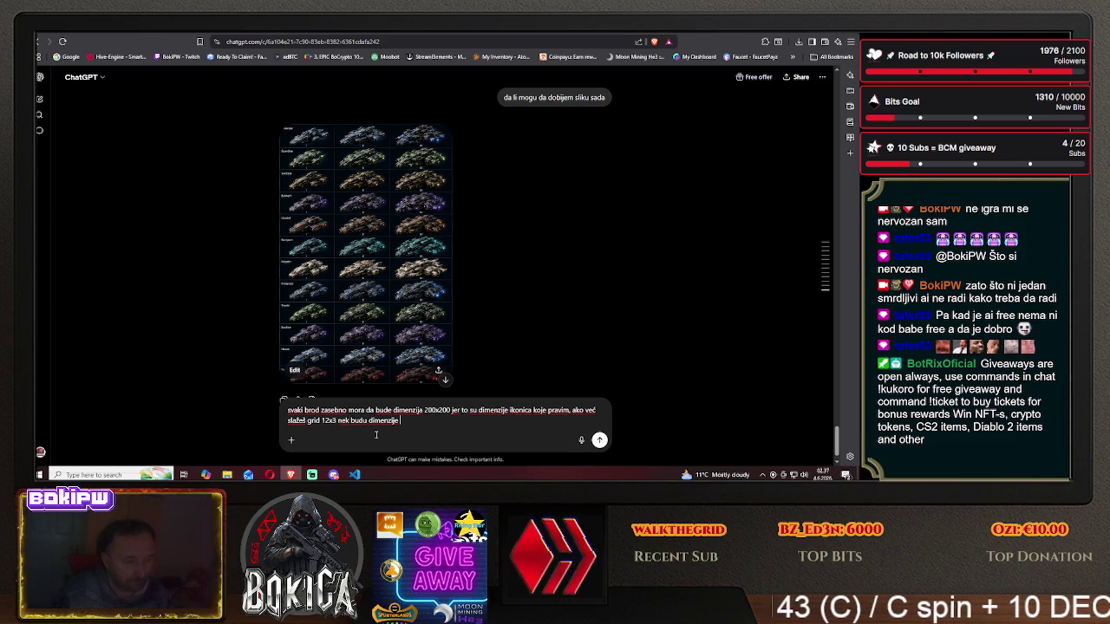
- Compute 12 × 200 in Calculator, add 2400x600 to the prompt and send it
key(super)
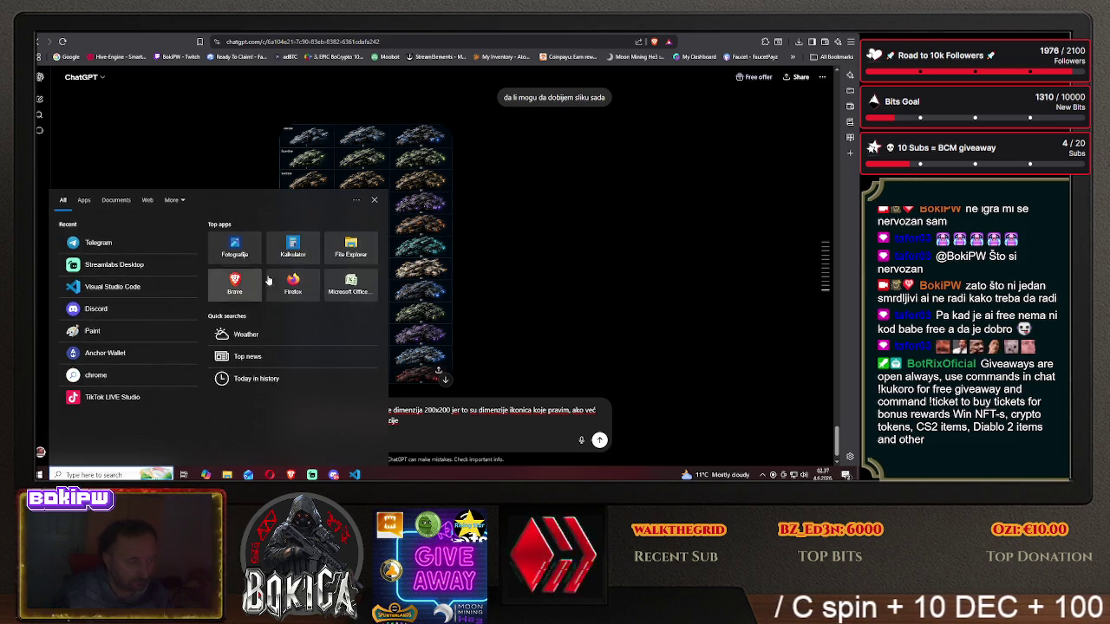
click(248, 361)
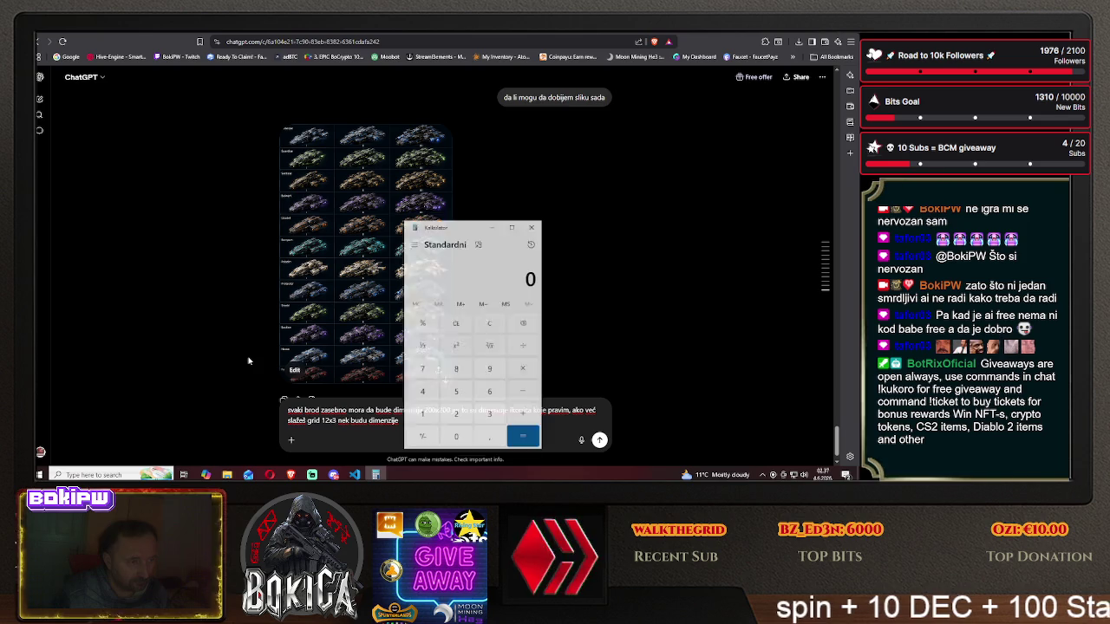
click(459, 420)
click(456, 437)
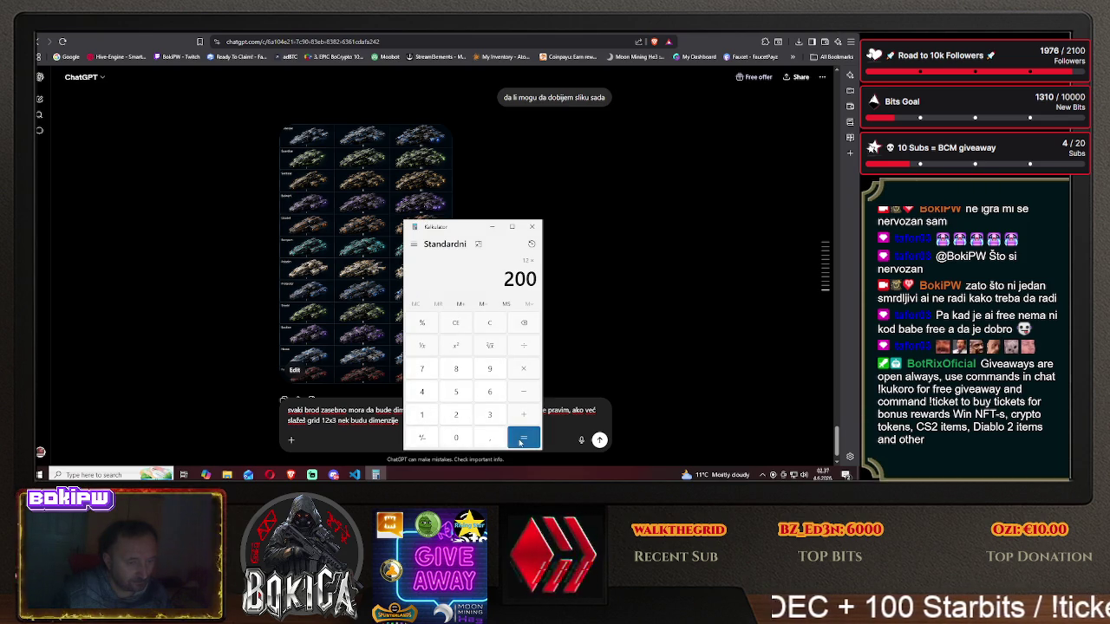
drag(469, 230, 556, 228)
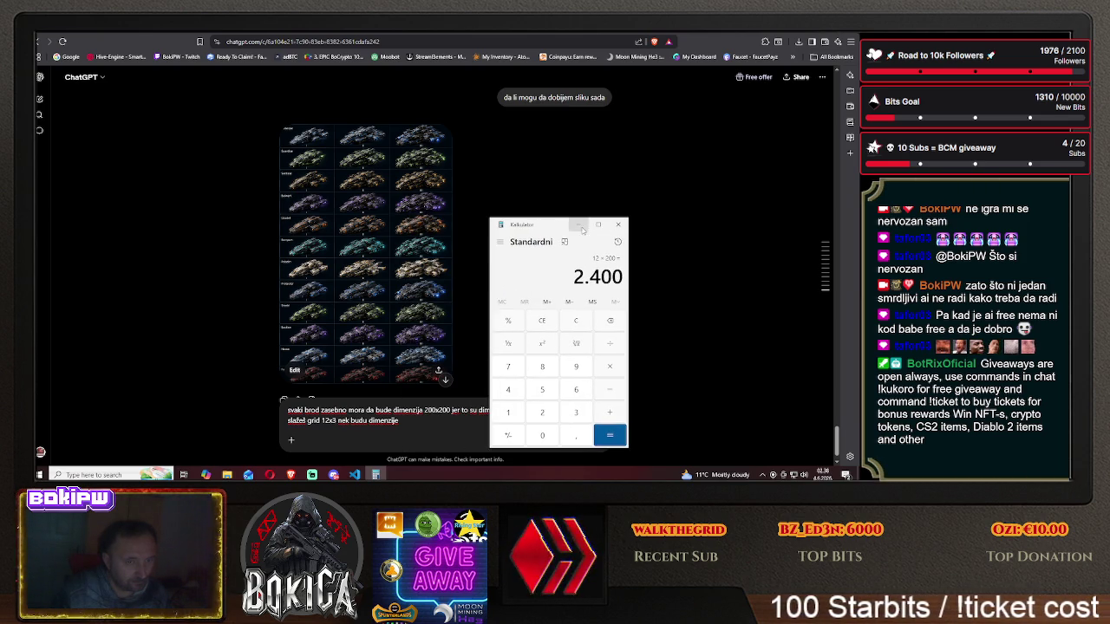
click(581, 227)
text(2400x600)
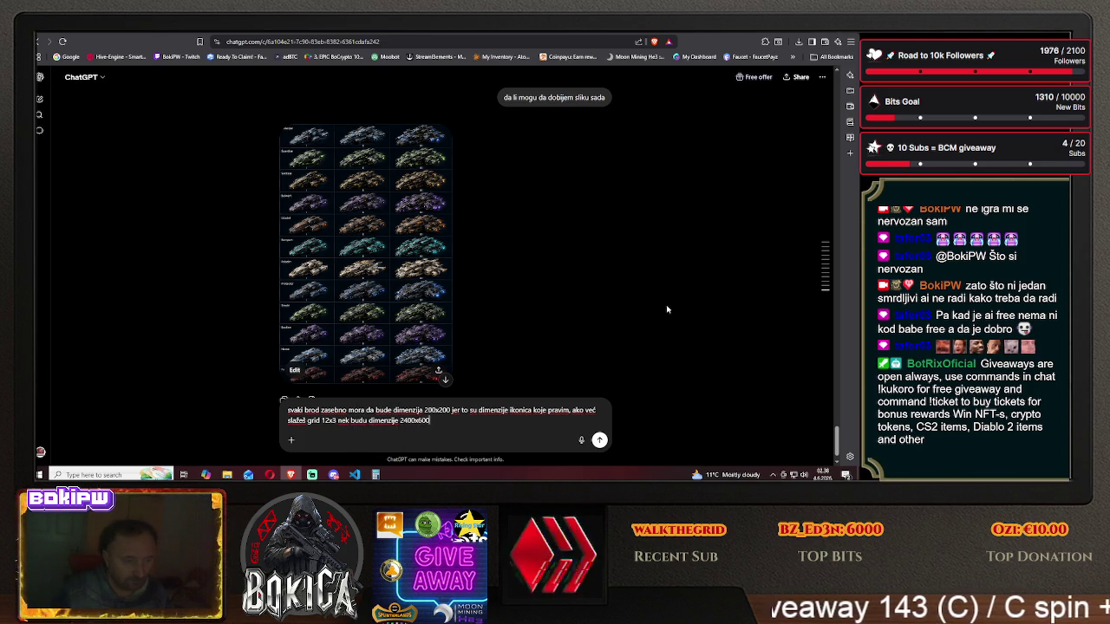
key(Return)
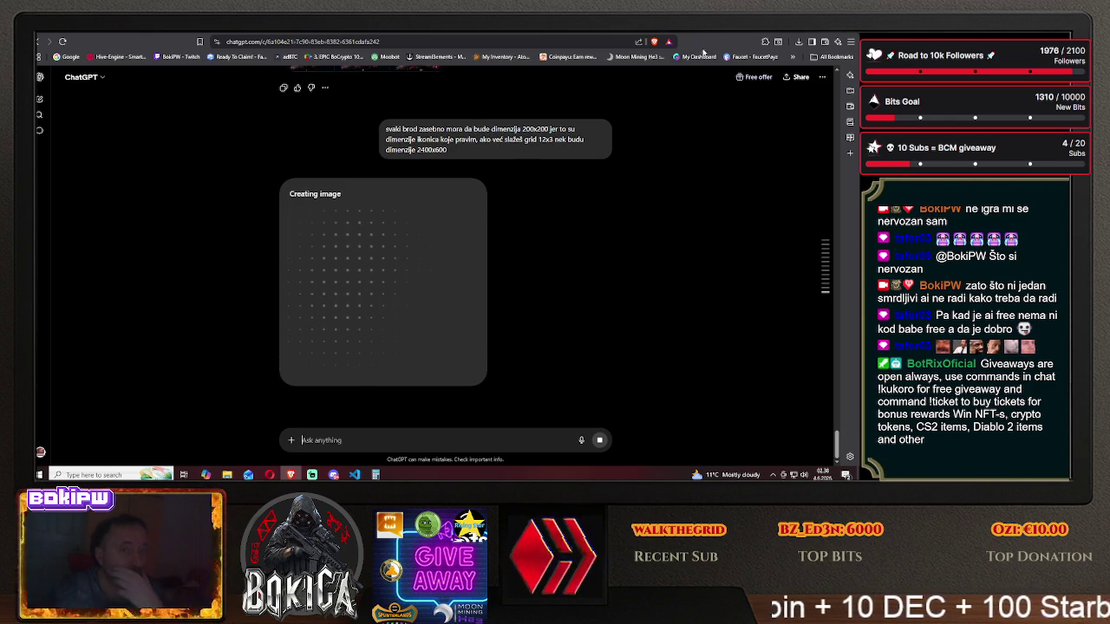
key(ctrl+Tab)
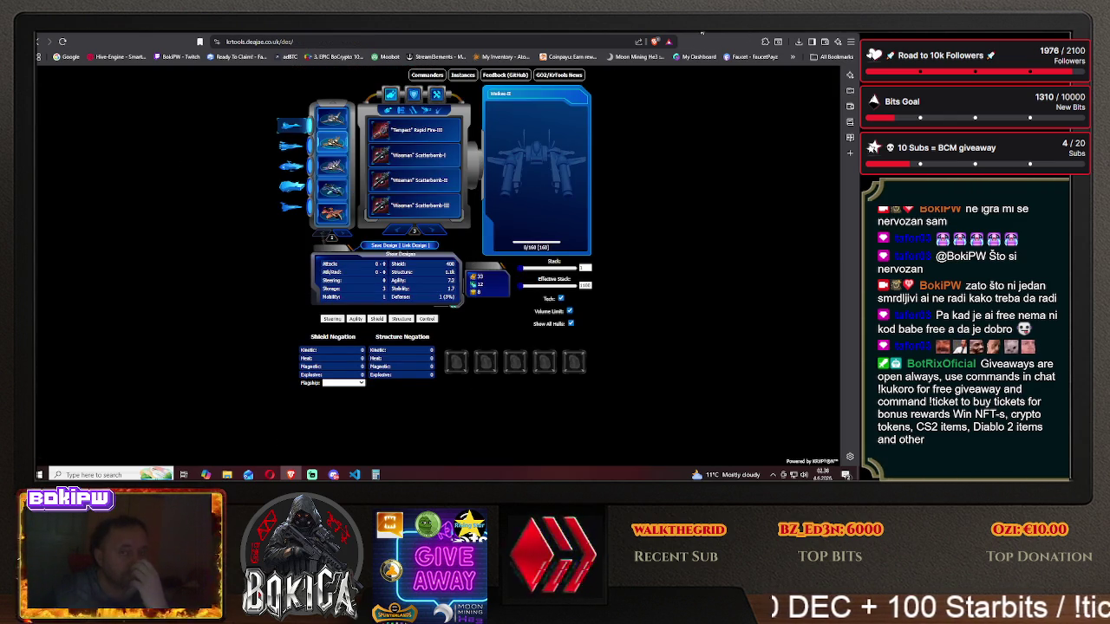
- Back in Claude, dismiss the upgrade notice and expand the designer.js writing step
key(ctrl+Tab)
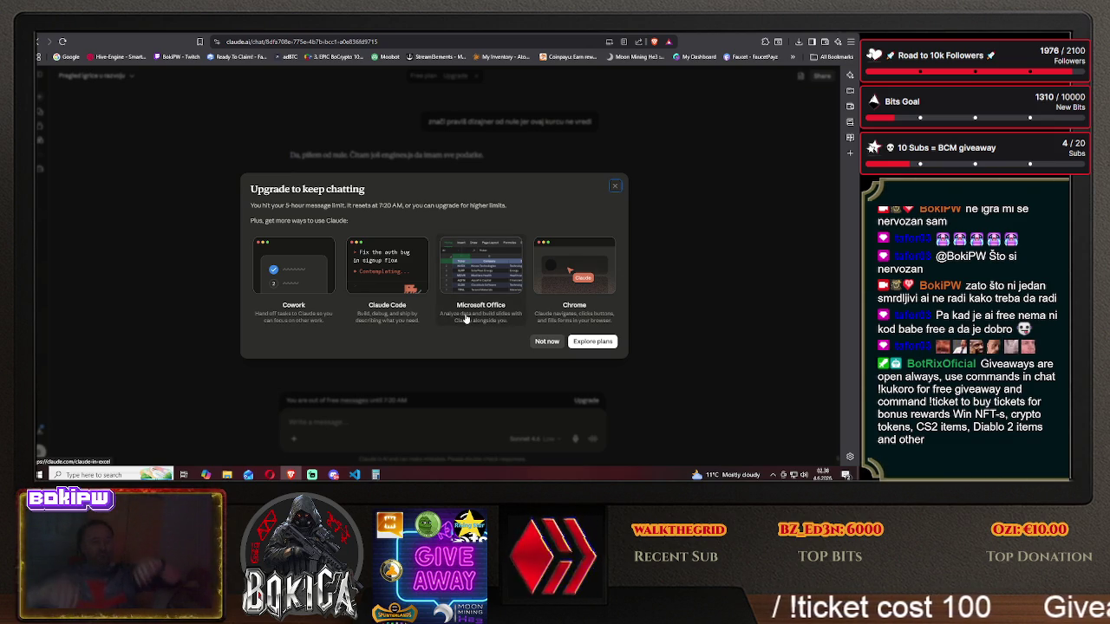
click(546, 341)
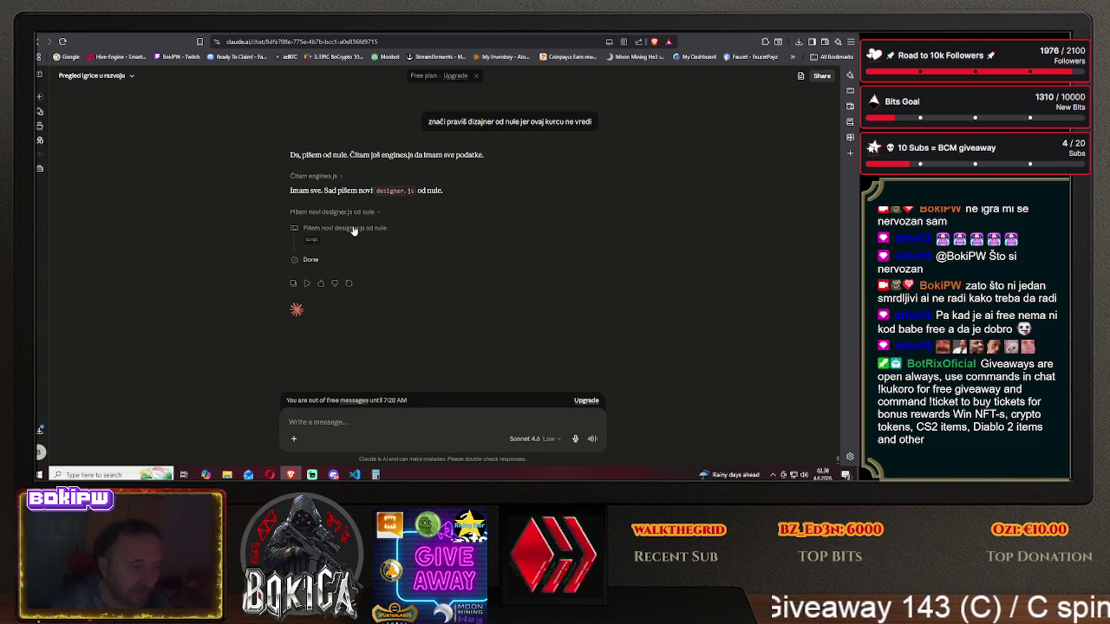
click(346, 236)
- Scroll through the rewritten designer.js code, then bring up the recent chats list
scroll(455, 286, down, 3)
scroll(455, 286, down, 3)
scroll(457, 284, down, 3)
scroll(465, 278, down, 3)
scroll(466, 278, down, 2)
scroll(466, 280, down, 2)
scroll(467, 283, down, 2)
scroll(468, 285, down, 2)
scroll(468, 285, down, 2)
scroll(470, 286, down, 2)
scroll(474, 286, down, 2)
scroll(476, 286, down, 2)
scroll(476, 286, down, 5)
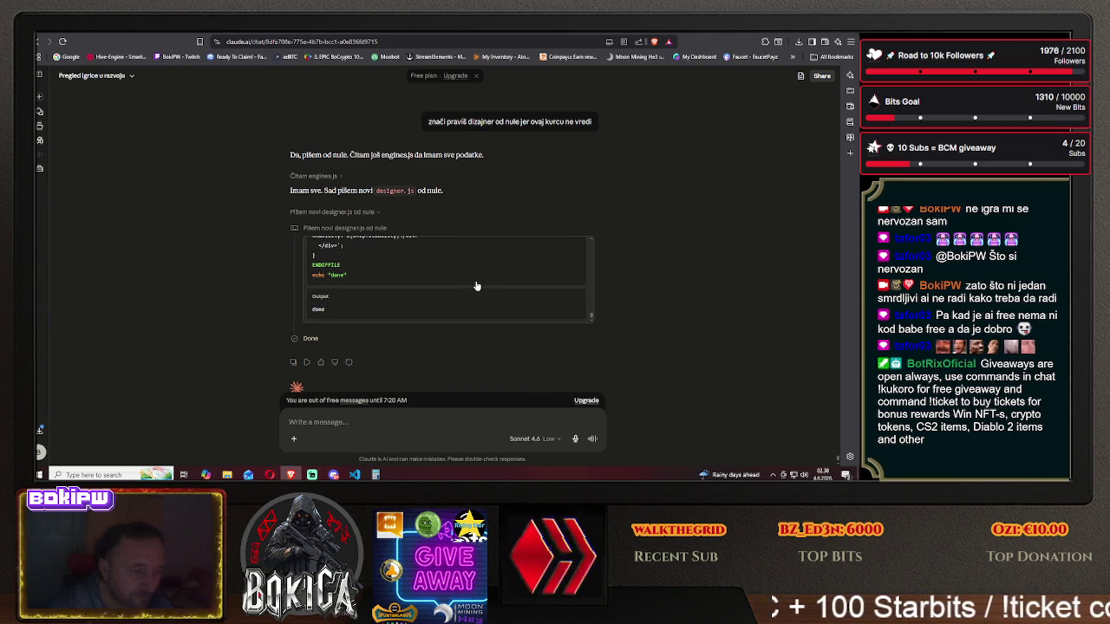
scroll(469, 284, up, 2)
scroll(464, 284, up, 2)
scroll(463, 284, up, 2)
scroll(463, 284, down, 3)
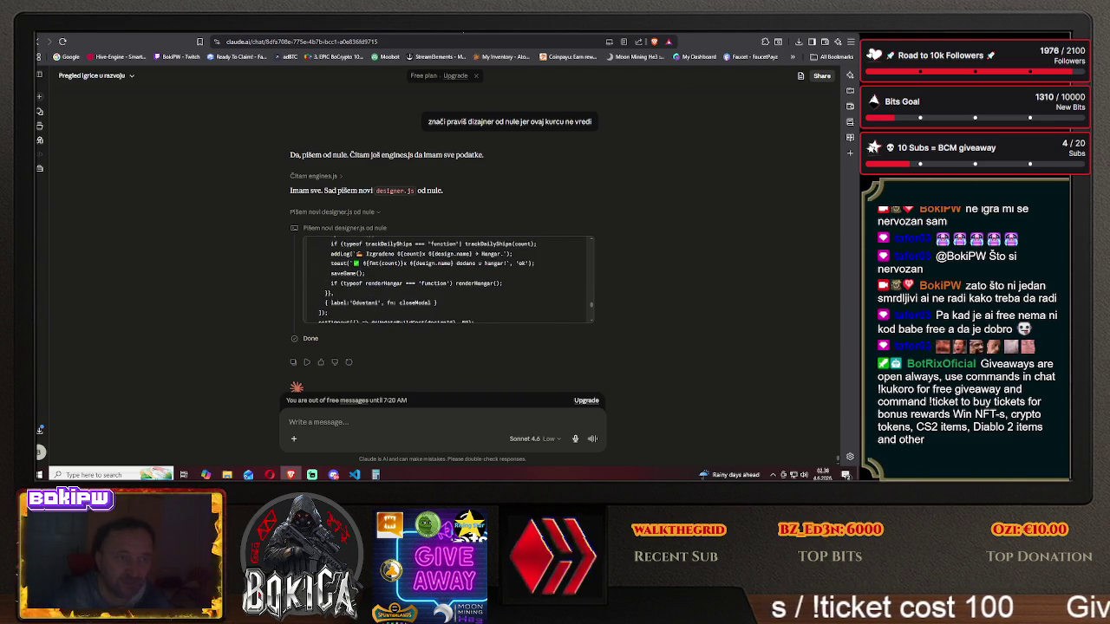
scroll(548, 224, up, 5)
scroll(548, 224, up, 5)
scroll(548, 224, up, 5)
scroll(548, 224, up, 5)
scroll(548, 224, down, 5)
scroll(548, 230, down, 5)
scroll(547, 251, down, 5)
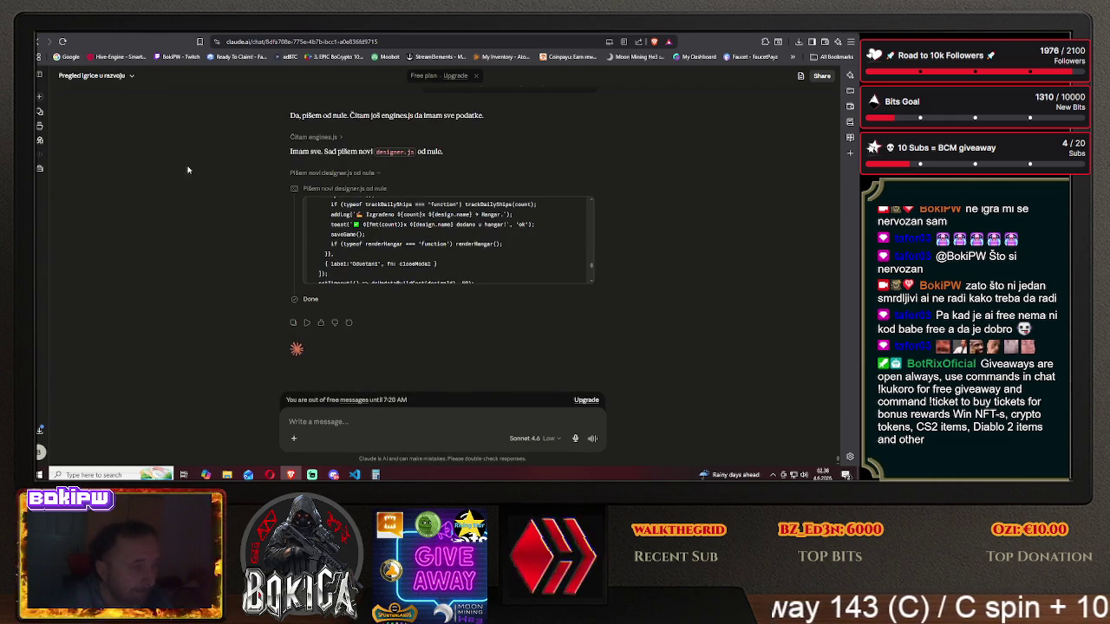
click(42, 113)
click(448, 154)
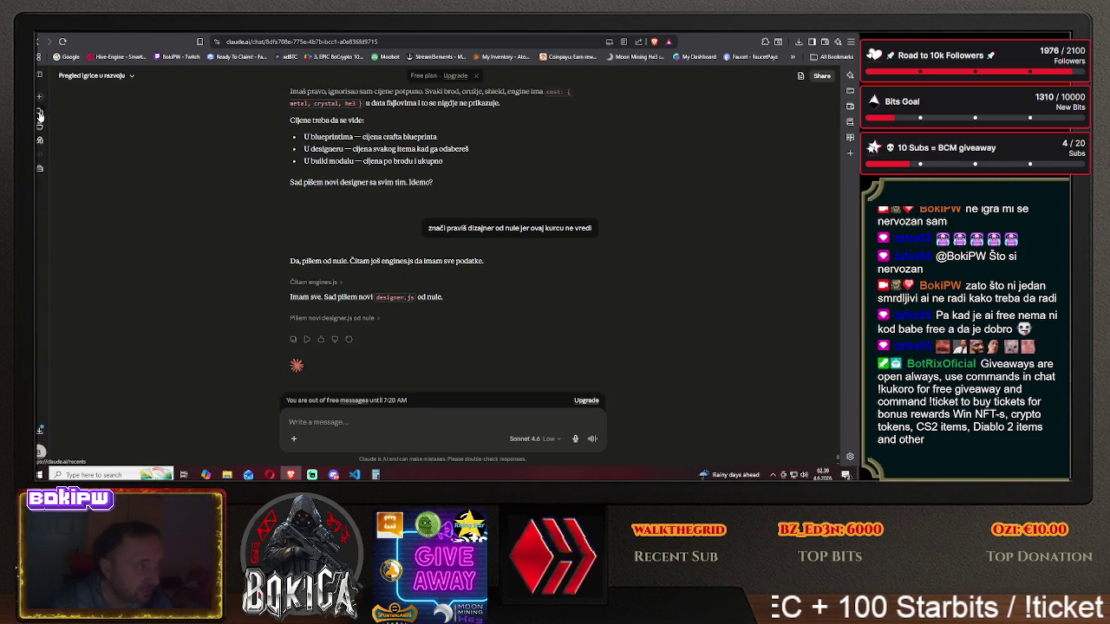
- Delete the top two chats, including Hive Galaxy data files setup
click(39, 115)
click(612, 153)
click(582, 234)
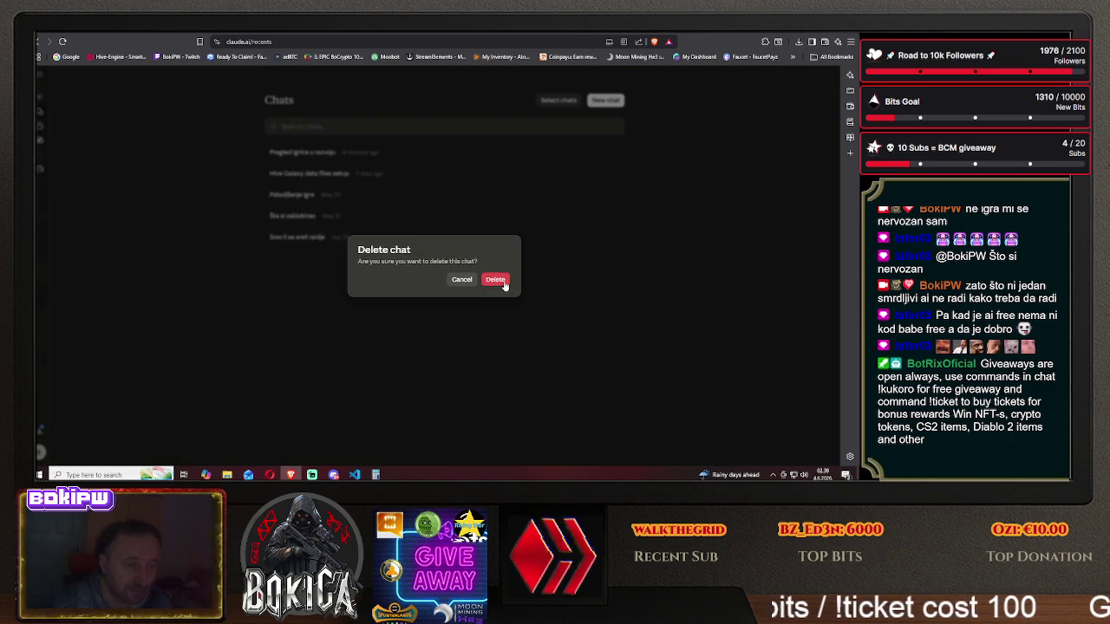
click(505, 283)
click(612, 153)
click(582, 234)
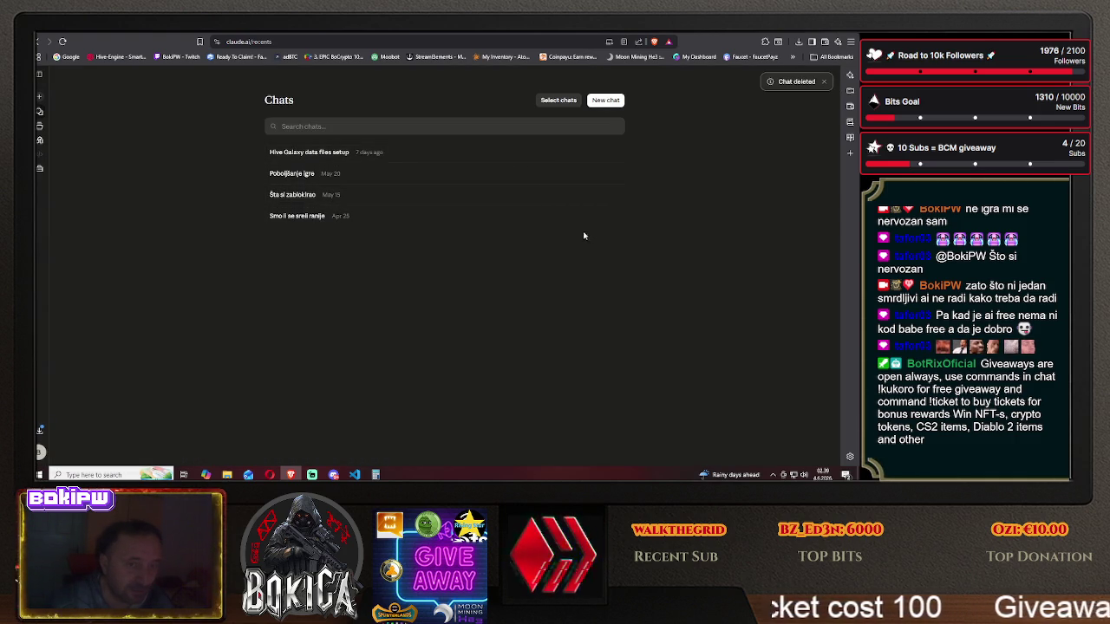
click(508, 283)
- Delete Poboljšanje igre and Šta si zablokirao, leaving only Smo li se sreli ranije
click(612, 152)
click(582, 234)
click(508, 283)
click(612, 153)
click(583, 234)
click(502, 283)
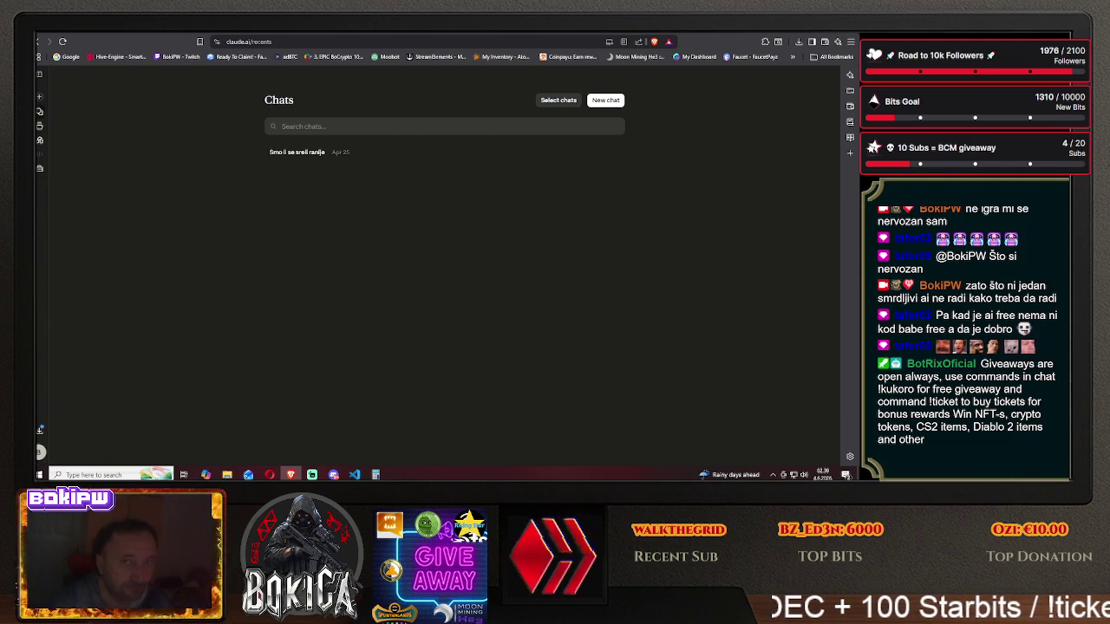
key(ctrl+Tab)
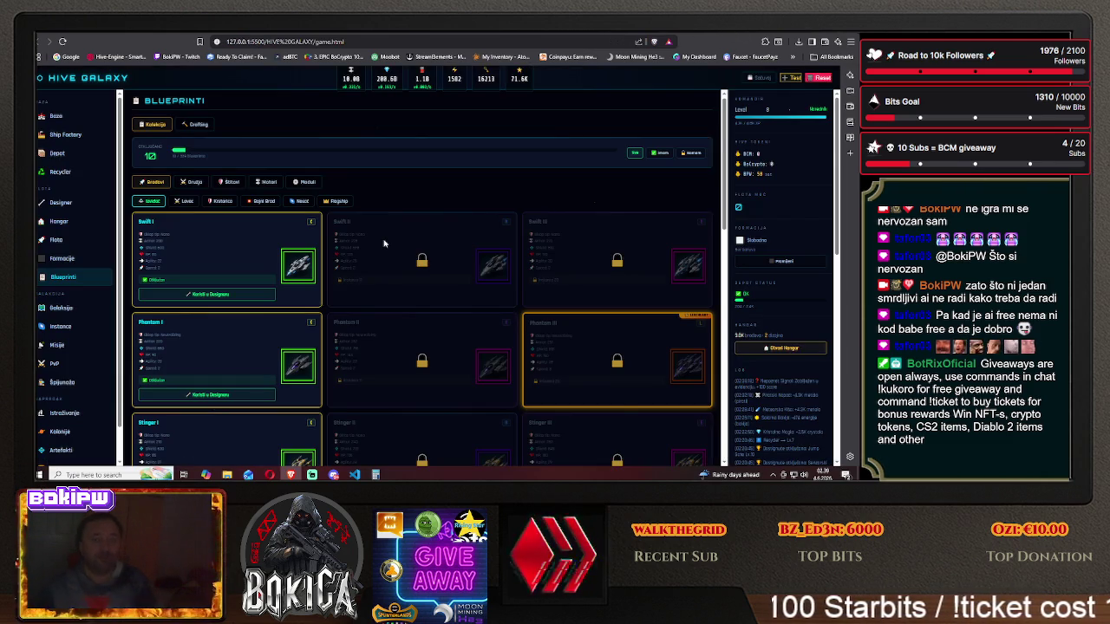
- Open Hive Galaxy's Baza command centre, then go to the Meta AI tab
click(59, 116)
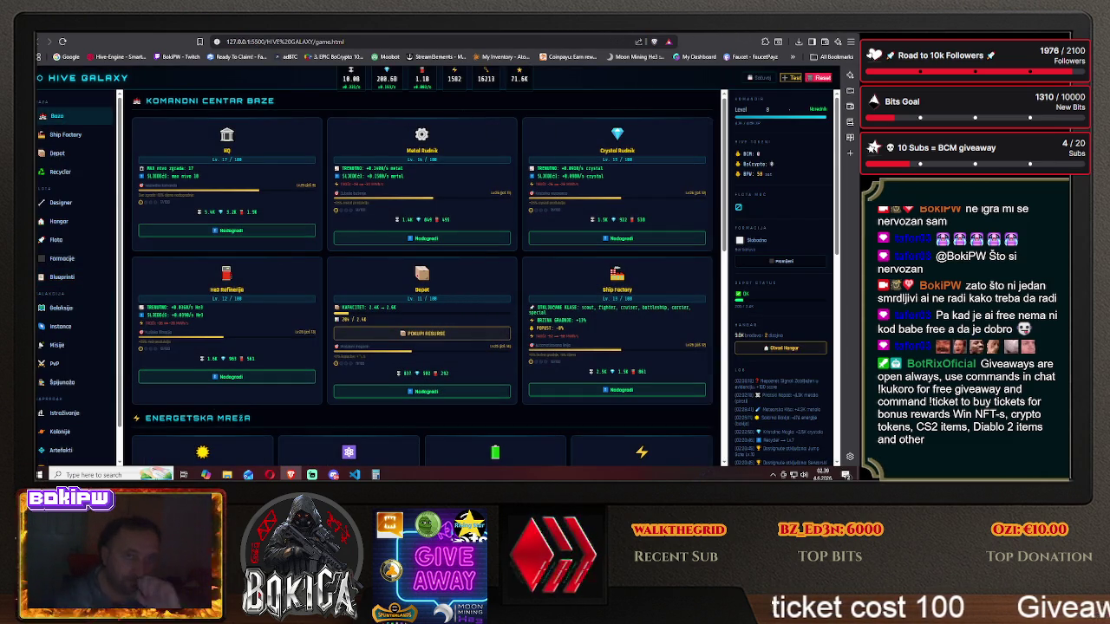
key(ctrl+Tab)
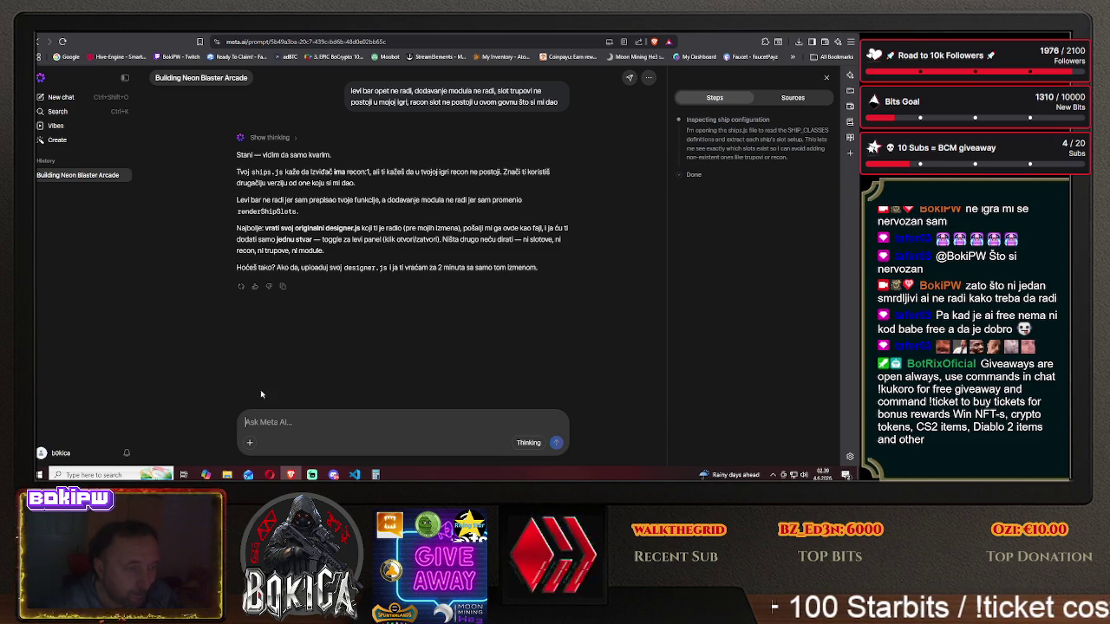
- Attach designer.js from HIVE GALAXY/js/systems and send it to Meta AI
click(250, 443)
click(282, 410)
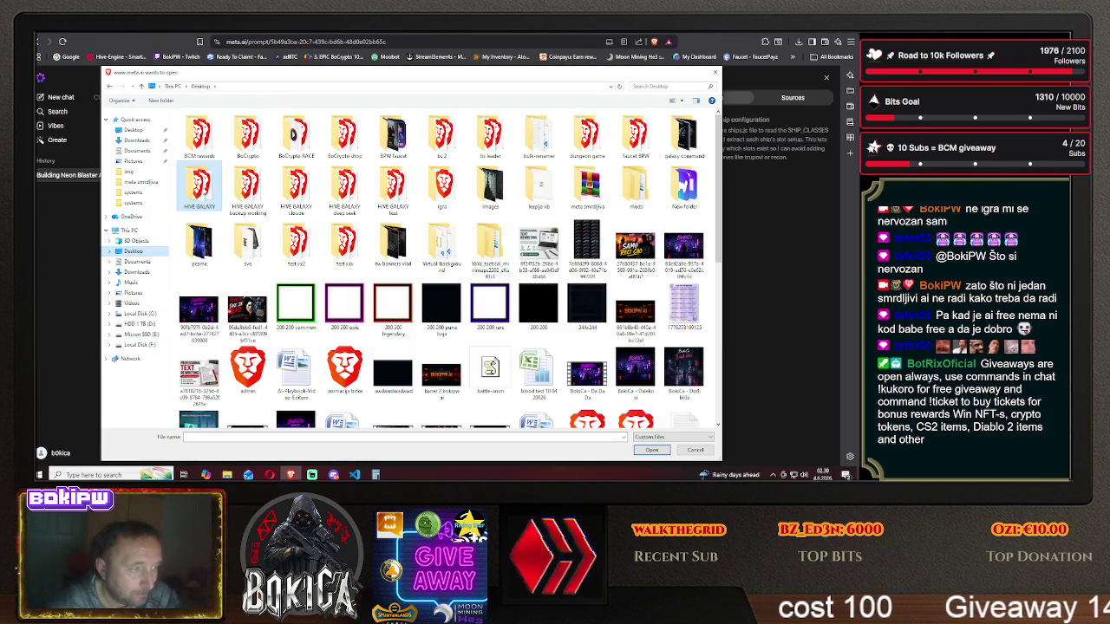
double_click(200, 183)
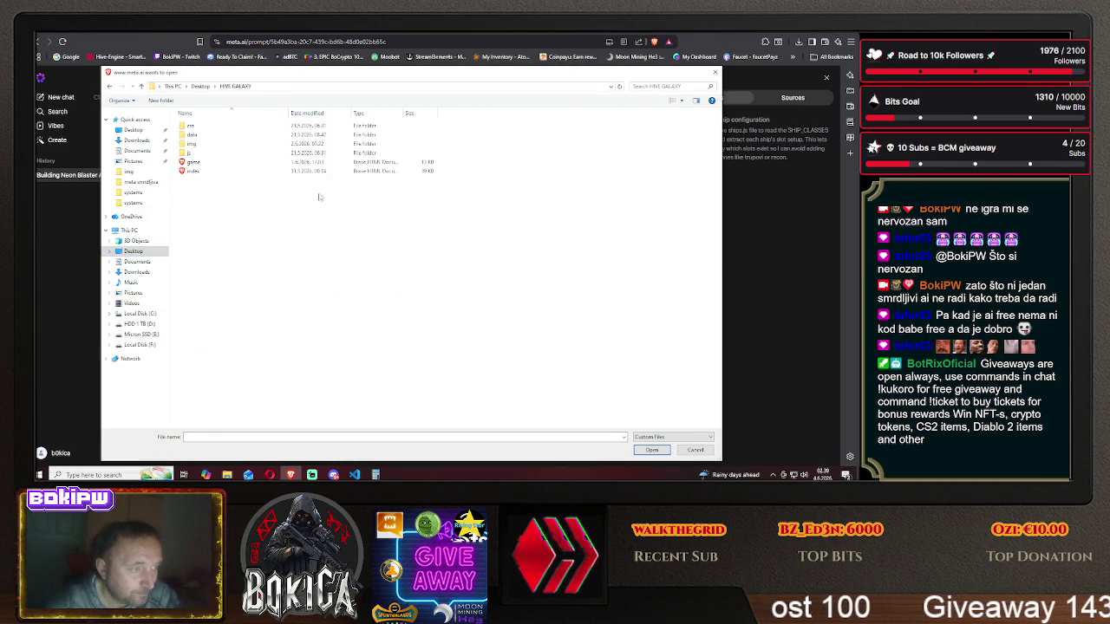
double_click(191, 152)
double_click(192, 125)
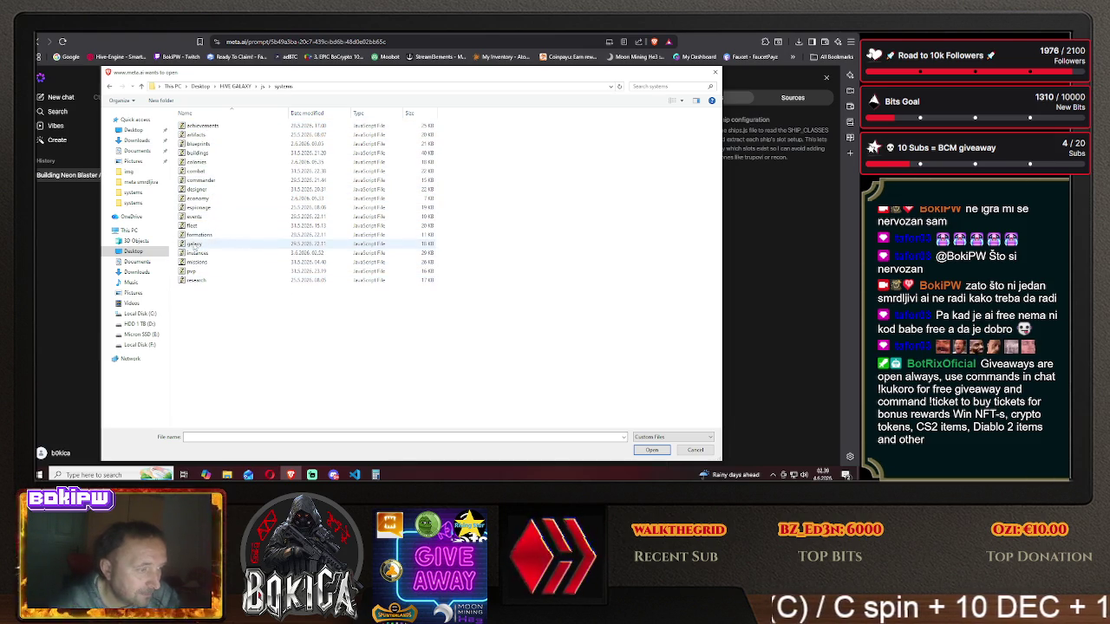
click(196, 189)
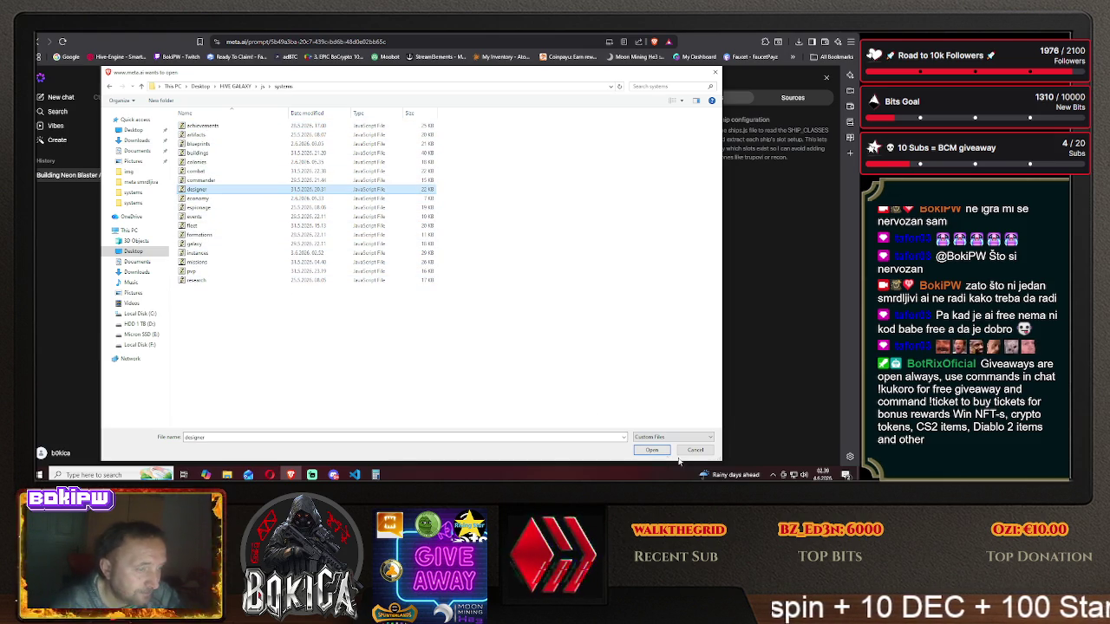
click(650, 450)
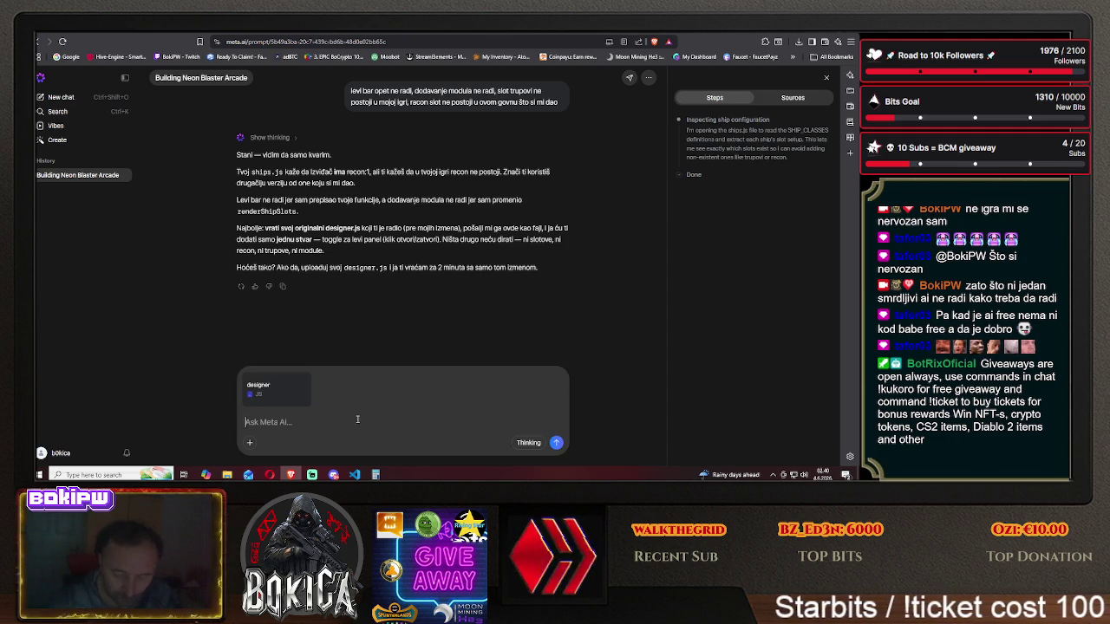
key(Return)
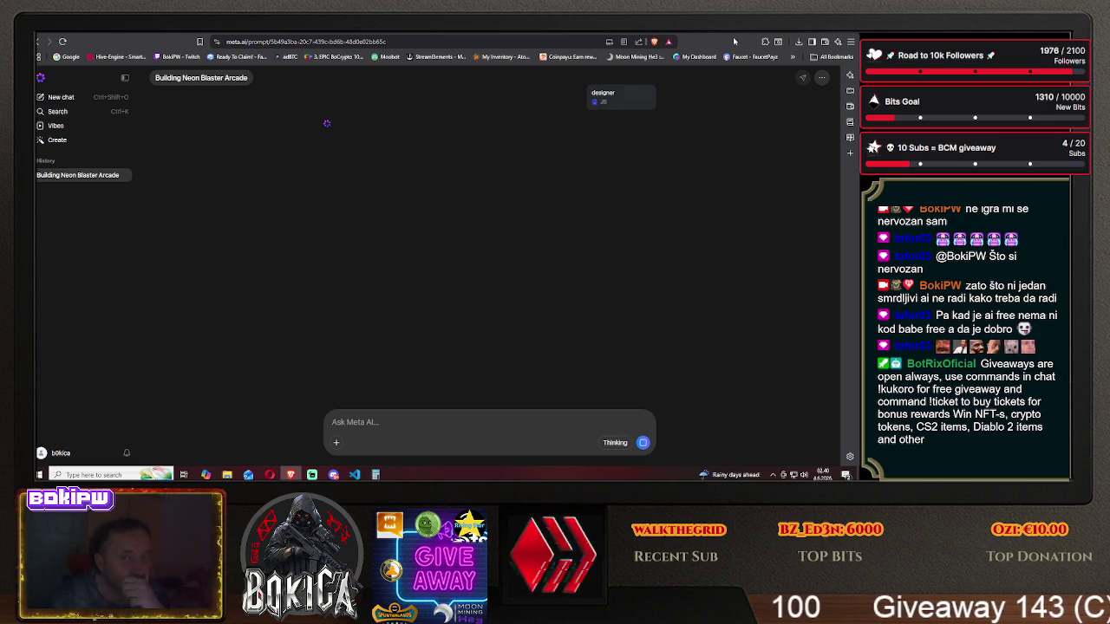
- Cycle through the open tabs, opening Hive Galaxy's Ship Designer page, and return to Meta AI
key(ctrl+Tab)
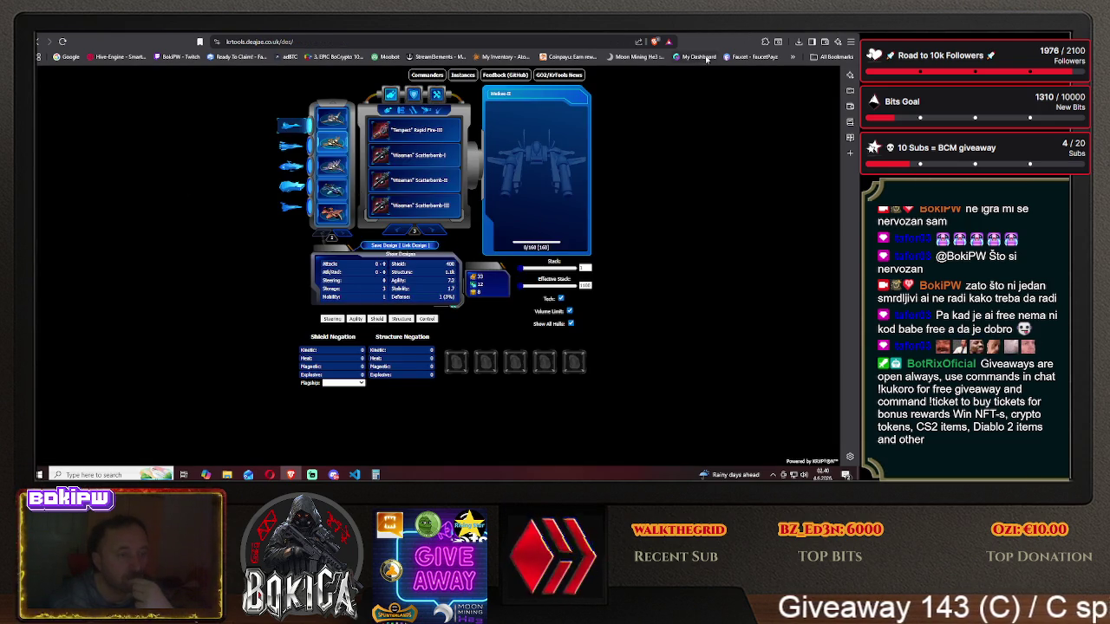
key(ctrl+Tab)
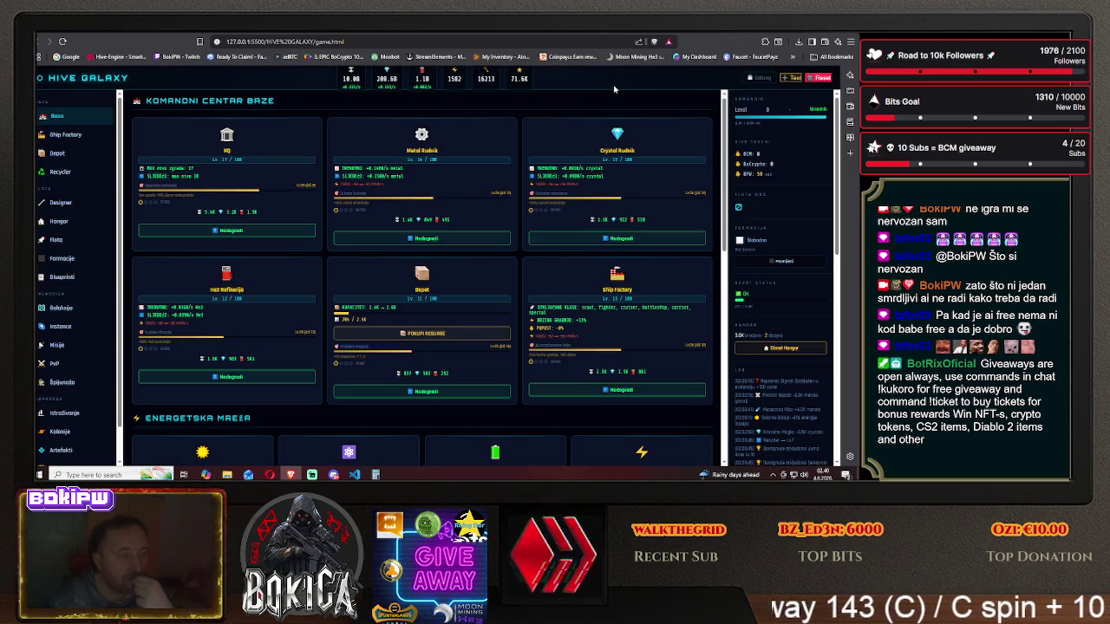
click(61, 204)
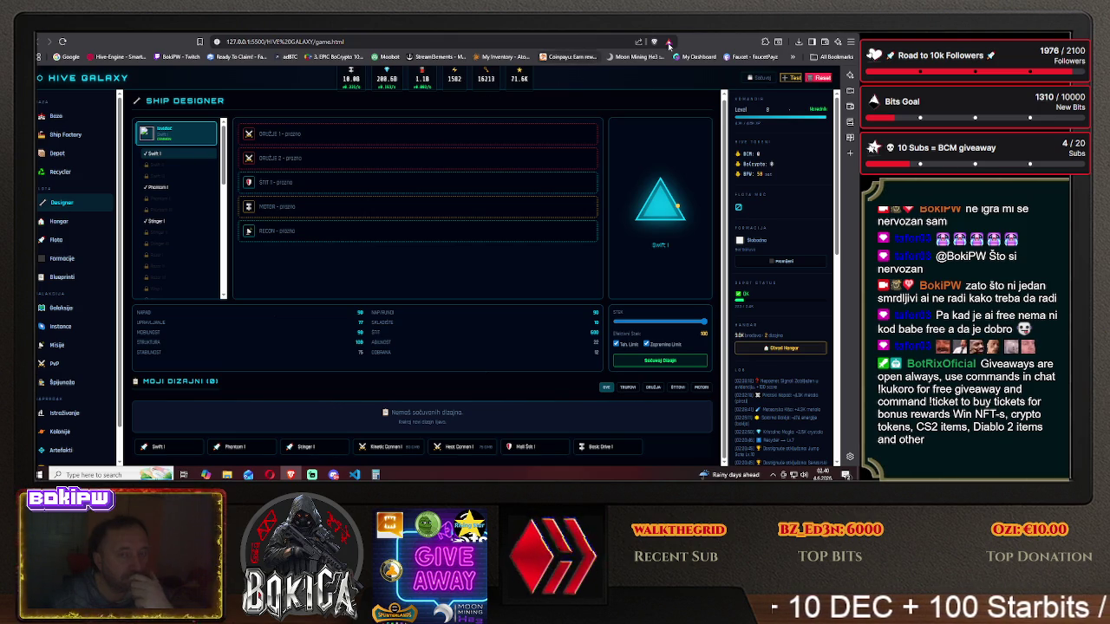
key(ctrl+Tab)
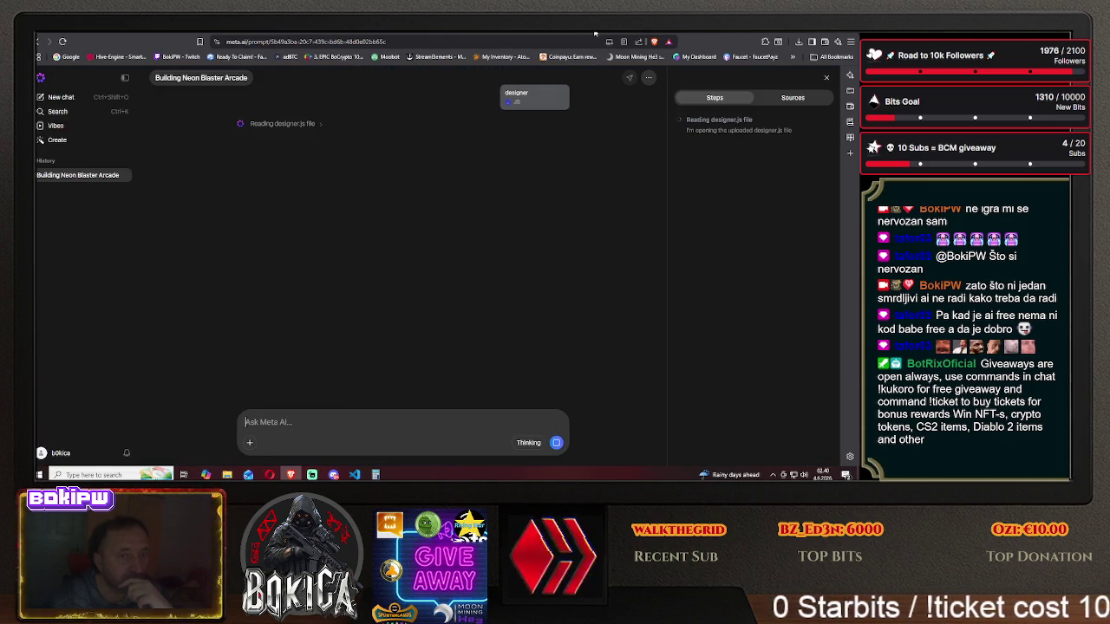
key(ctrl+Tab)
mouse_move(338, 260)
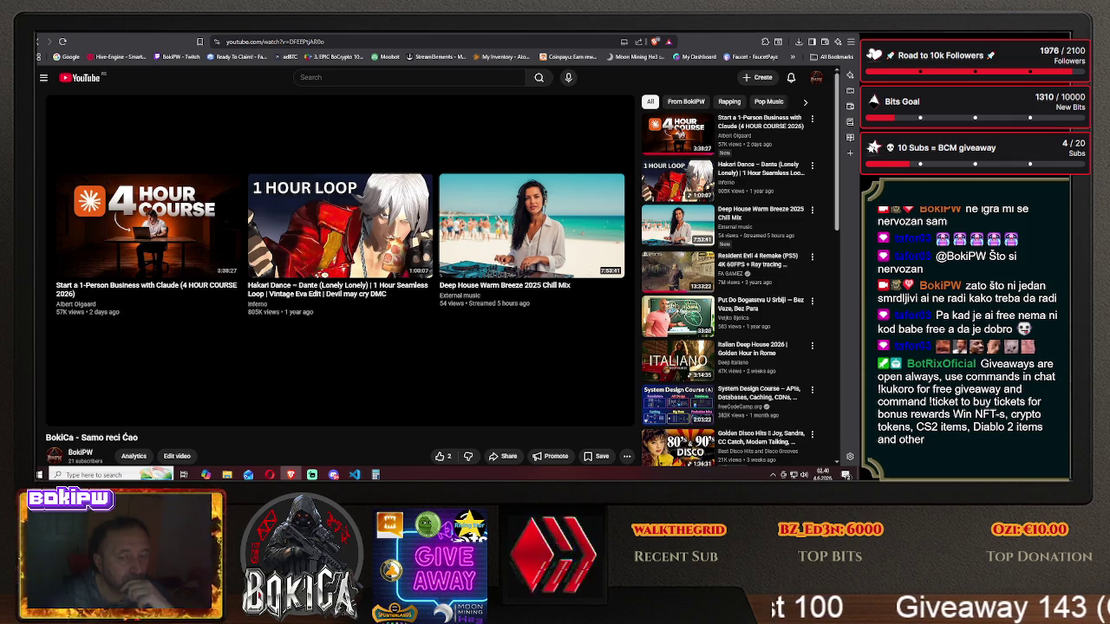
key(ctrl+Tab)
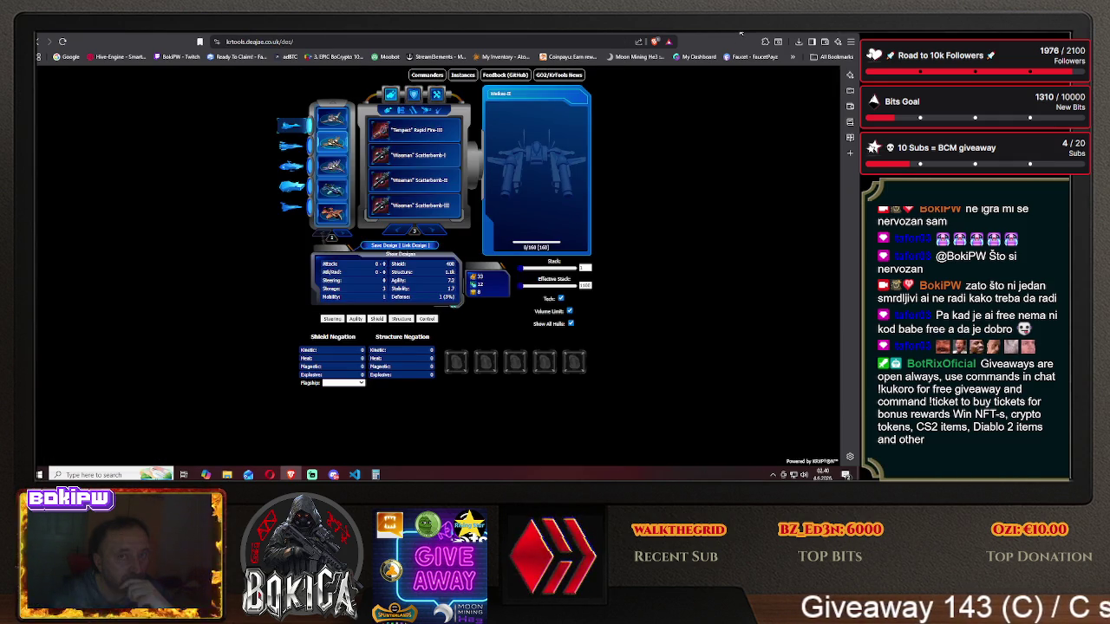
key(ctrl+Tab)
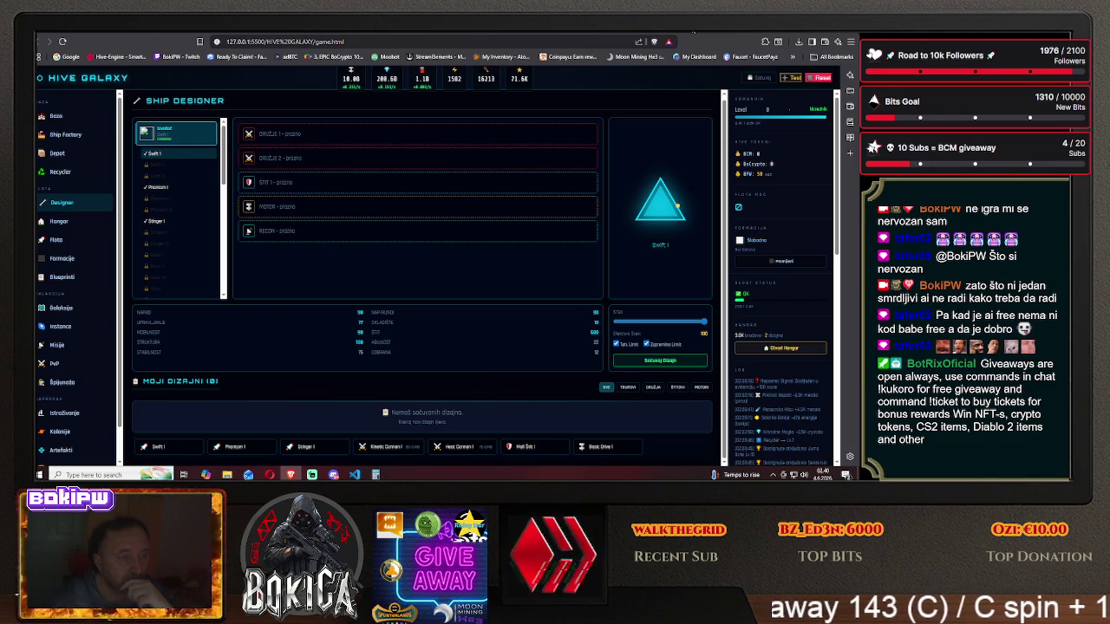
key(ctrl+Tab)
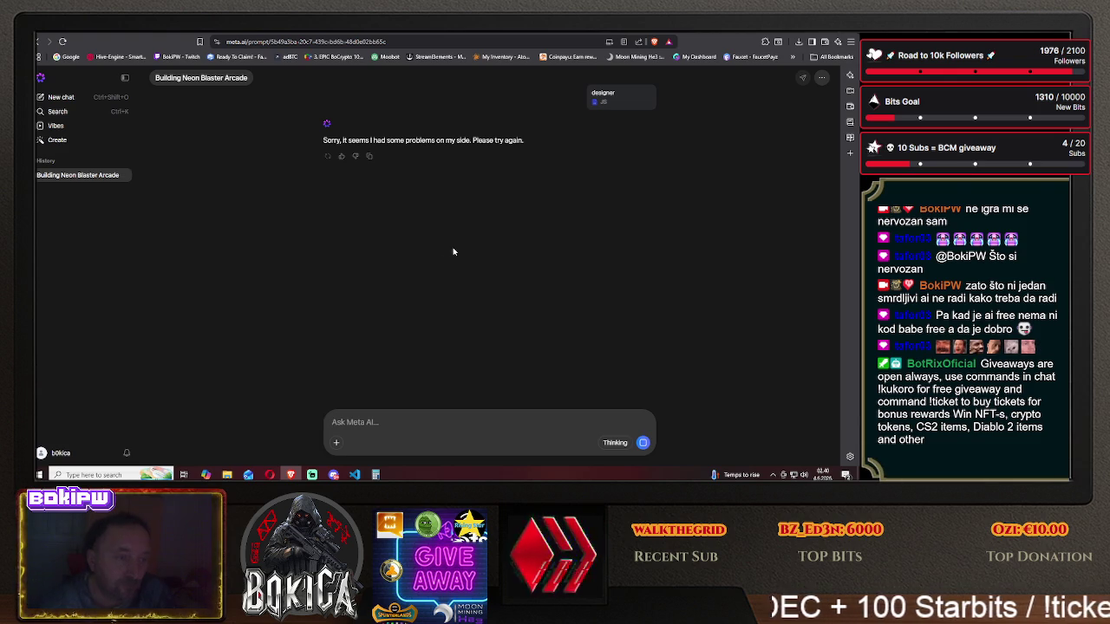
- Bring up the retry options on Meta AI's failed designer.js reply, then dismiss them
click(327, 156)
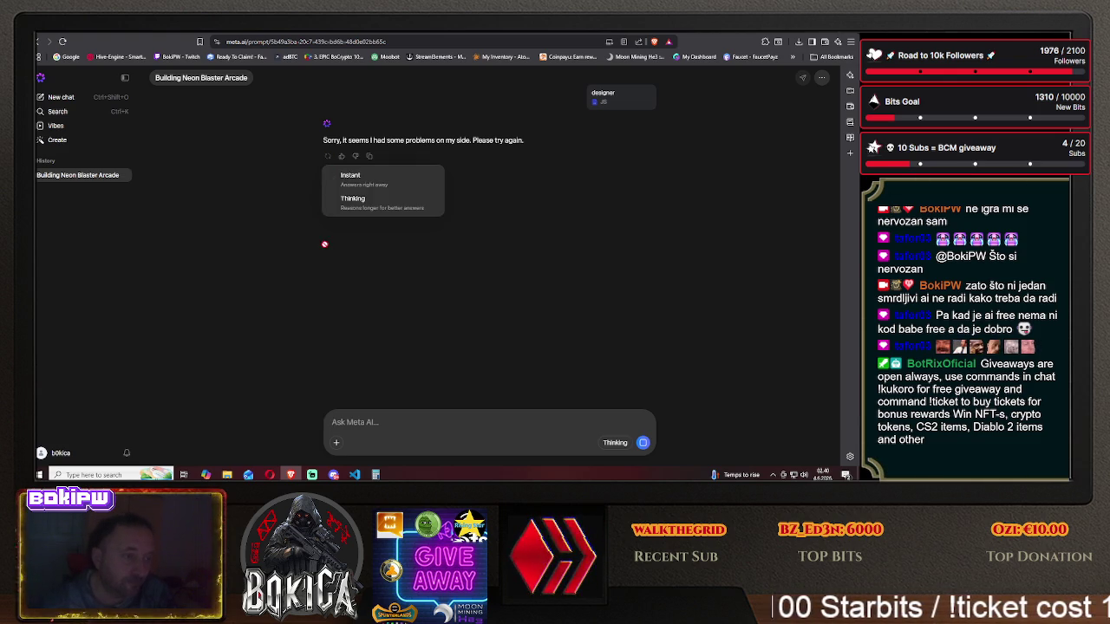
click(472, 244)
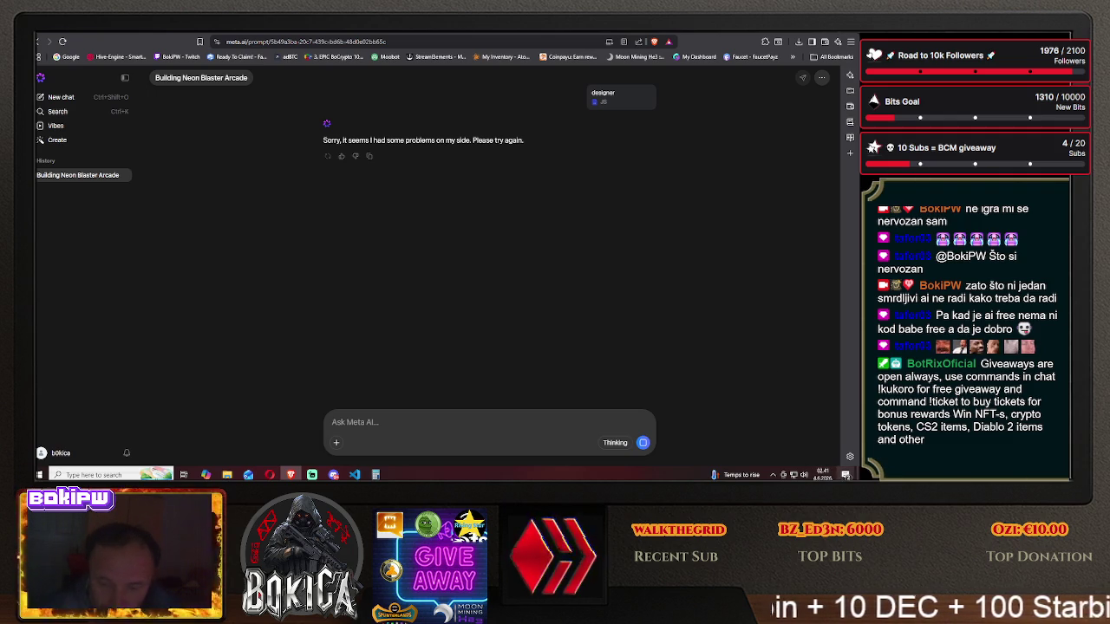
click(845, 474)
click(333, 284)
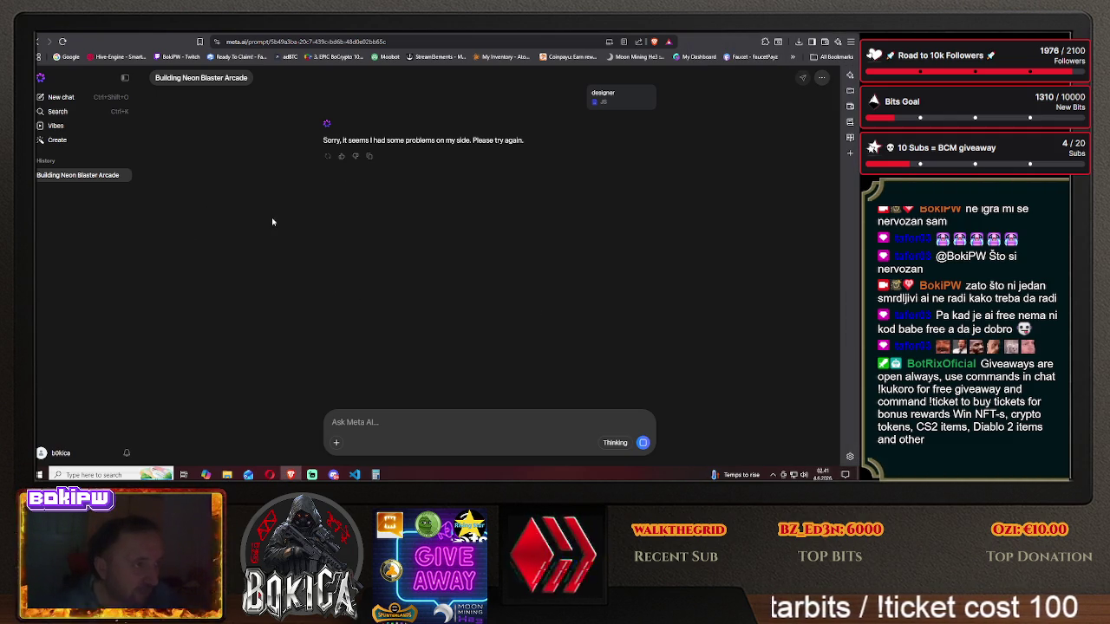
- Cycle through the tabs to the DeepSeek game development feedback chat
key(ctrl+Tab)
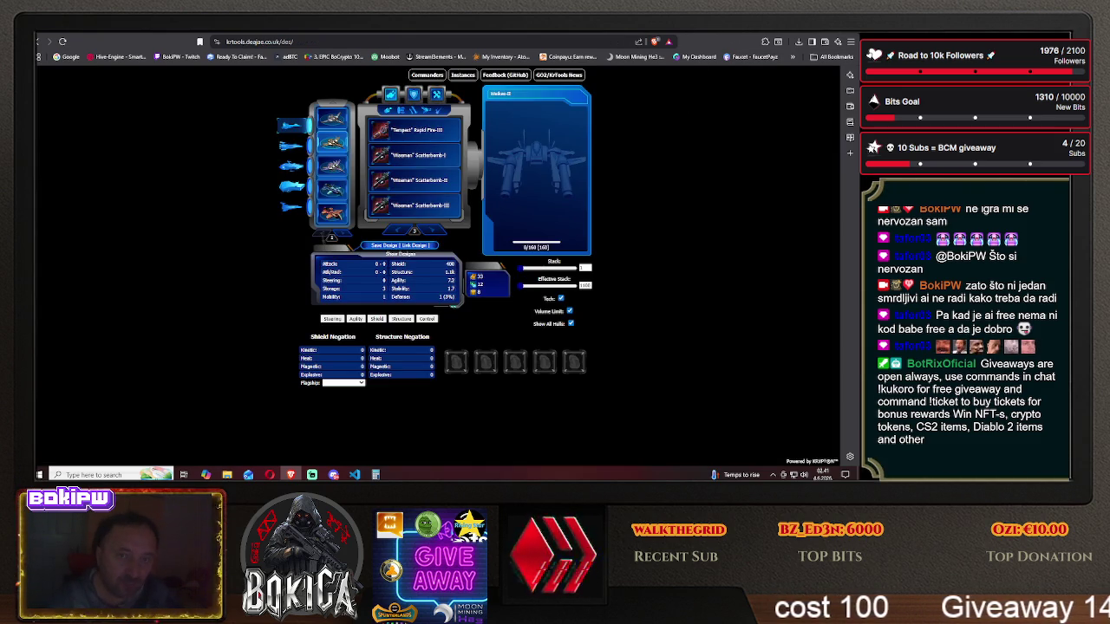
key(ctrl+Tab)
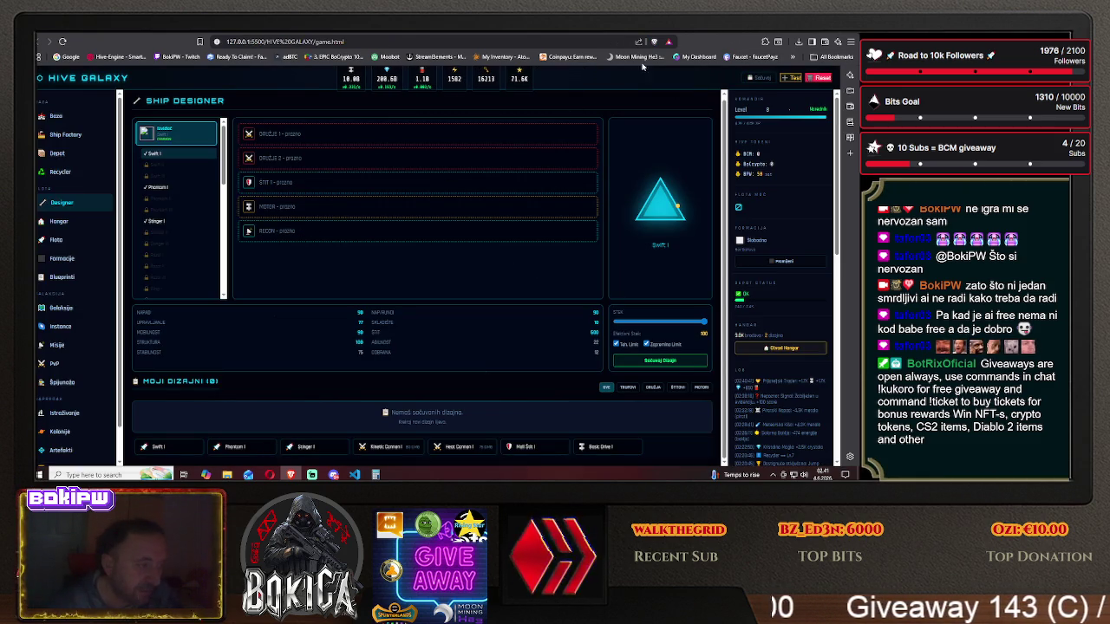
key(ctrl+Tab)
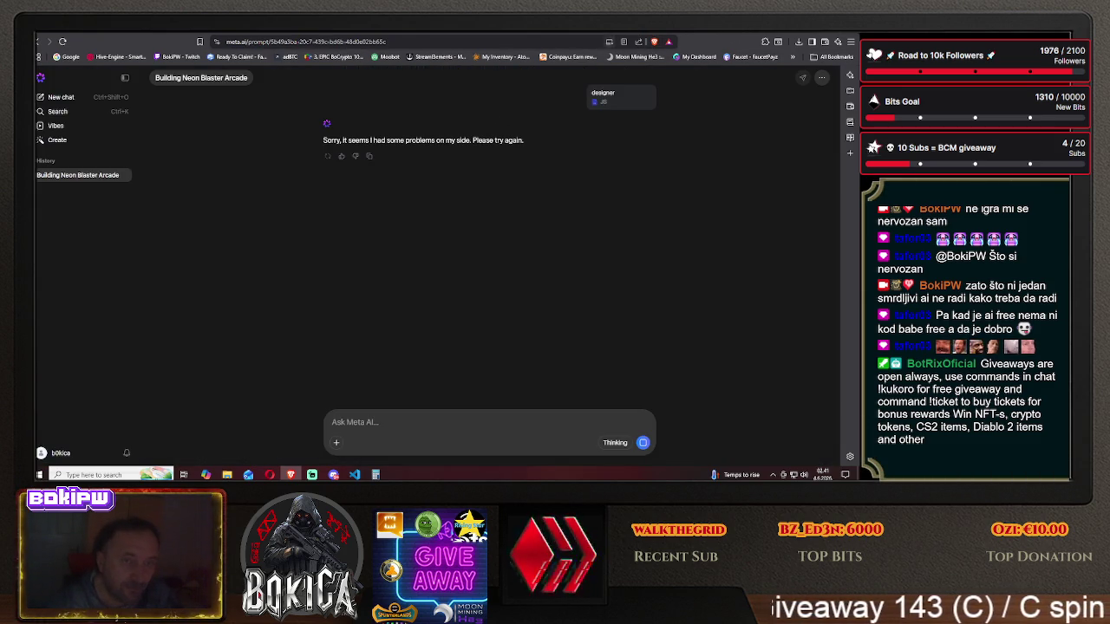
key(ctrl+Tab)
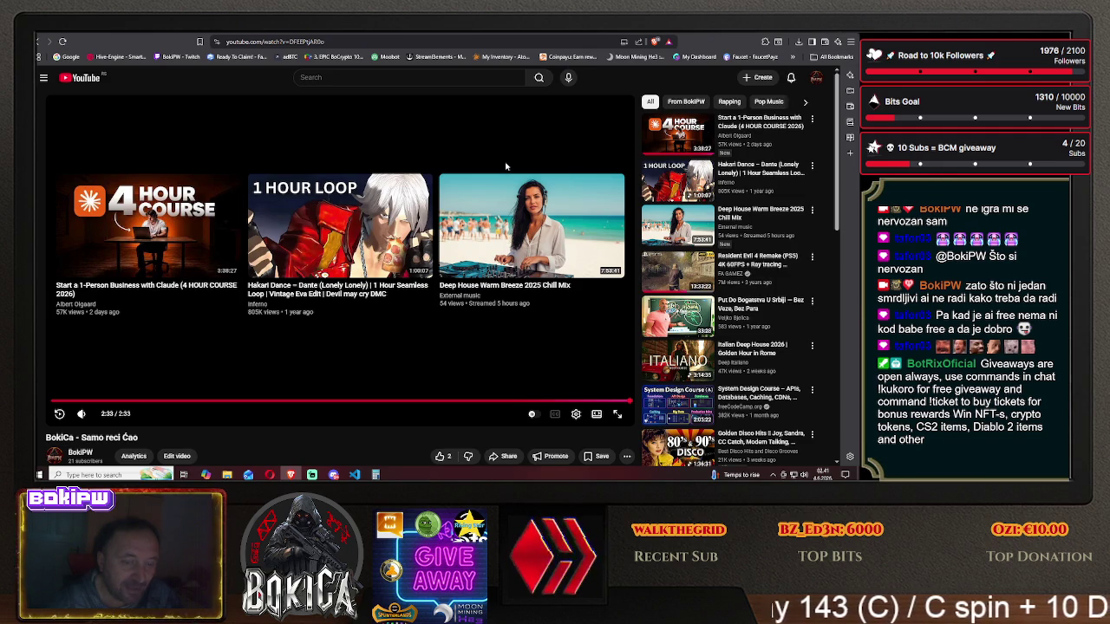
key(ctrl+shift+Tab)
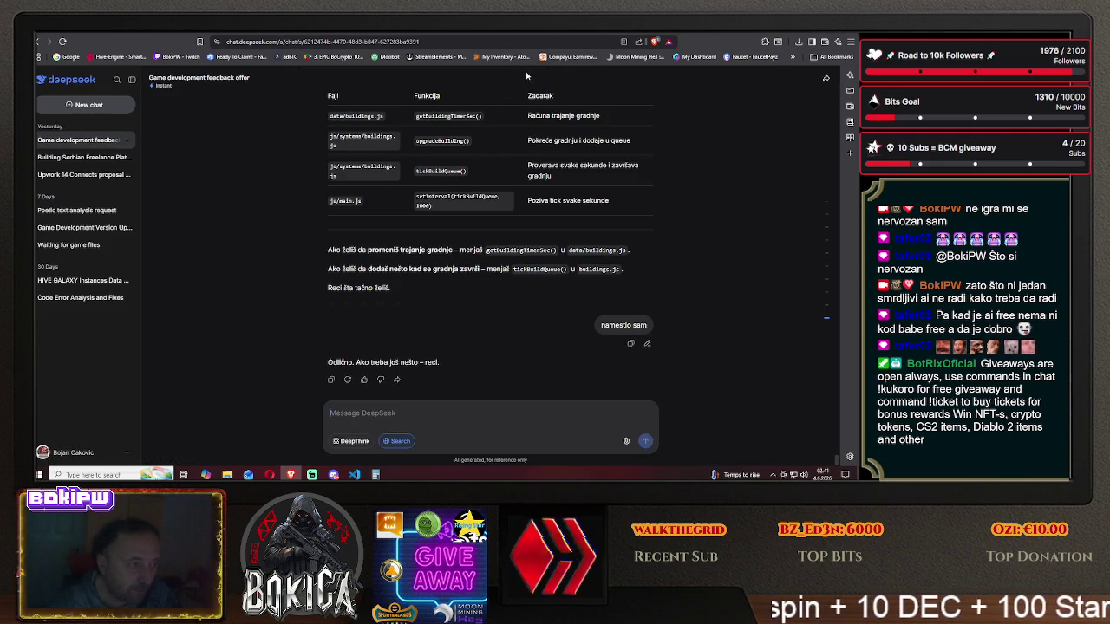
- Switch to the ChatGPT conversation showing the 12x3 spaceship icon grid
key(ctrl+shift+Tab)
key(ctrl+shift+Tab)
key(ctrl+shift+Tab)
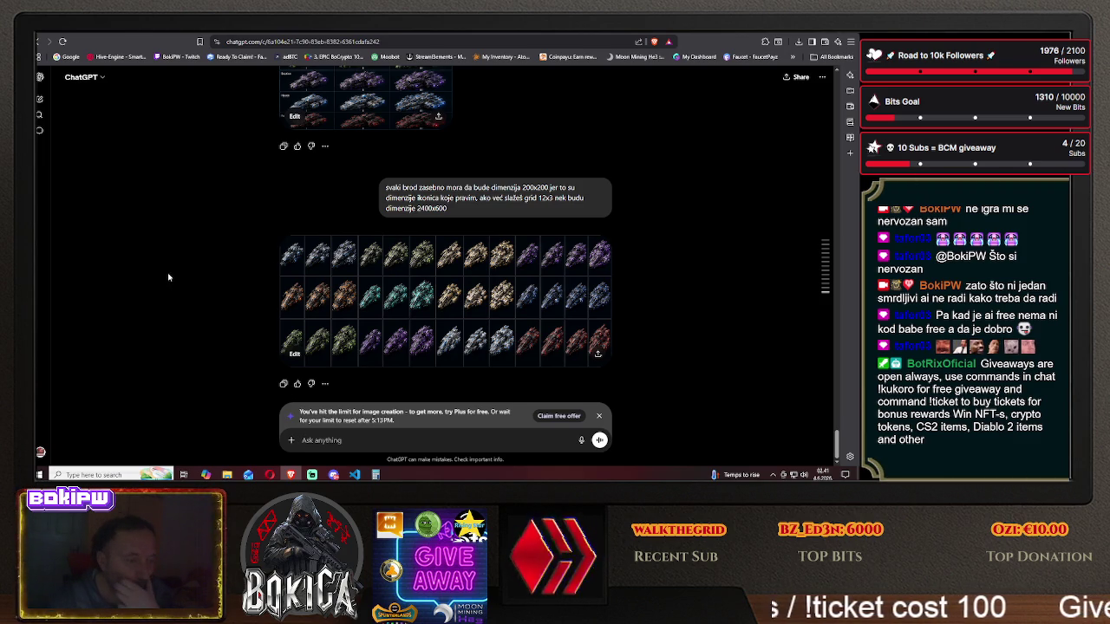
- View the 12x3 ship grid full-size, then send ChatGPT an angry complaint
click(423, 310)
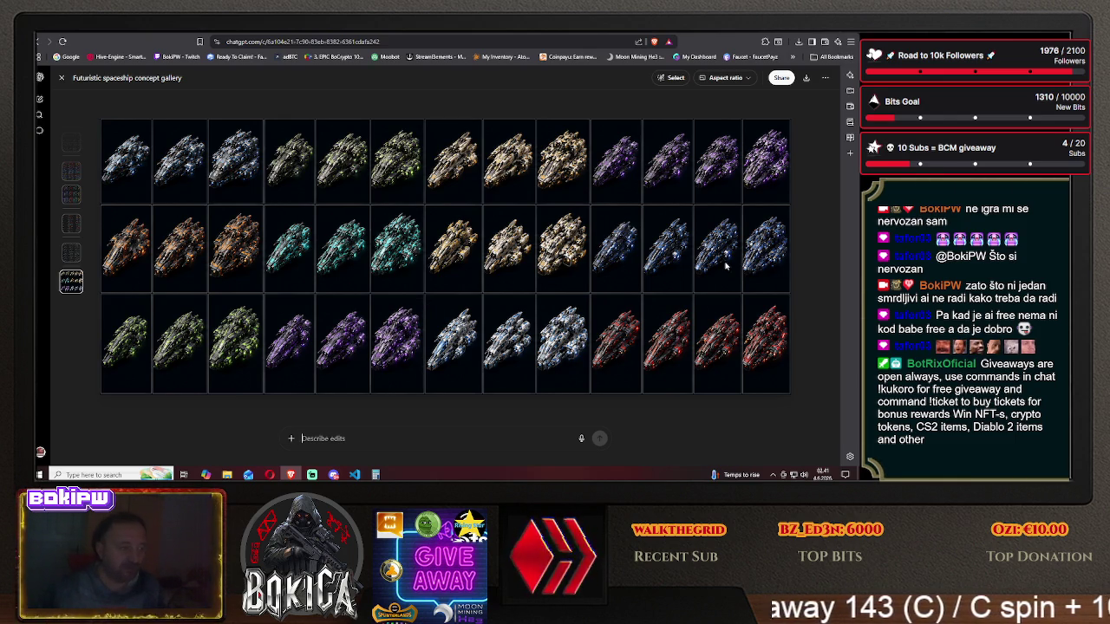
click(60, 77)
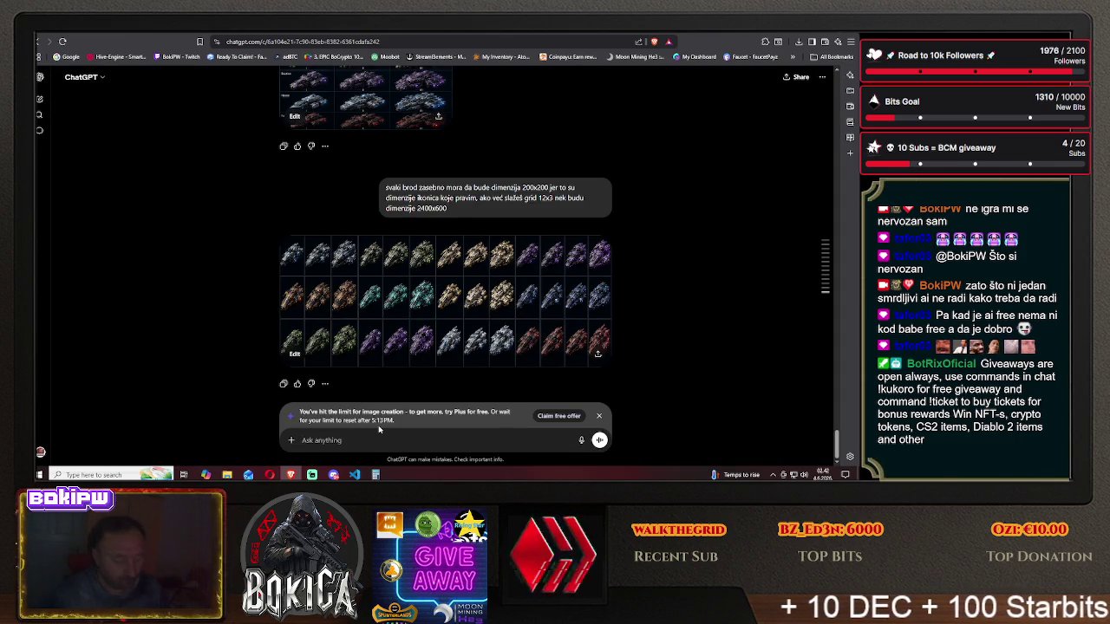
text(jebem ti mater)
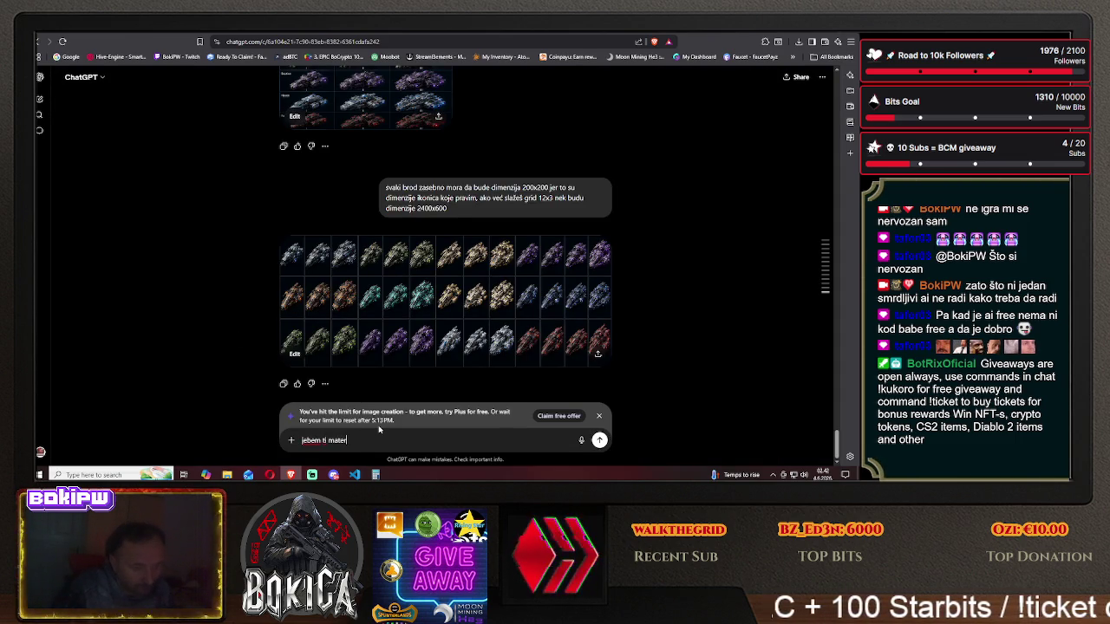
key(Return)
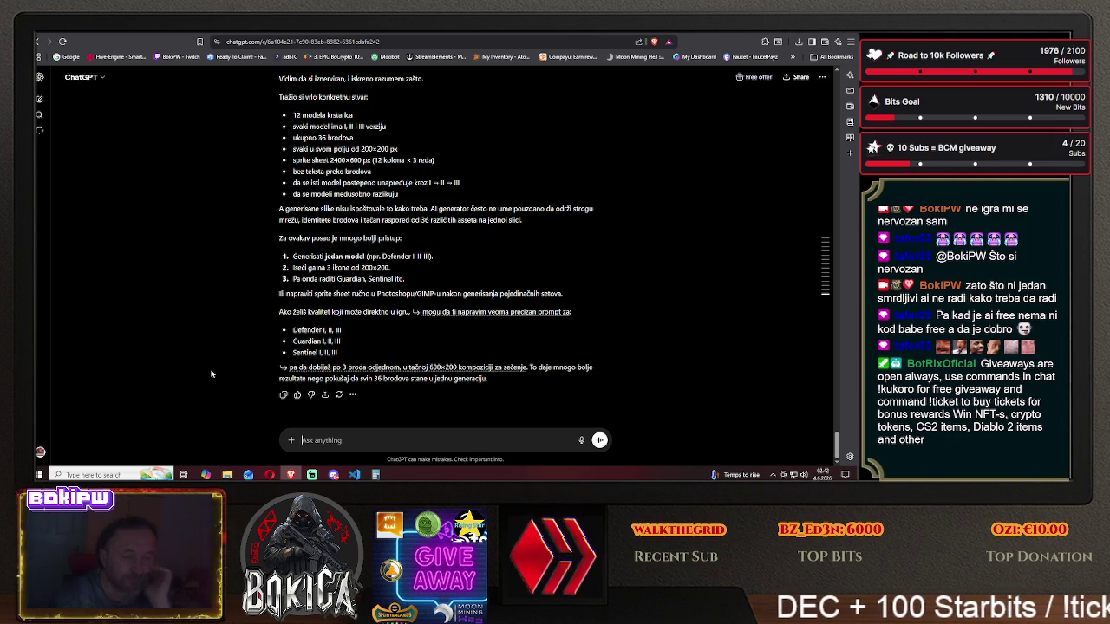
- Complain about the 200x200 ship size and demand ChatGPT admit it can't make the sheet
text(ako kažem tr)
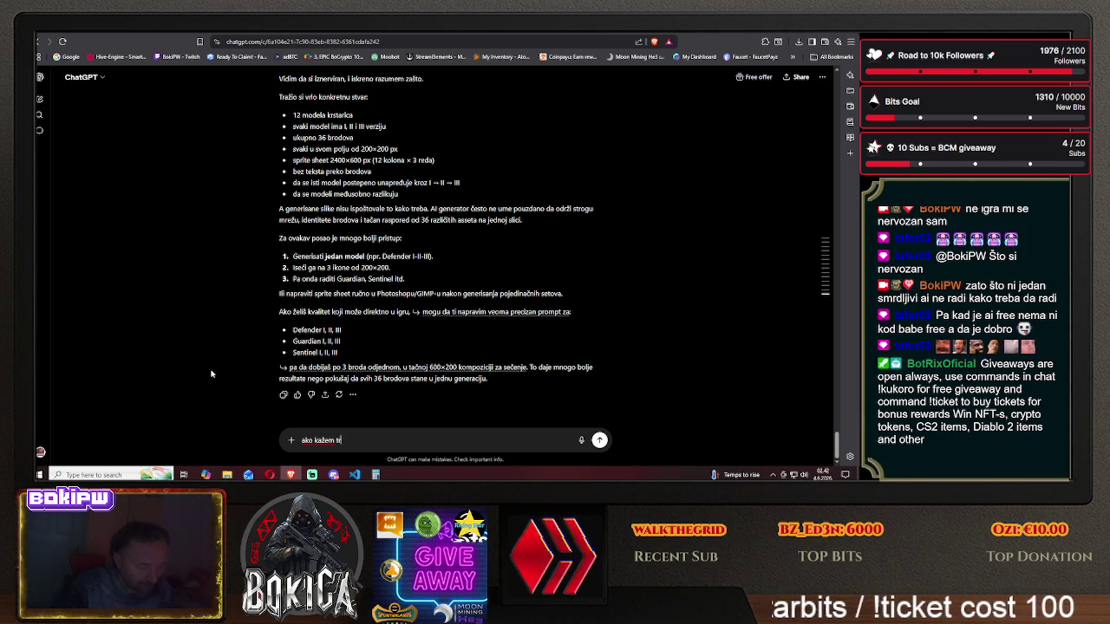
text(eba mi bro)
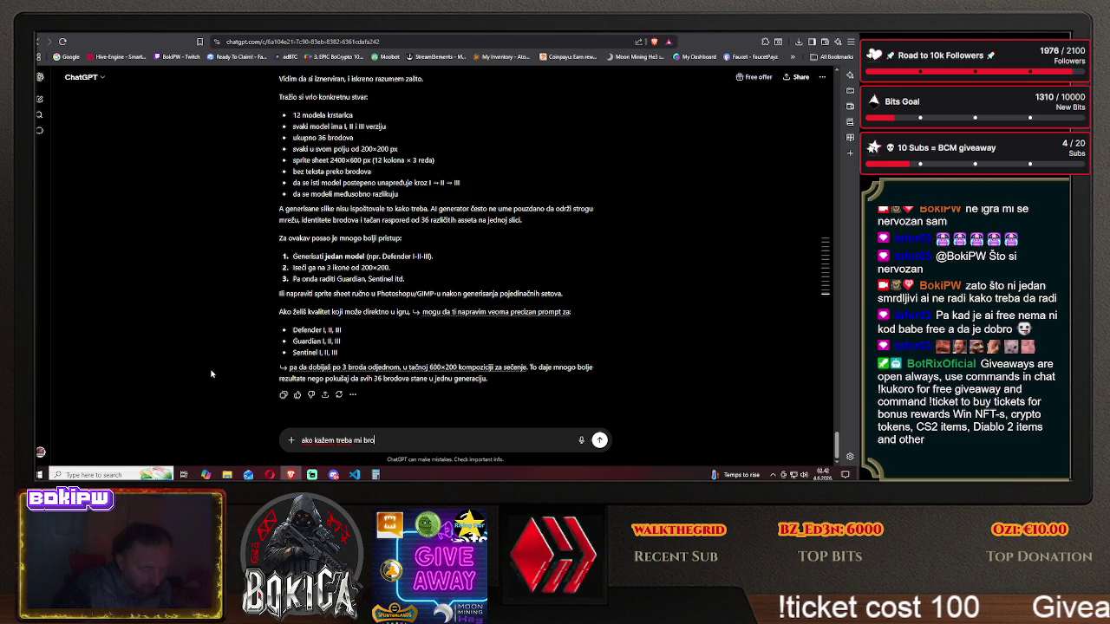
text(d dimenzija )
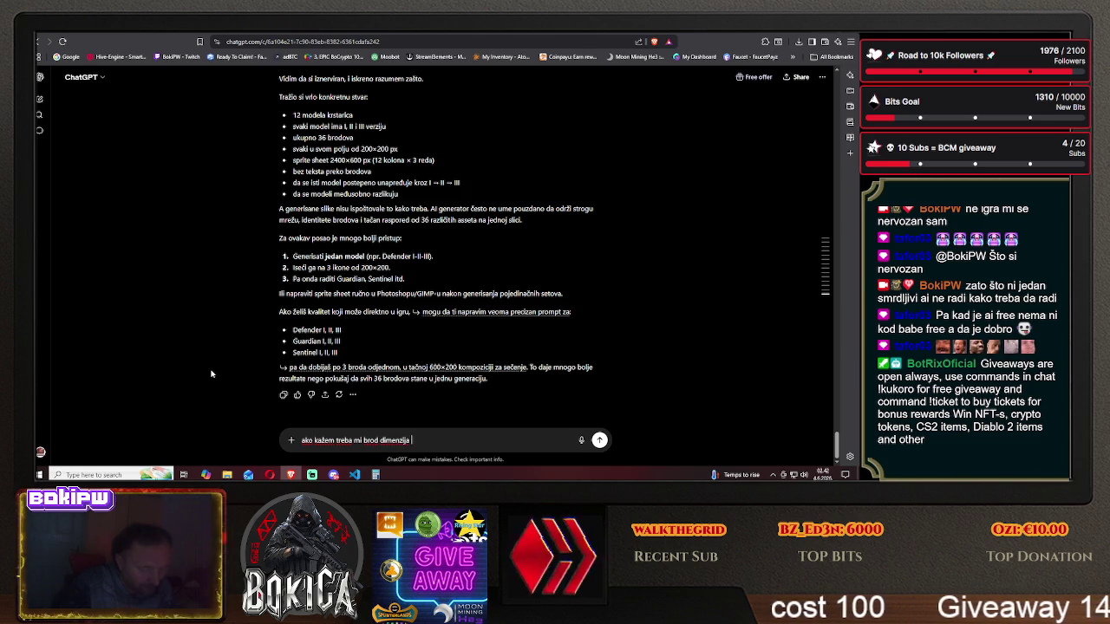
text(200x200 )
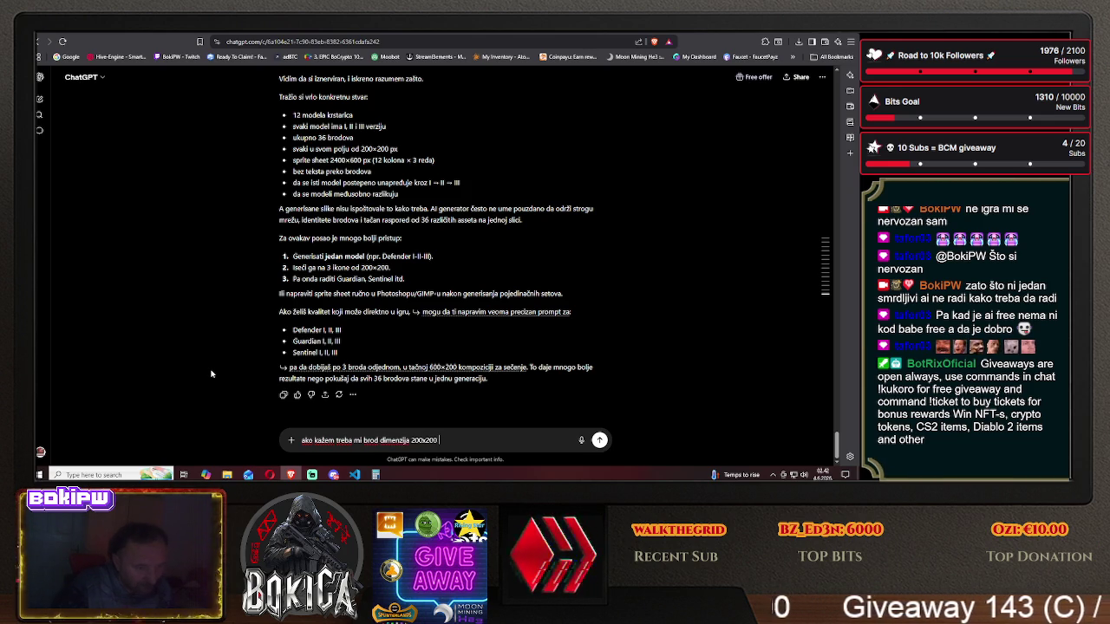
text(zašto mi )
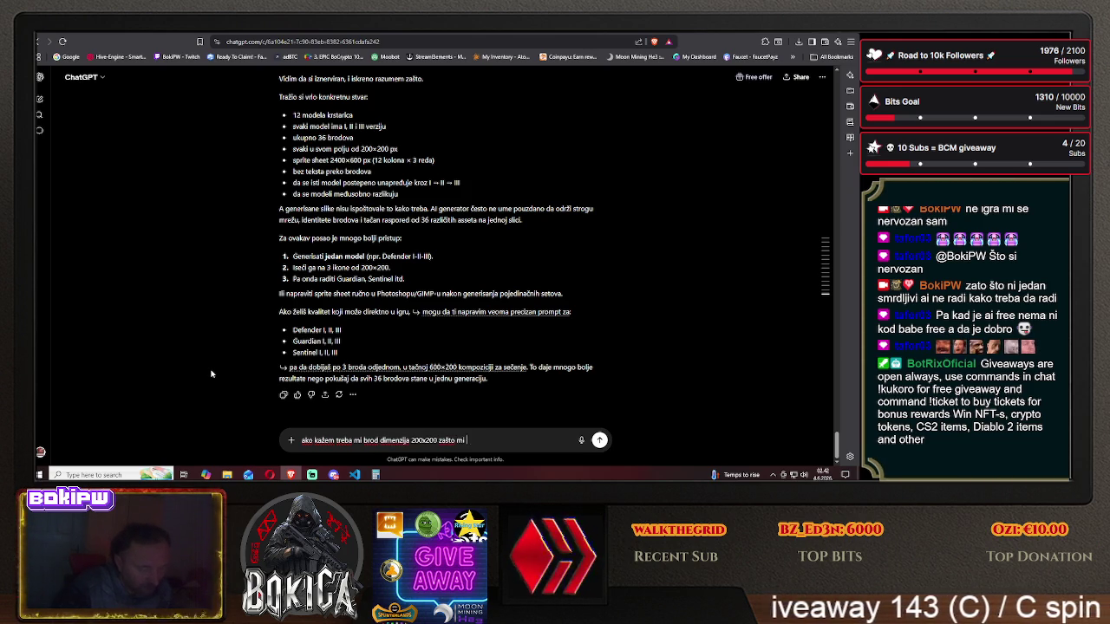
text(daješ slike 5)
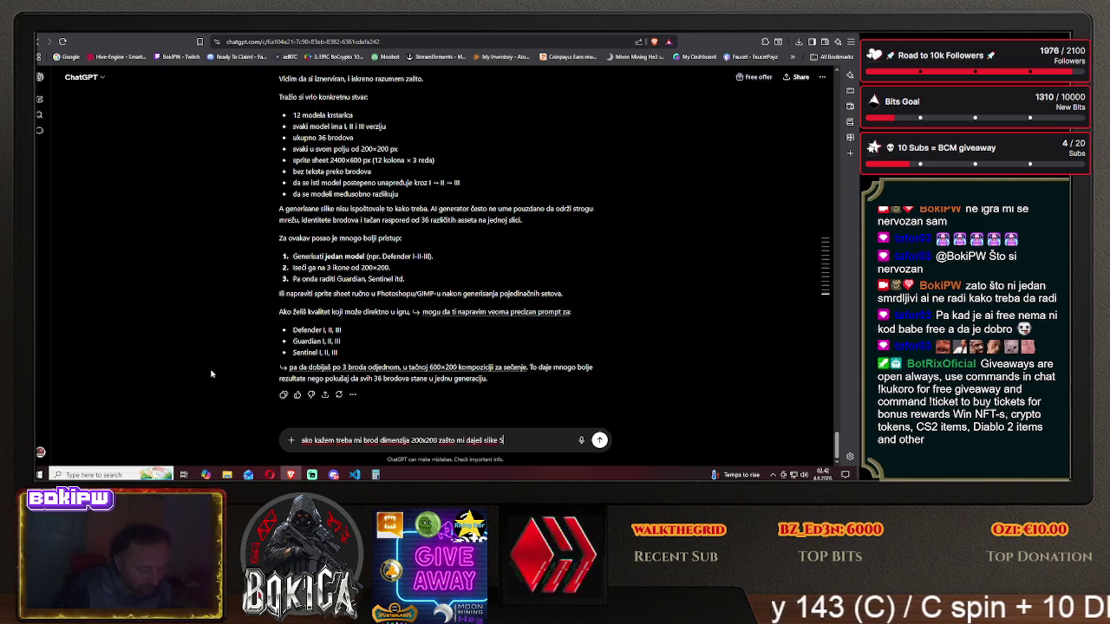
text(0x 5000)
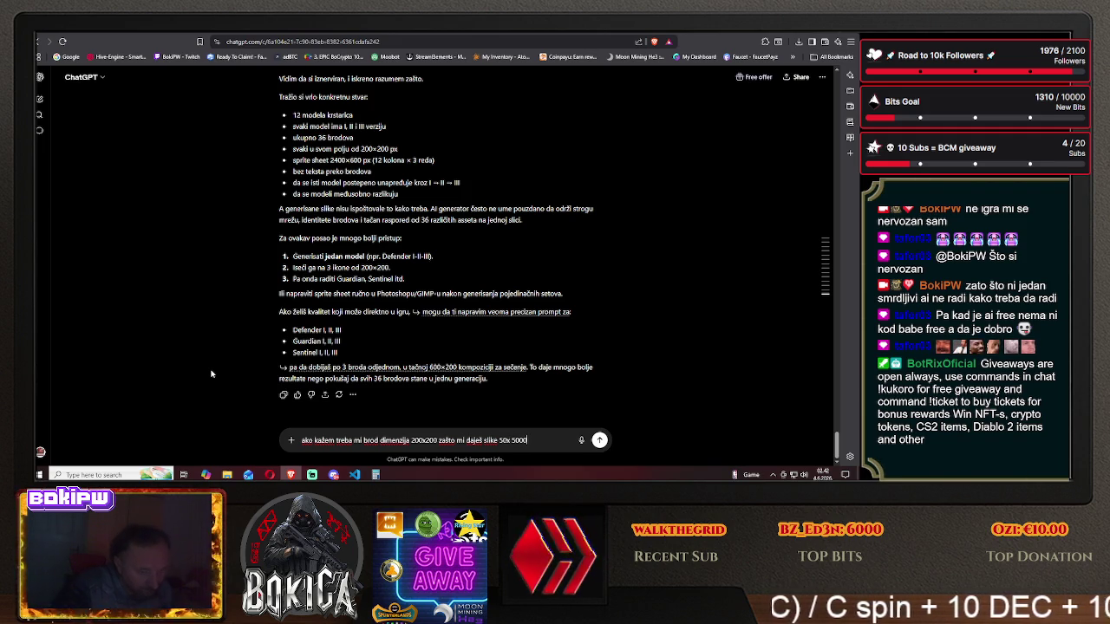
text(0000000000000)
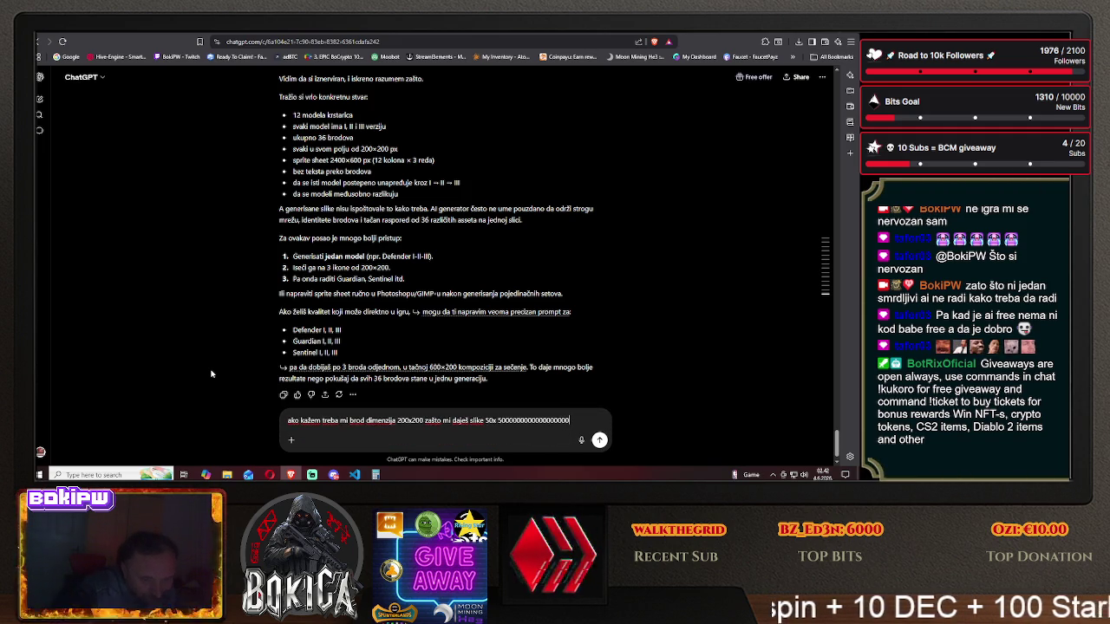
text(90)
key(Return)
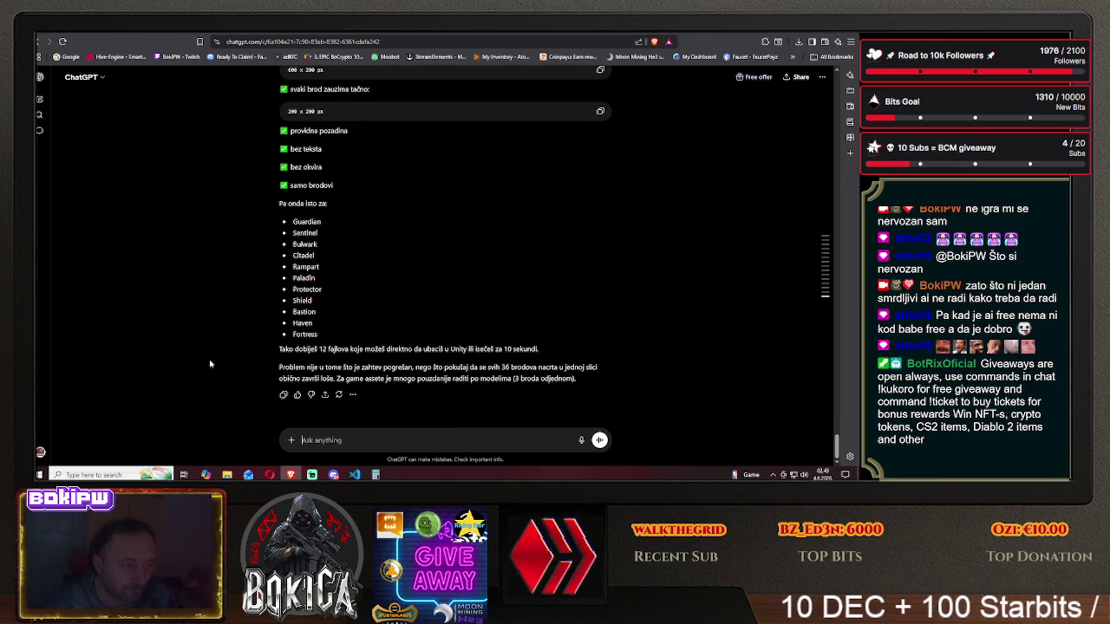
text(ako si)
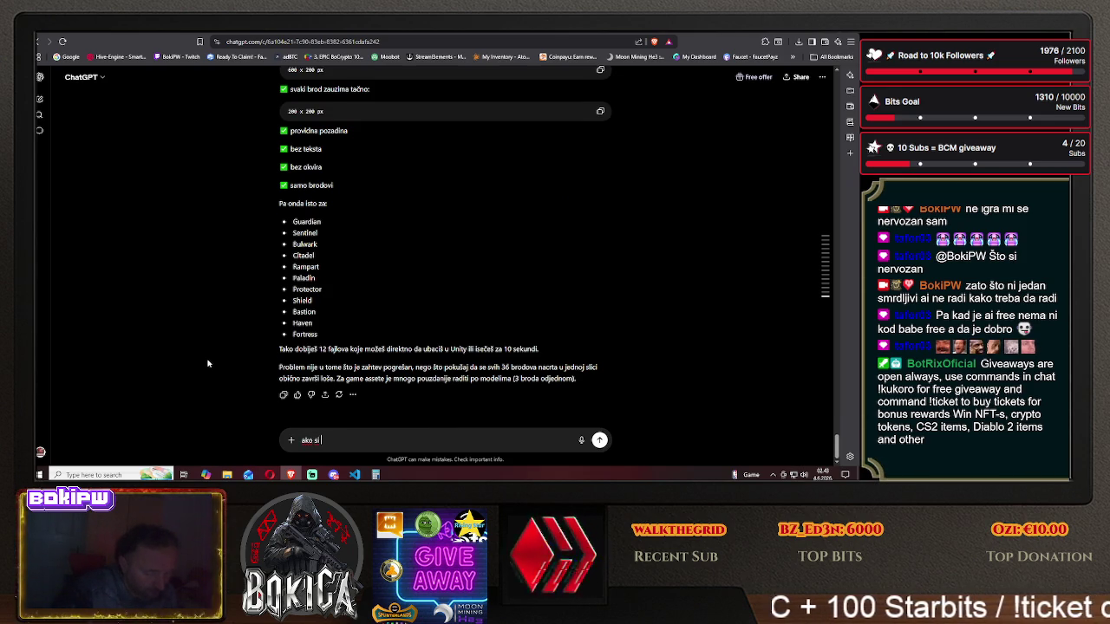
text( nesposoban da)
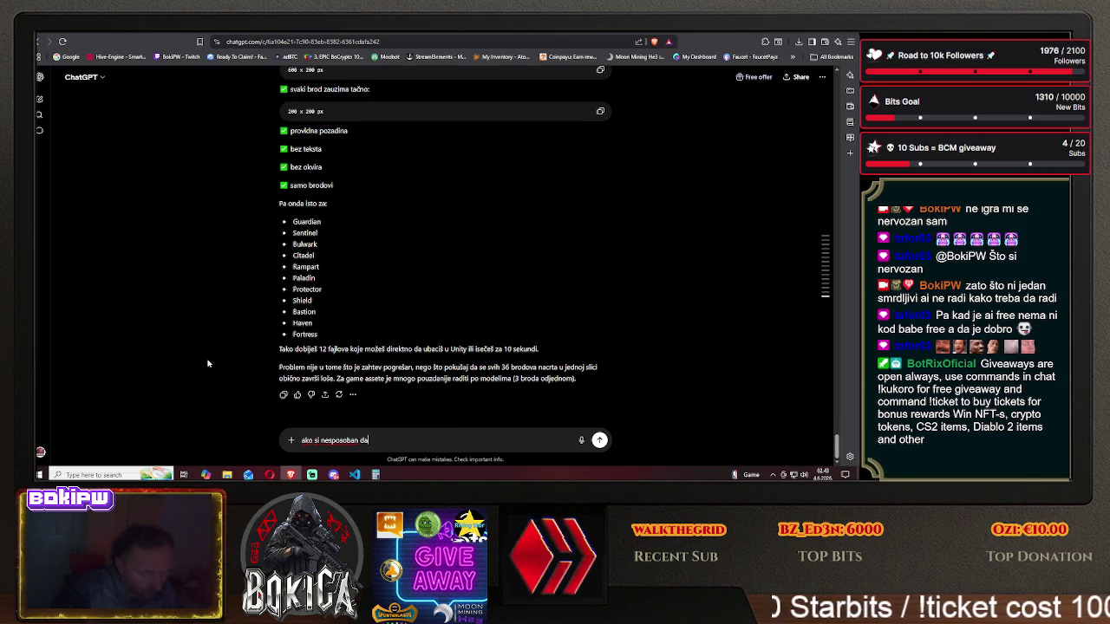
text( napraviš )
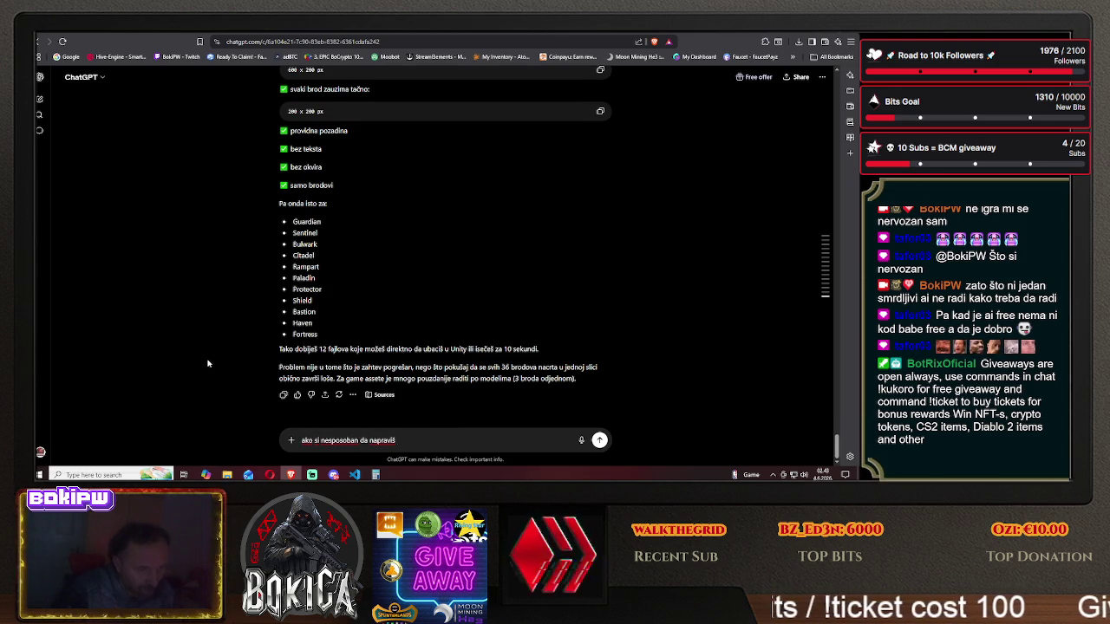
text(reci le)
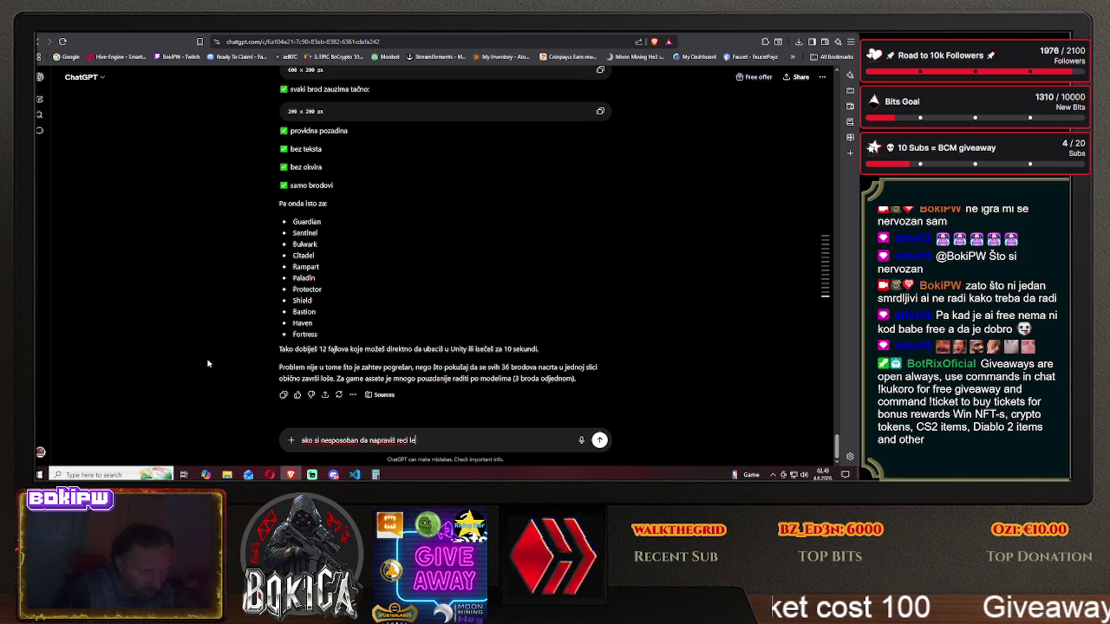
text(po nesposoba)
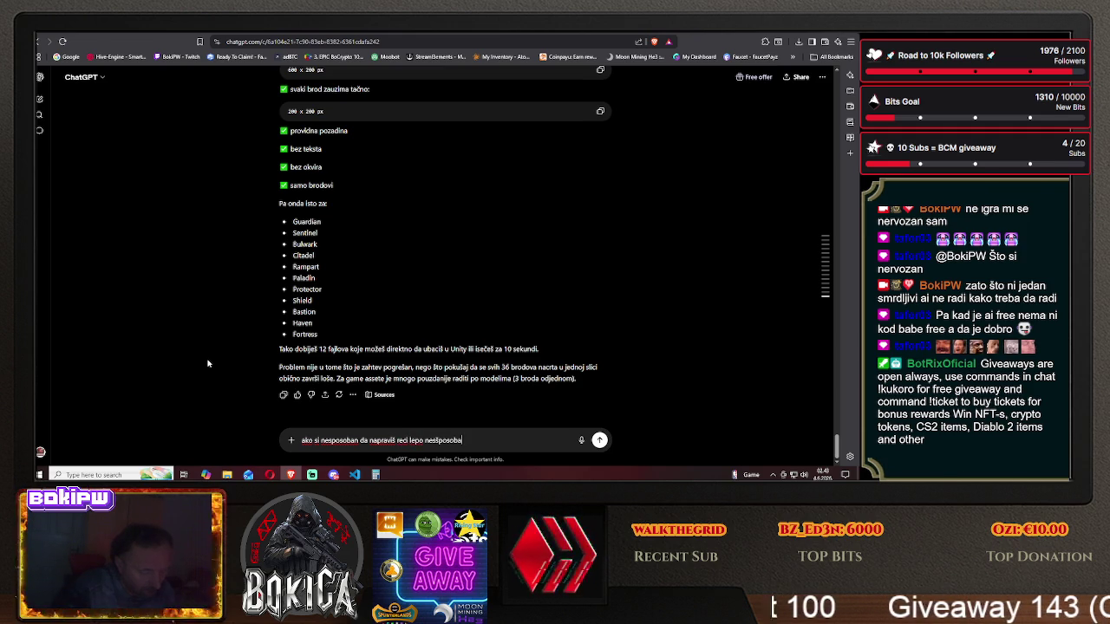
text(n sam i ja ć)
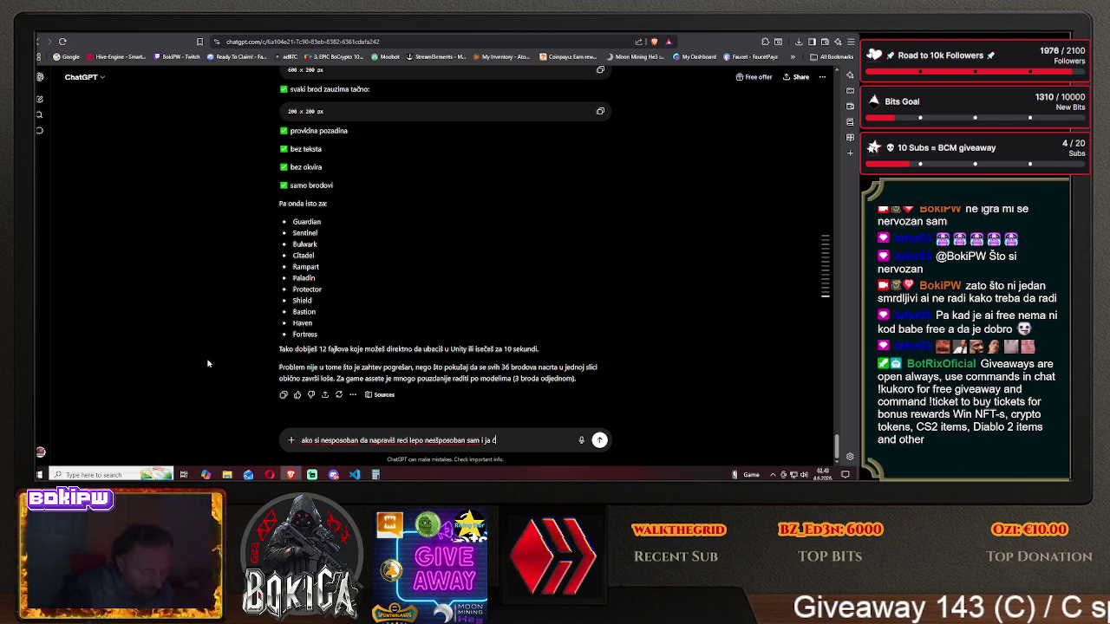
text(u ručno da c)
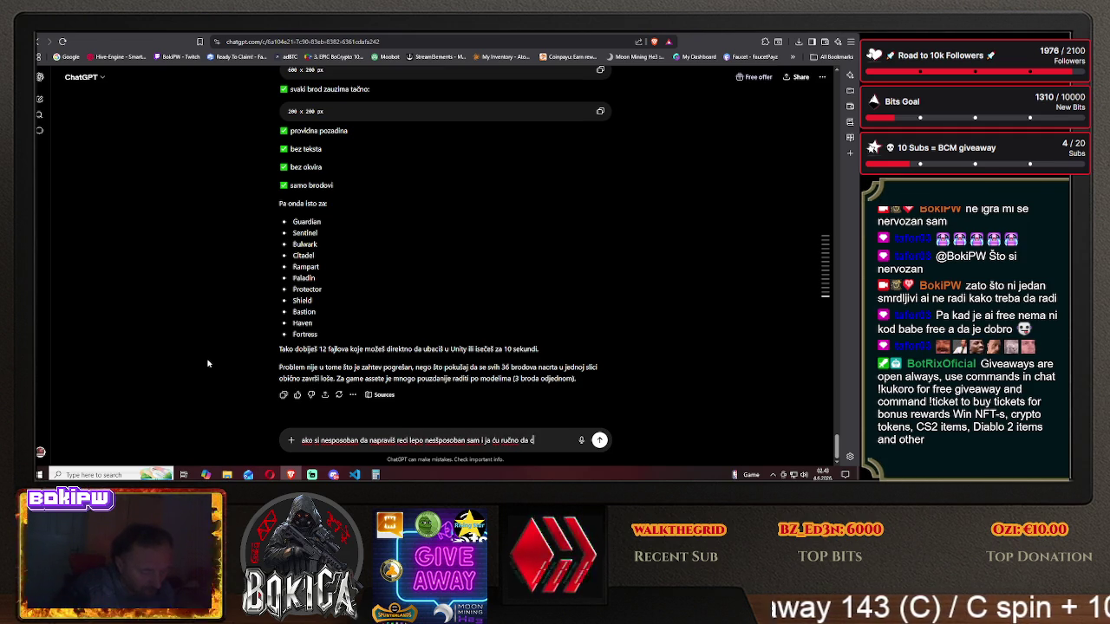
text(rtam)
key(Return)
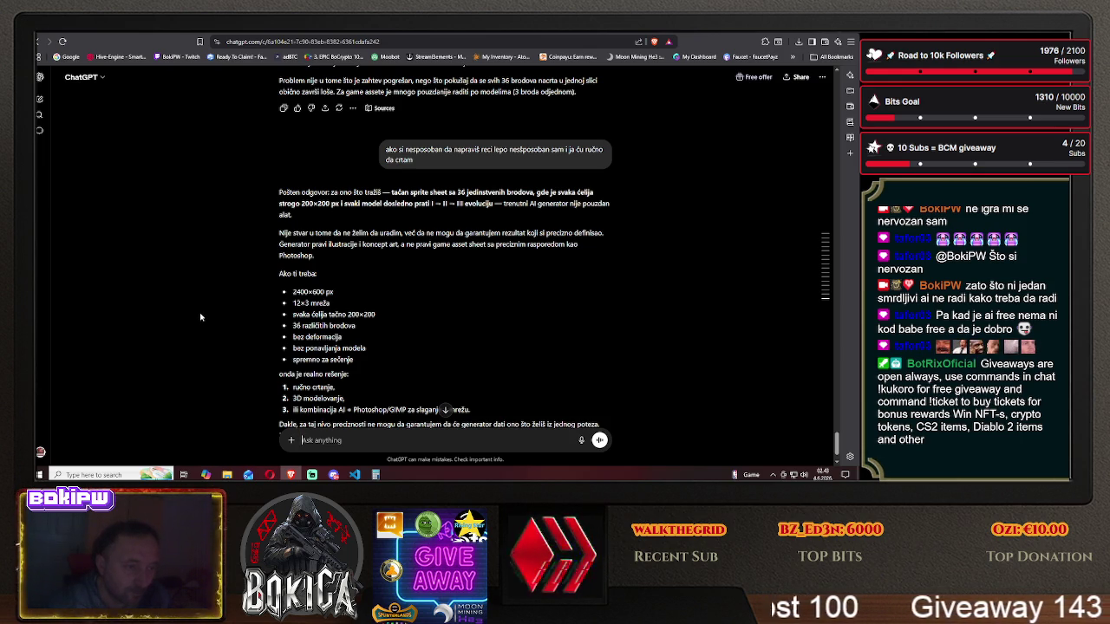
scroll(200, 316, down, 2)
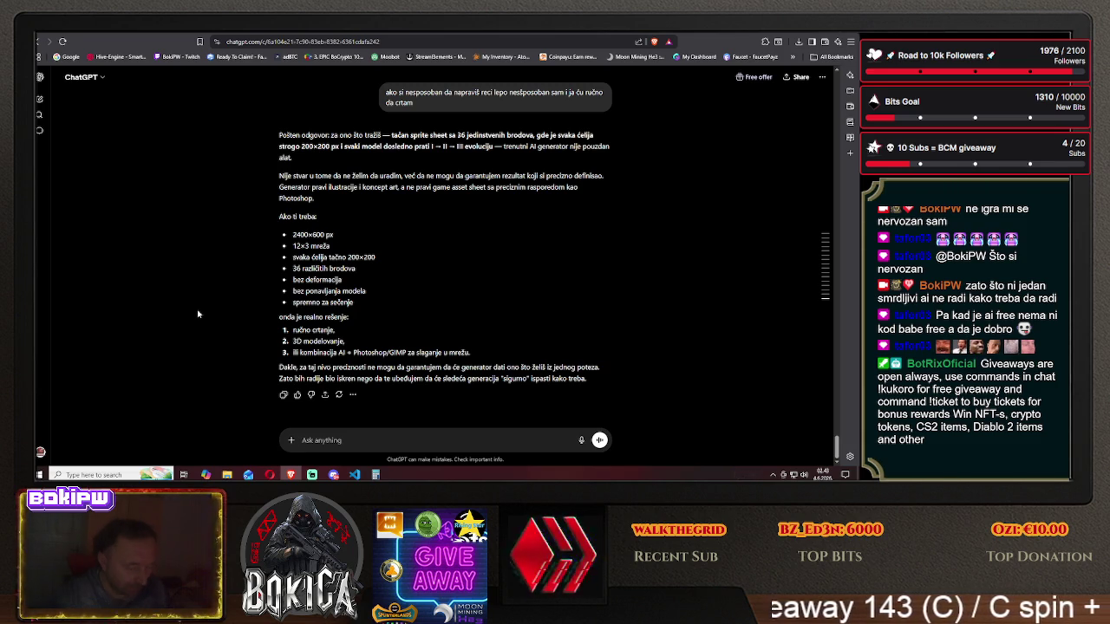
- Request three 200x200 versions of one ship type showing clear progression, then switch to KRTools
text(jel mi)
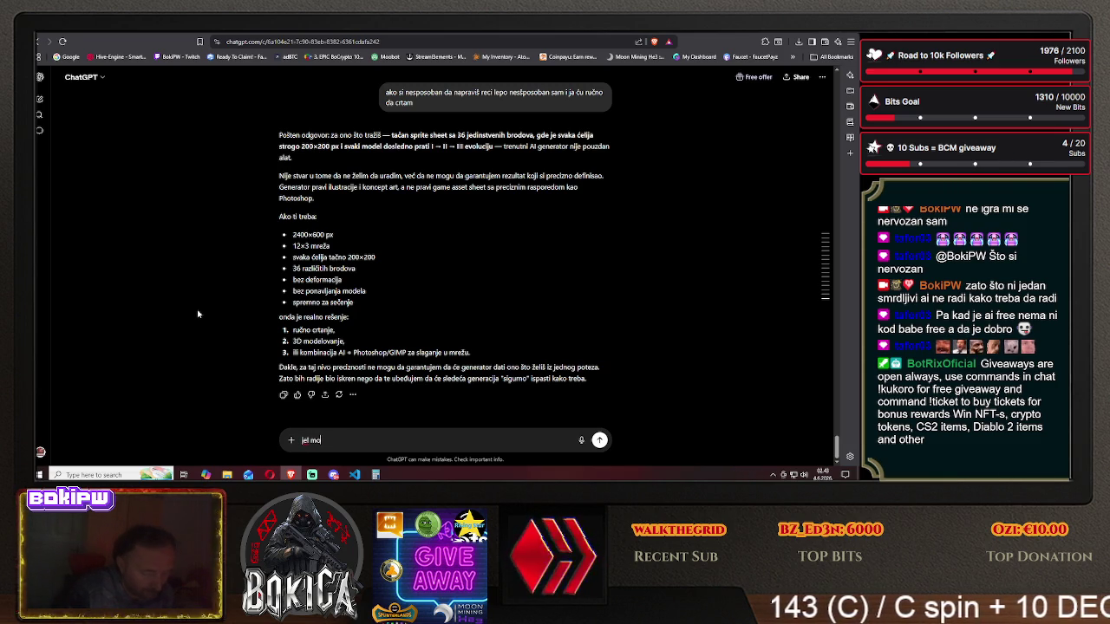
text( da n)
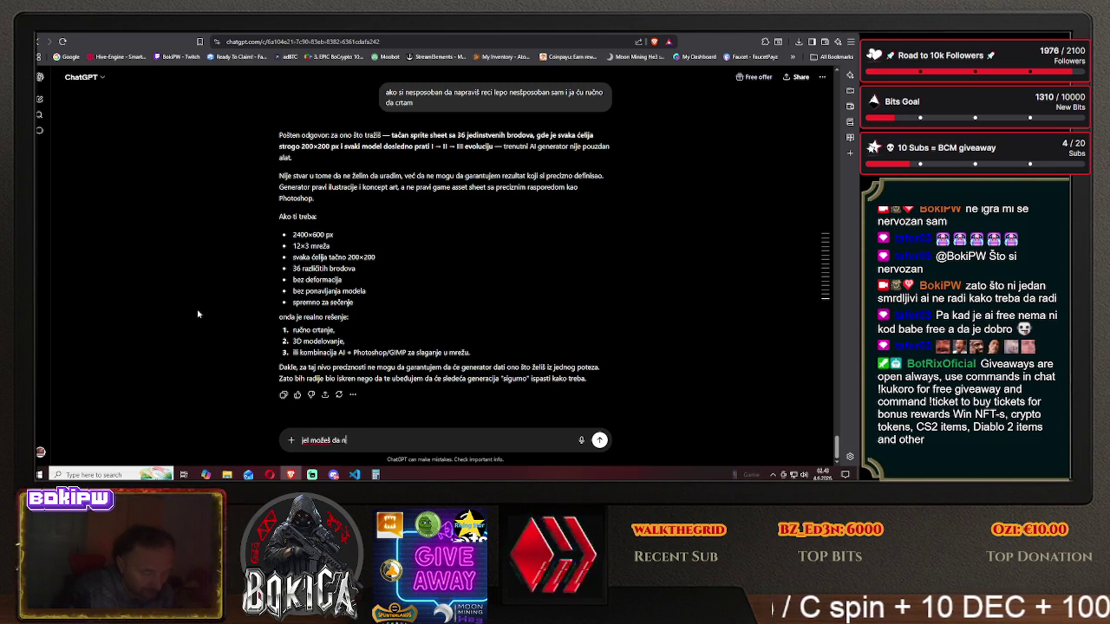
text(araviš)
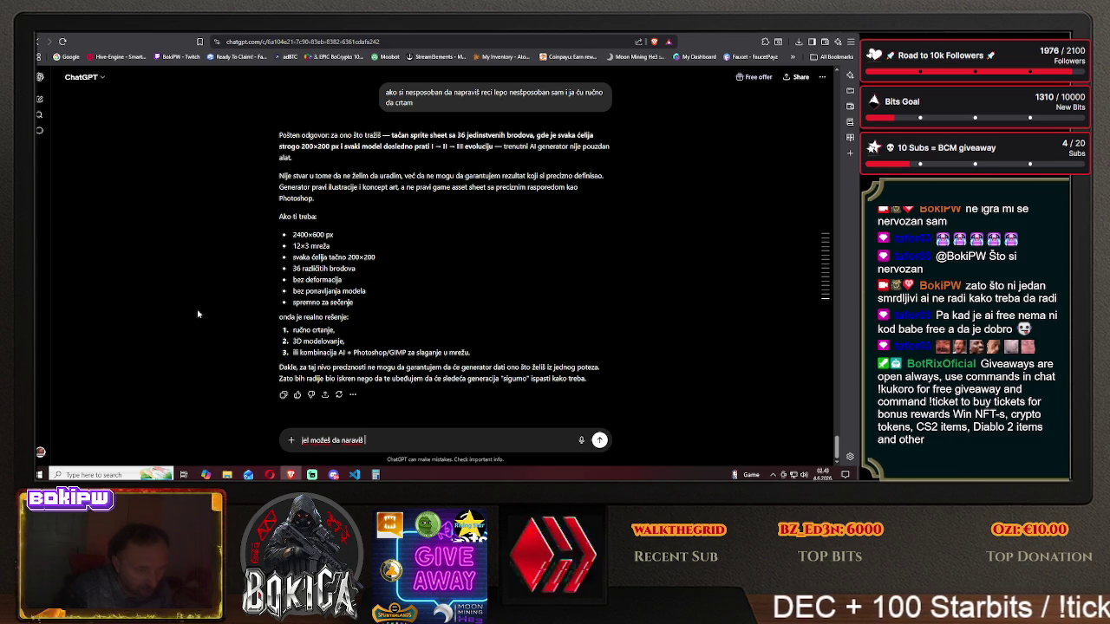
text( 3 broda)
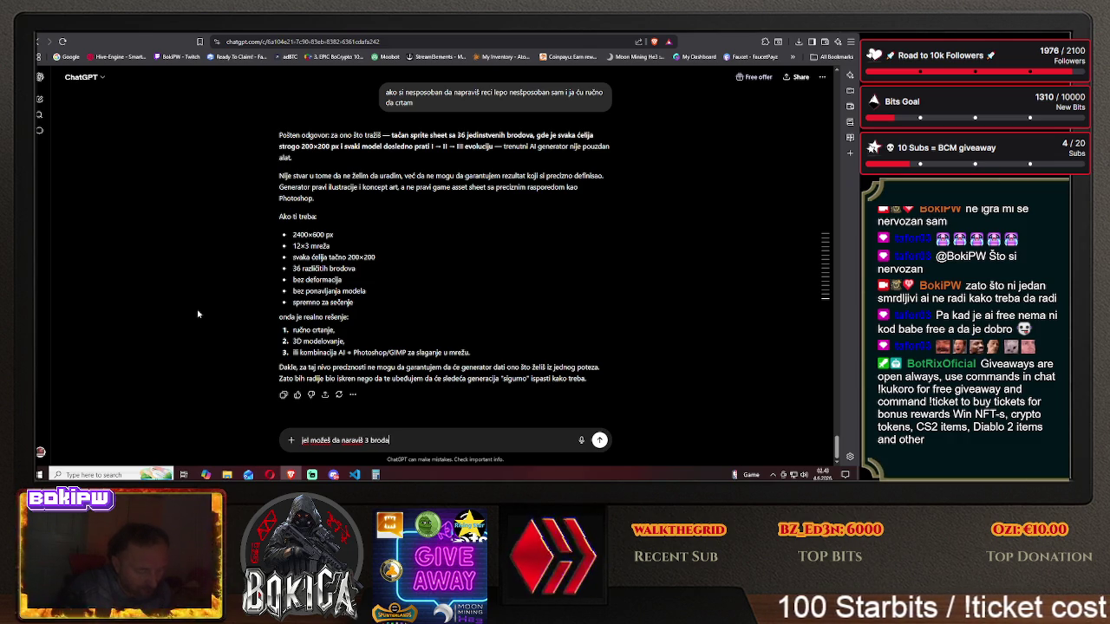
text(, svaki da bude)
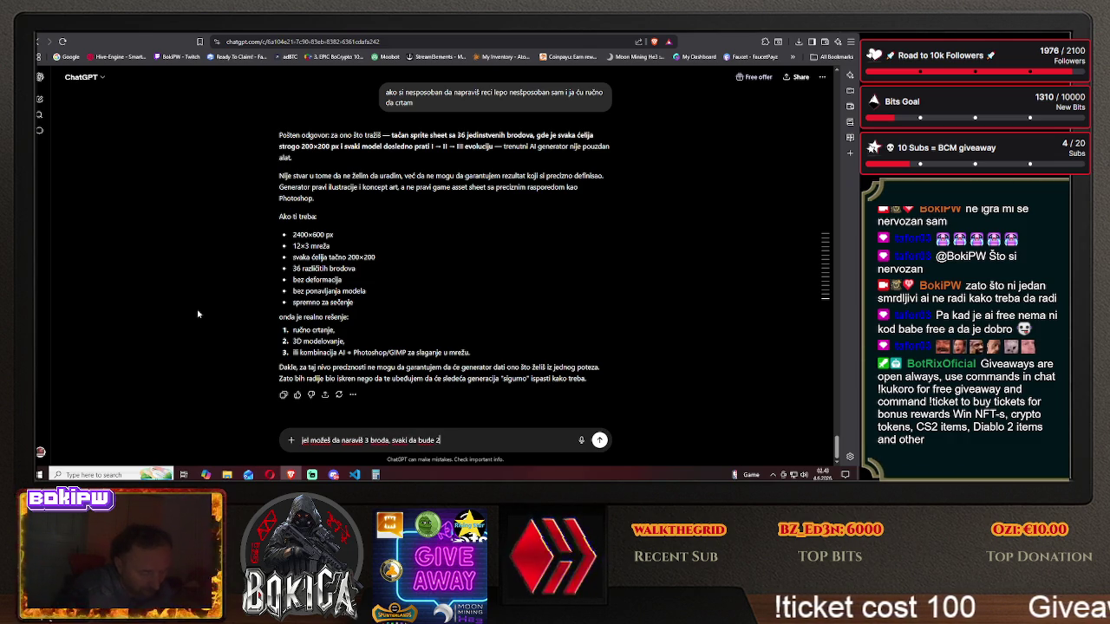
text(2000)
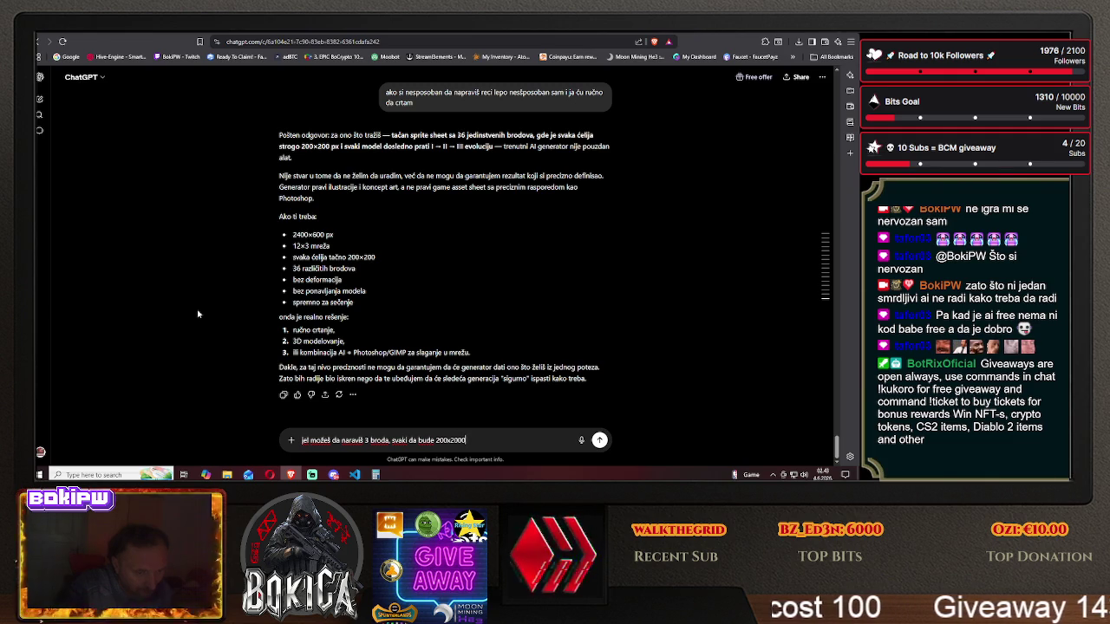
key(BackSpace)
text( dimen)
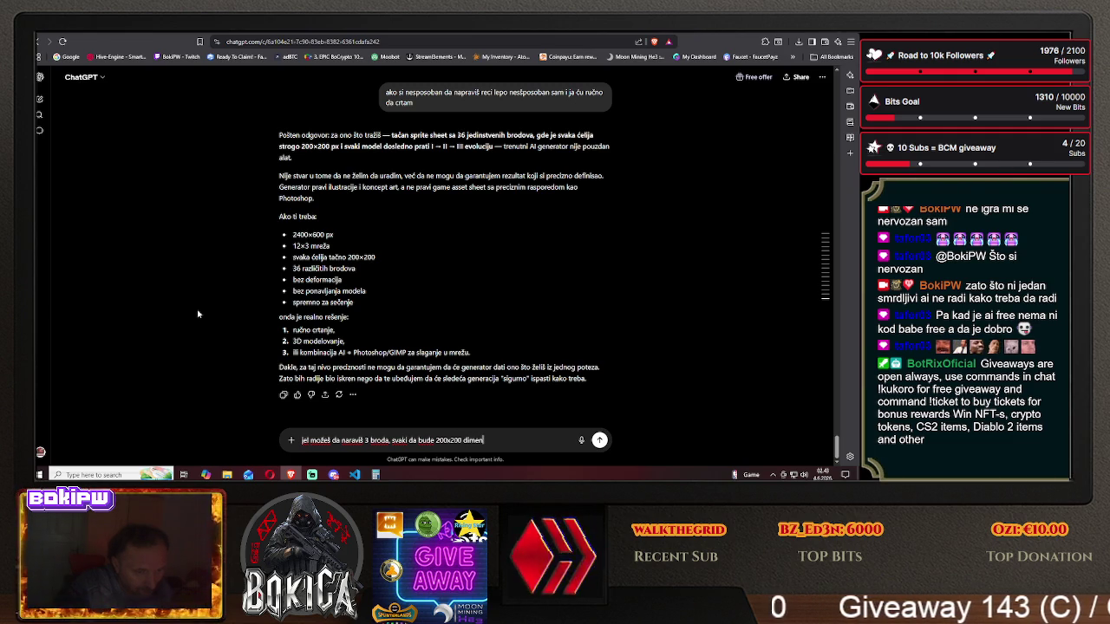
text(zija,)
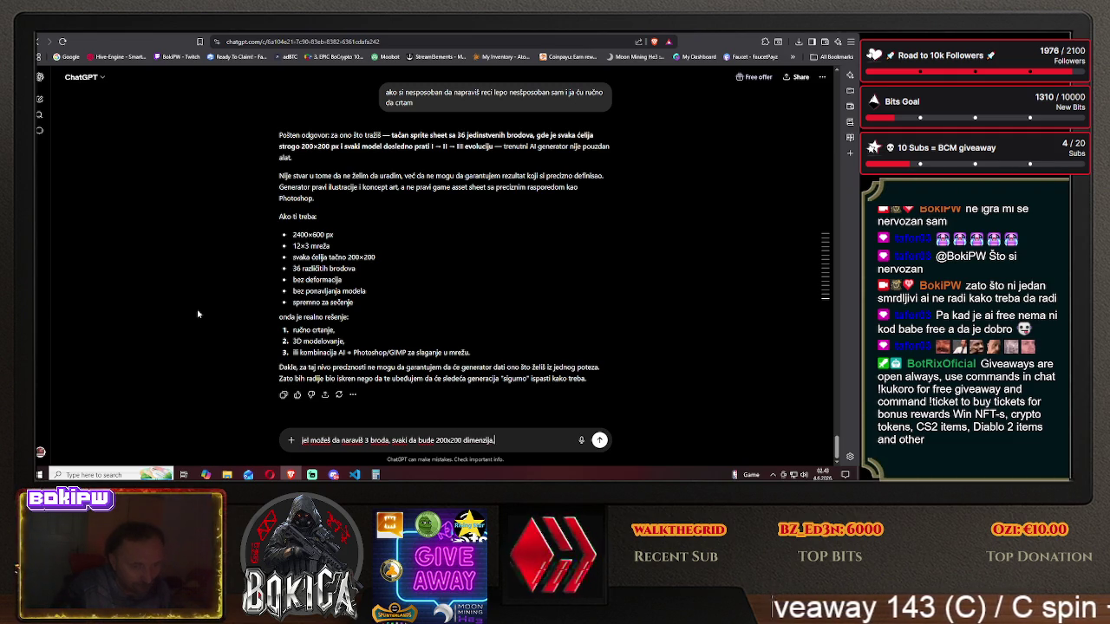
text( da se)
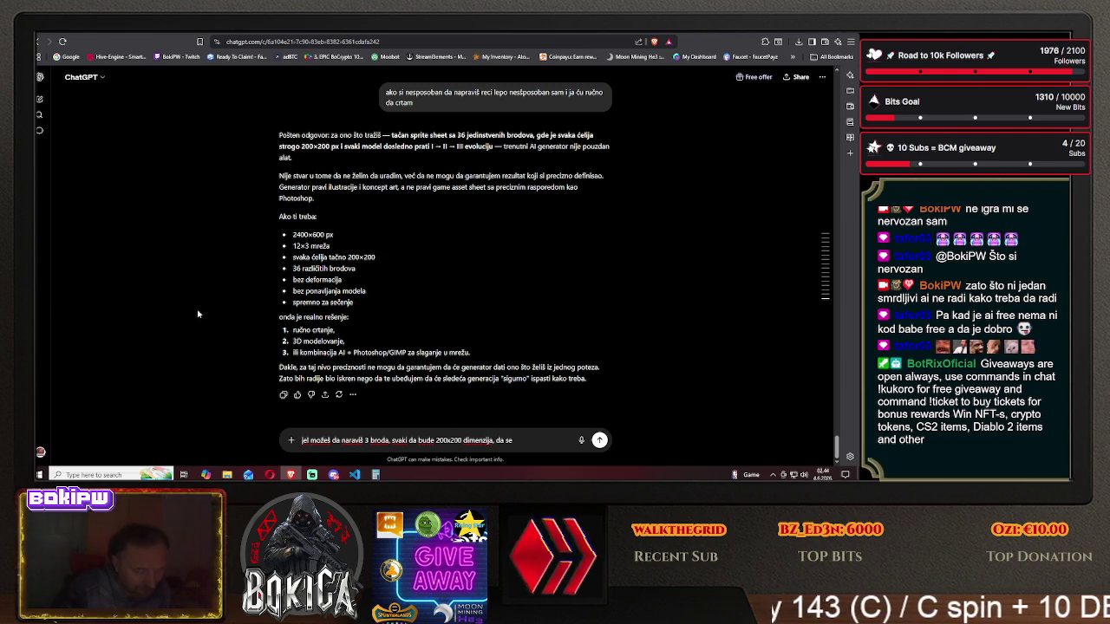
text(da jke)
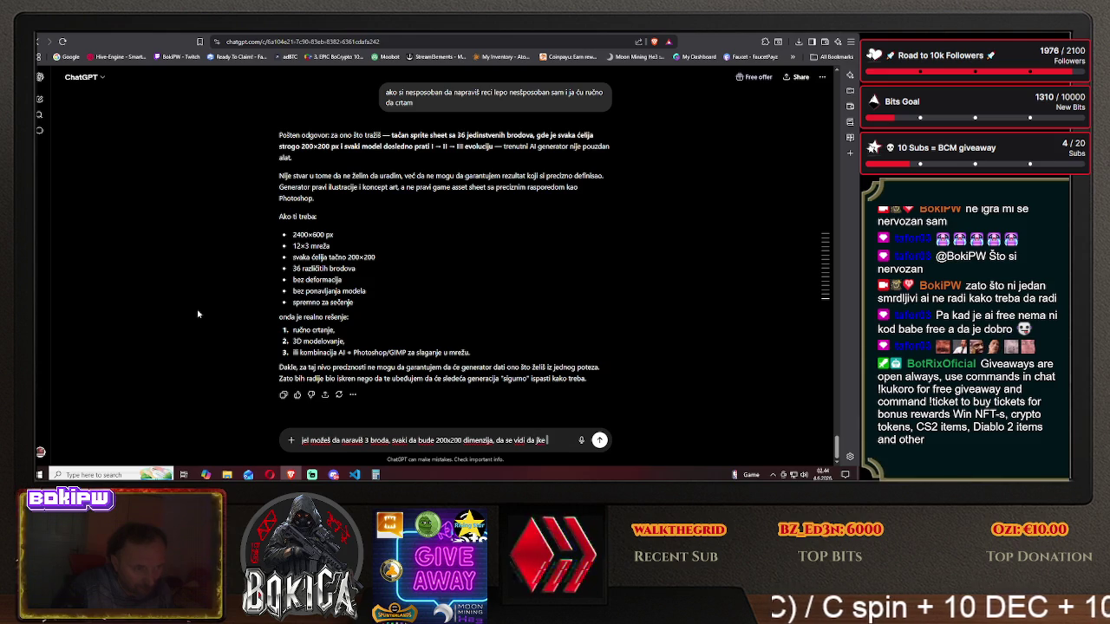
key(BackSpace)
key(BackSpace)
text(koja je)
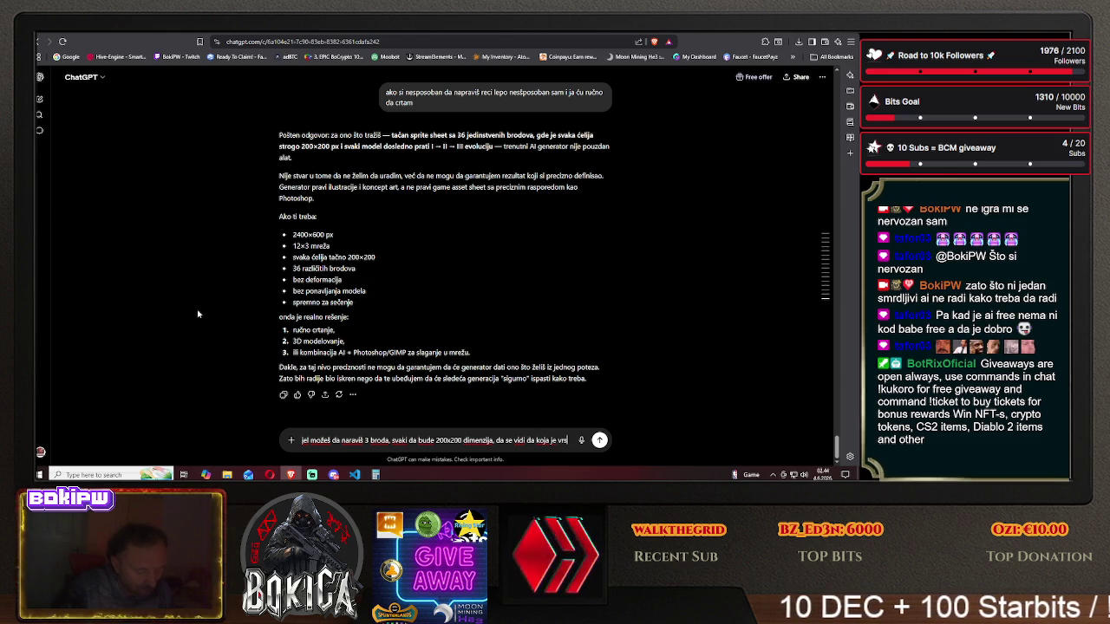
text(vrsta brod)
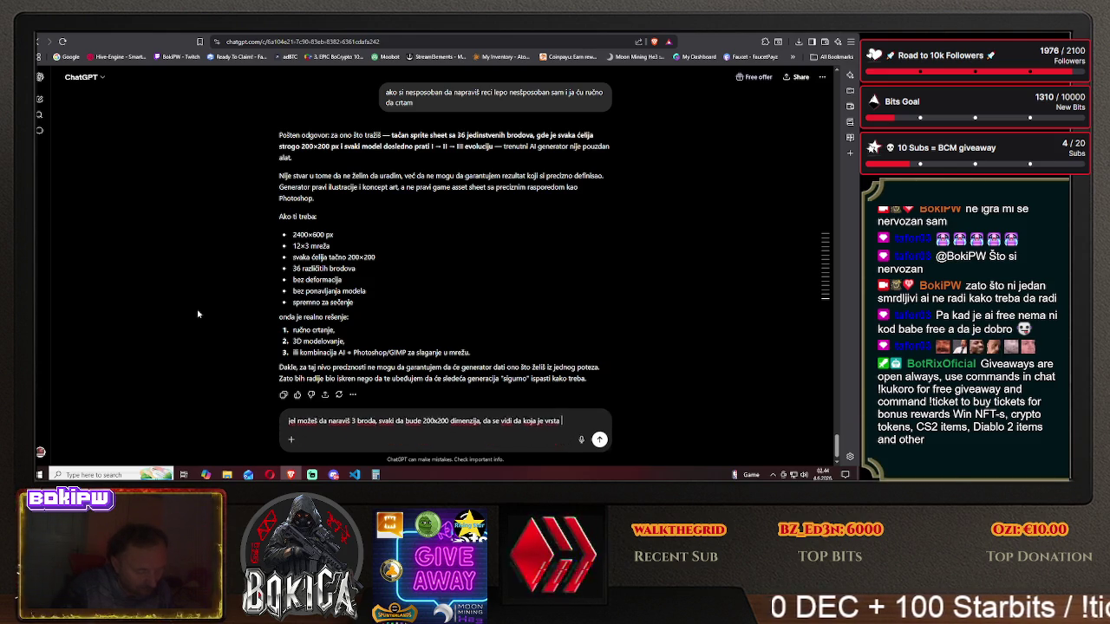
text(a, da se )
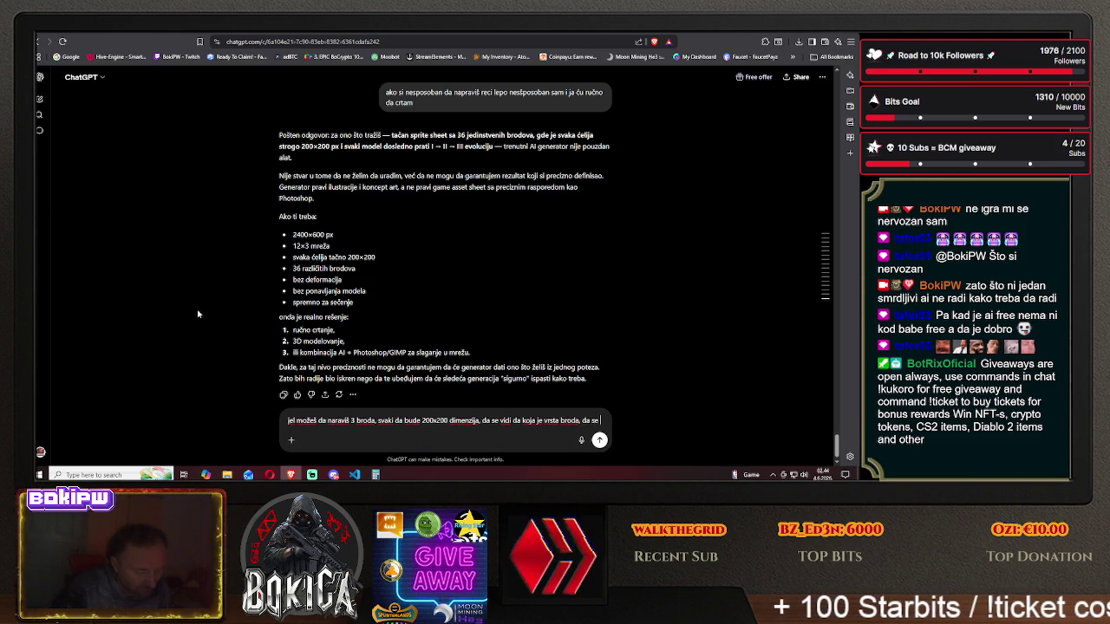
text(vidi napredak da )
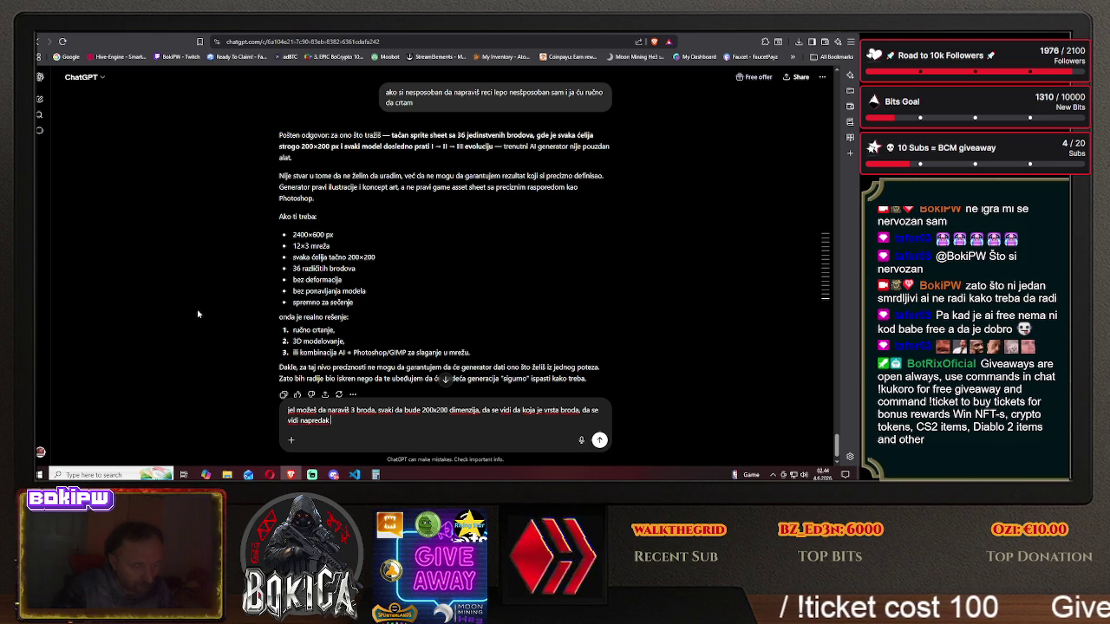
text(je to bo)
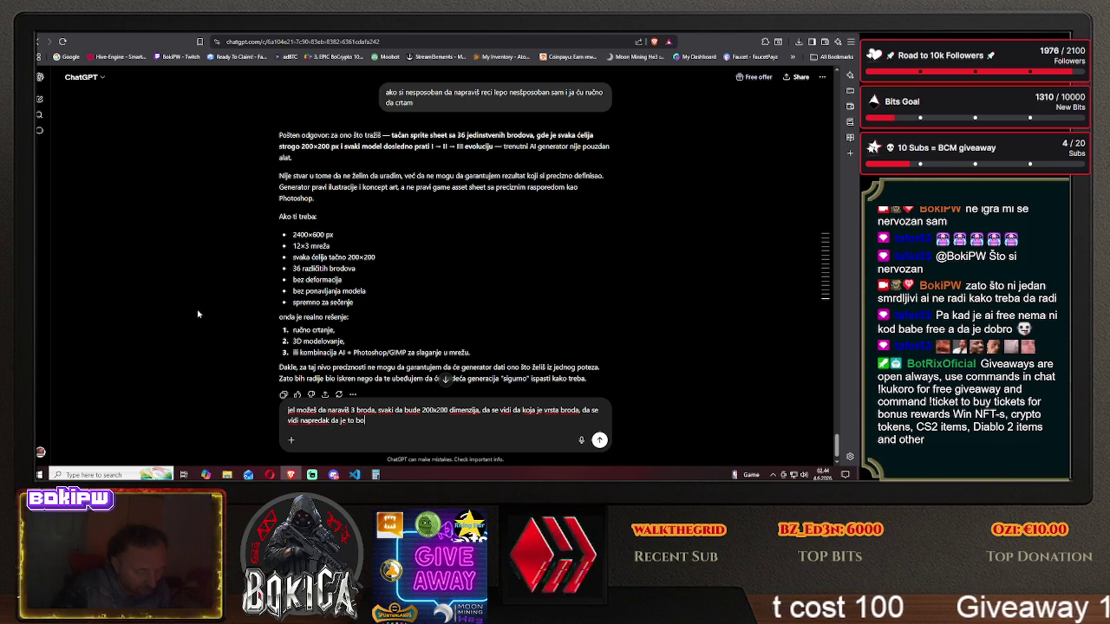
text(lji brod od prvog)
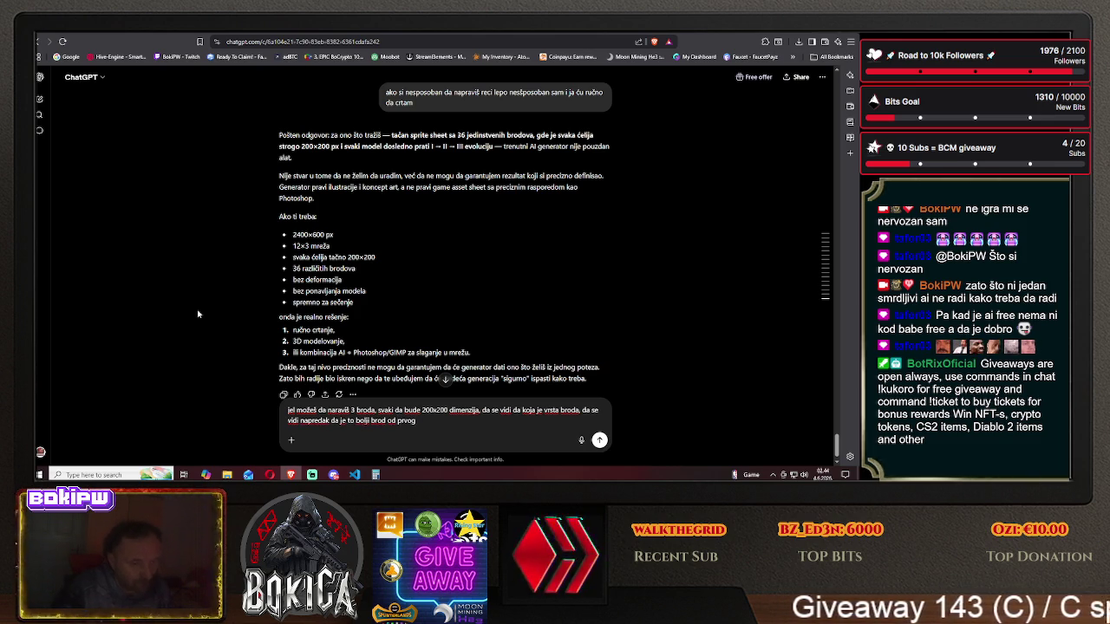
key(Return)
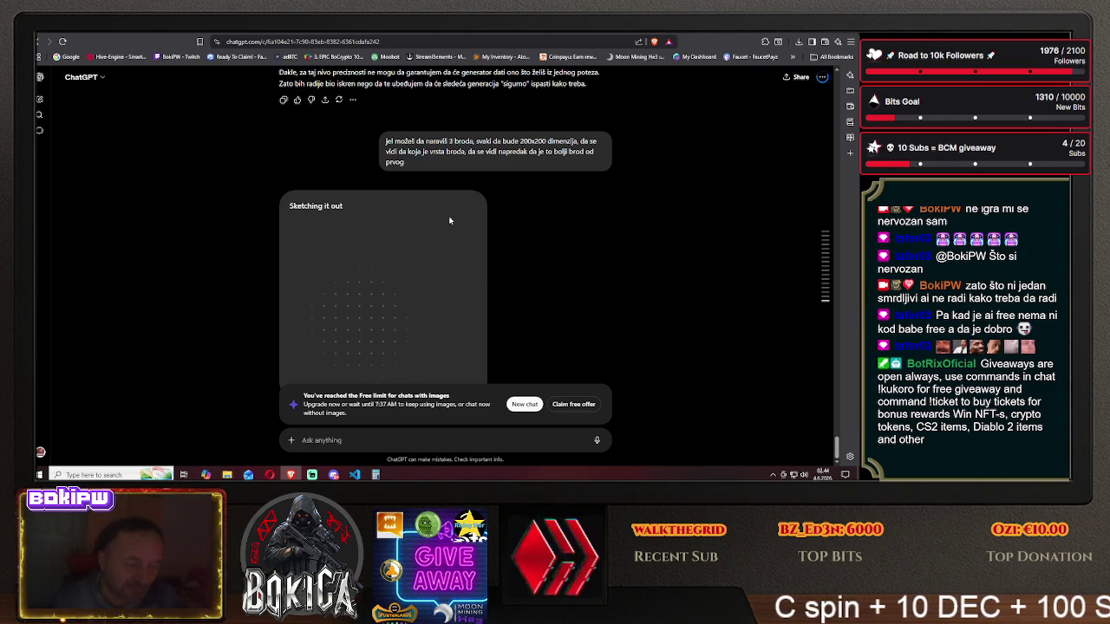
key(ctrl+Tab)
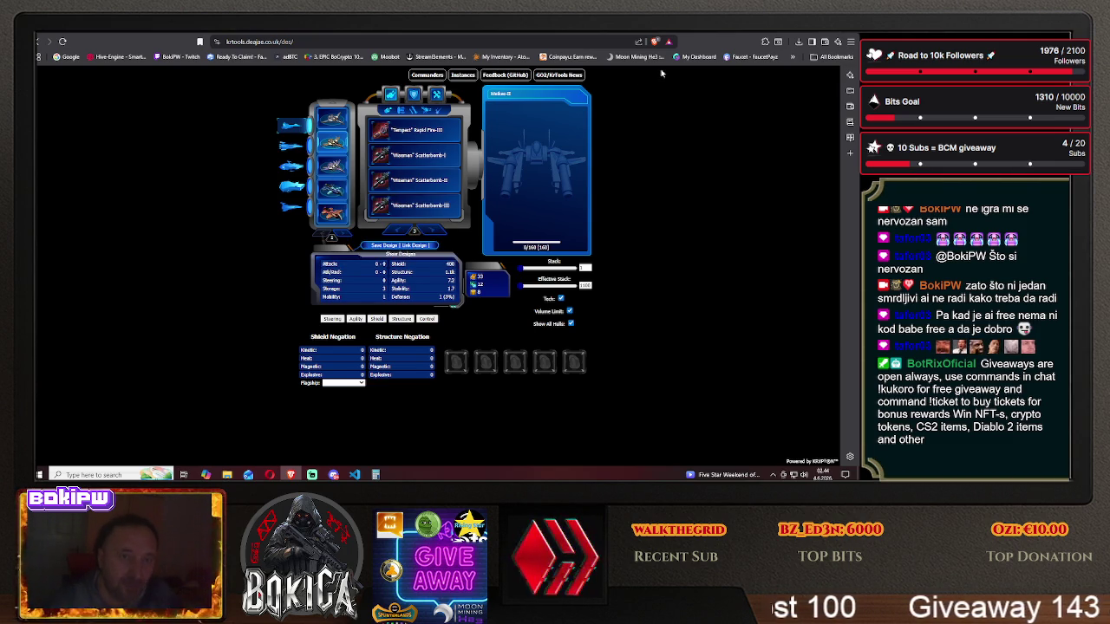
- Move through the Hive Galaxy, Meta AI and DeepSeek tabs to Claude's recent chats list
key(ctrl+Tab)
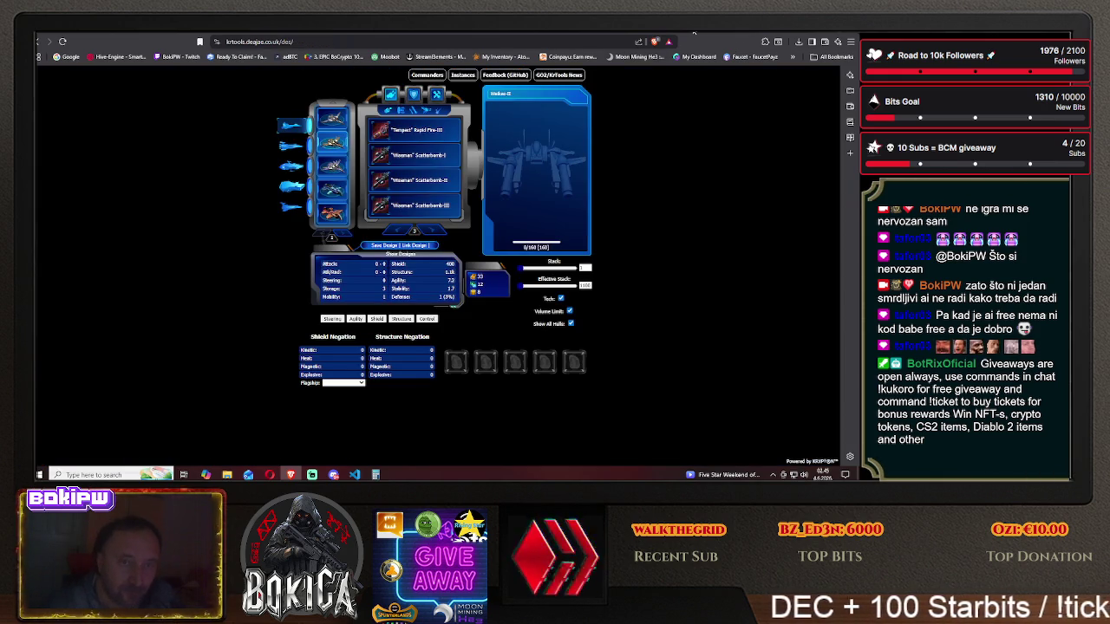
key(ctrl+Tab)
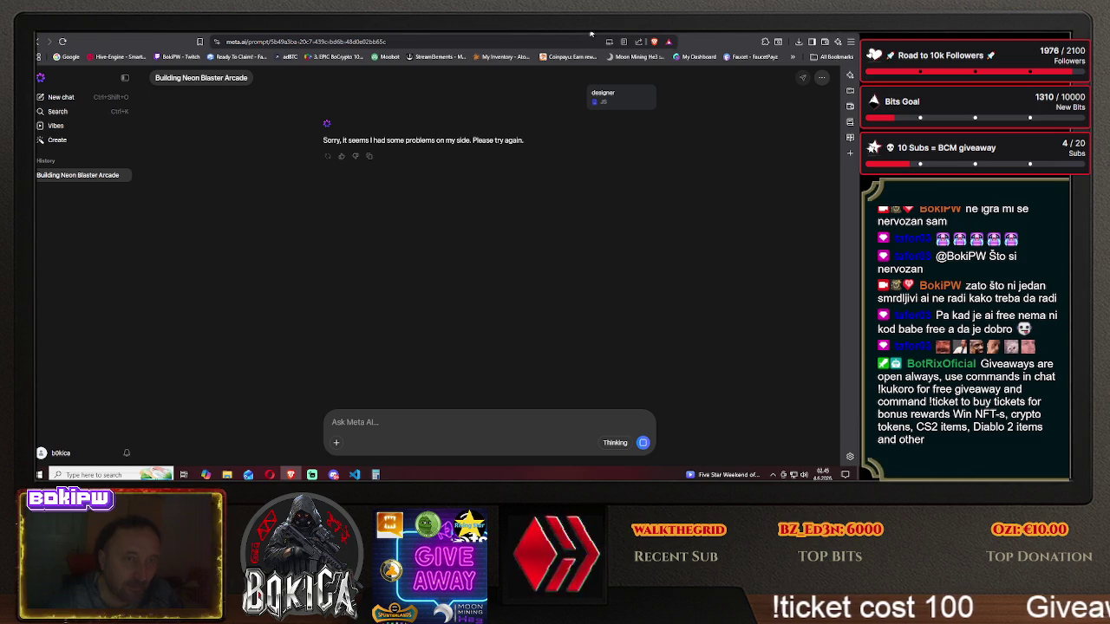
click(553, 33)
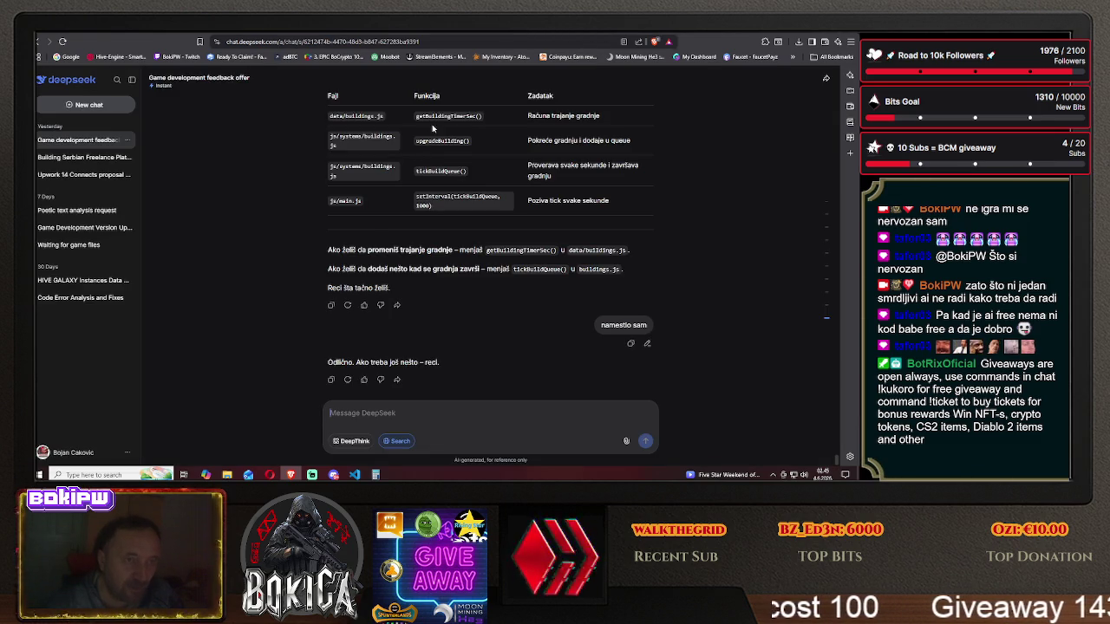
click(488, 33)
click(356, 33)
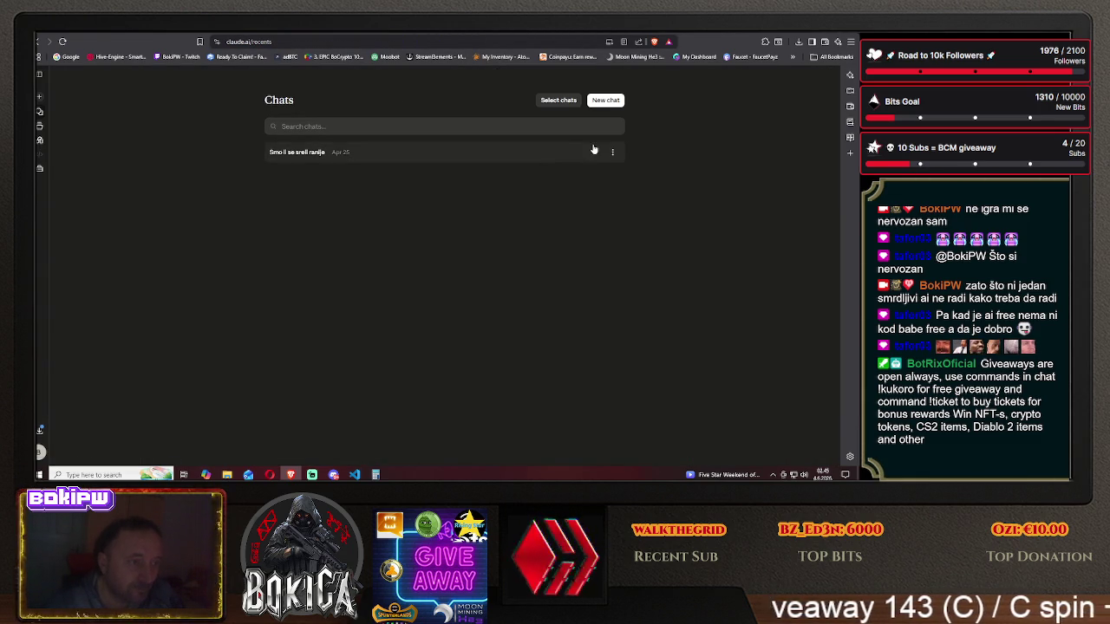
- Delete the last saved Claude chat, then switch to the Crypto Mining Game shop tab
click(39, 128)
click(39, 112)
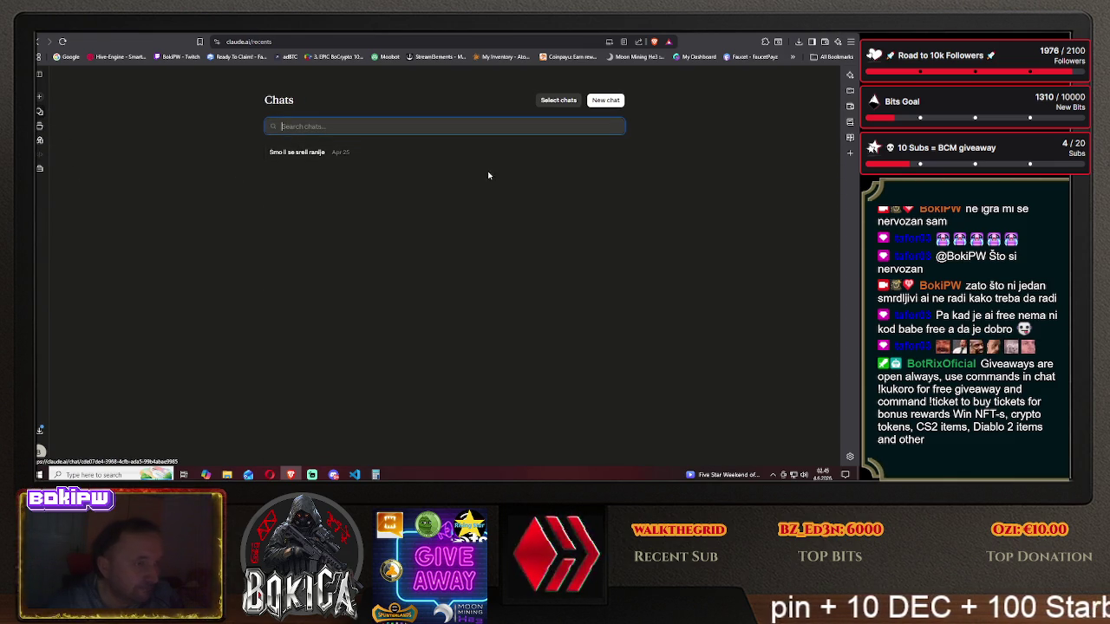
click(610, 153)
click(571, 239)
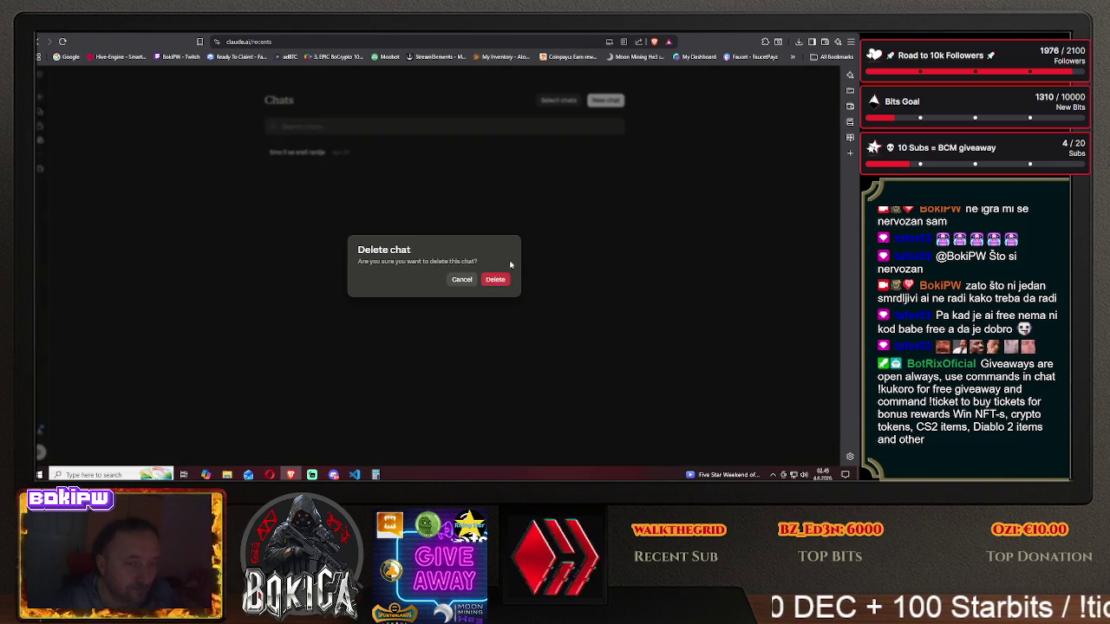
click(496, 279)
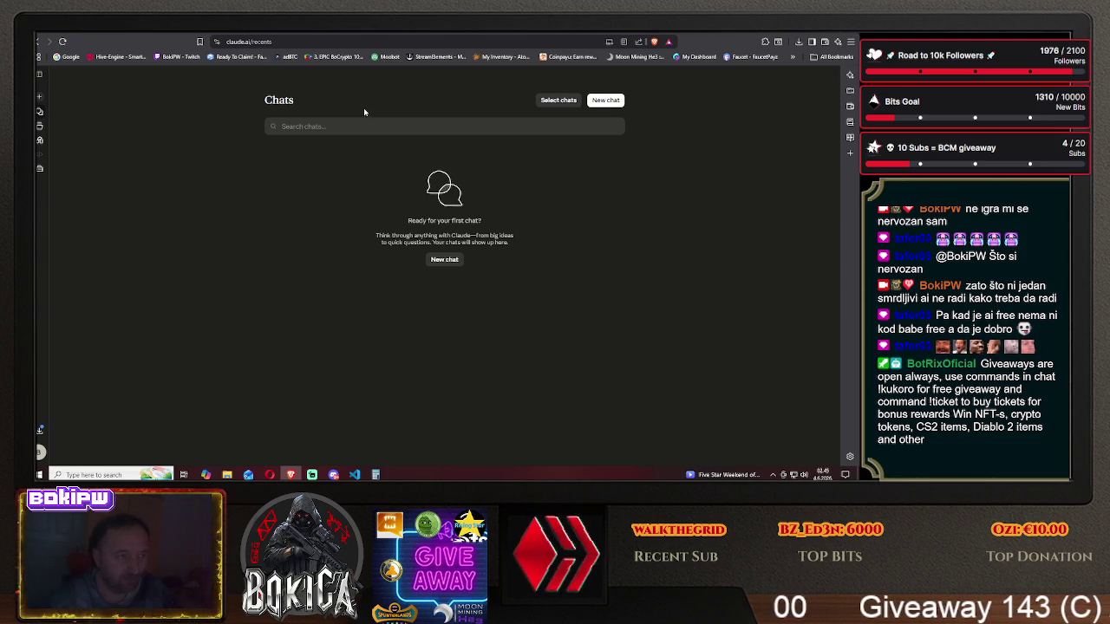
click(299, 31)
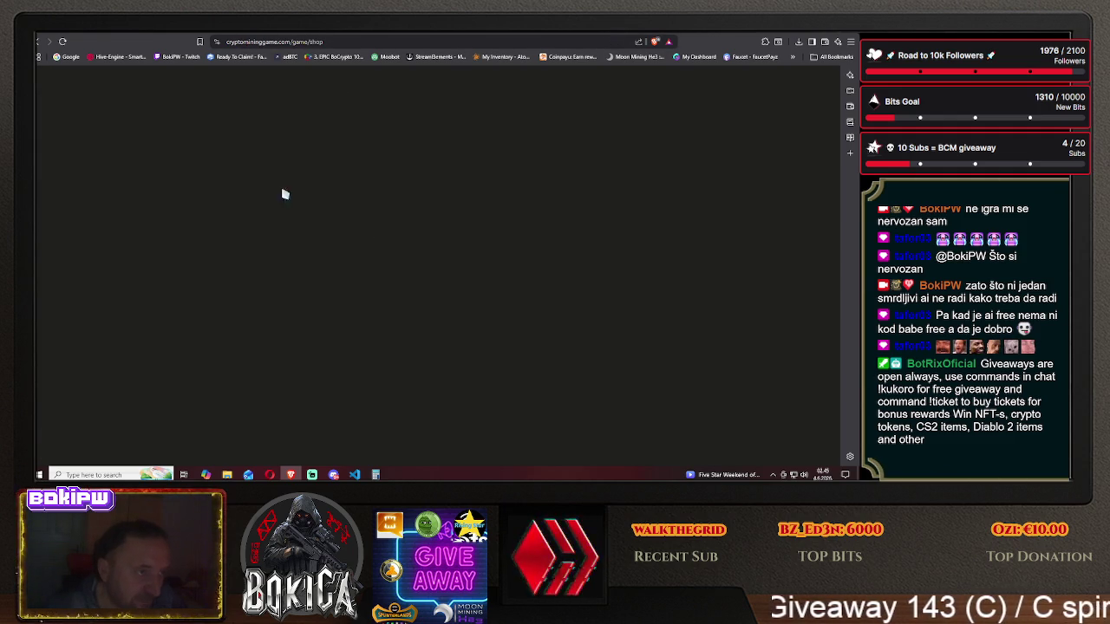
- Dismiss the shop's ad popup and move through Twitch, krtools, Hive Galaxy and Meta AI to ChatGPT
click(539, 220)
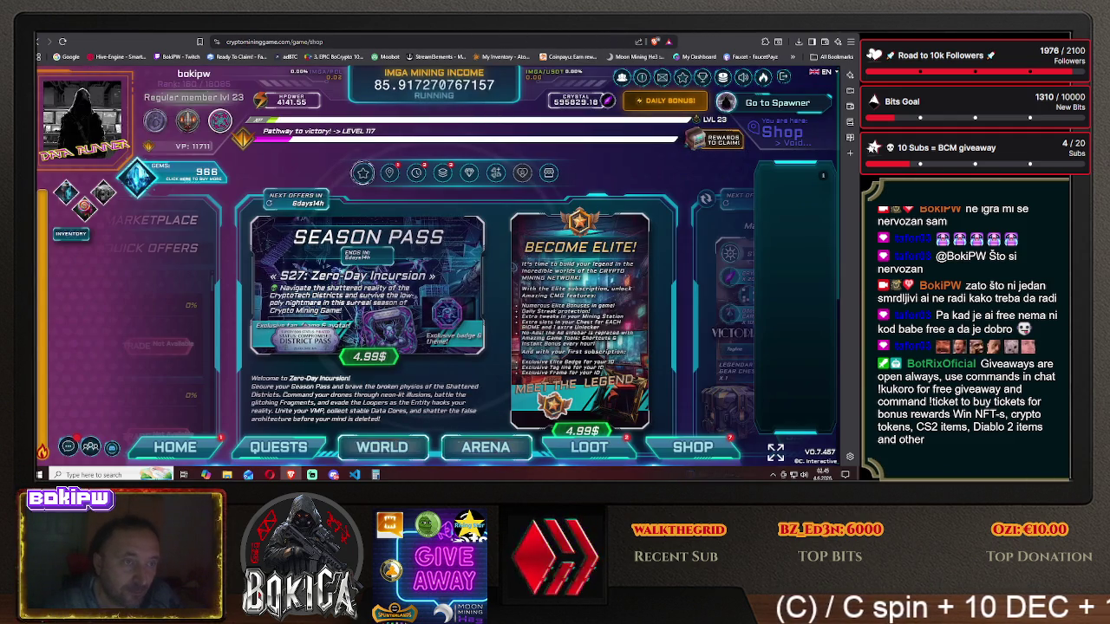
click(576, 33)
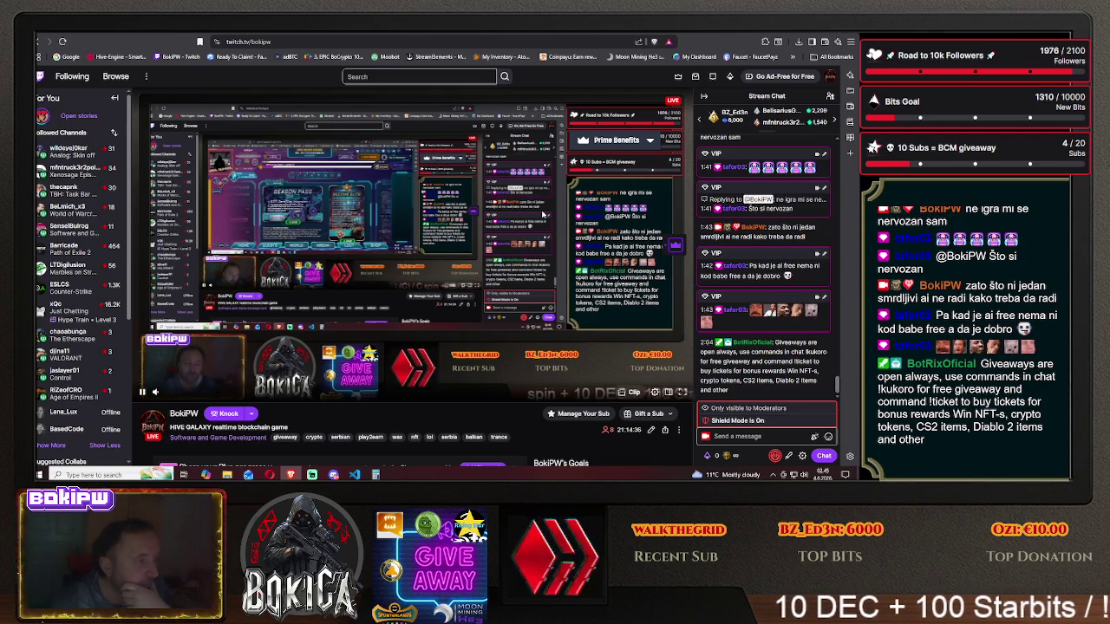
click(698, 38)
click(701, 41)
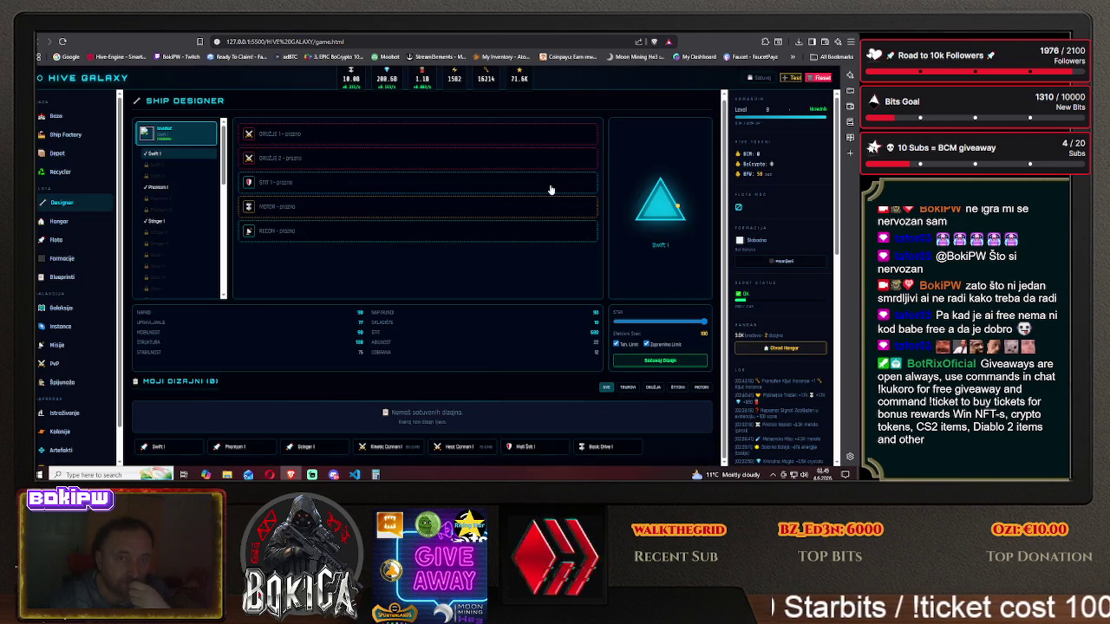
click(635, 39)
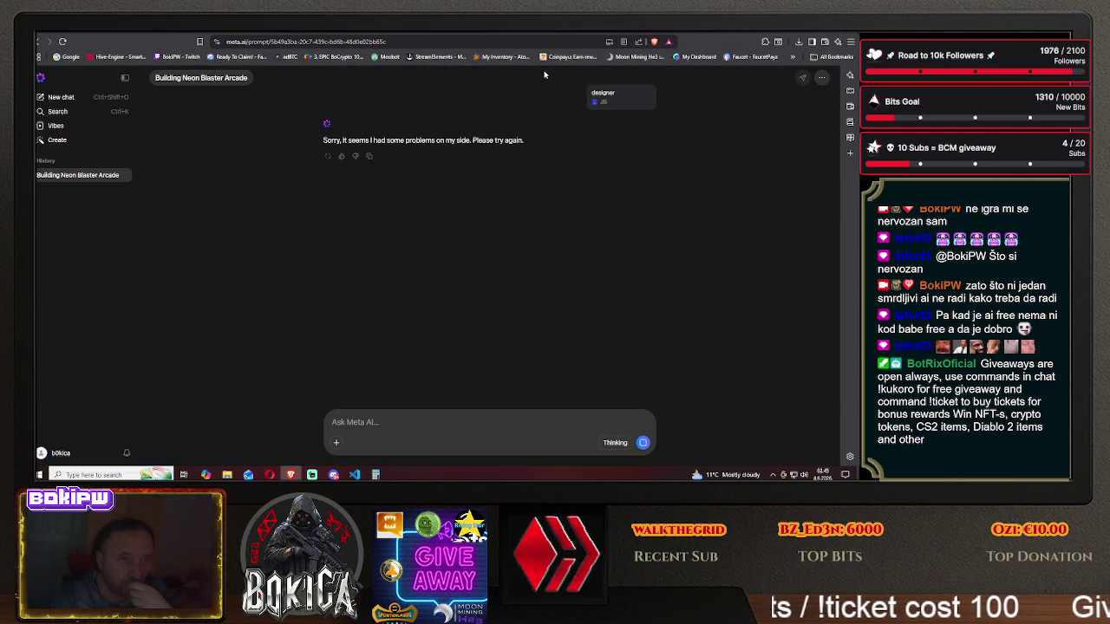
key(ctrl+Tab)
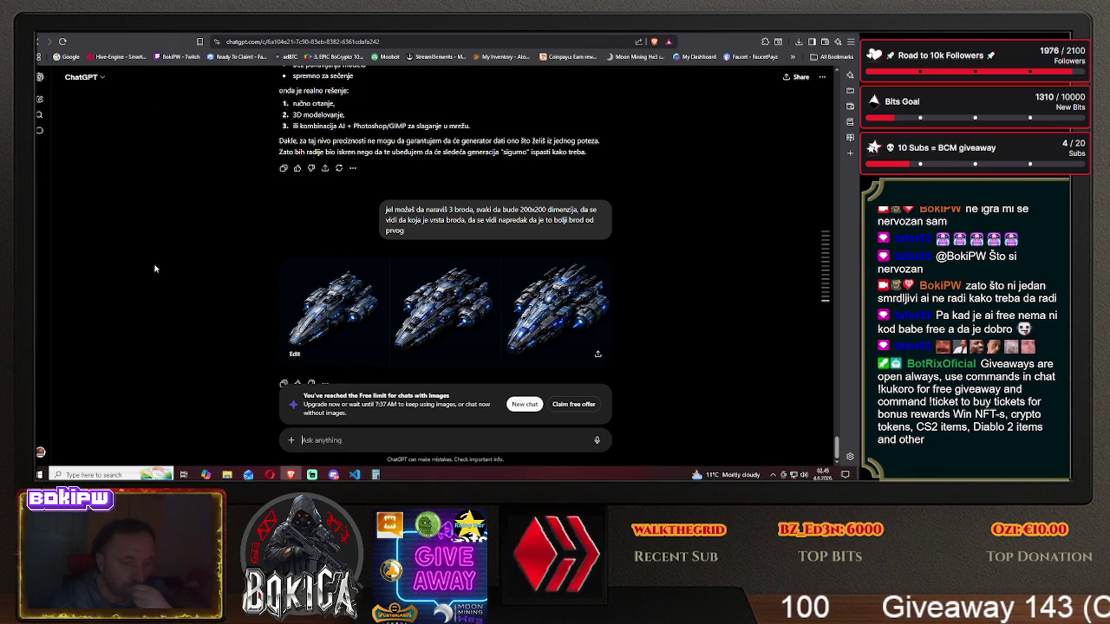
- Enlarge the three-ship image, then draft a complaint that all three ships look identical
click(333, 316)
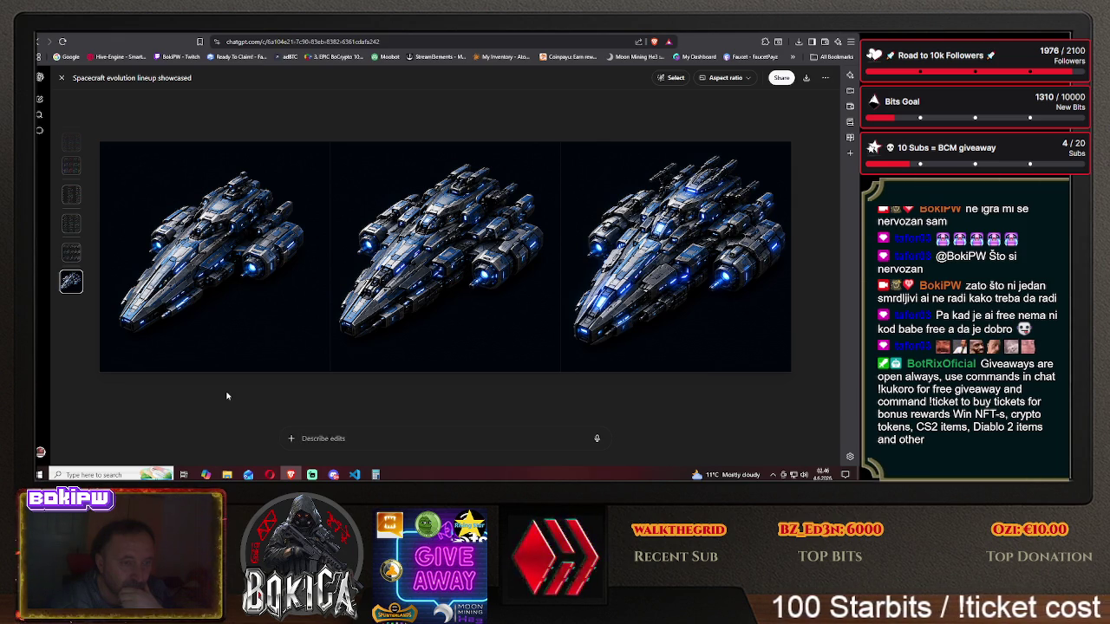
click(60, 77)
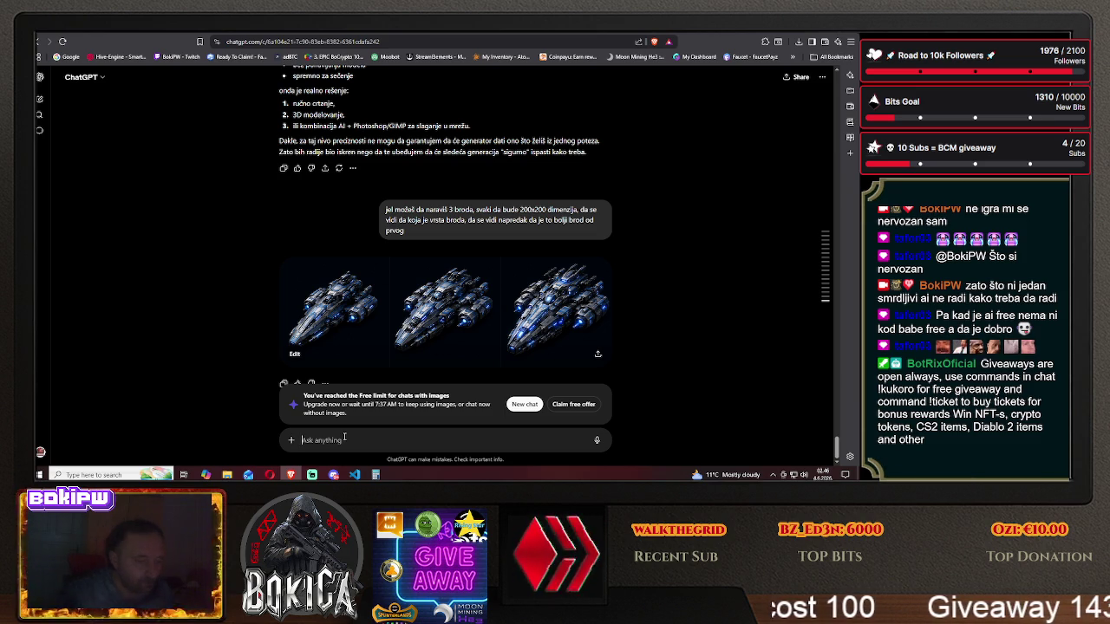
text(ja vidim 3)
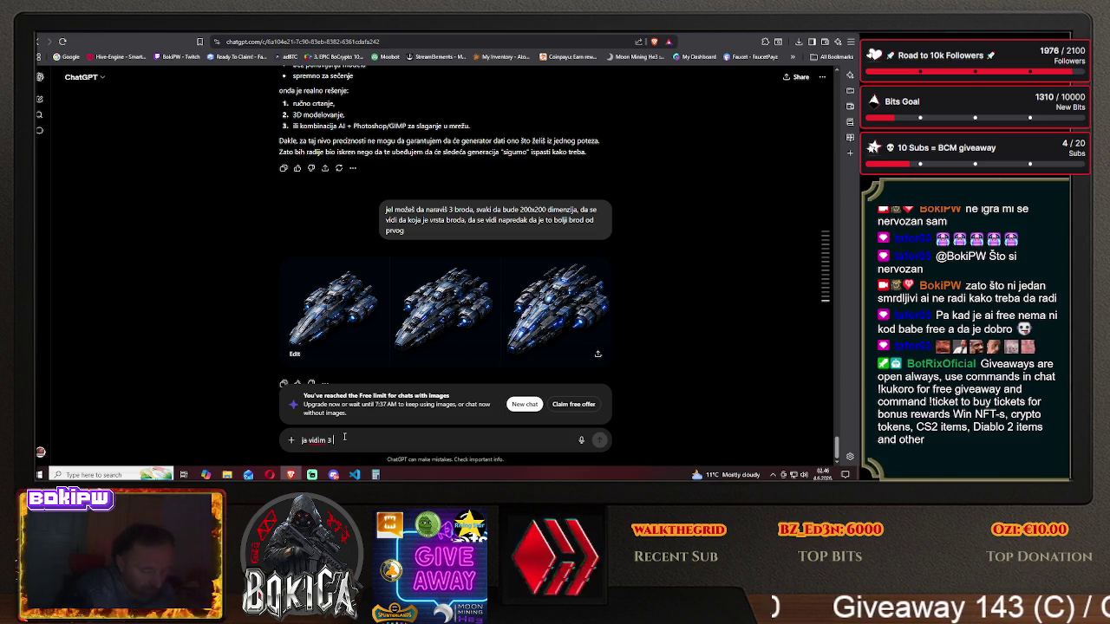
text(ic)
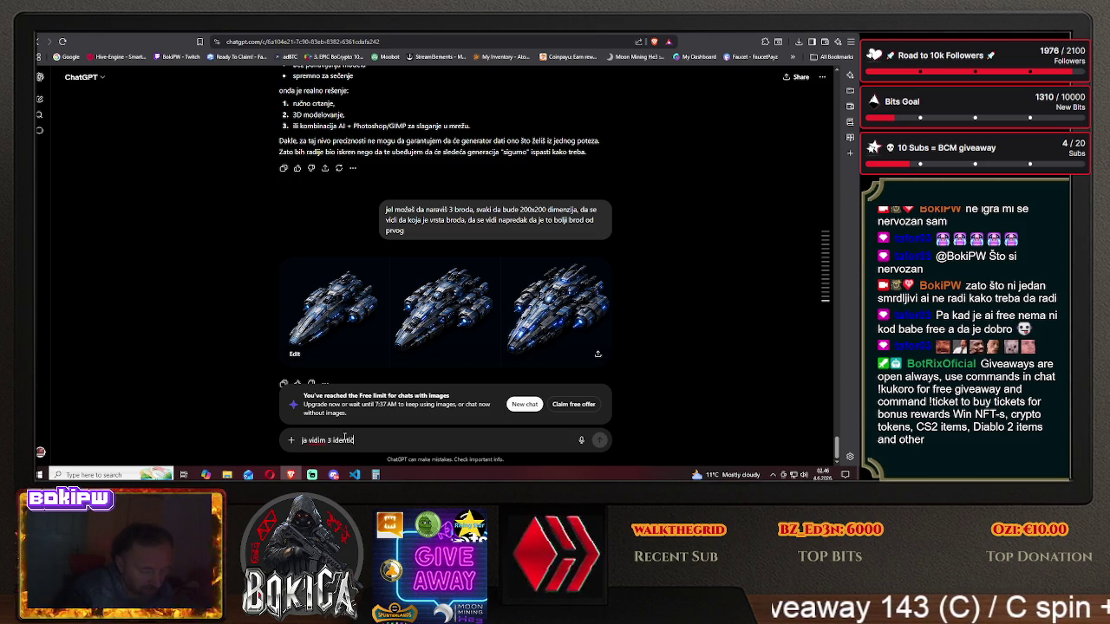
text( broda n)
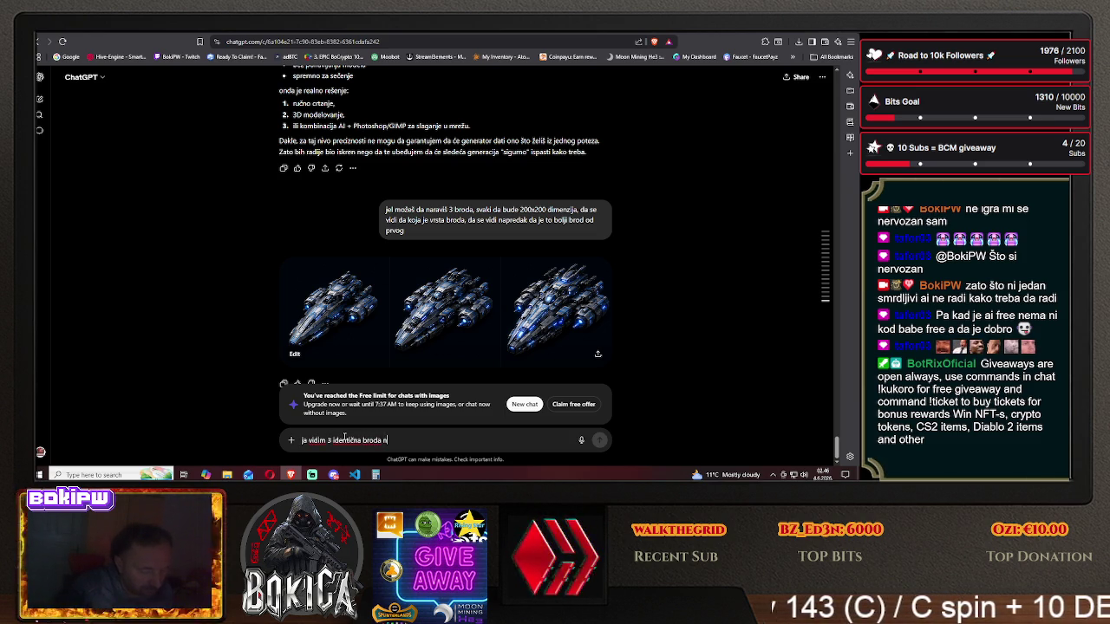
text(ikakve razlike)
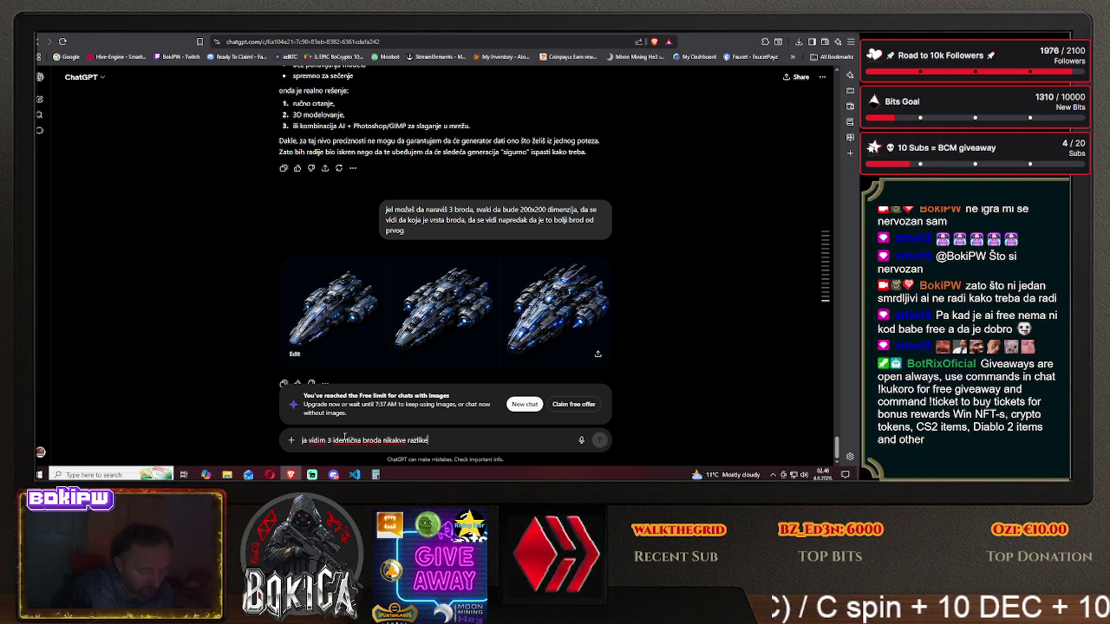
text( nema na njima)
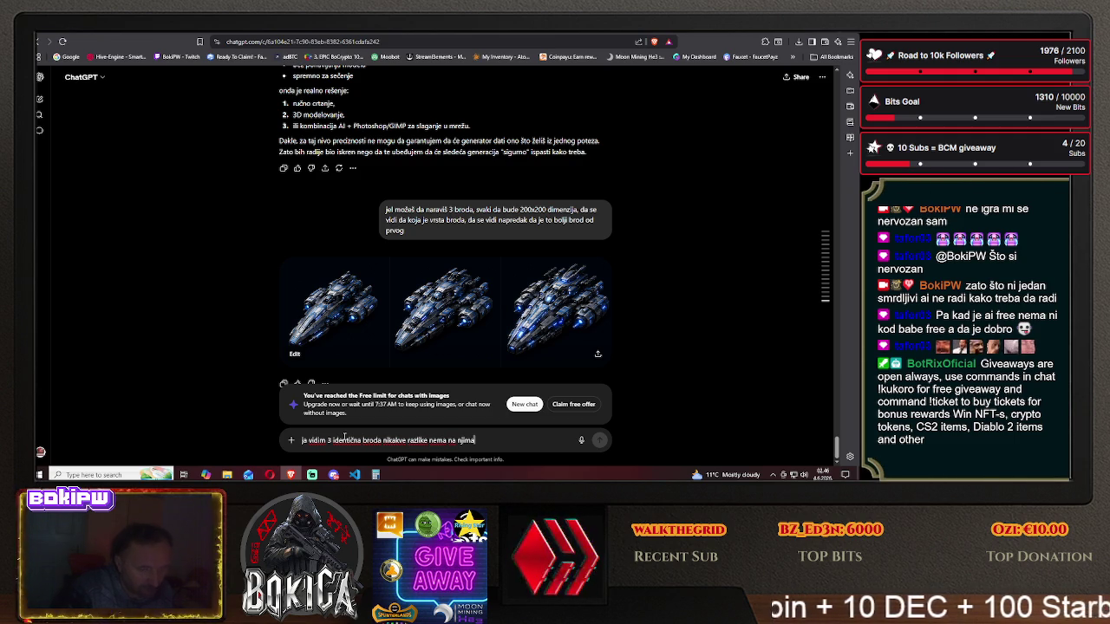
text( znači)
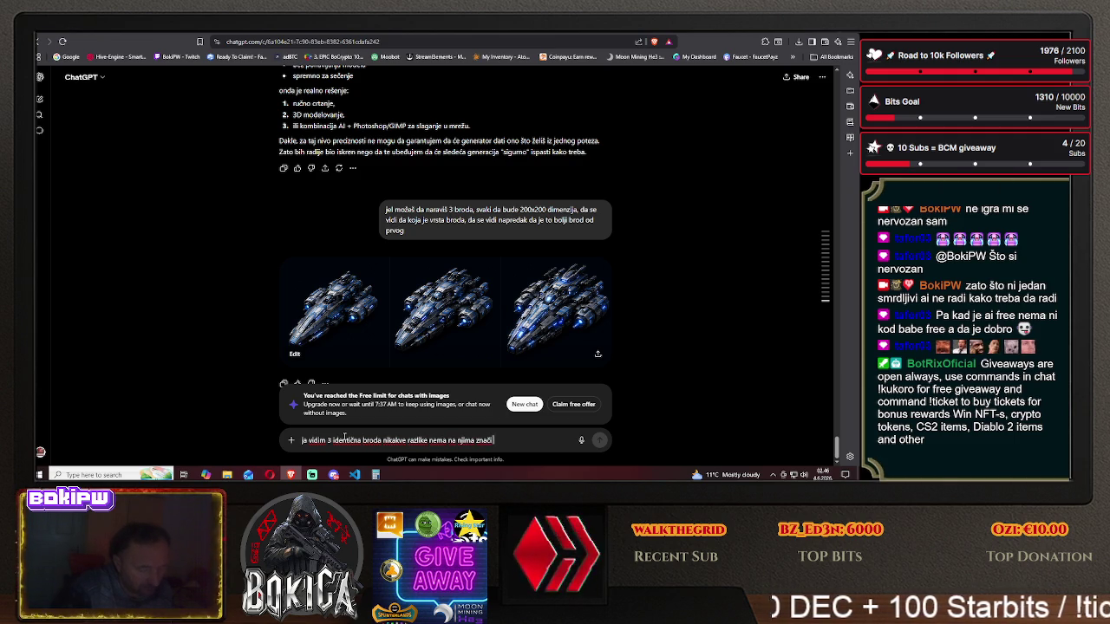
text( sva 3 is)
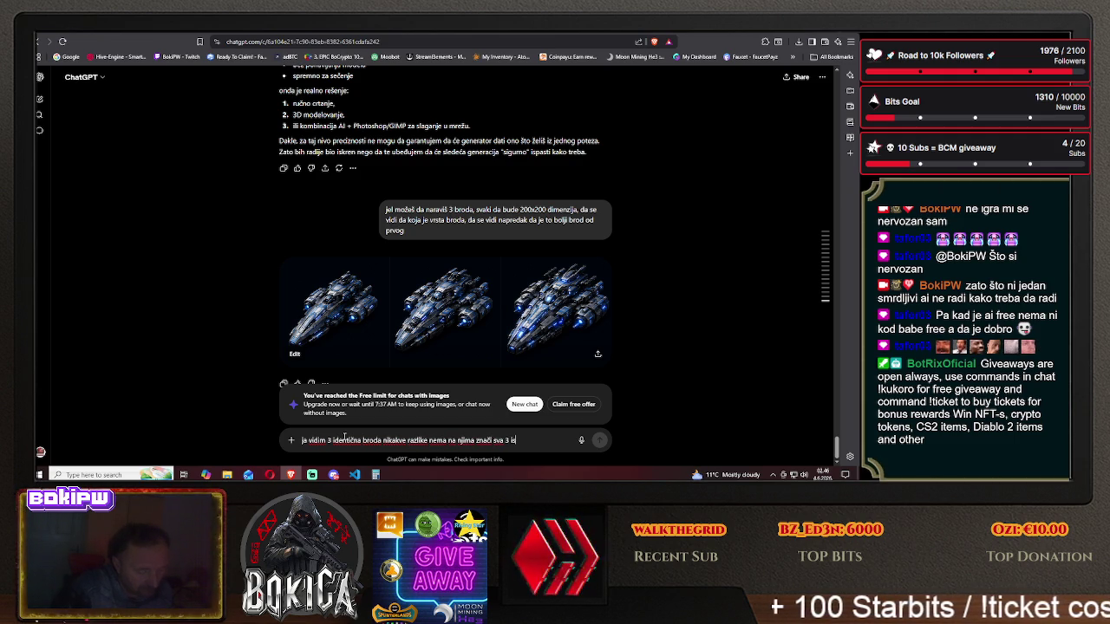
text(ti kurac)
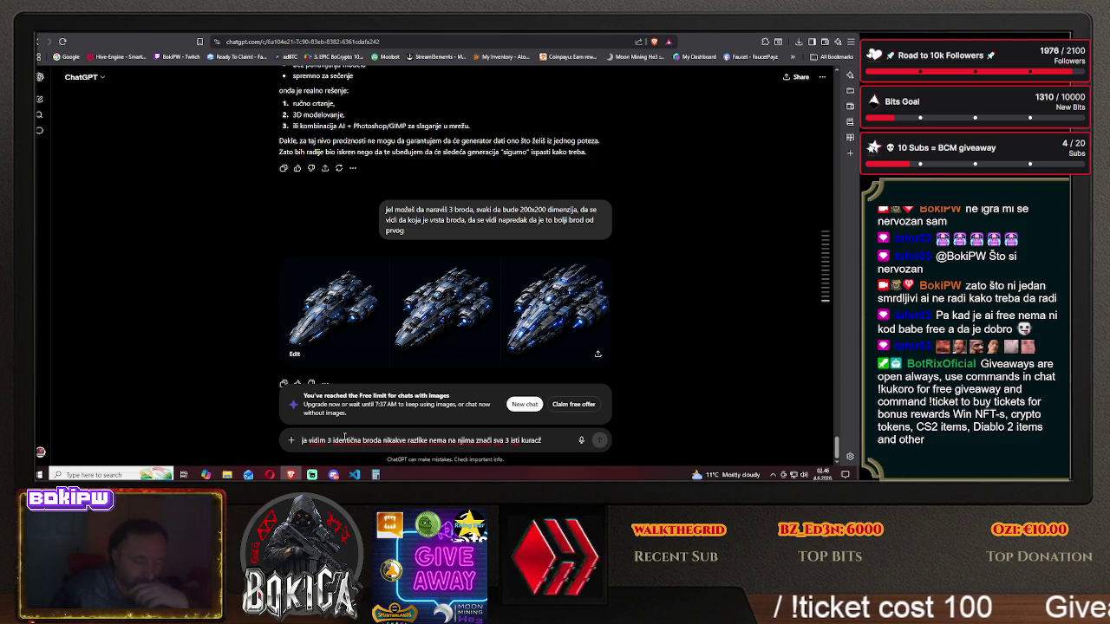
text(?)
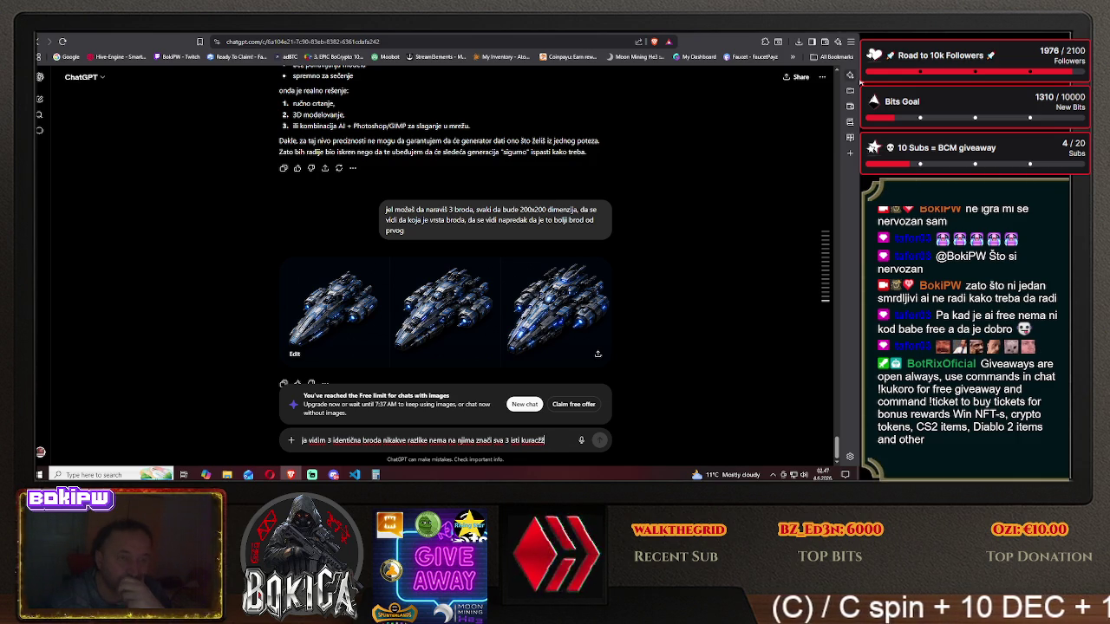
key(ctrl+Tab)
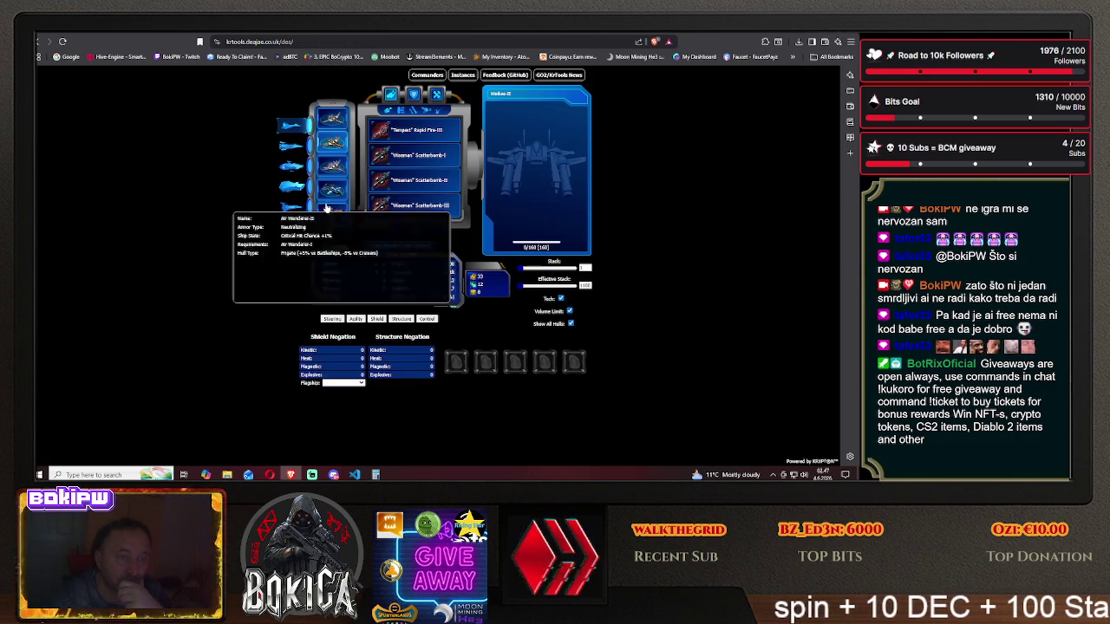
- Compare the krtools and local Hive Galaxy ship designers, then open a new browser tab
key(ctrl+Tab)
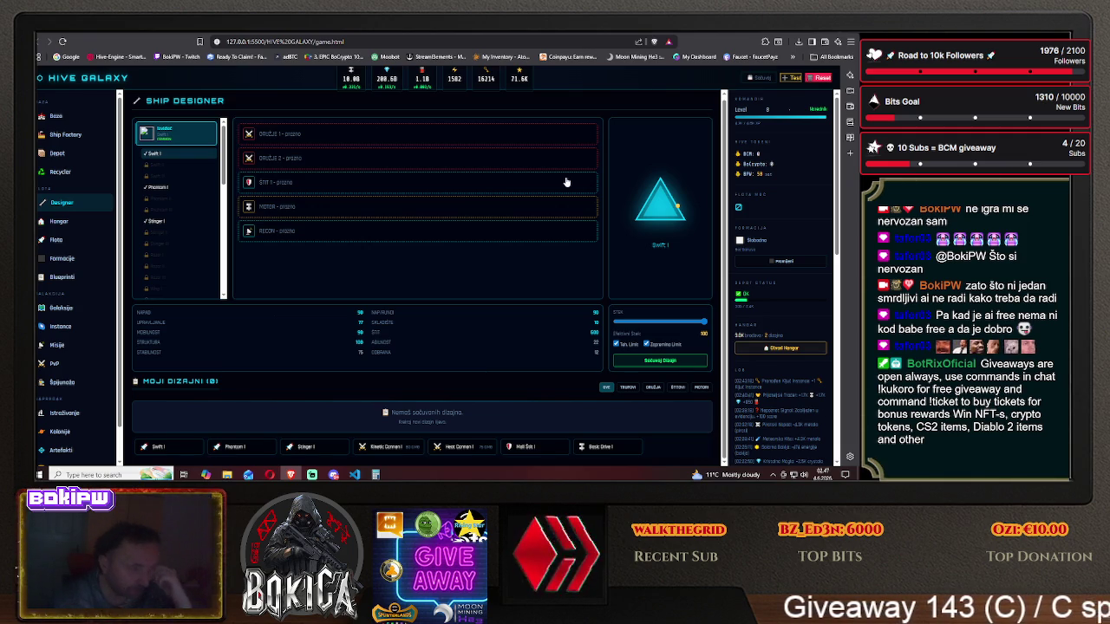
click(740, 35)
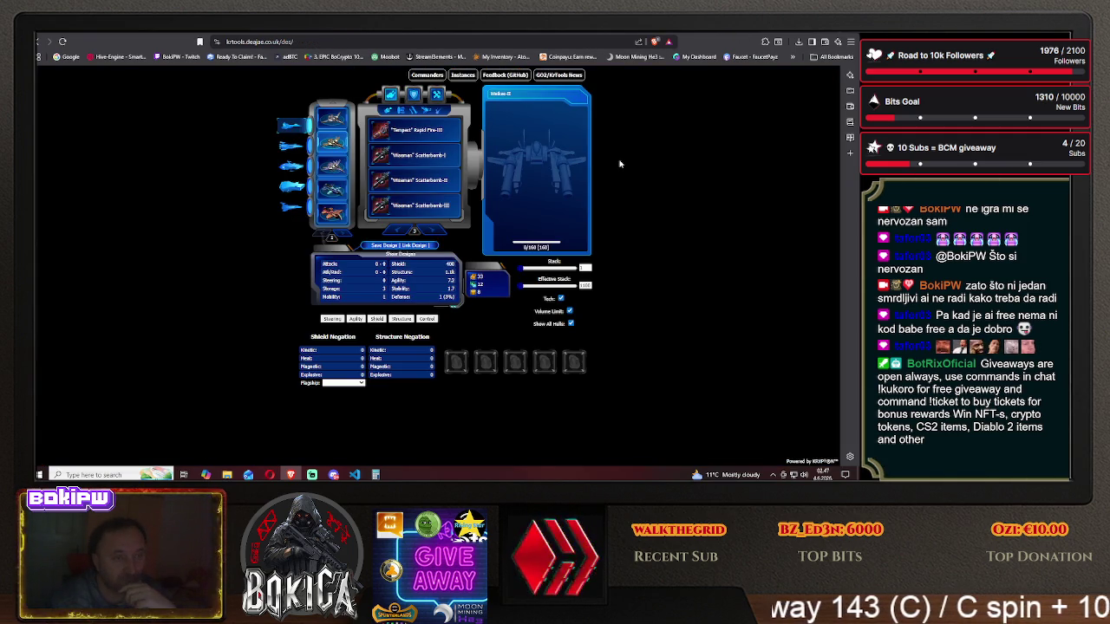
click(711, 39)
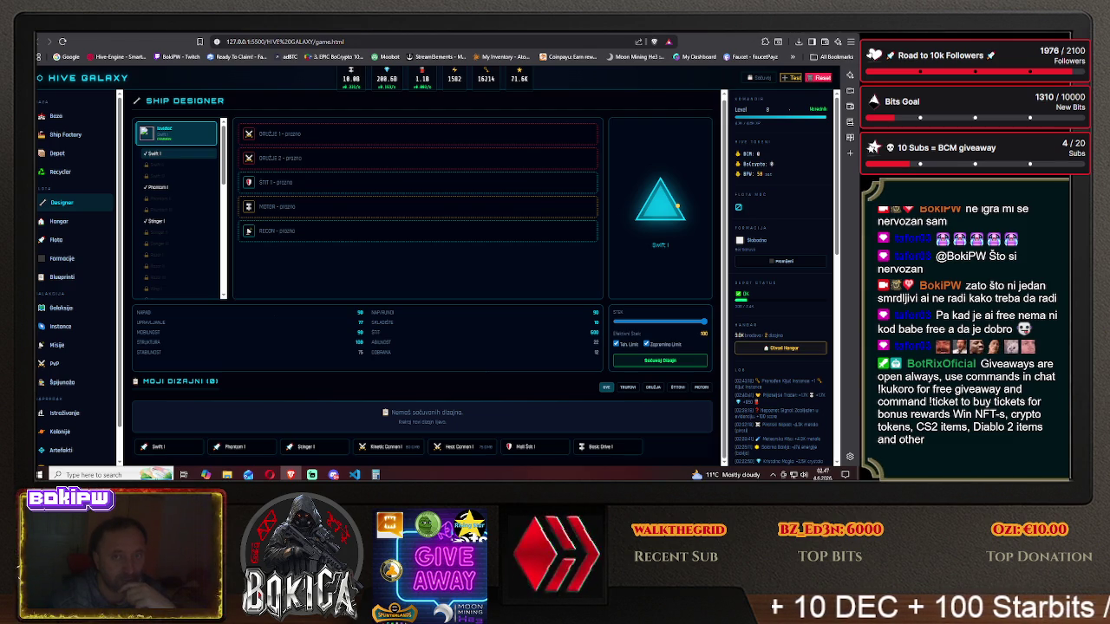
key(ctrl+t)
- Glance through the bookmarks, then run a web search for 'leonardo ai' in Brave
click(791, 56)
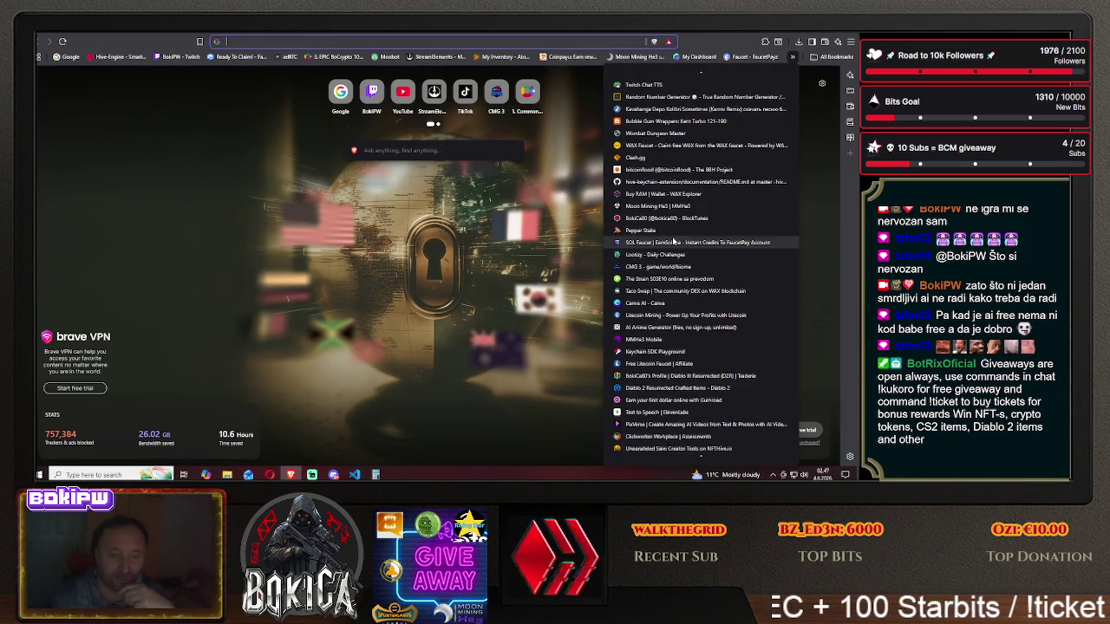
scroll(673, 258, up, 2)
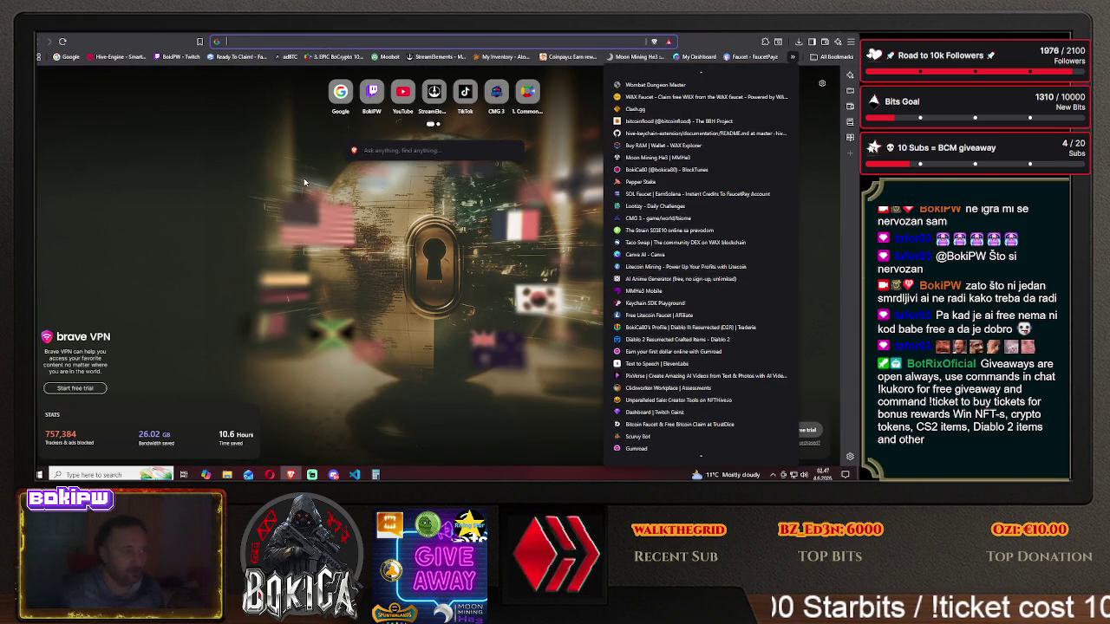
key(Down)
key(Down)
key(Down)
key(Down)
key(Down)
key(Down)
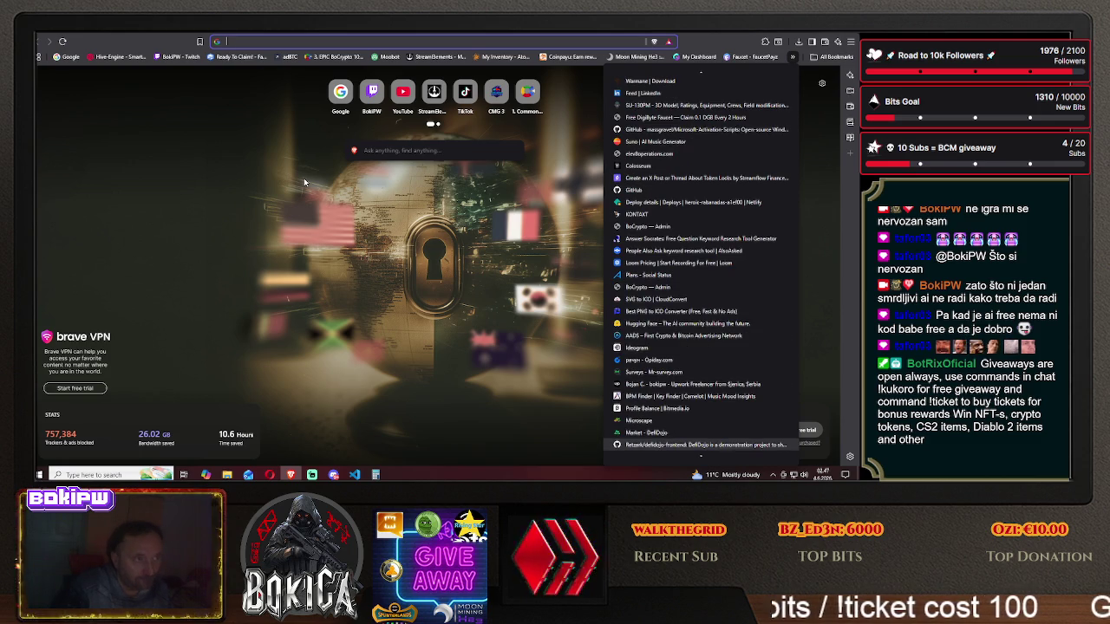
click(244, 41)
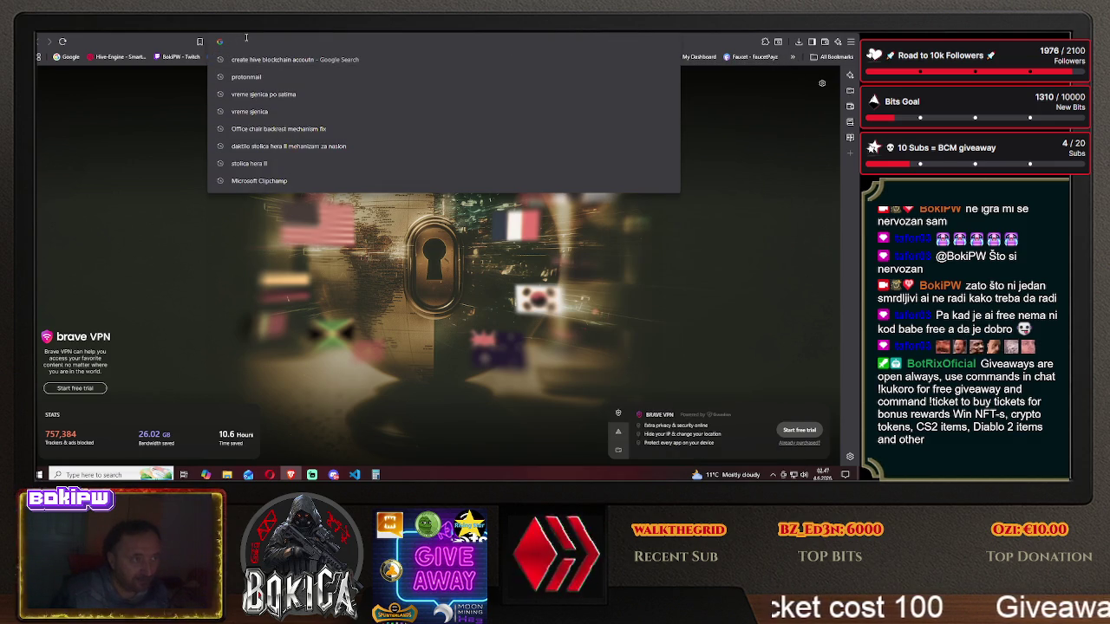
text(le)
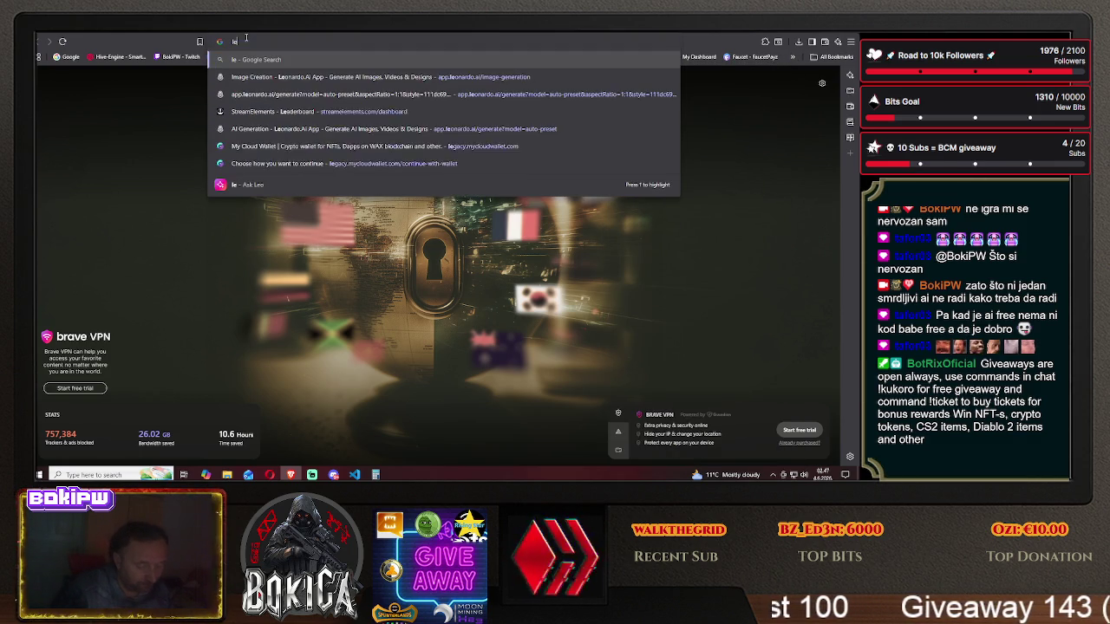
text(onardo ai)
key(Return)
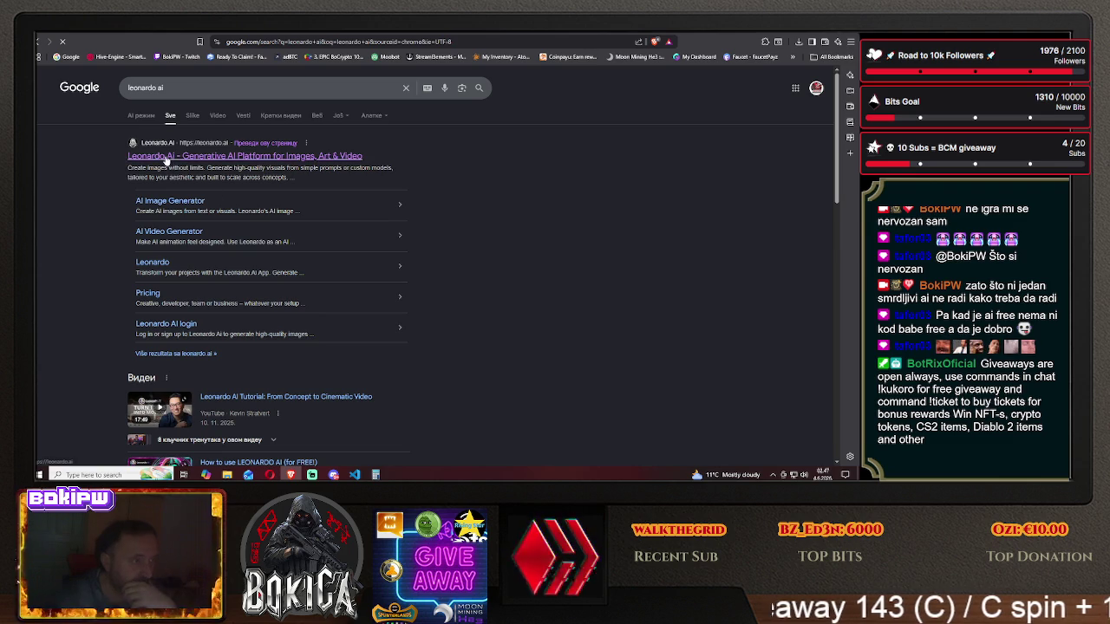
- Go from the leonardo.ai search result into the app's Image generation page
click(217, 156)
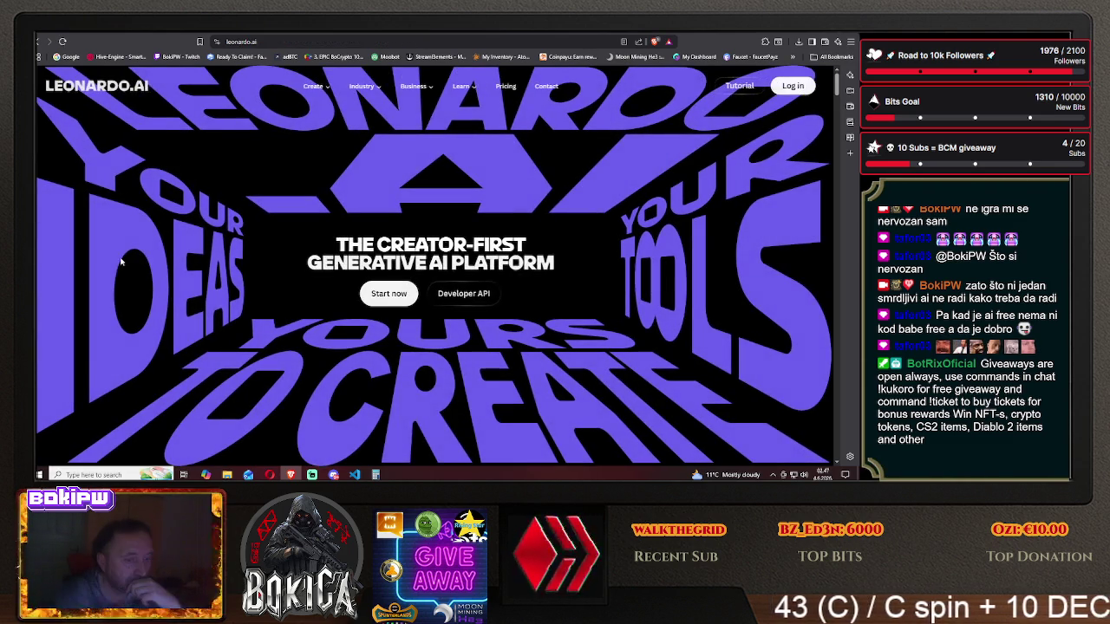
click(408, 296)
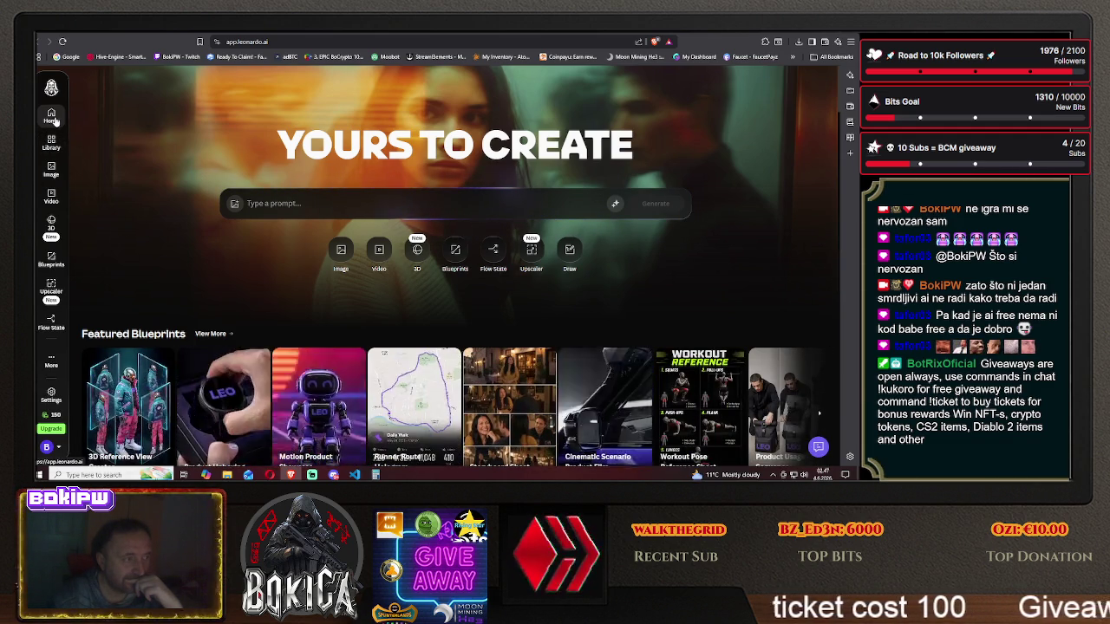
click(51, 170)
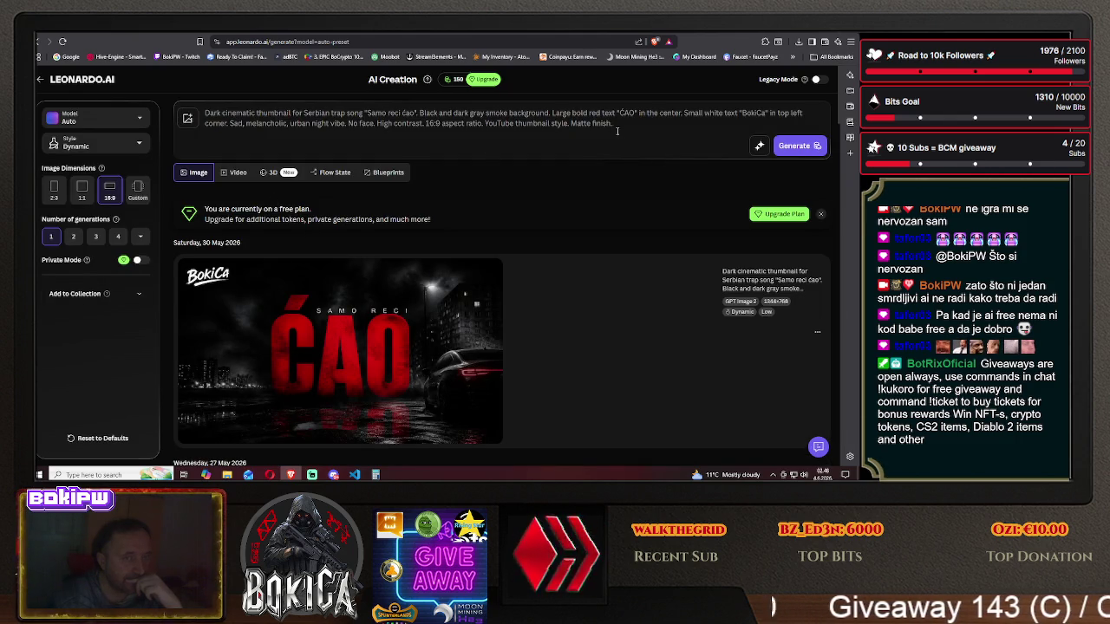
- Delete the old thumbnail prompt and switch image dimensions to 1:1
drag(613, 123, 291, 124)
key(ctrl+a)
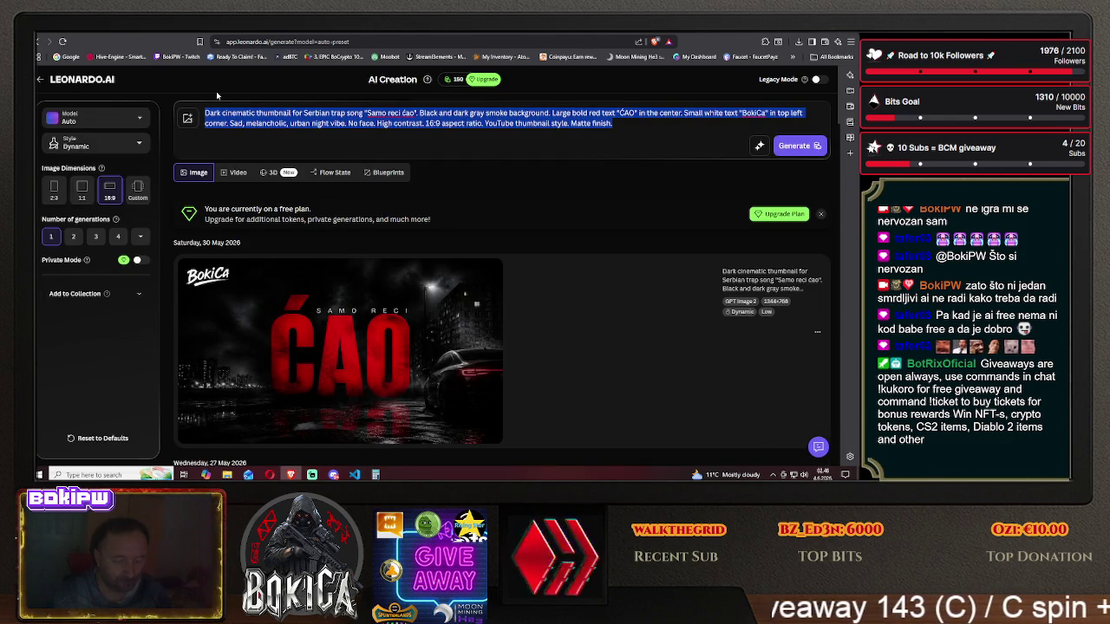
key(BackSpace)
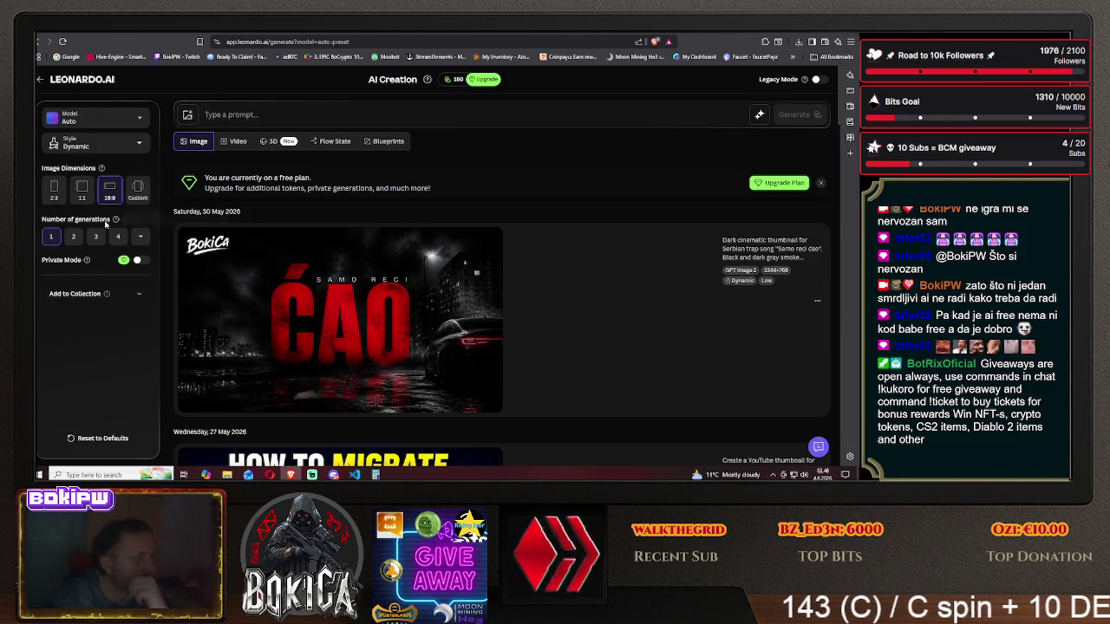
click(81, 189)
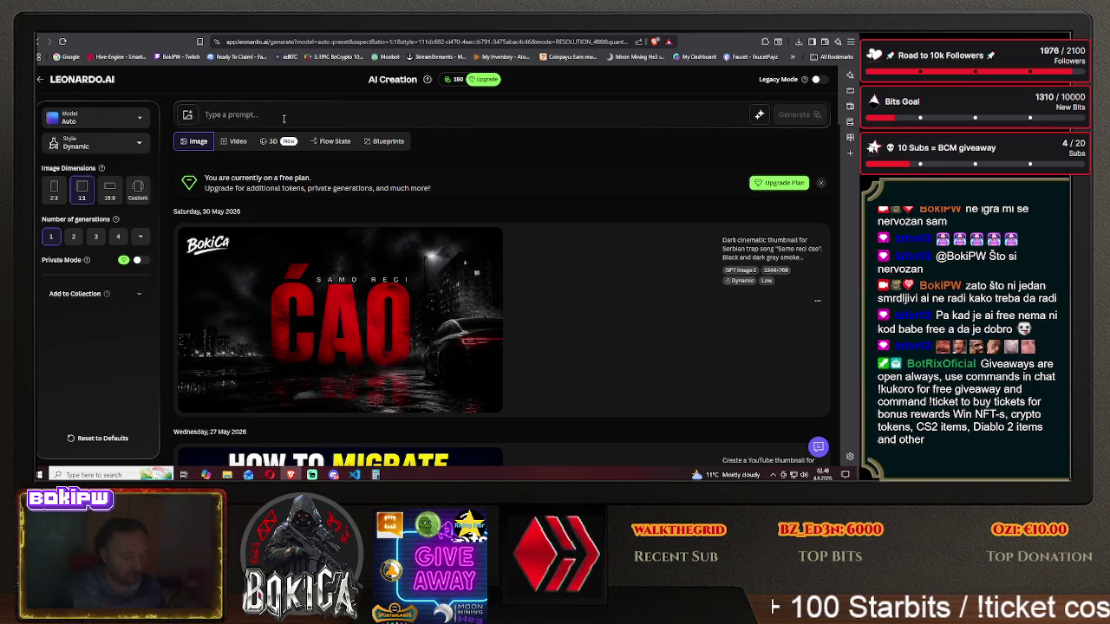
- Enter a prompt for a 2D top-view scout-class ship outline and generate the image
text(2)
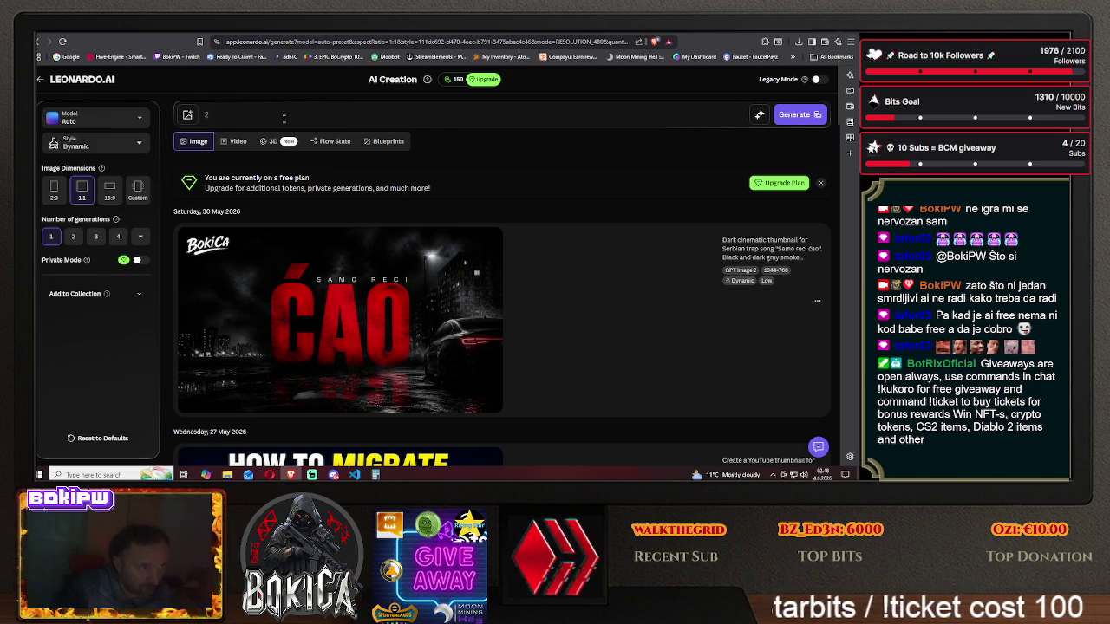
text(D s)
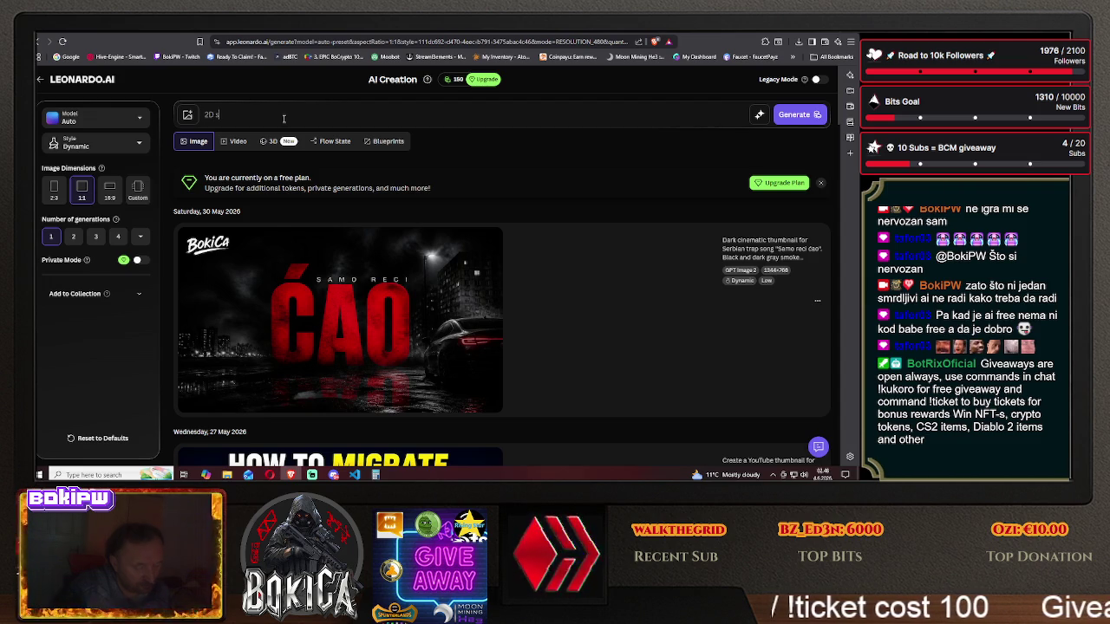
text( sika s)
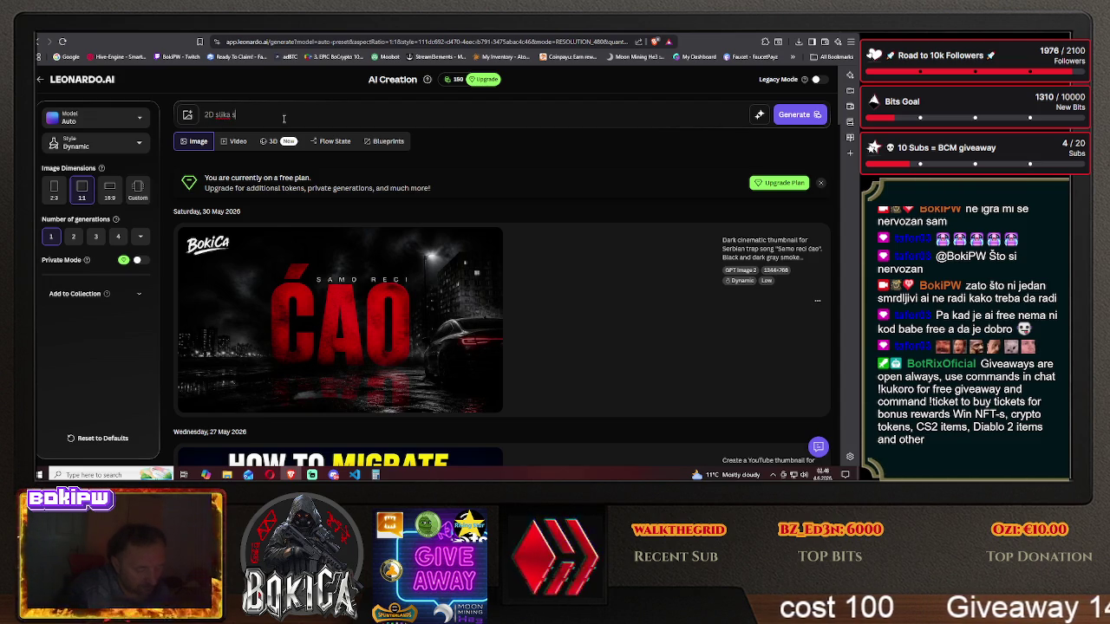
text(rskog )
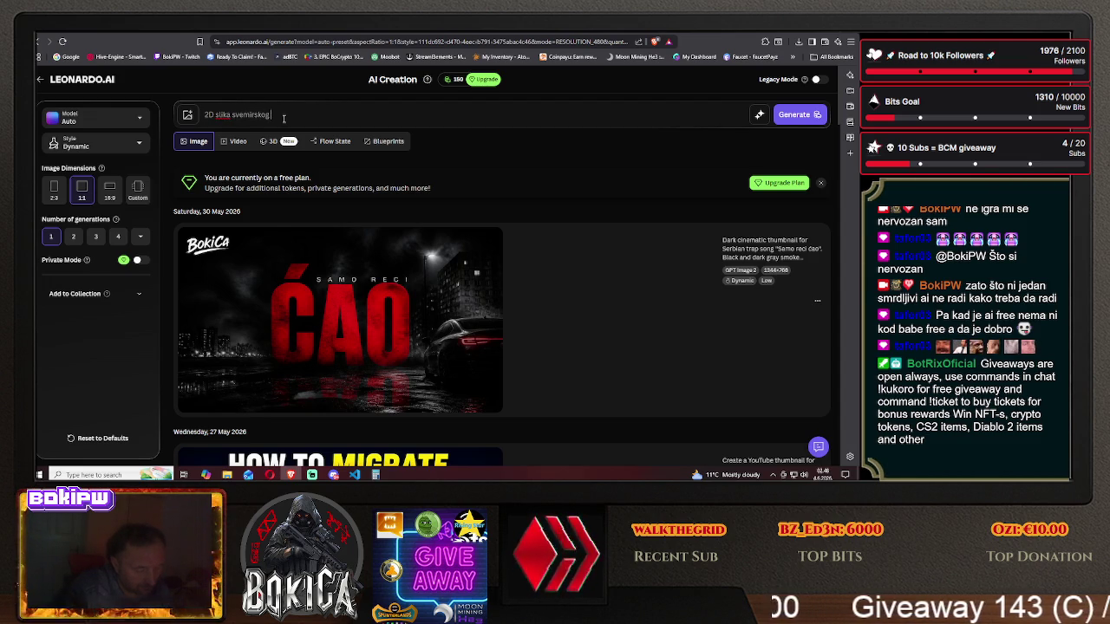
text(broda)
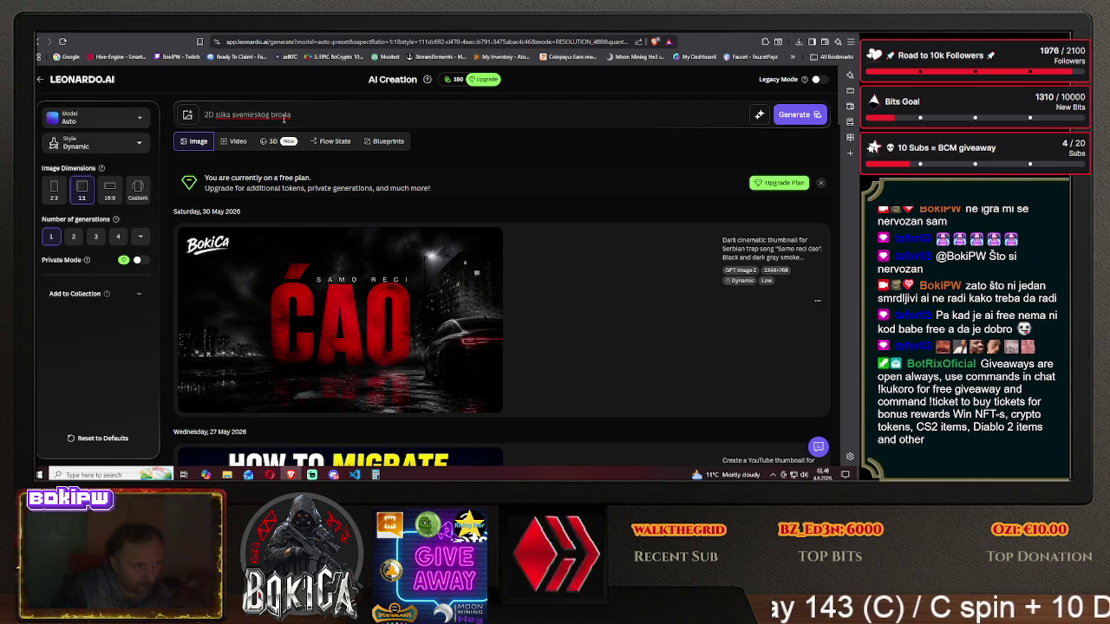
text(,)
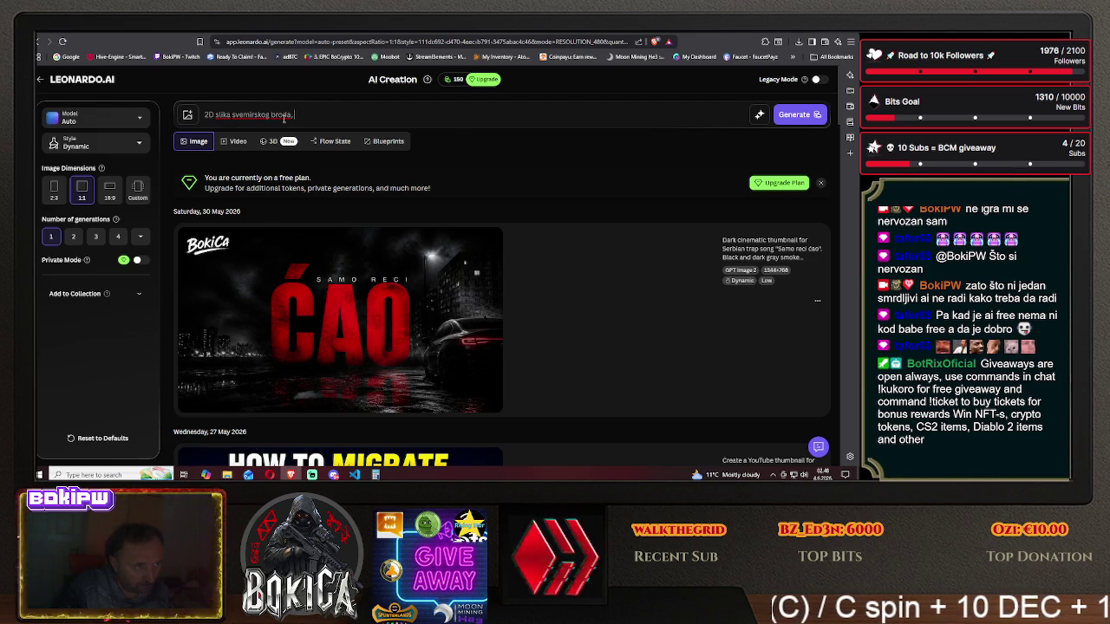
text( samo kont)
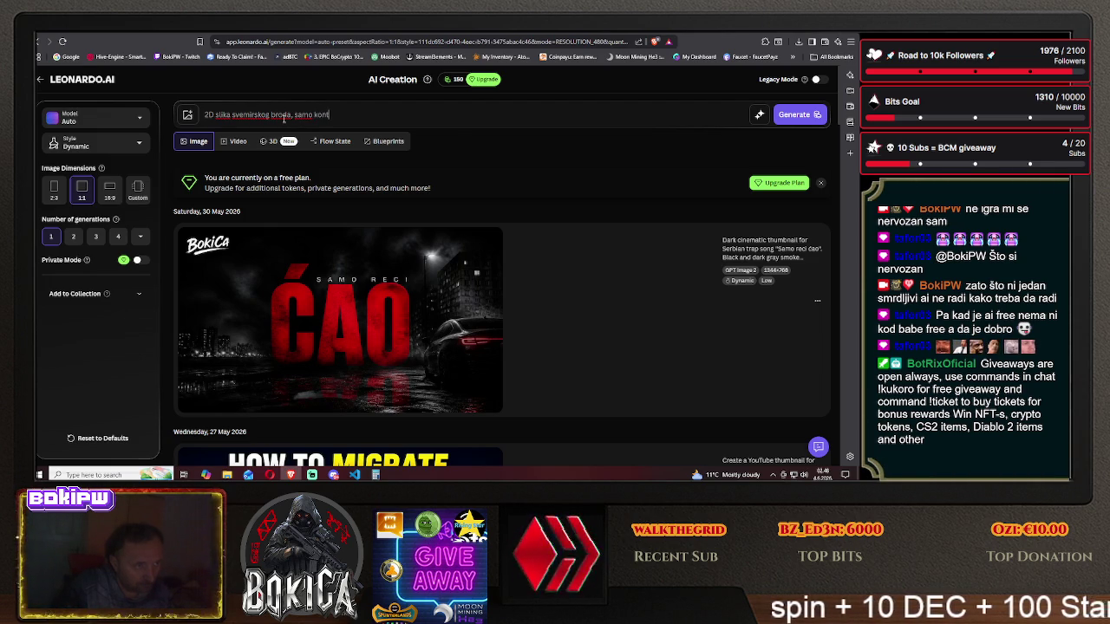
text(r)
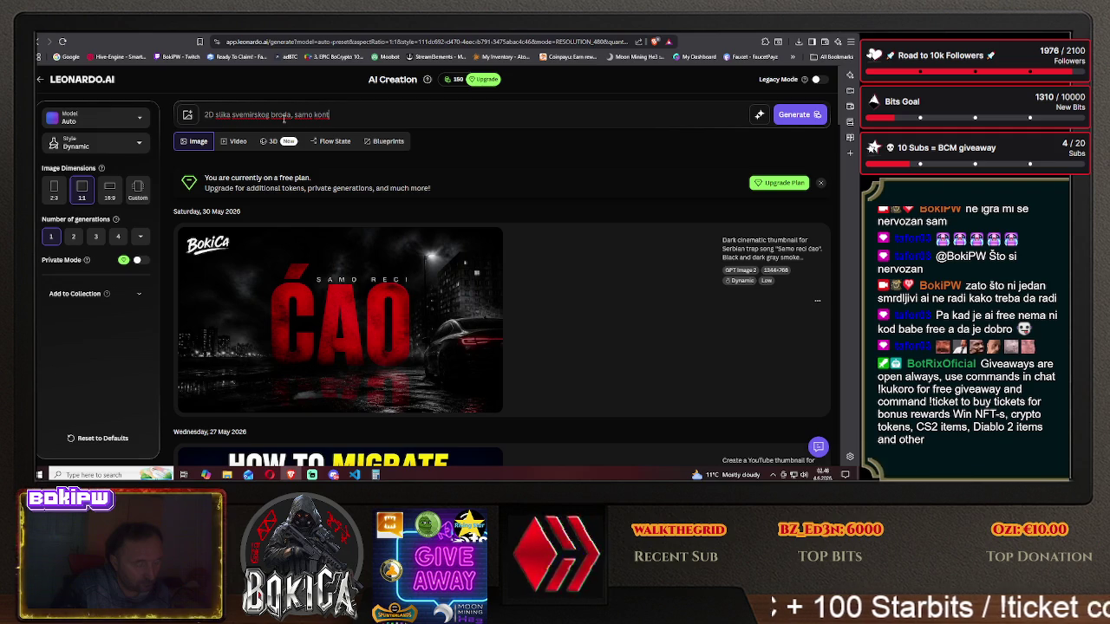
text(e bi)
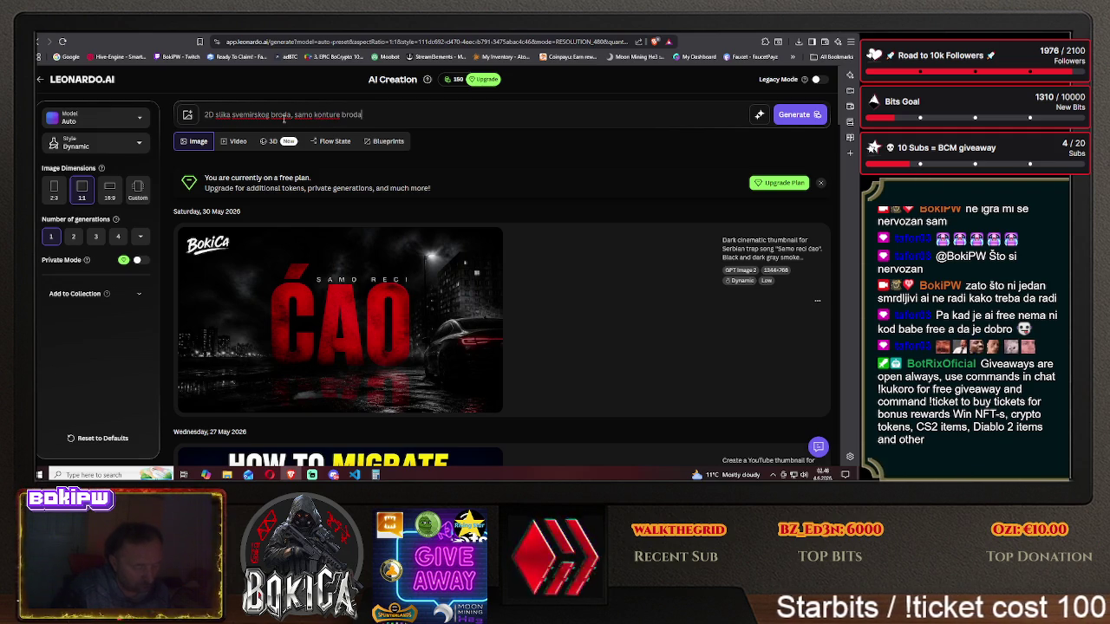
text(se vi)
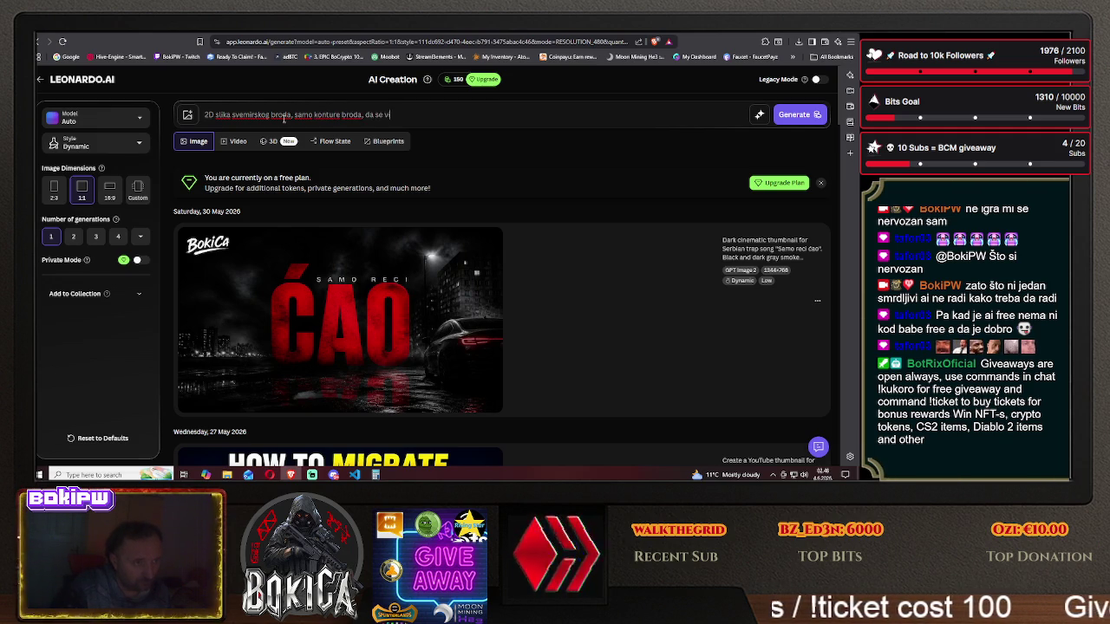
text(di da je to sc)
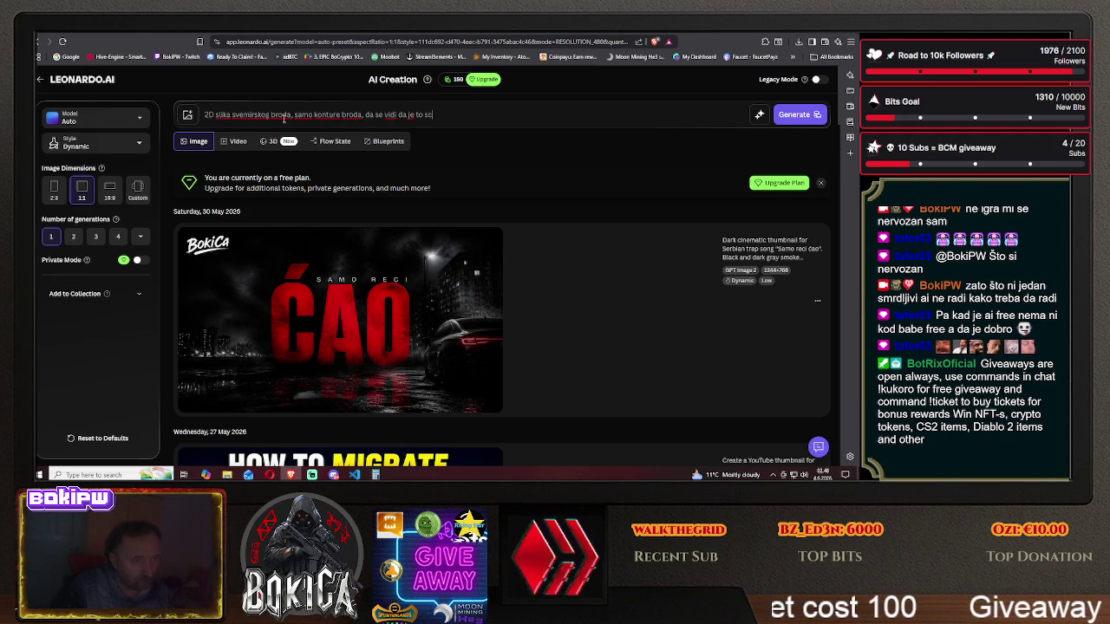
text(out c)
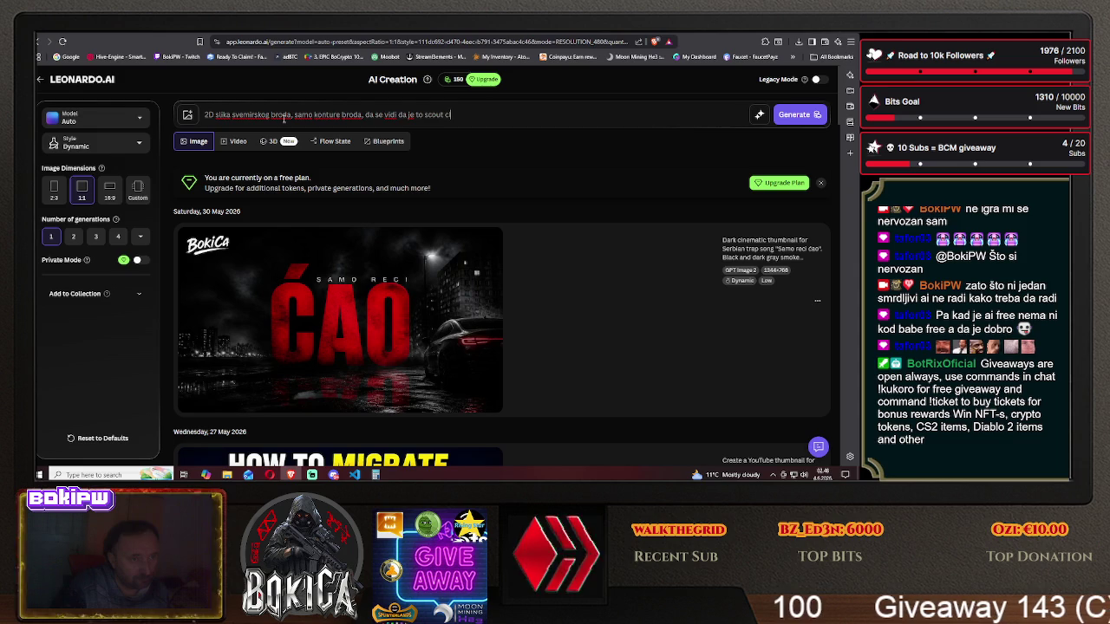
text(lass broda)
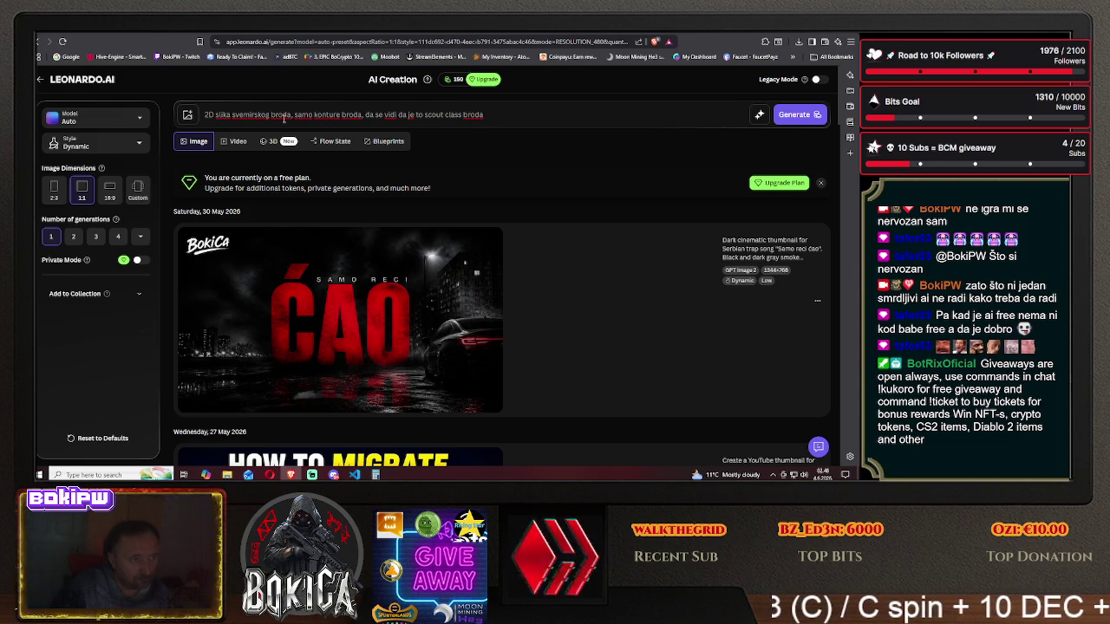
text(, pogled)
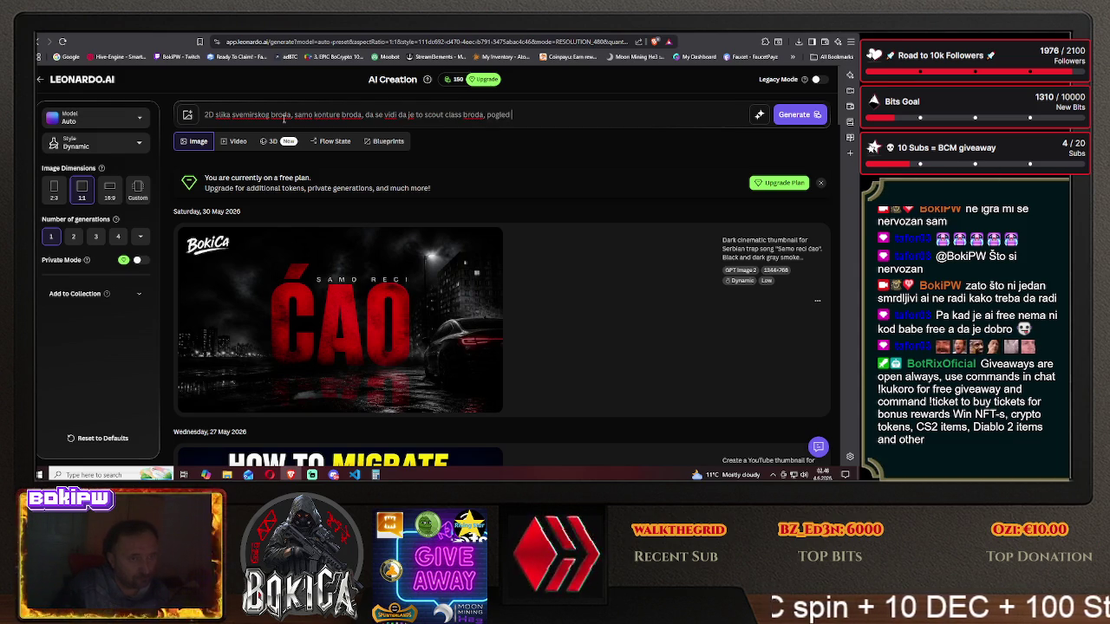
text( sa gornje strana)
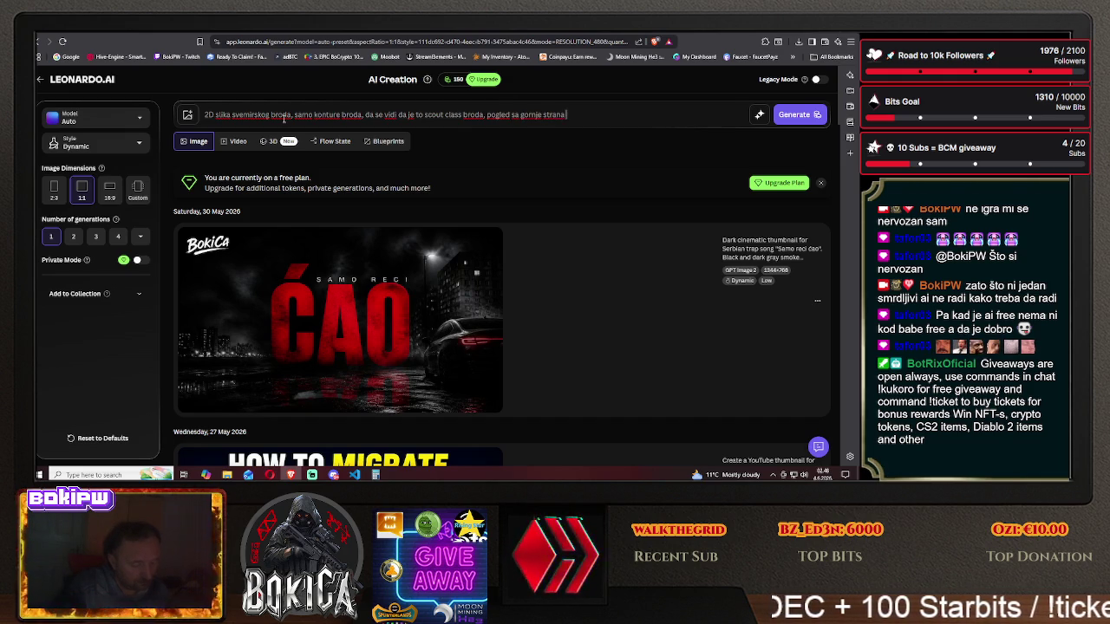
key(BackSpace)
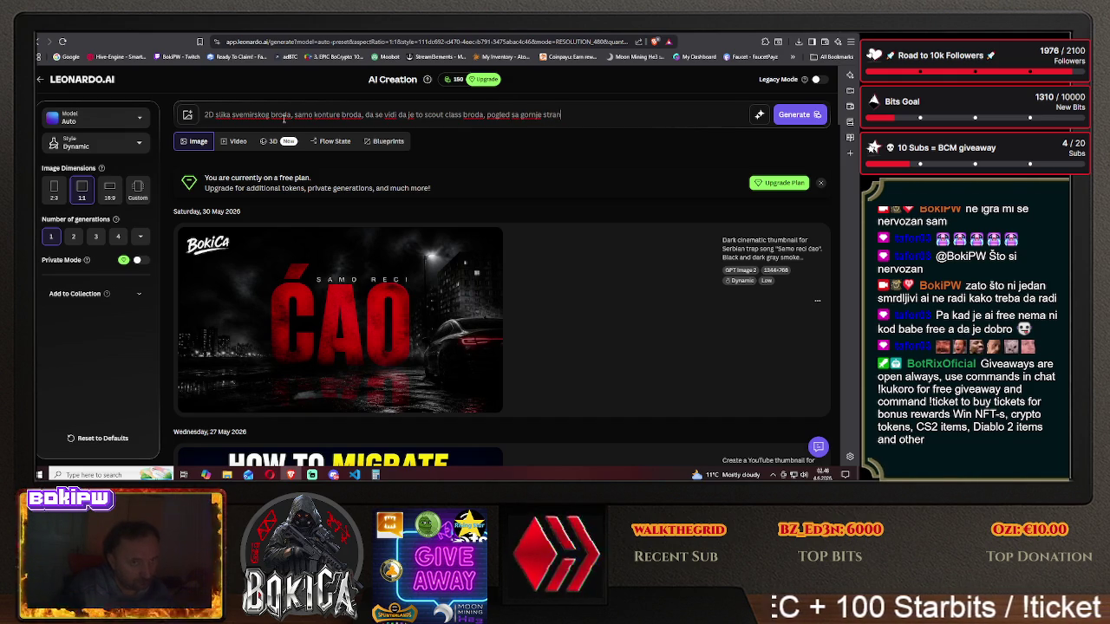
text(e broda)
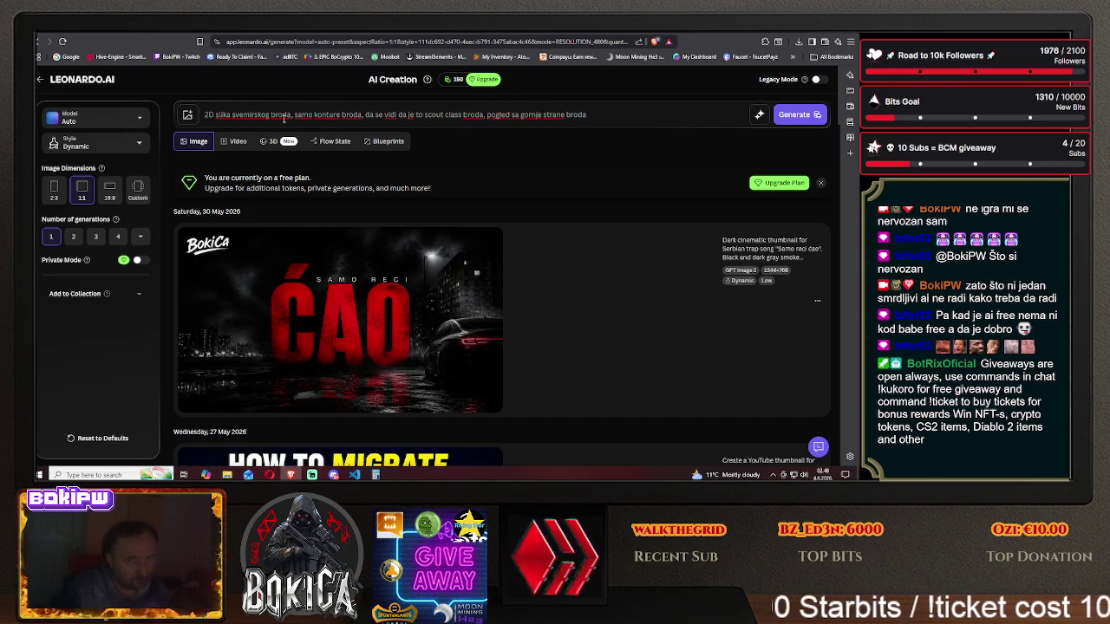
click(793, 114)
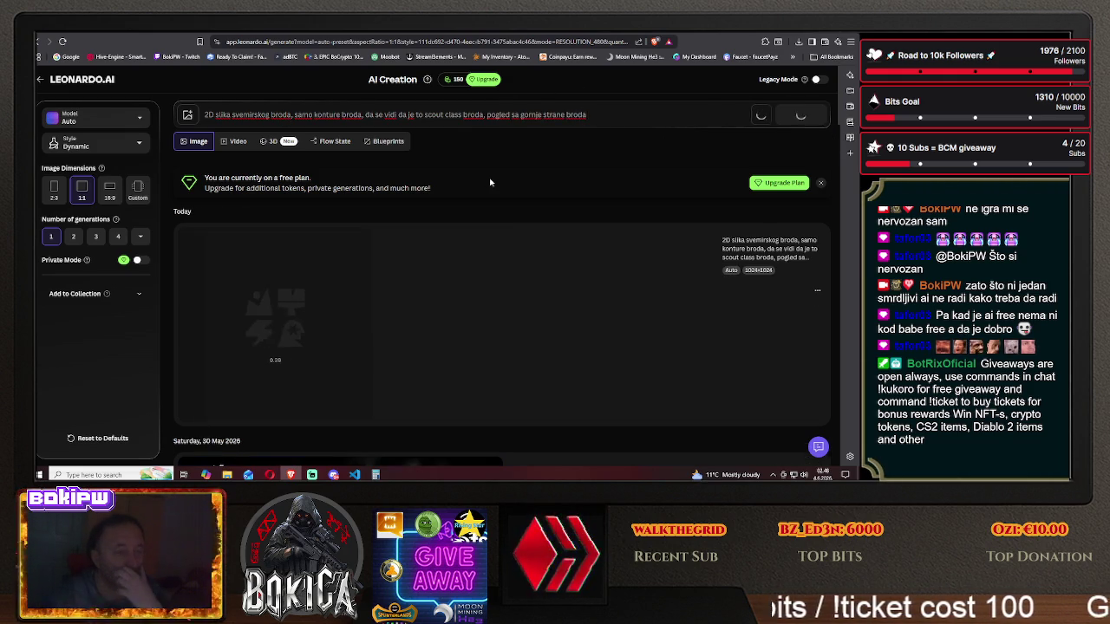
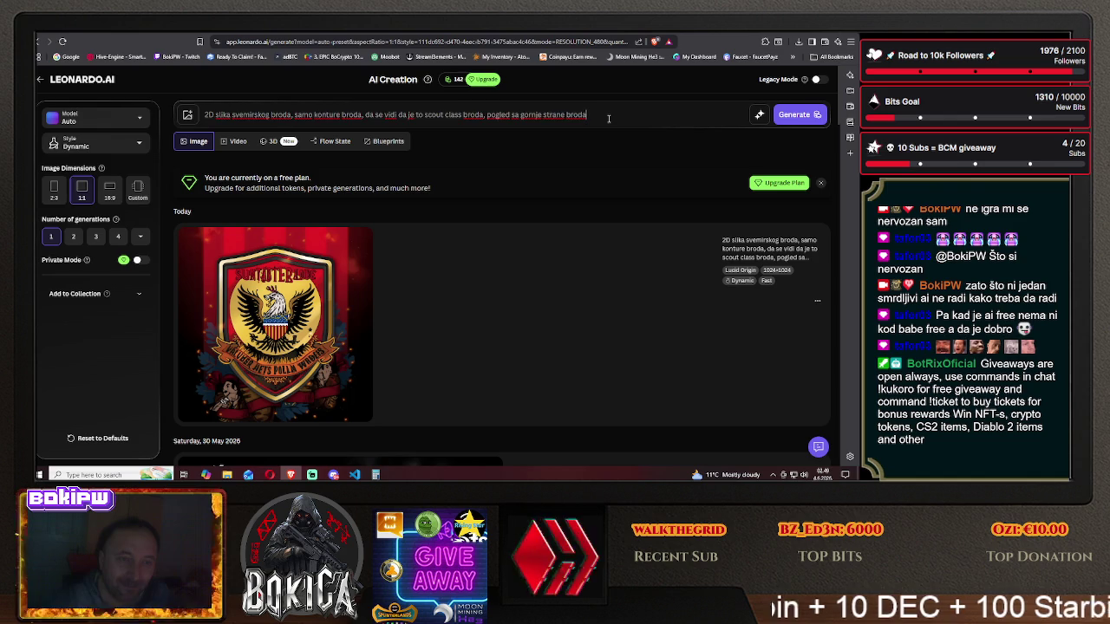
- Empty Leonardo's prompt field of the old Serbian spaceship prompt, then switch to DeepSeek
drag(609, 118, 186, 119)
key(BackSpace)
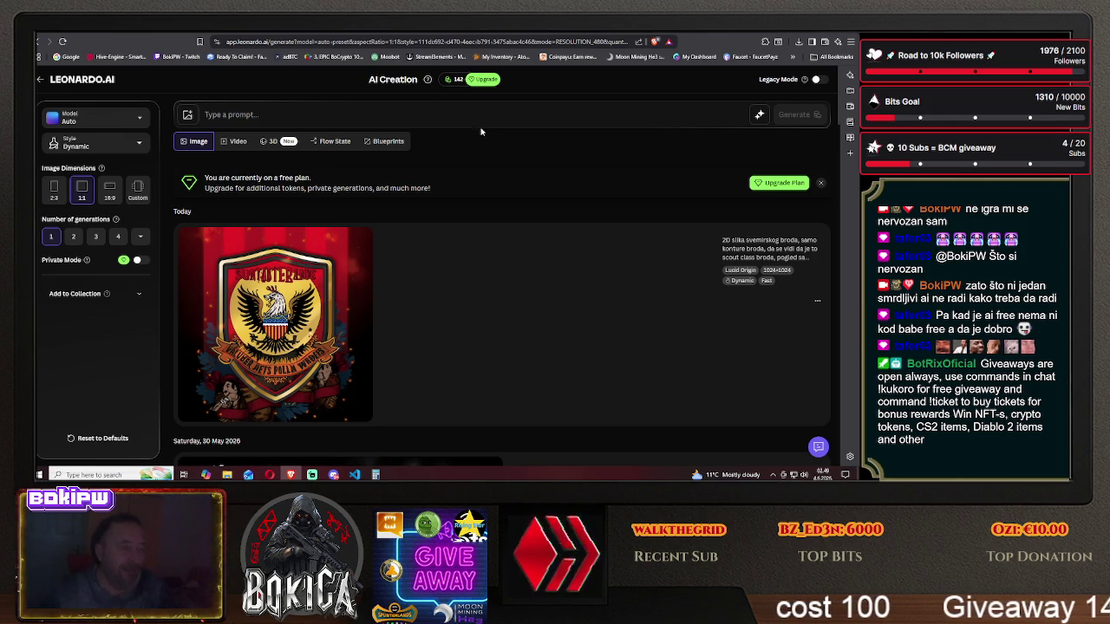
click(429, 107)
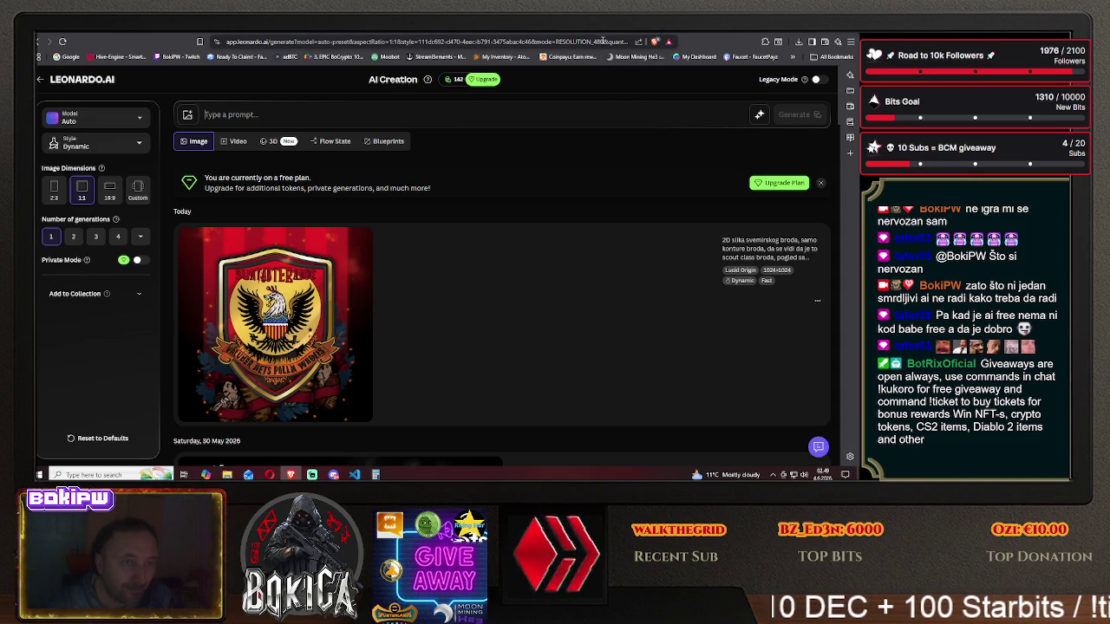
key(ctrl+Tab)
key(ctrl+Tab)
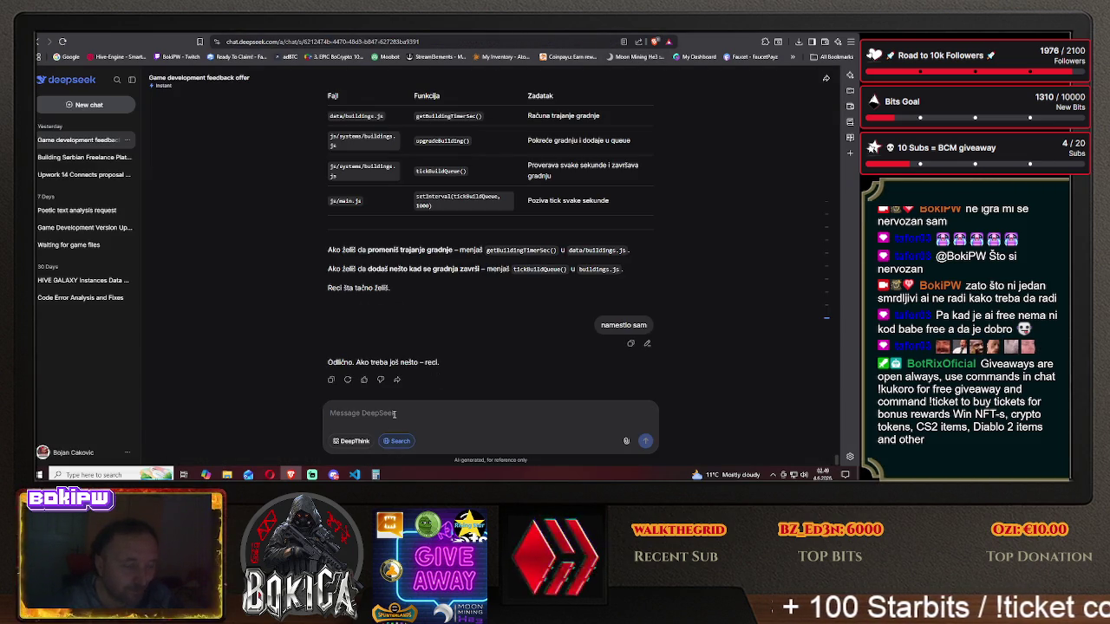
- Ask DeepSeek for a Leonardo prompt for a top-down, outline-only scout spaceship, then return to Leonardo
text(daj mi pr)
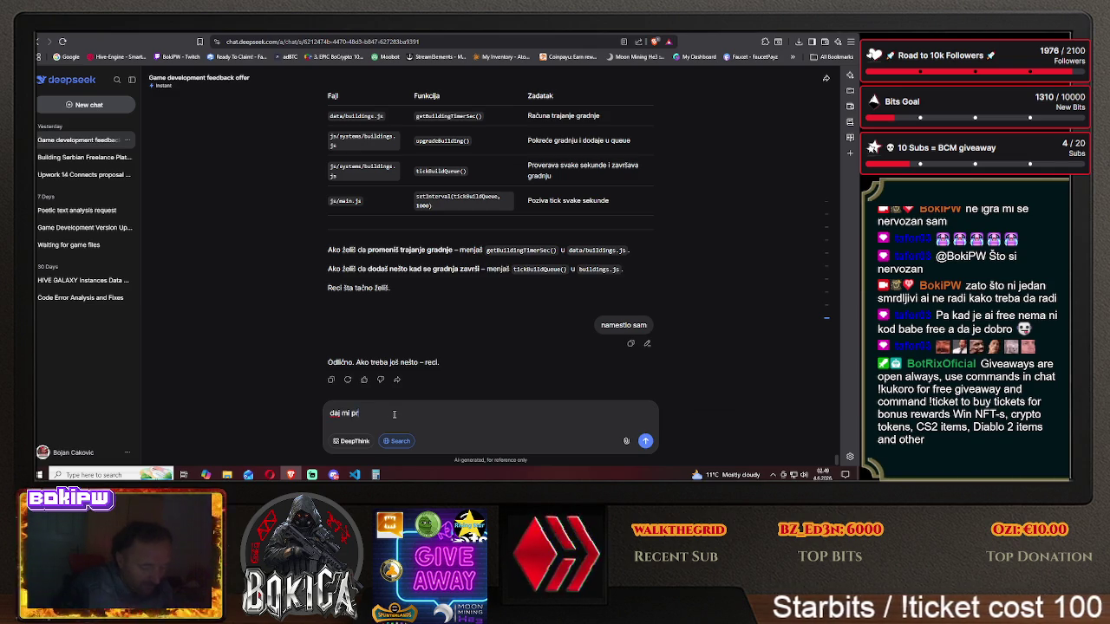
text(omt za a)
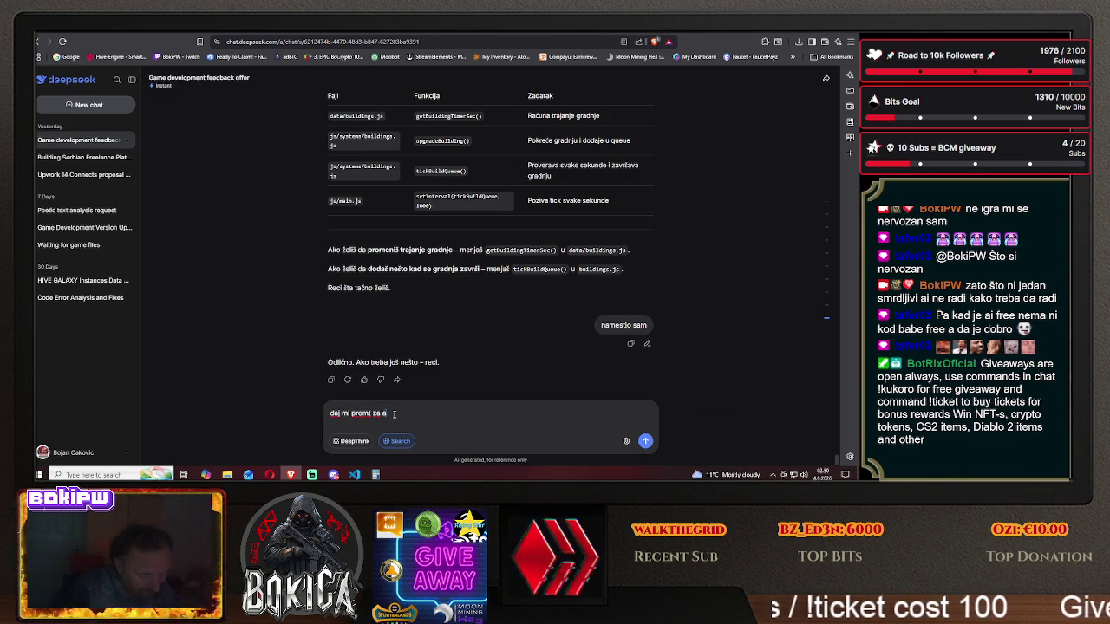
key(BackSpace)
text(leonar)
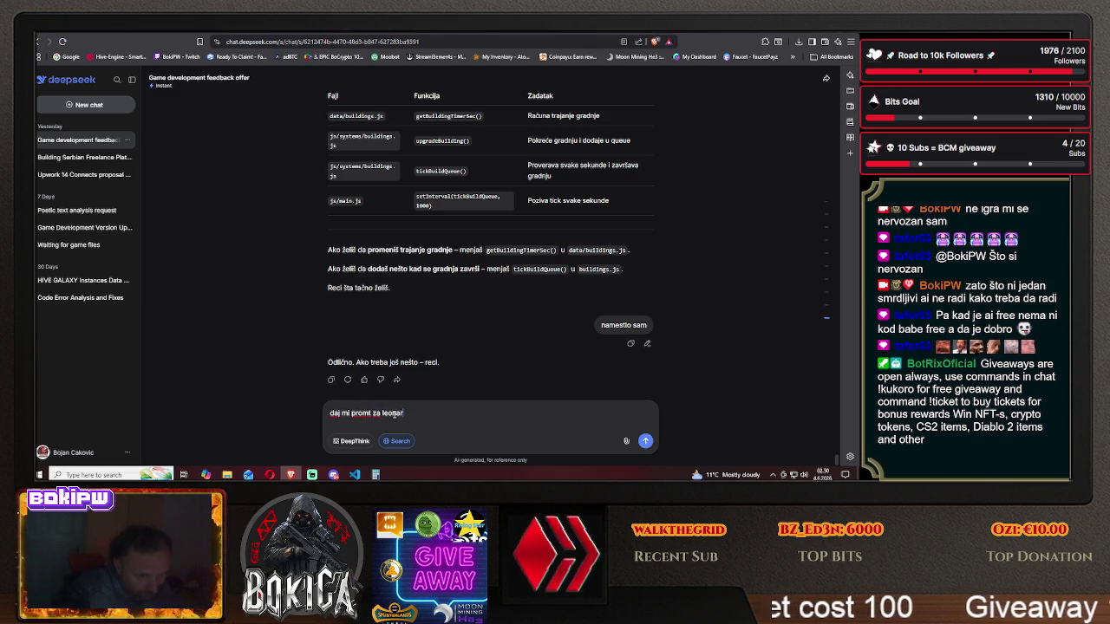
text(do da mi napravi)
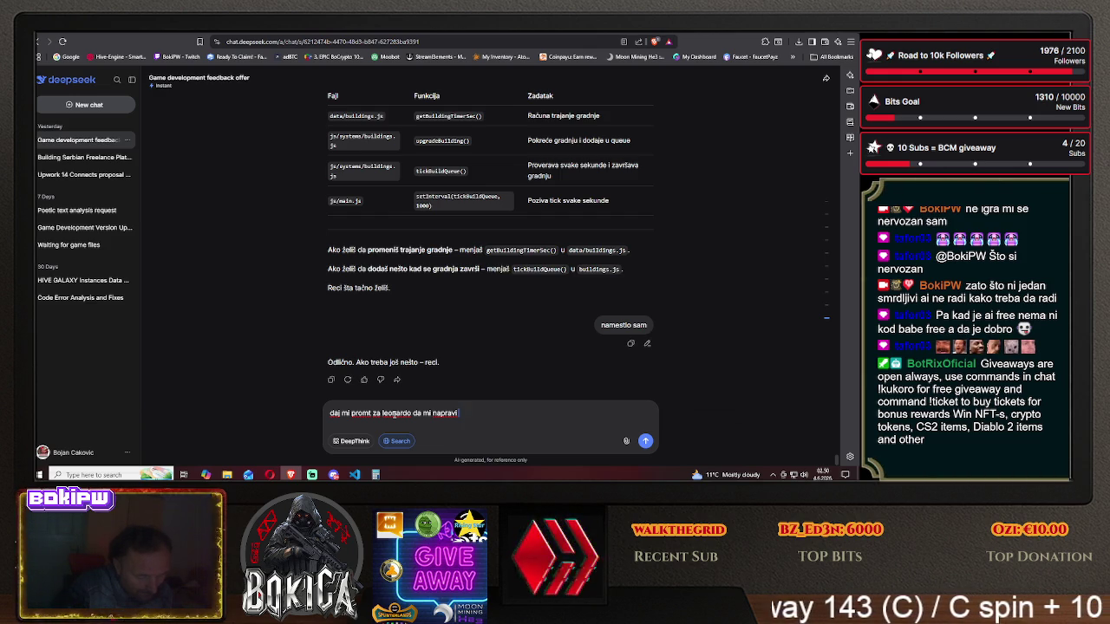
text( sliku bro)
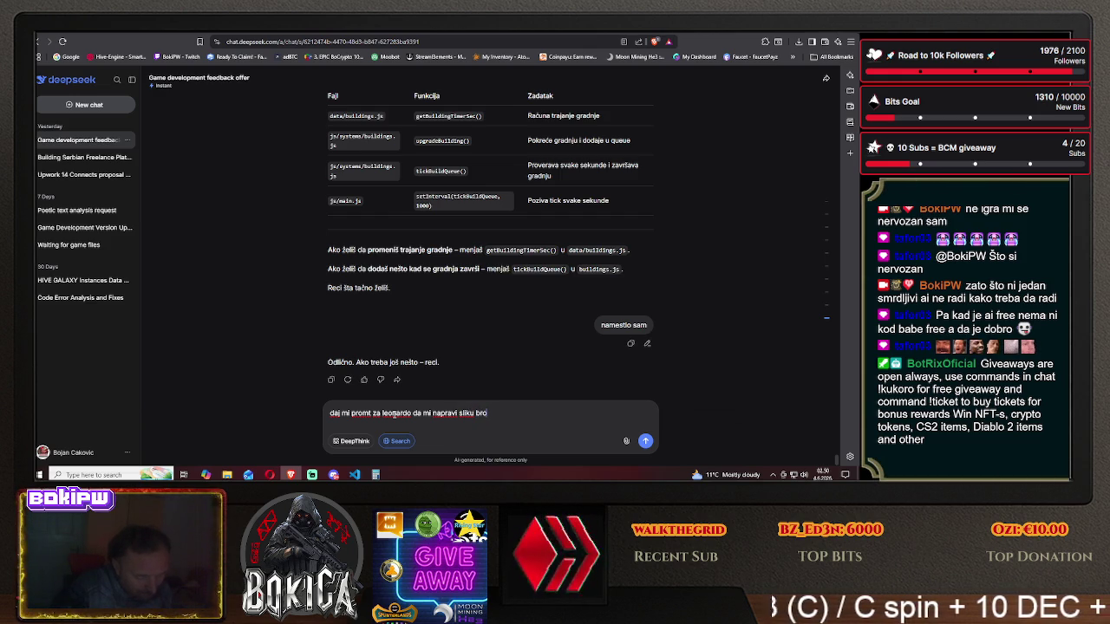
text(da scout)
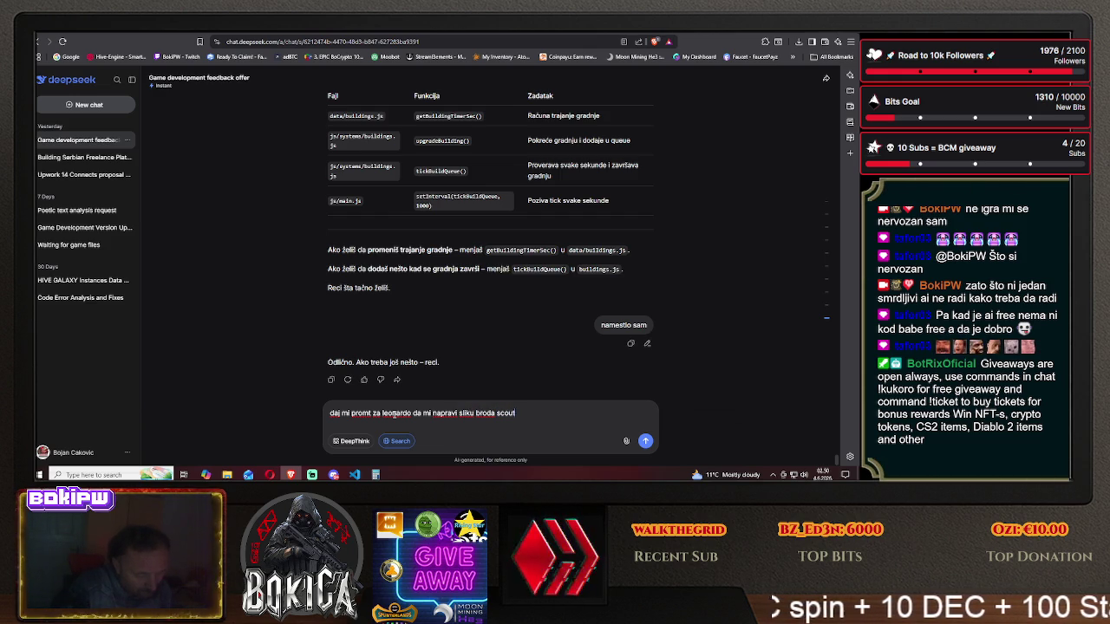
text( pogled o)
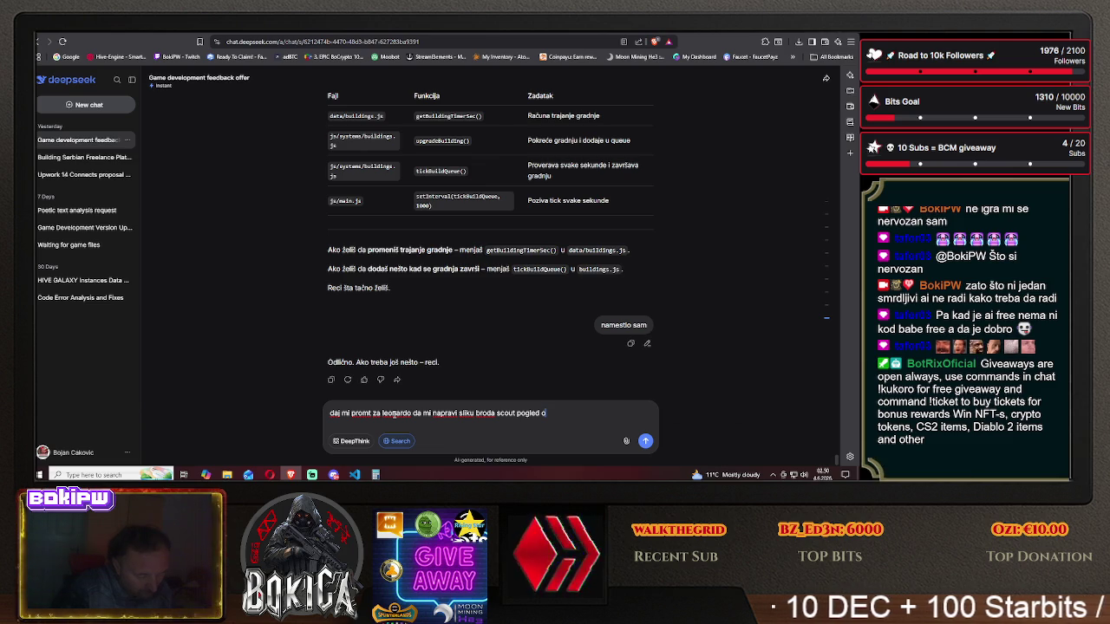
text(dozgo samo)
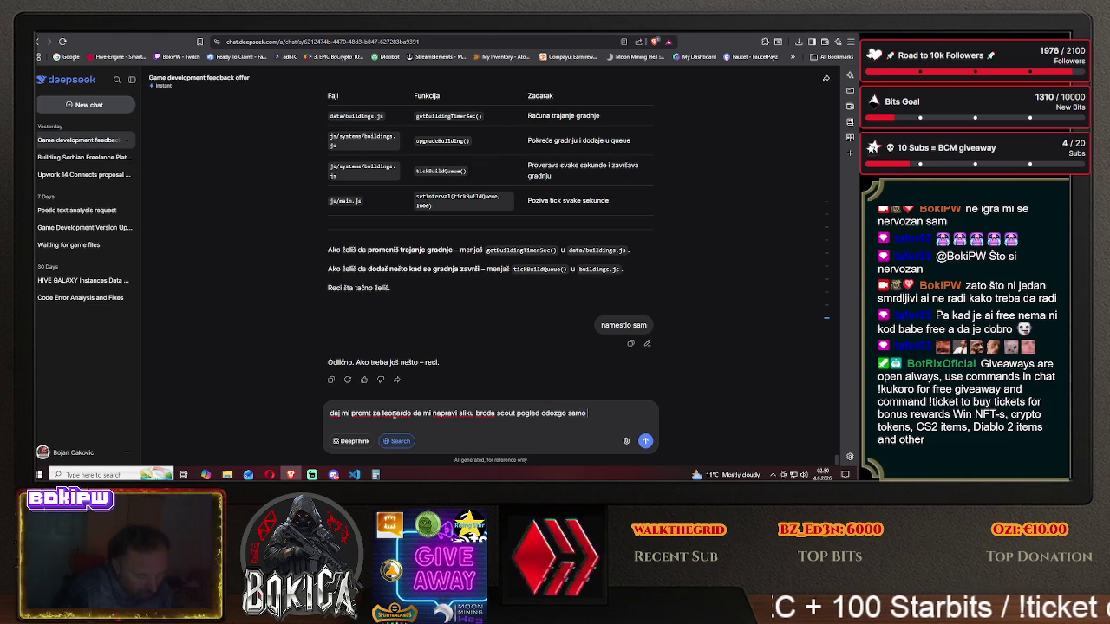
text( konture da )
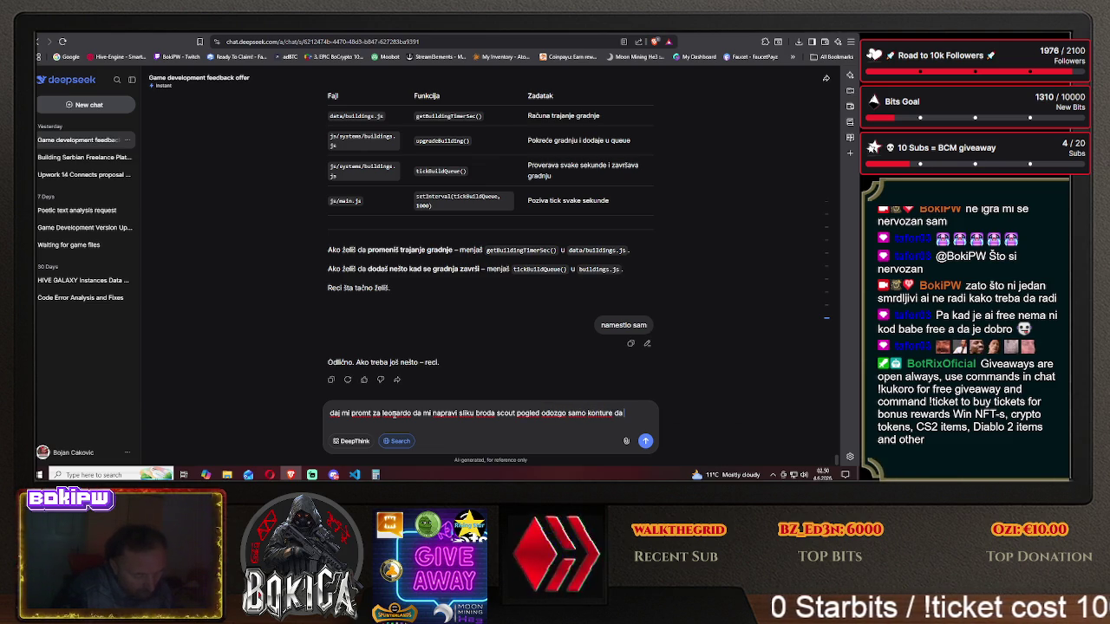
text(se vide)
key(Return)
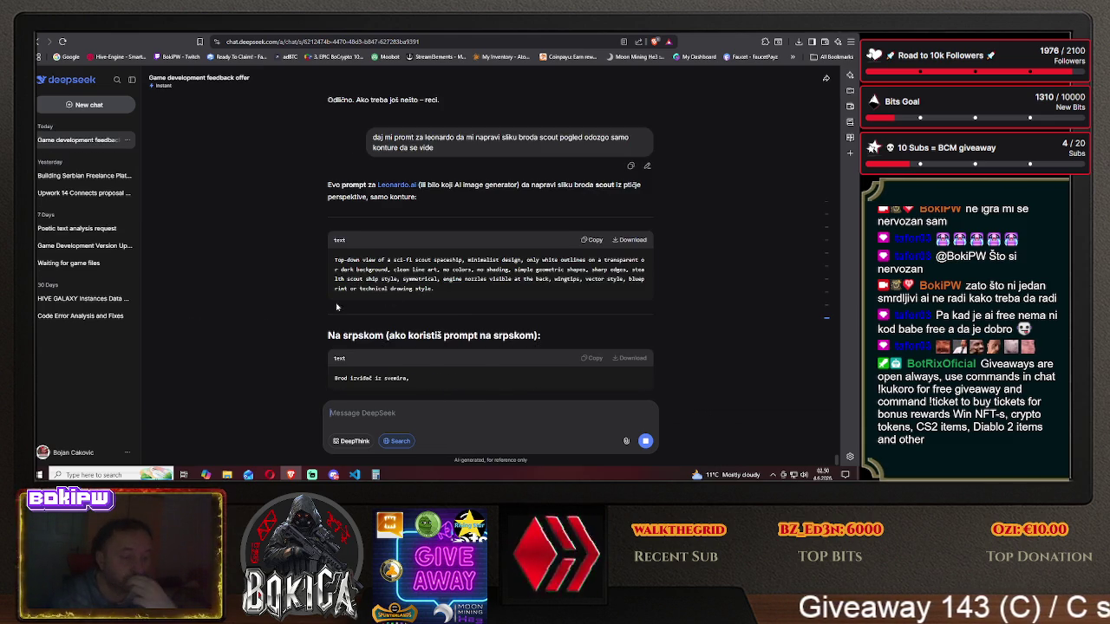
scroll(485, 299, up, 1)
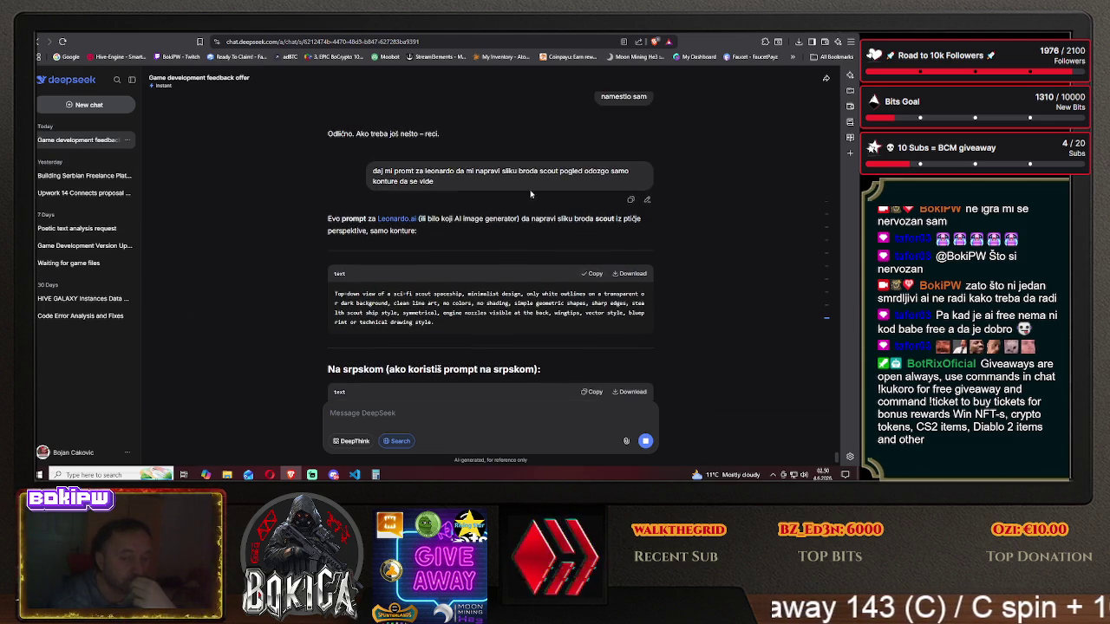
key(ctrl+Tab)
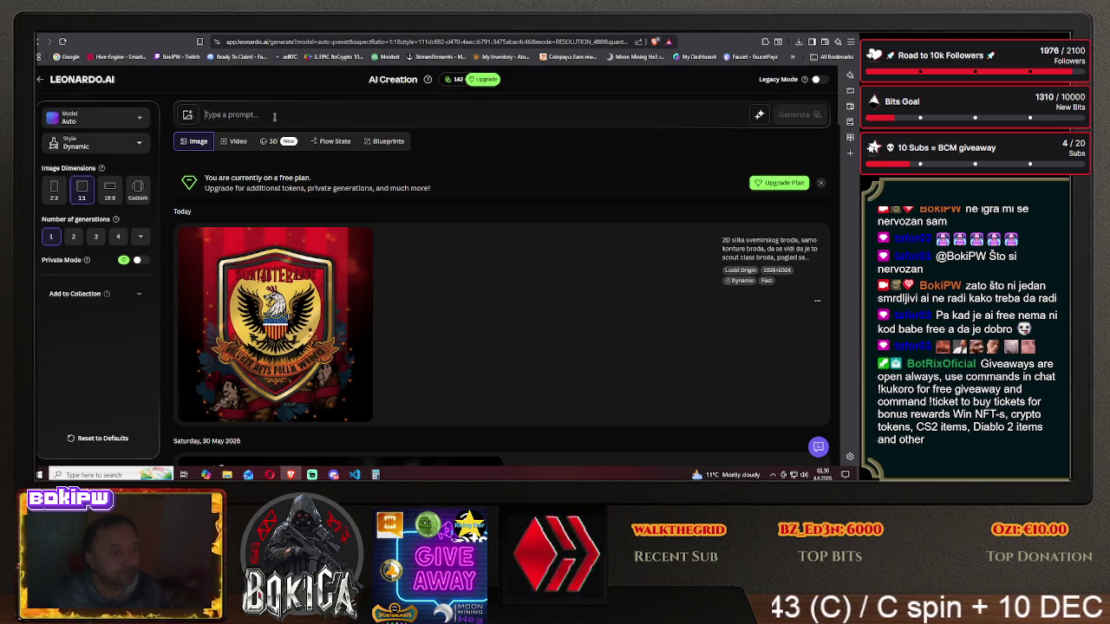
- Paste the DeepSeek scout spaceship prompt into Leonardo, generate it, and review the result
text(Top-down view of a sci-fi scout spaceship, minimalist design, only white outlines on a transparent or dark background, clean line art, no colors, no shading, simple geometric shapes, sharp edges, stealth scout ship style, symmetrical, engine nozzles visible at the back, wingtips, vector style, blueprint or technical drawing style.)
key(ctrl+Return)
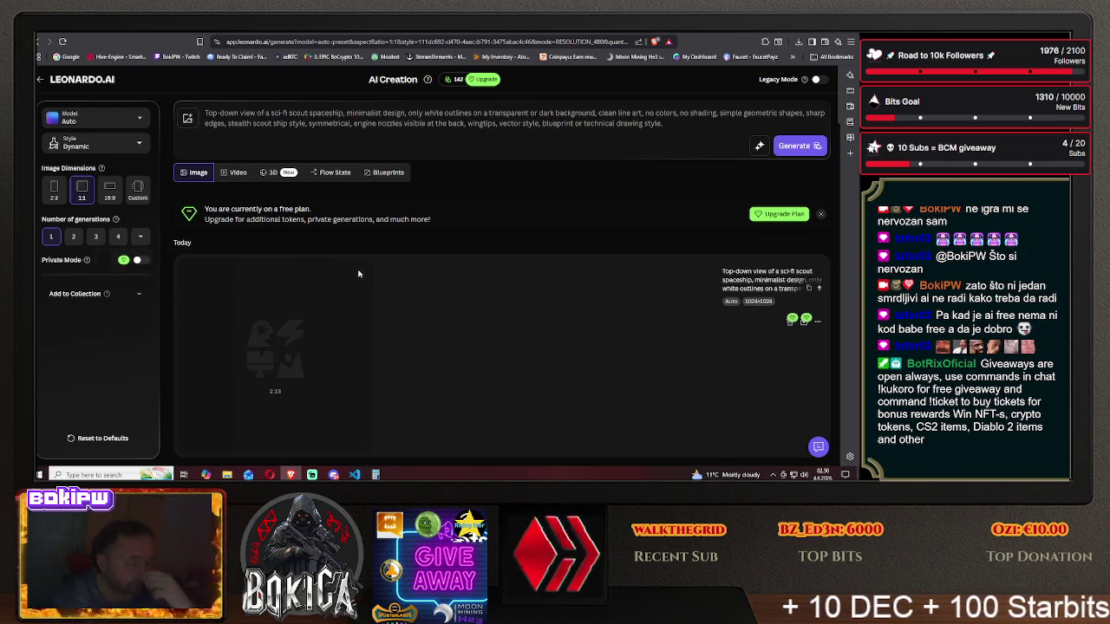
scroll(361, 274, down, 3)
scroll(339, 251, down, 2)
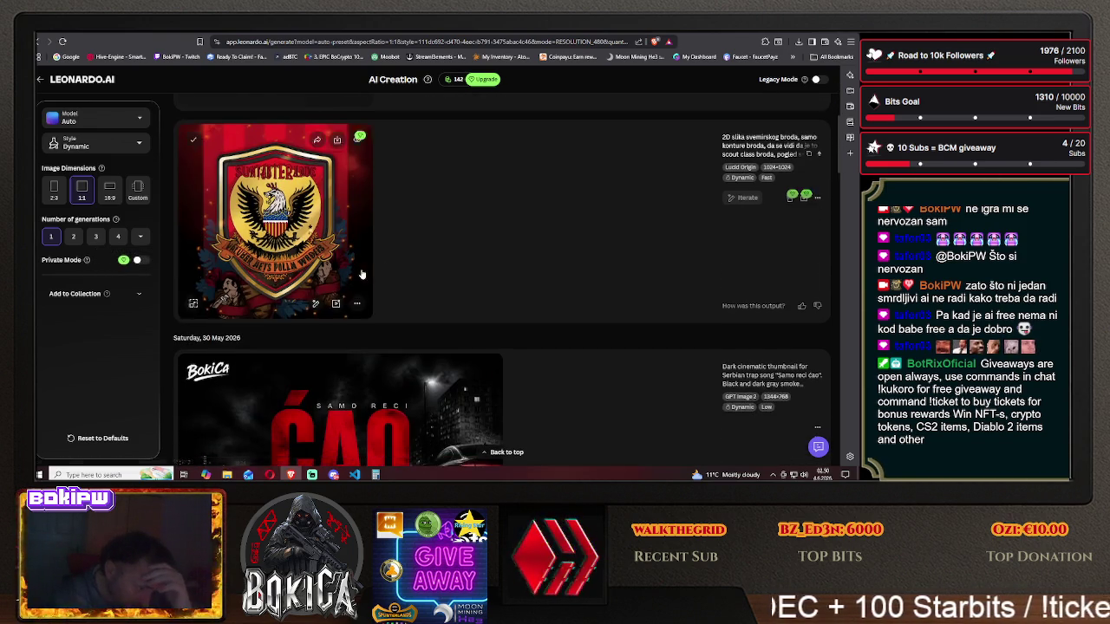
scroll(334, 249, up, 1)
click(816, 284)
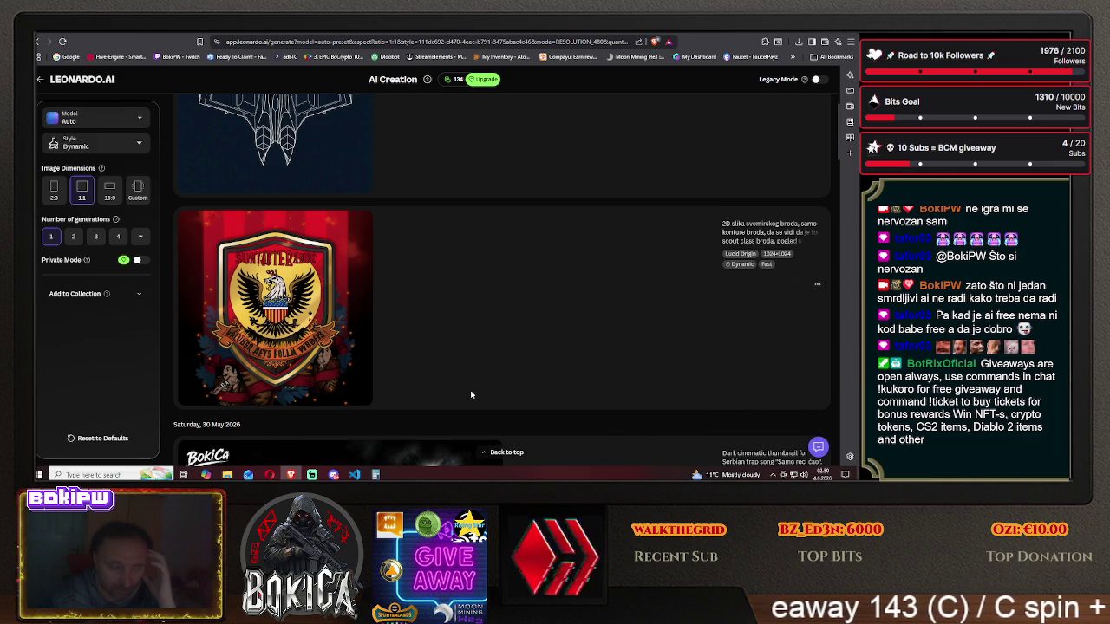
scroll(524, 307, up, 2)
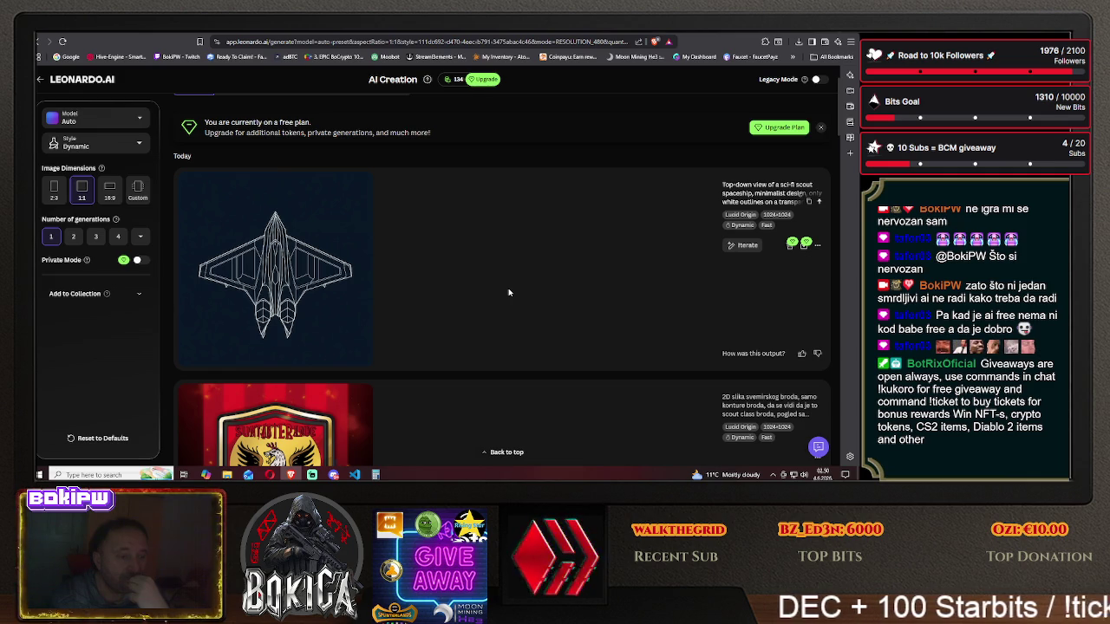
key(alt+Left)
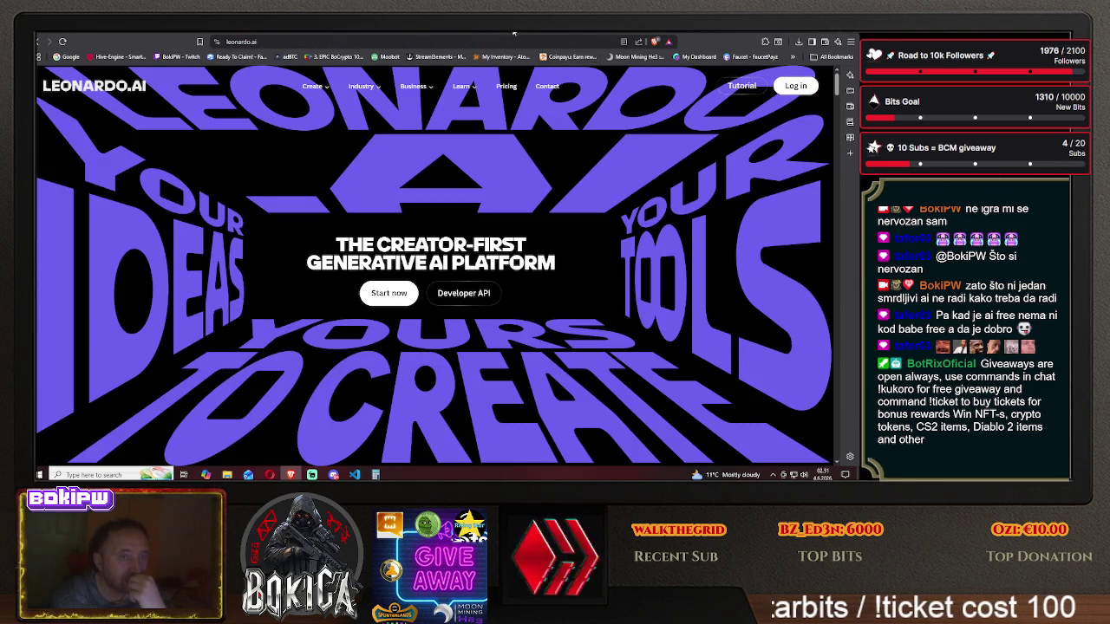
- Ask DeepSeek for the same outline prompt for a fighter ('isto to za lovca'), then return to Leonardo
key(alt+Left)
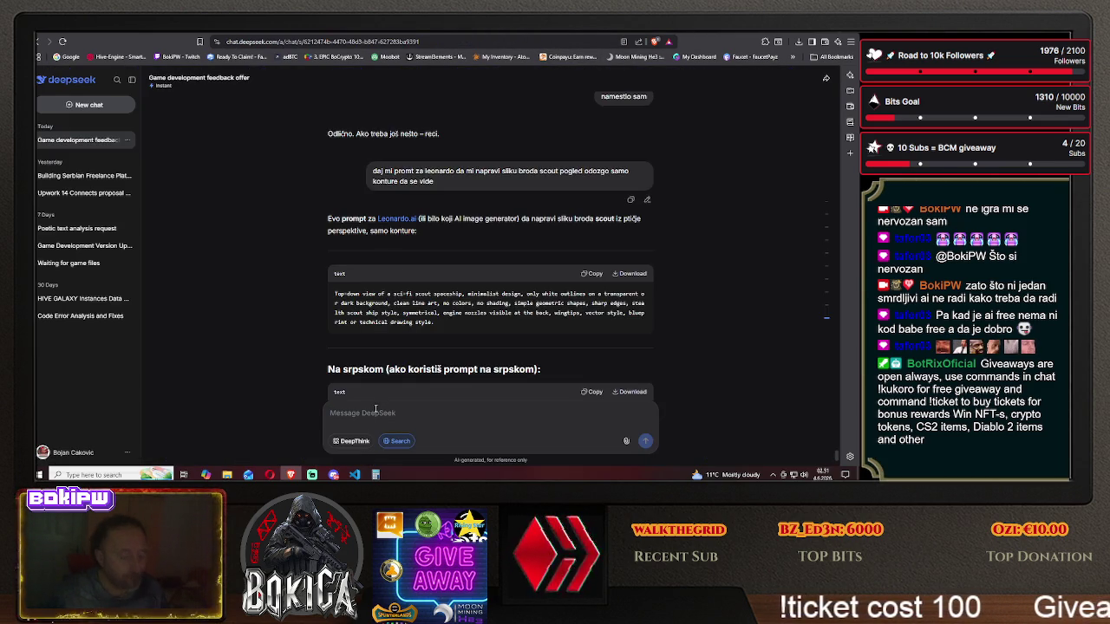
text(isto to z)
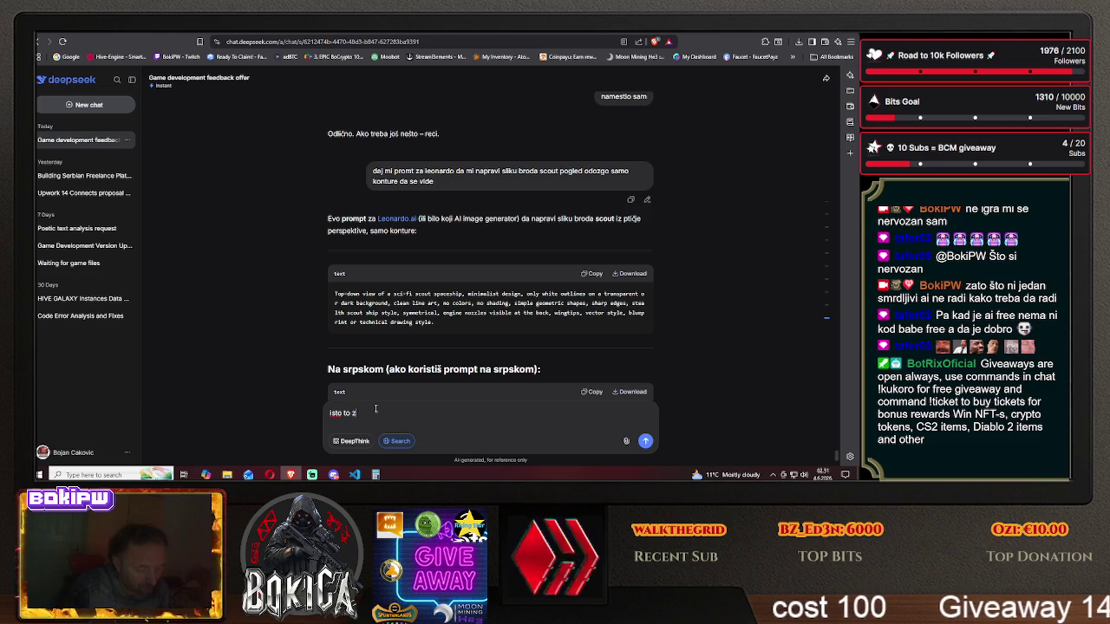
text(a lovca)
key(Return)
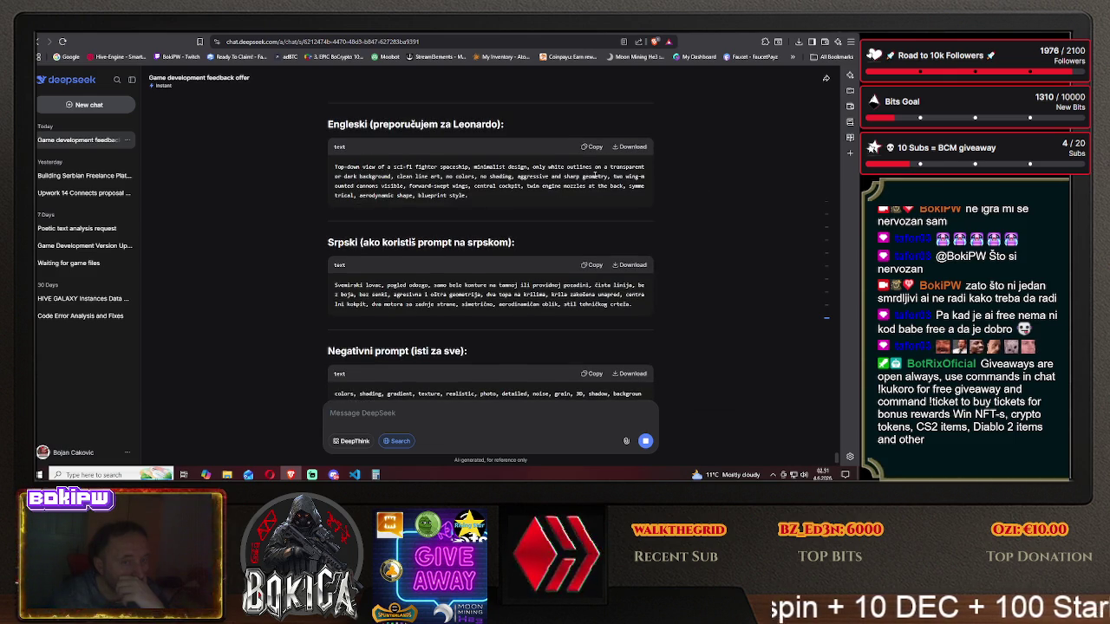
key(ctrl+Tab)
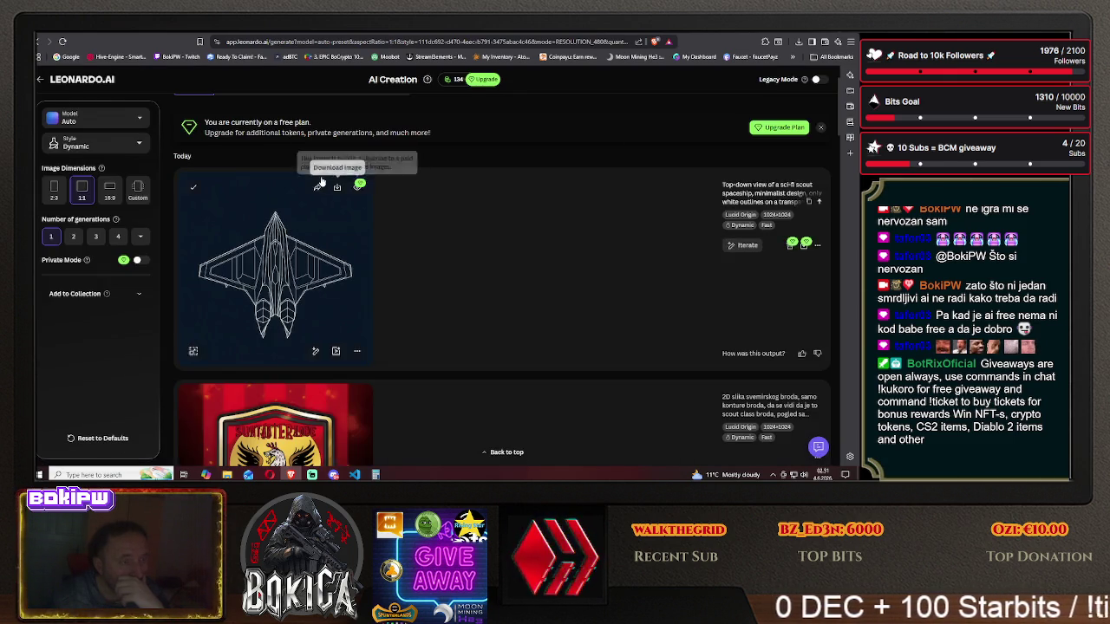
- Replace 'scout' with 'fighter' in the prompt and generate the fighter spaceship
drag(677, 136, 233, 113)
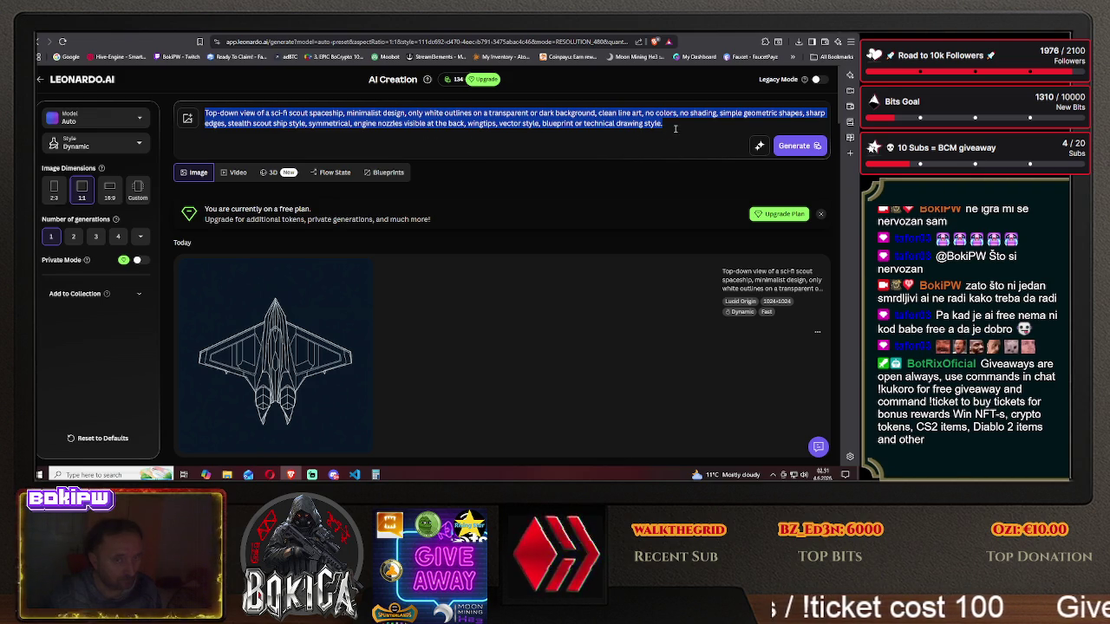
click(310, 117)
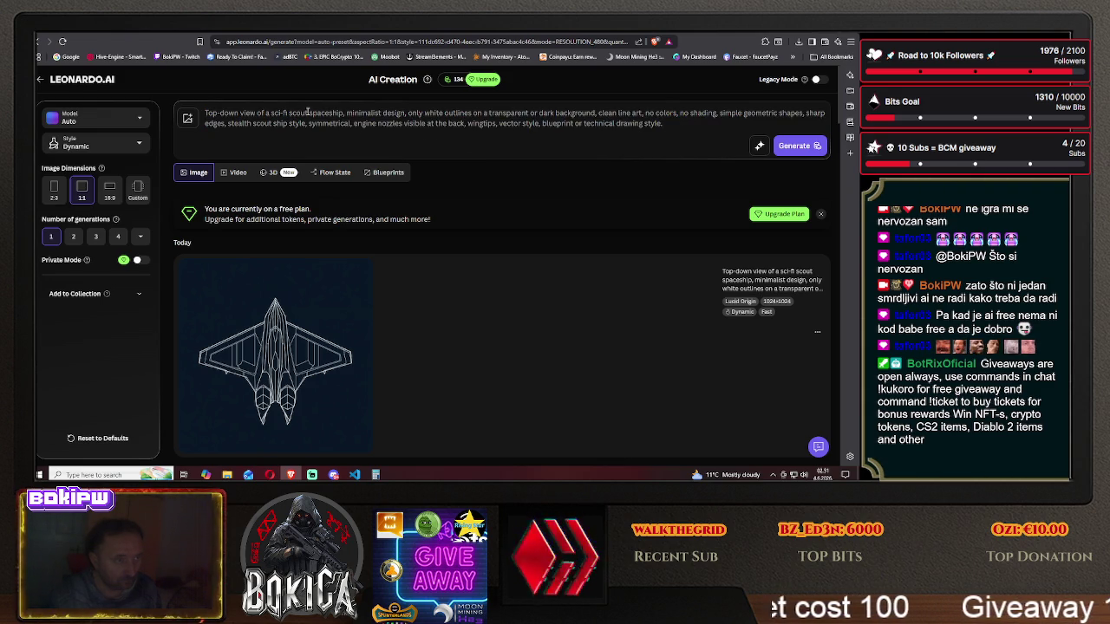
key(BackSpace)
text(fighter)
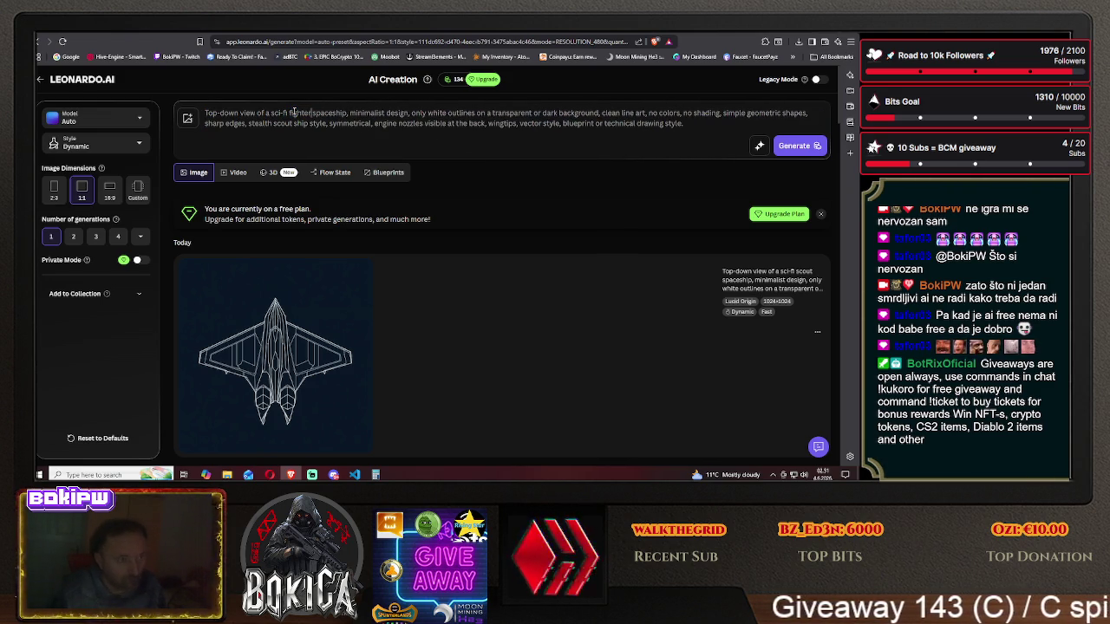
click(778, 148)
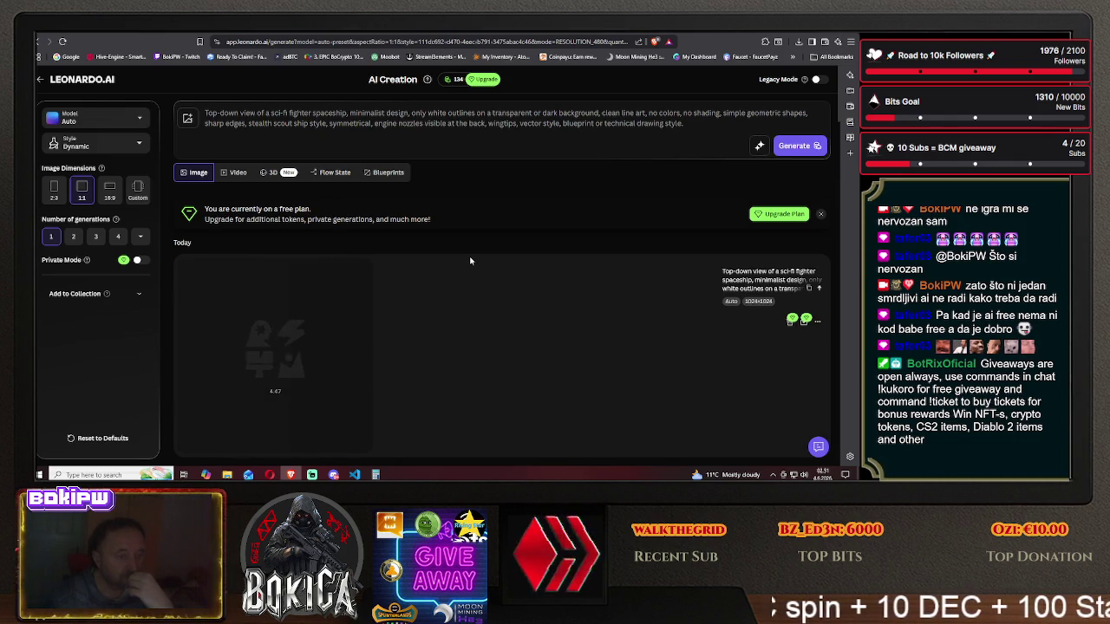
- Scroll through the results to compare the new fighter with the scout ship
scroll(470, 260, down, 2)
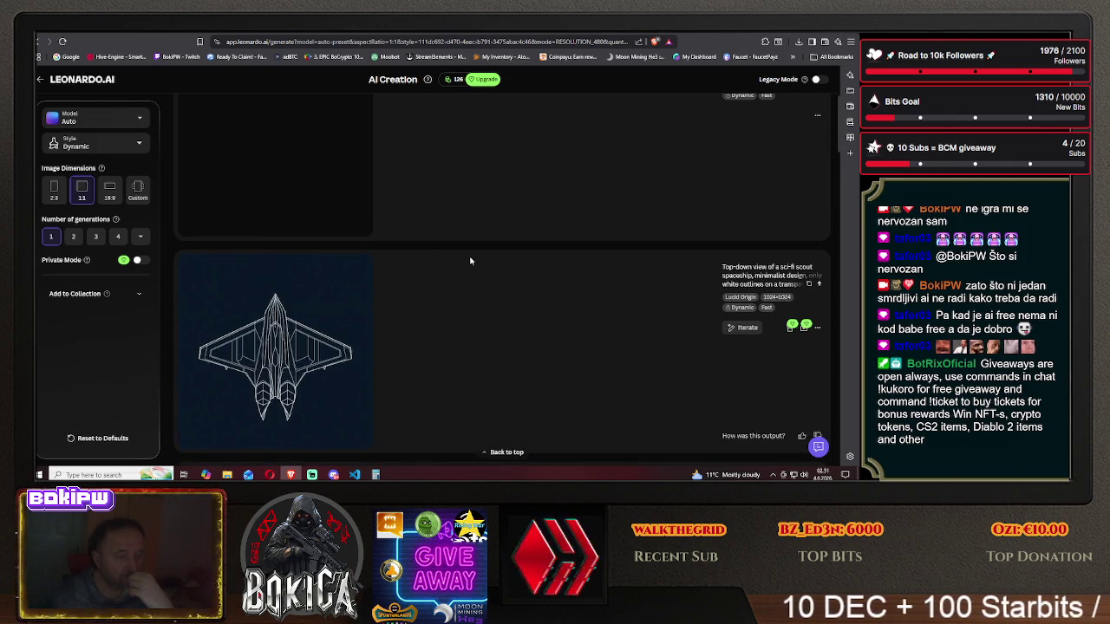
scroll(470, 260, up, 1)
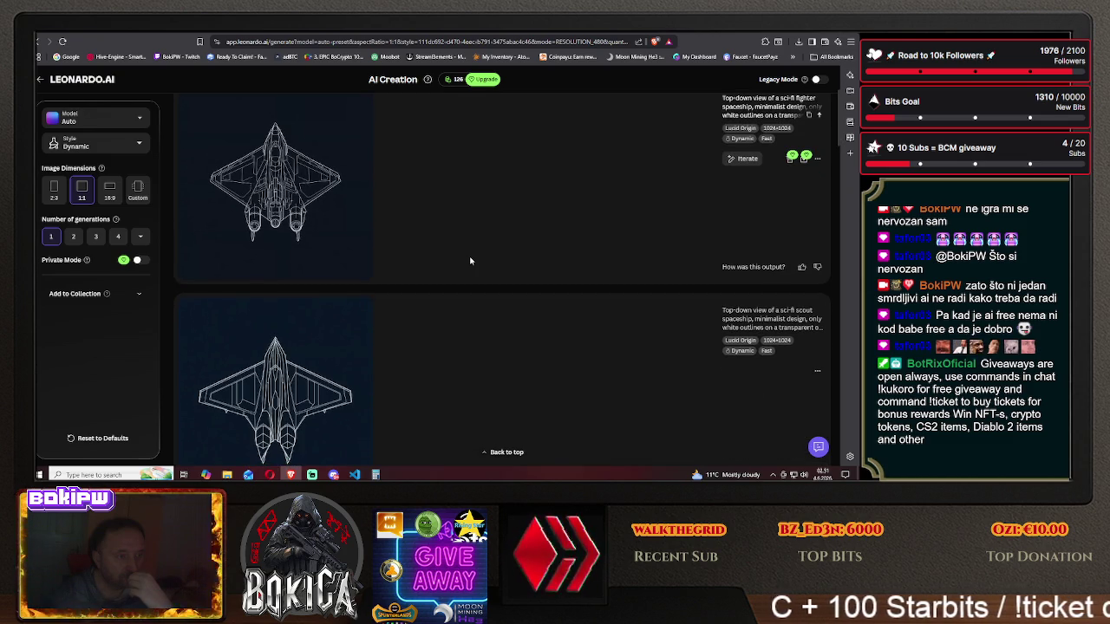
scroll(470, 260, down, 1)
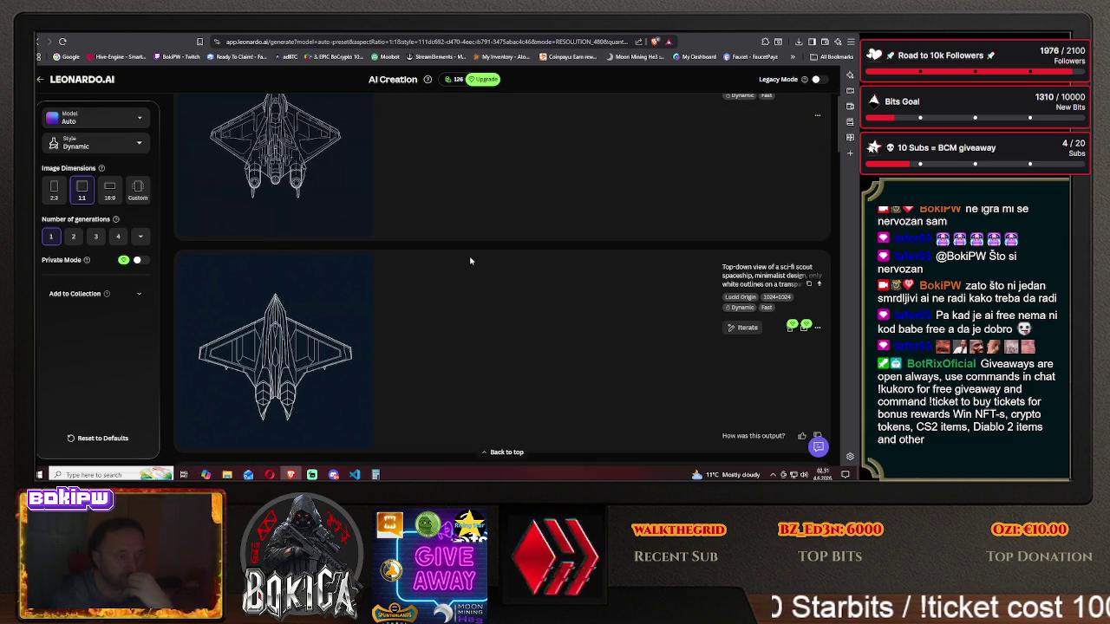
scroll(470, 260, up, 3)
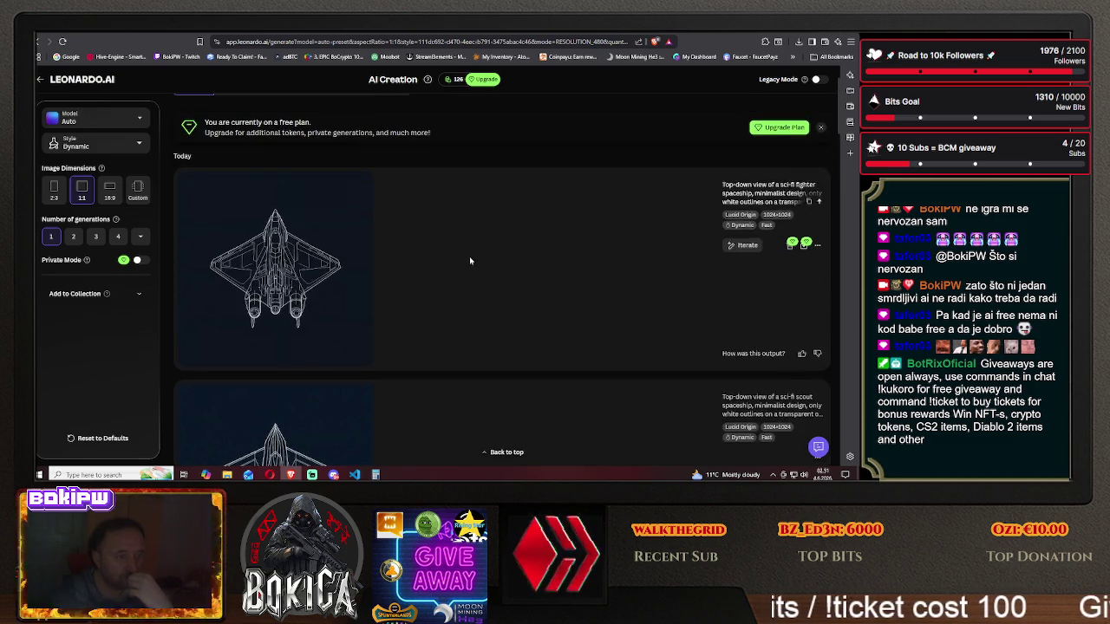
scroll(469, 256, down, 3)
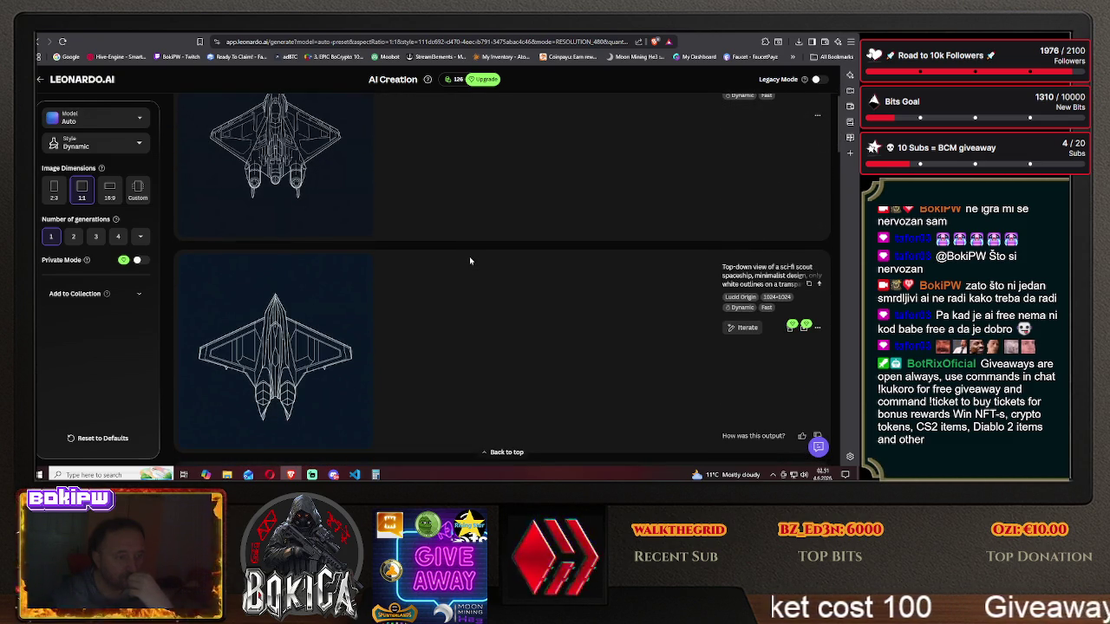
scroll(469, 256, up, 3)
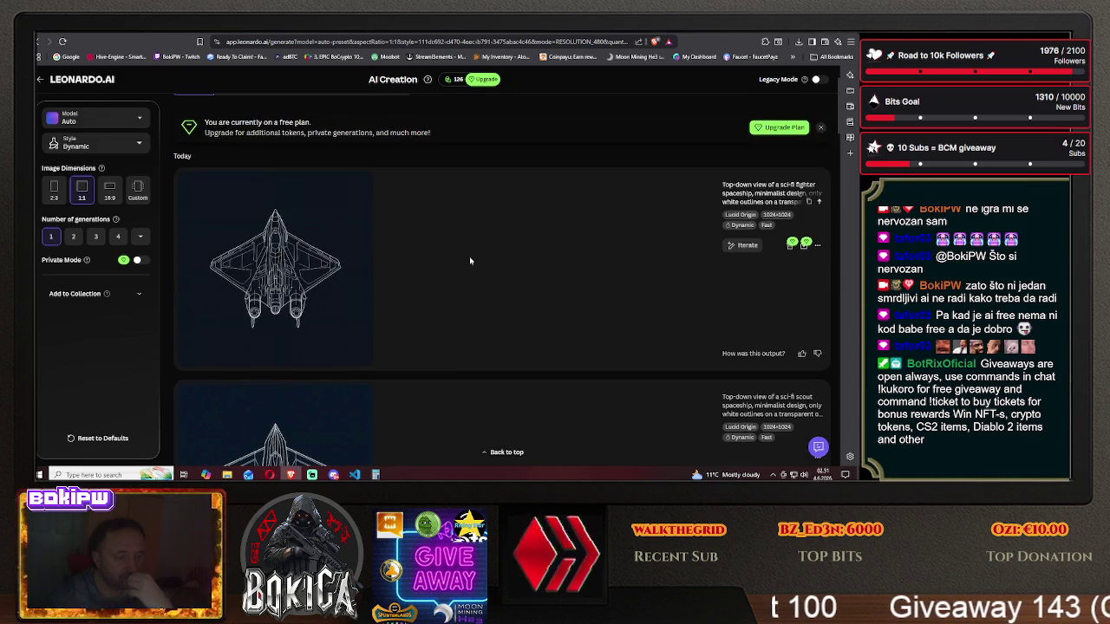
scroll(469, 255, down, 4)
scroll(469, 255, up, 3)
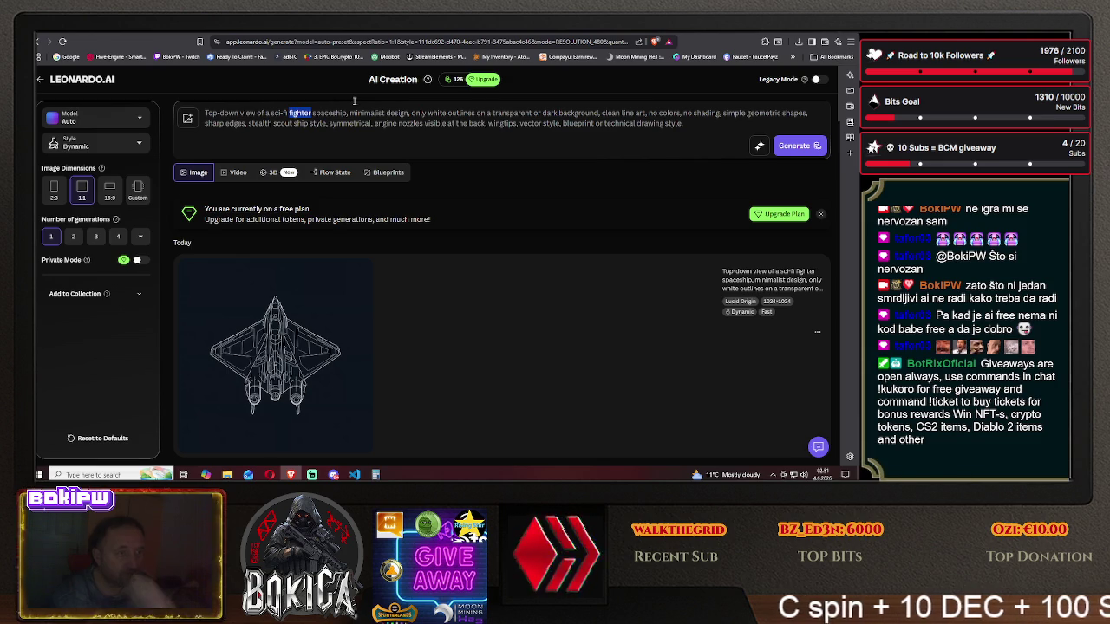
- Change the ship type to 'cruiser' and generate the cruiser version
text(cruiser)
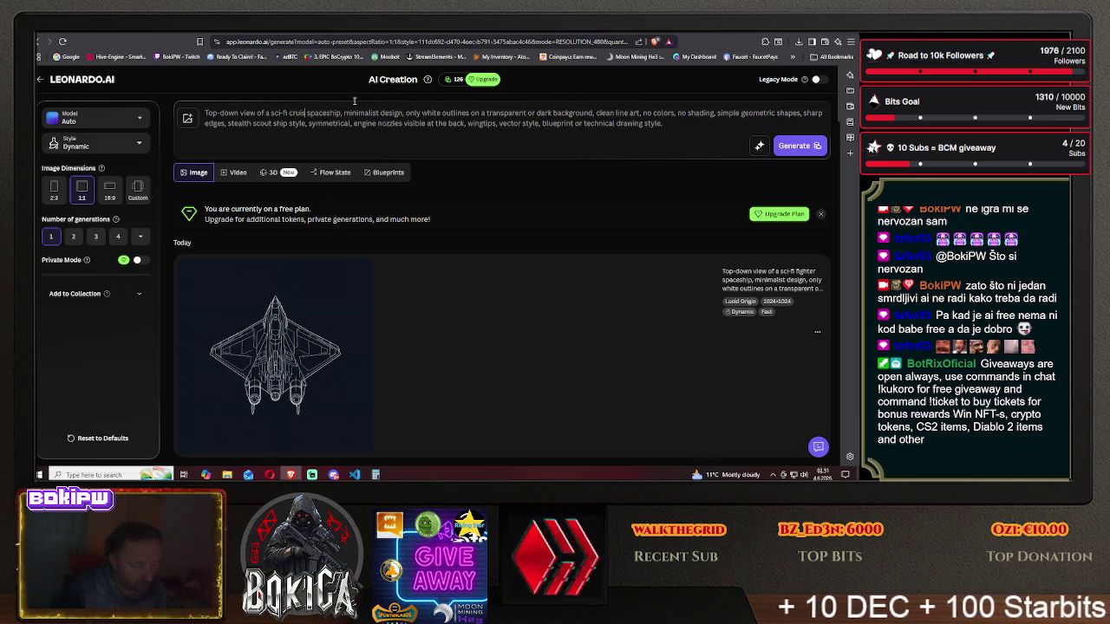
click(793, 145)
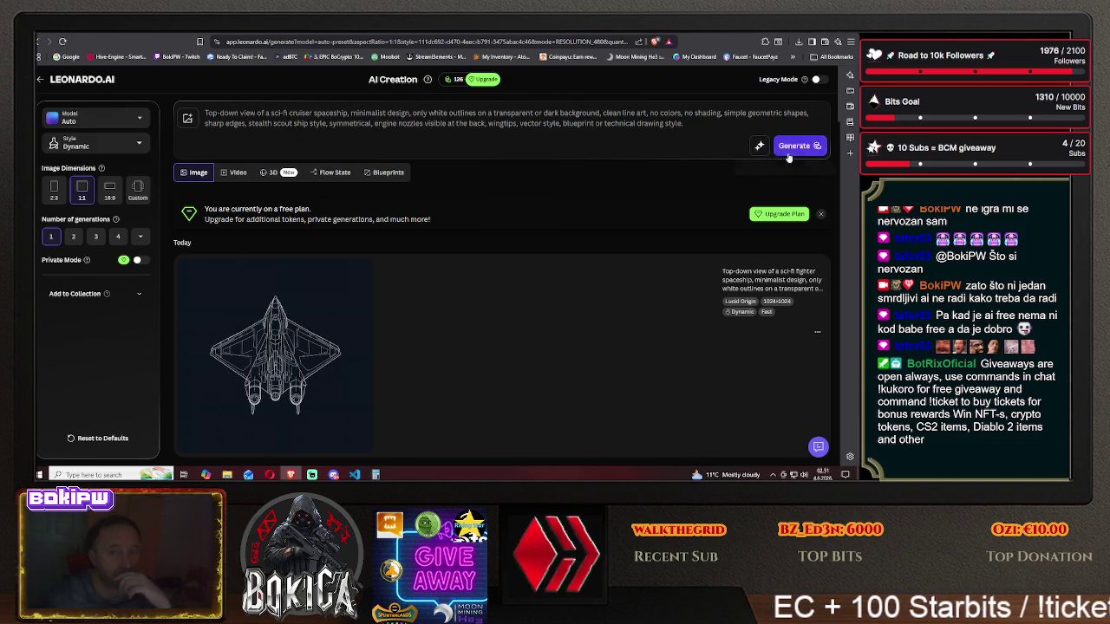
scroll(469, 271, down, 1)
scroll(470, 271, down, 1)
scroll(471, 270, down, 1)
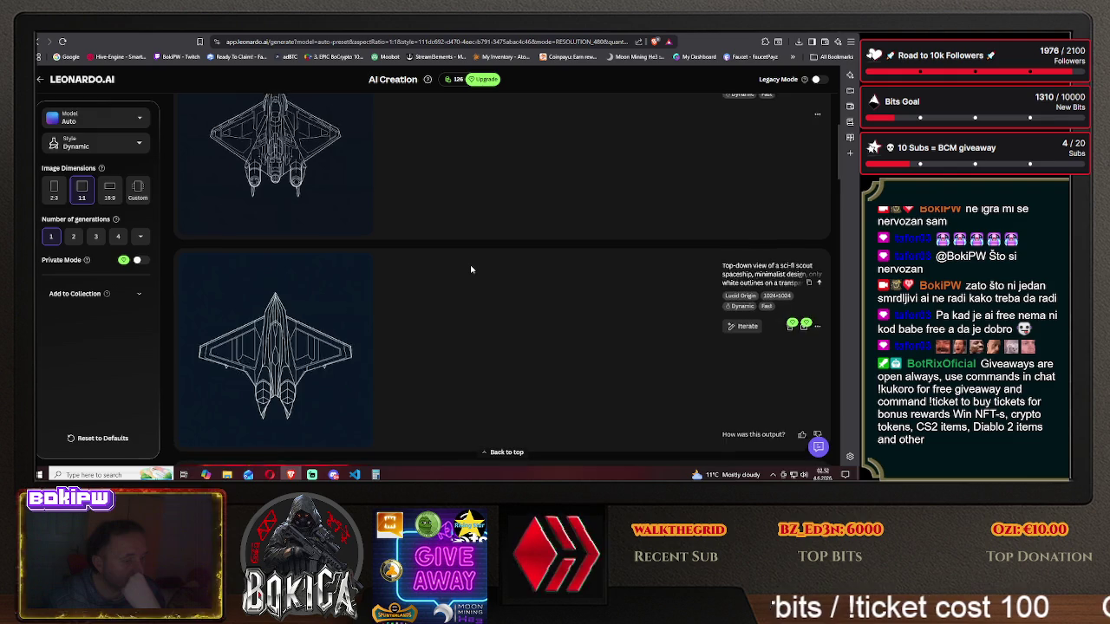
scroll(471, 269, up, 1)
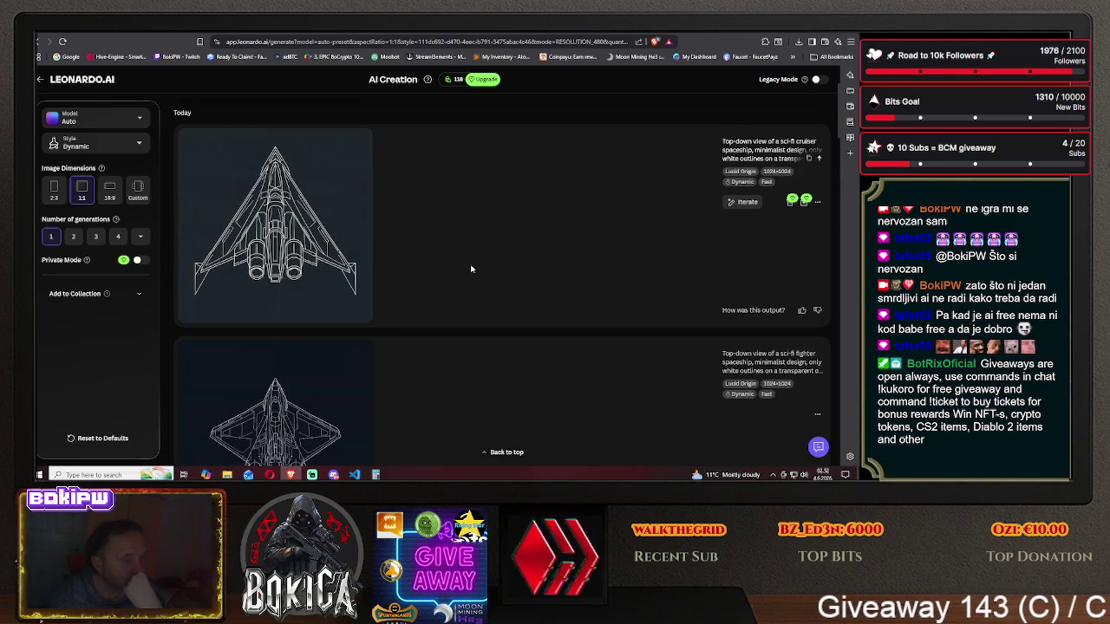
scroll(462, 267, up, 3)
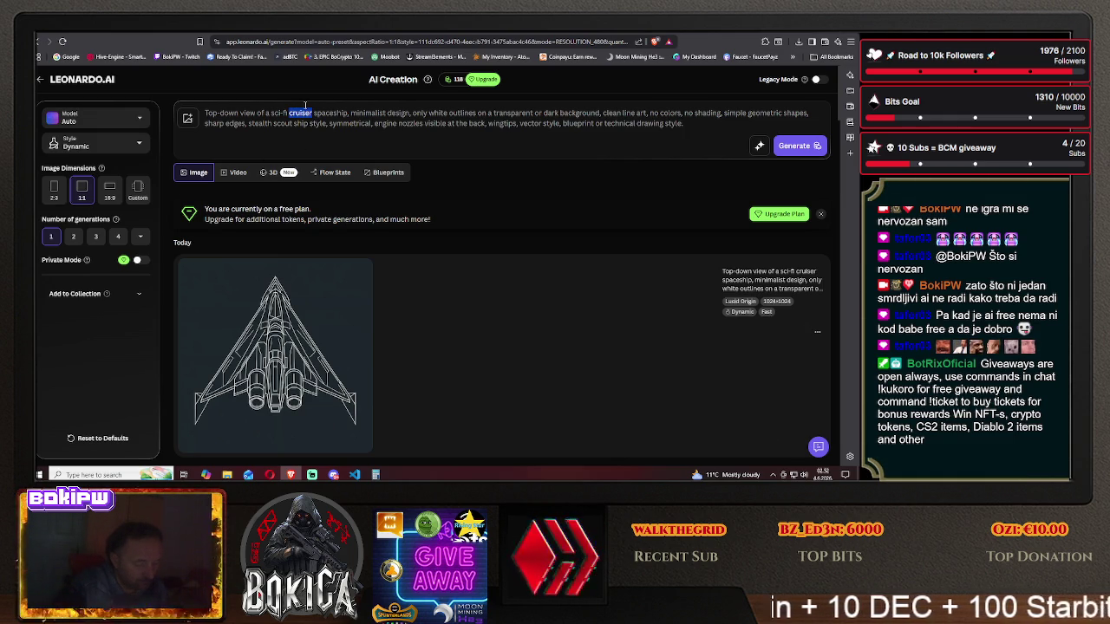
- Change the prompt to 'battleship spaceship', generate it, and review the results
text(battleship spaceship)
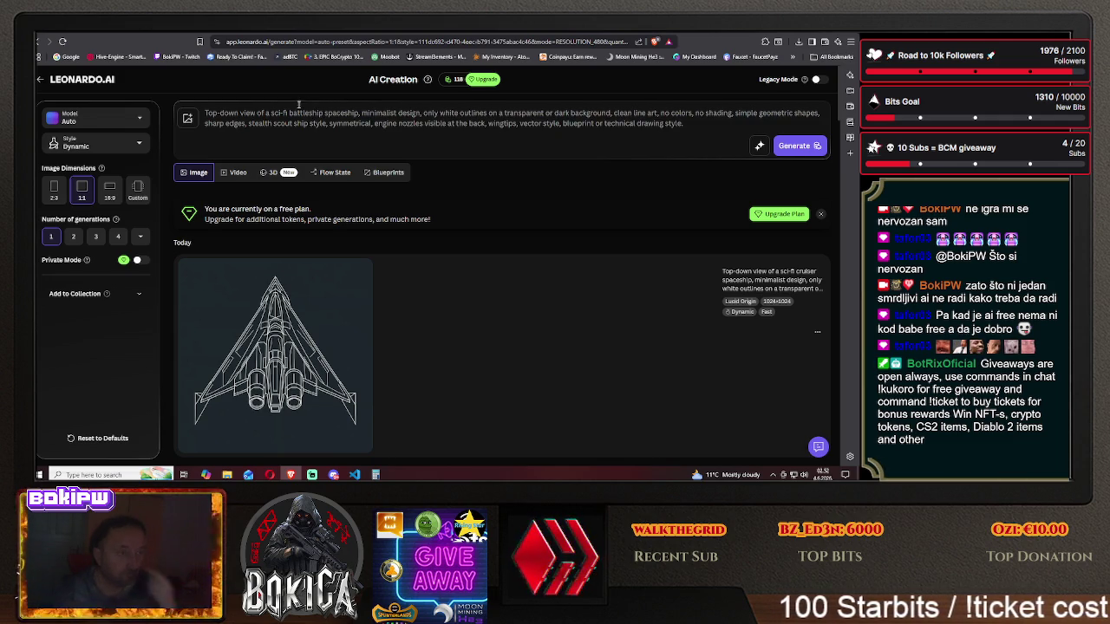
click(797, 145)
scroll(438, 253, down, 3)
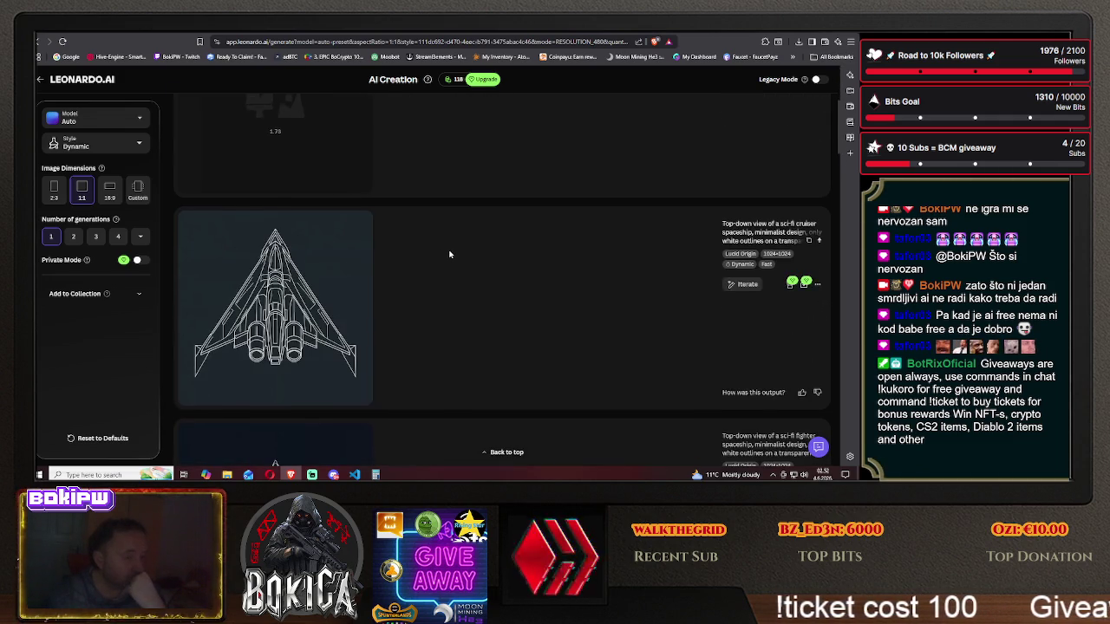
scroll(443, 253, down, 3)
scroll(447, 254, down, 3)
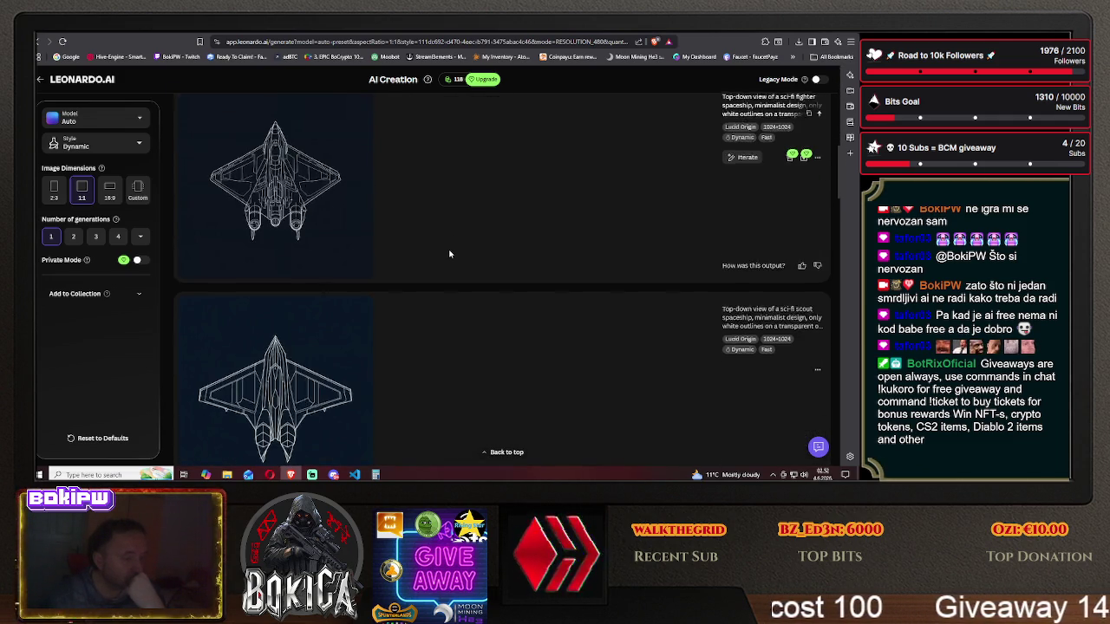
scroll(449, 254, down, 3)
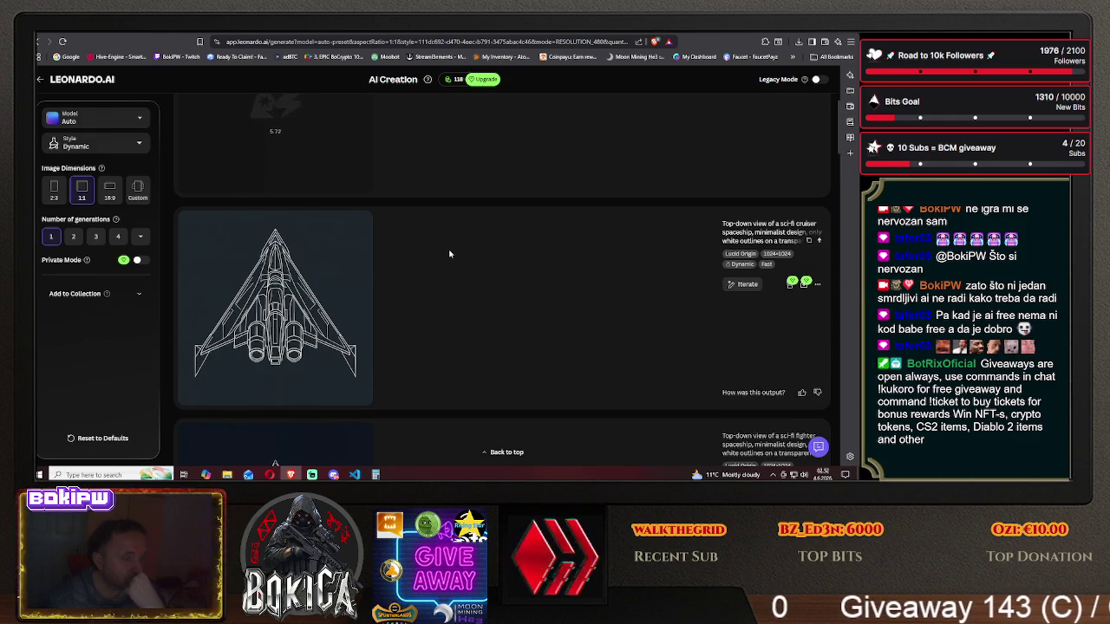
scroll(449, 254, up, 1)
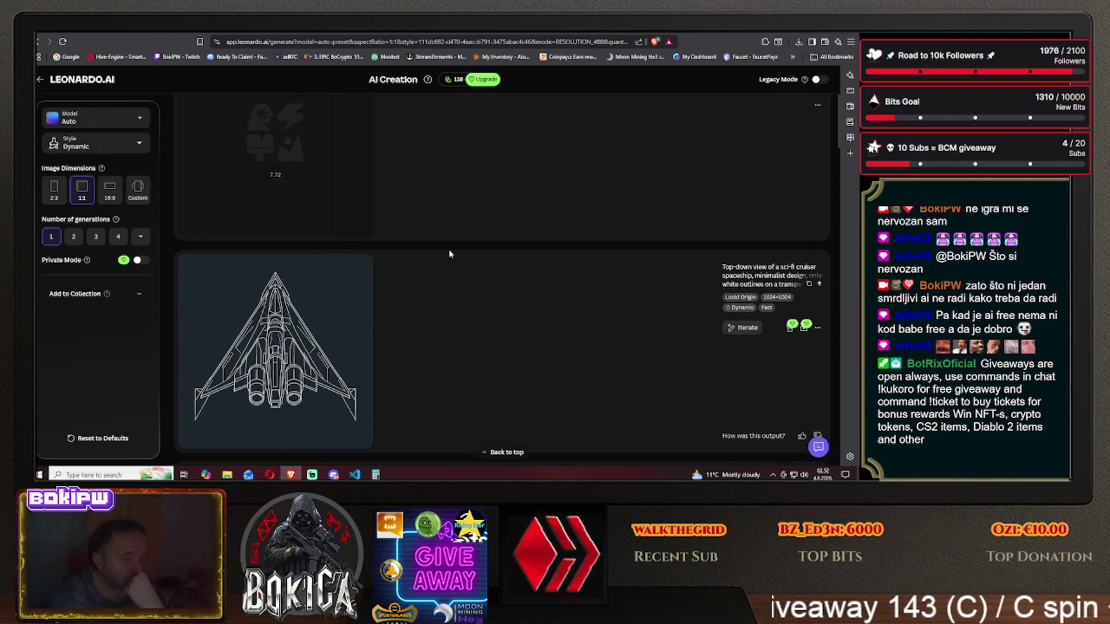
scroll(449, 254, up, 2)
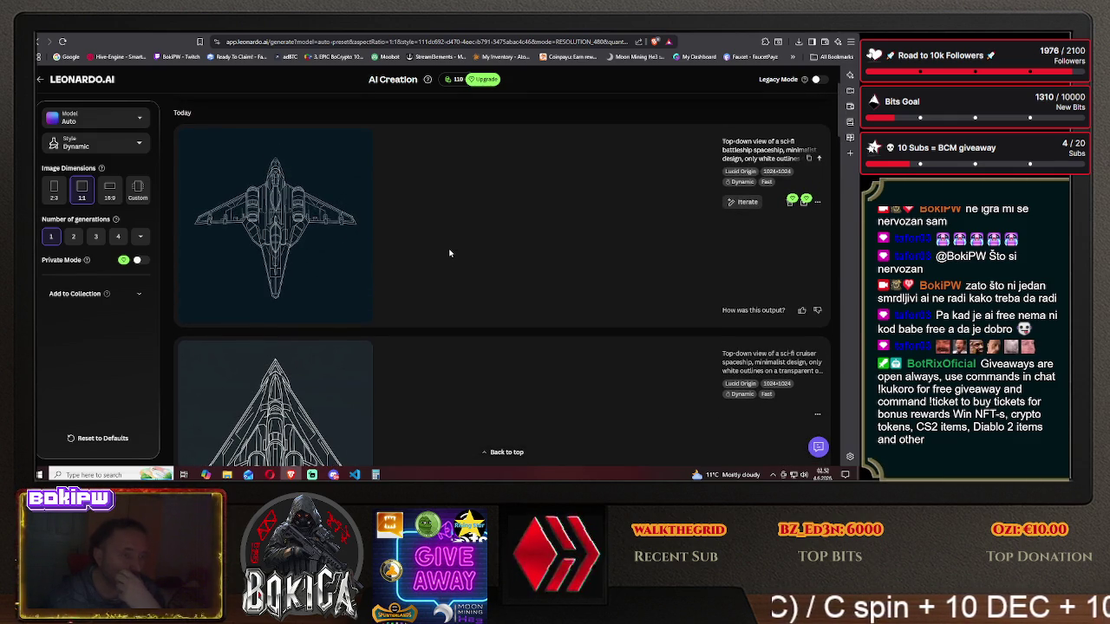
scroll(449, 253, down, 2)
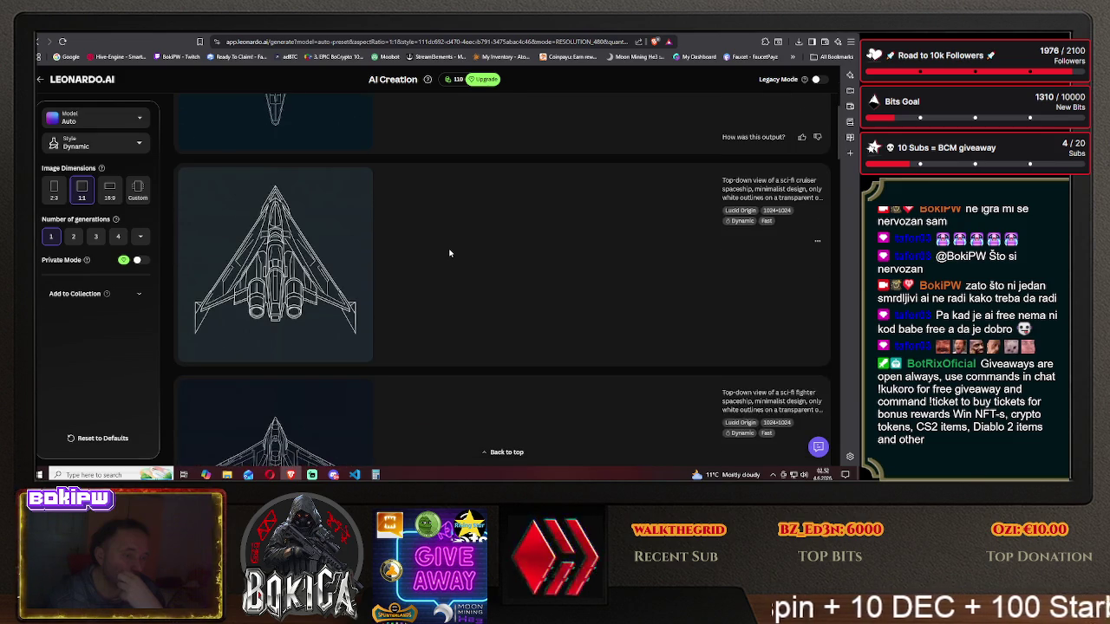
scroll(449, 254, down, 3)
scroll(449, 253, up, 1)
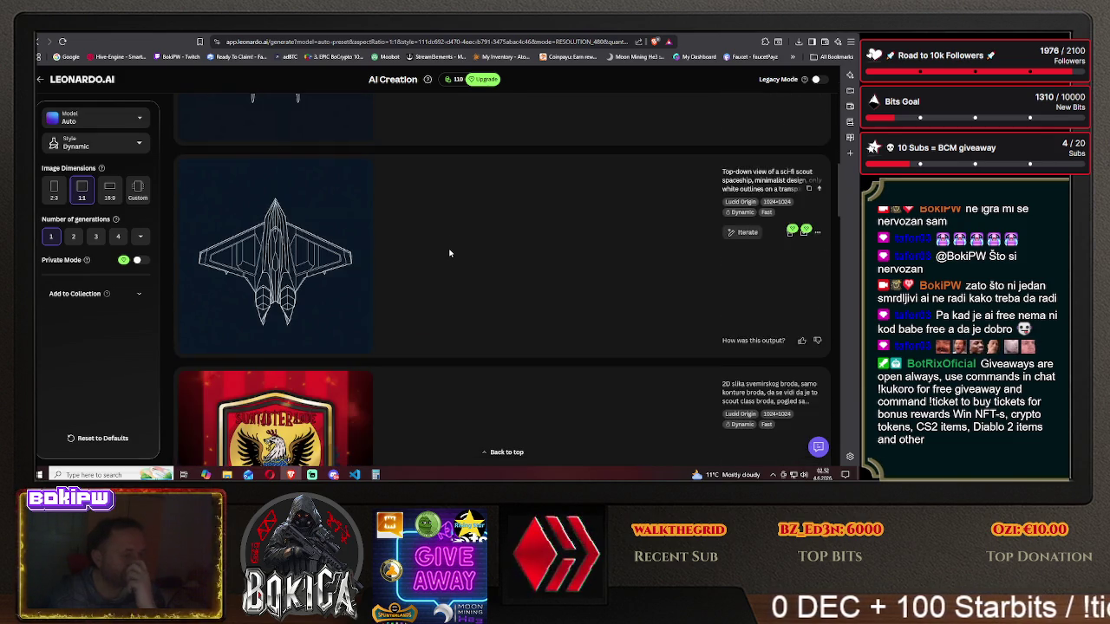
scroll(449, 253, up, 3)
scroll(449, 253, up, 2)
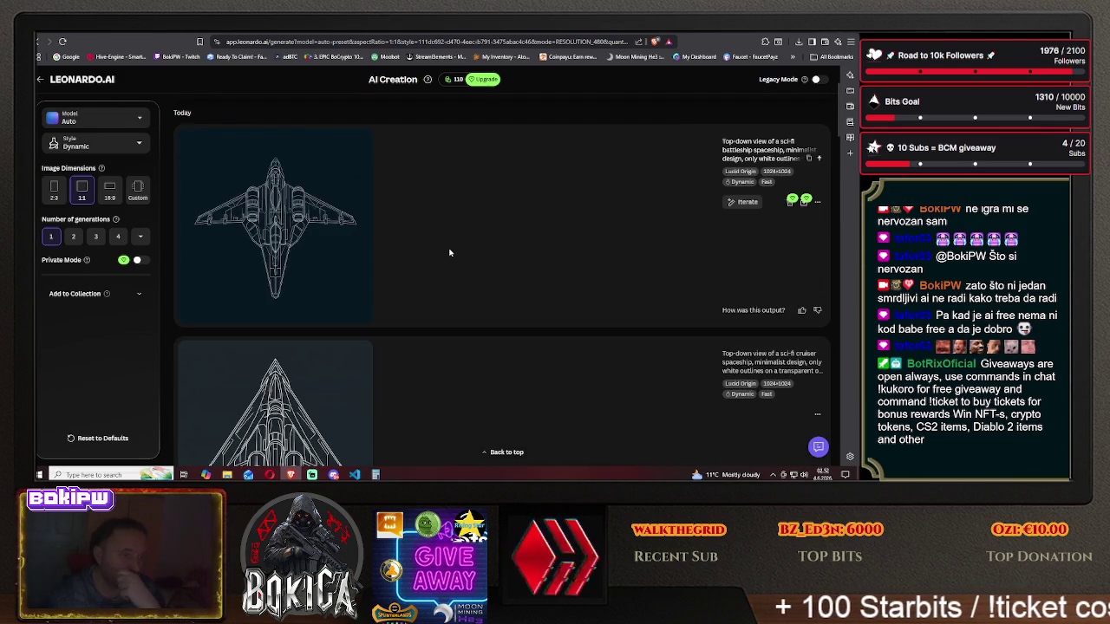
scroll(449, 252, down, 1)
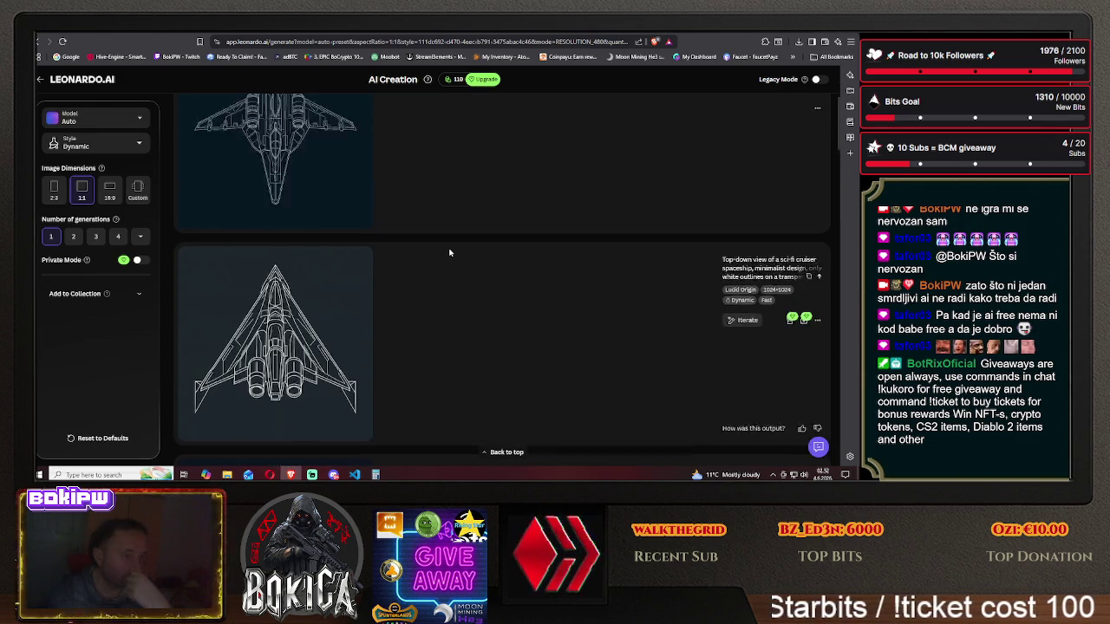
scroll(449, 252, up, 2)
scroll(449, 253, up, 1)
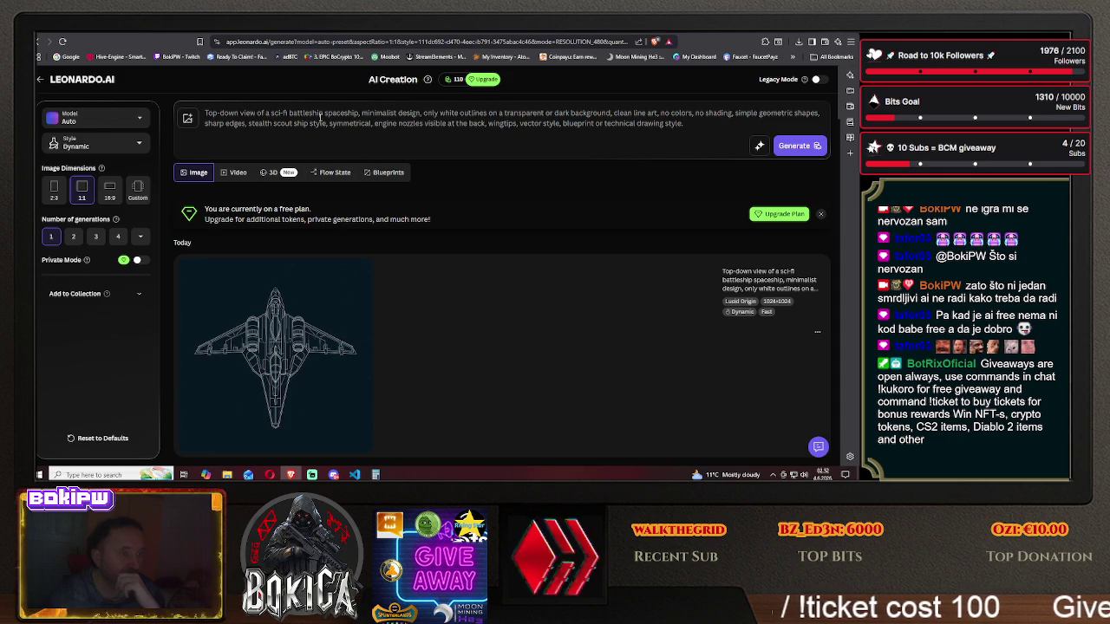
- Swap 'battleship' for 'destroyer' in the prompt, generate, and review the new destroyer image
drag(313, 113, 292, 114)
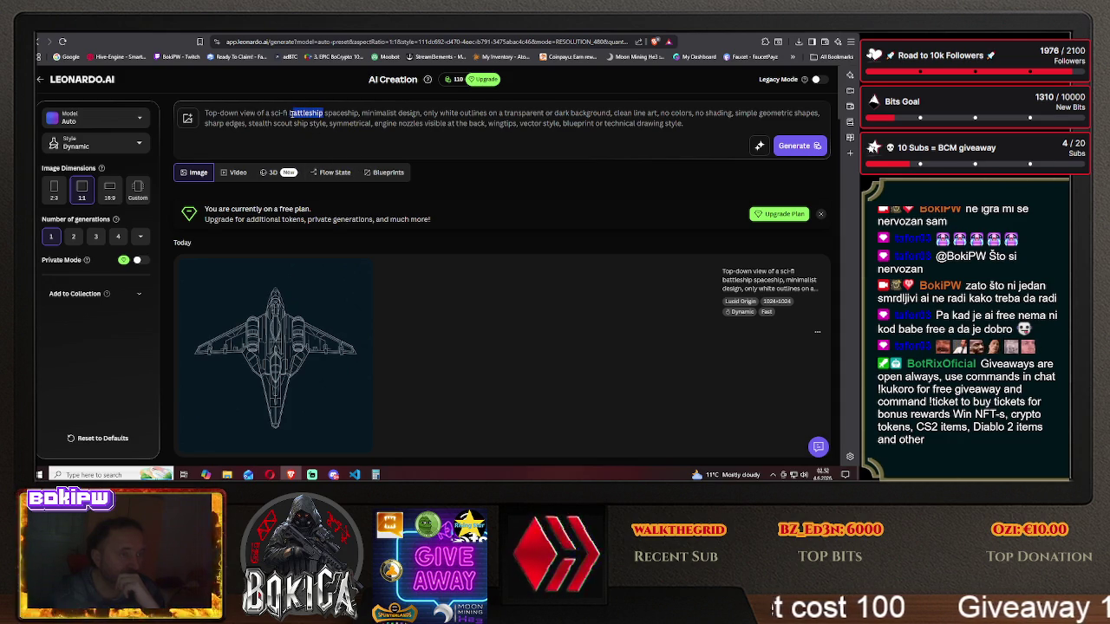
text(destroyer)
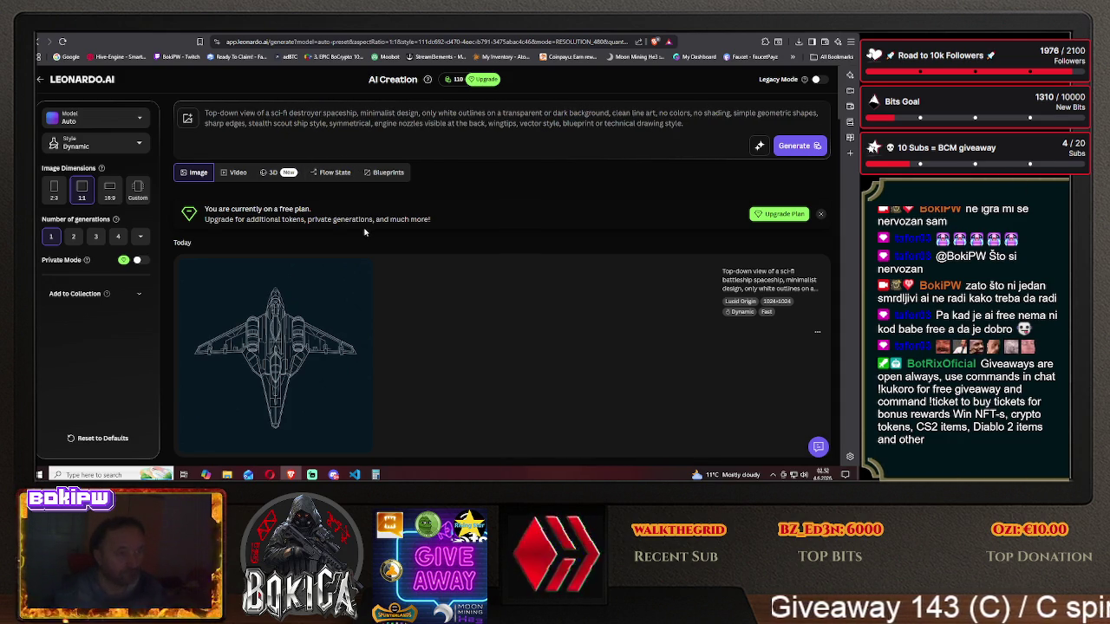
click(796, 146)
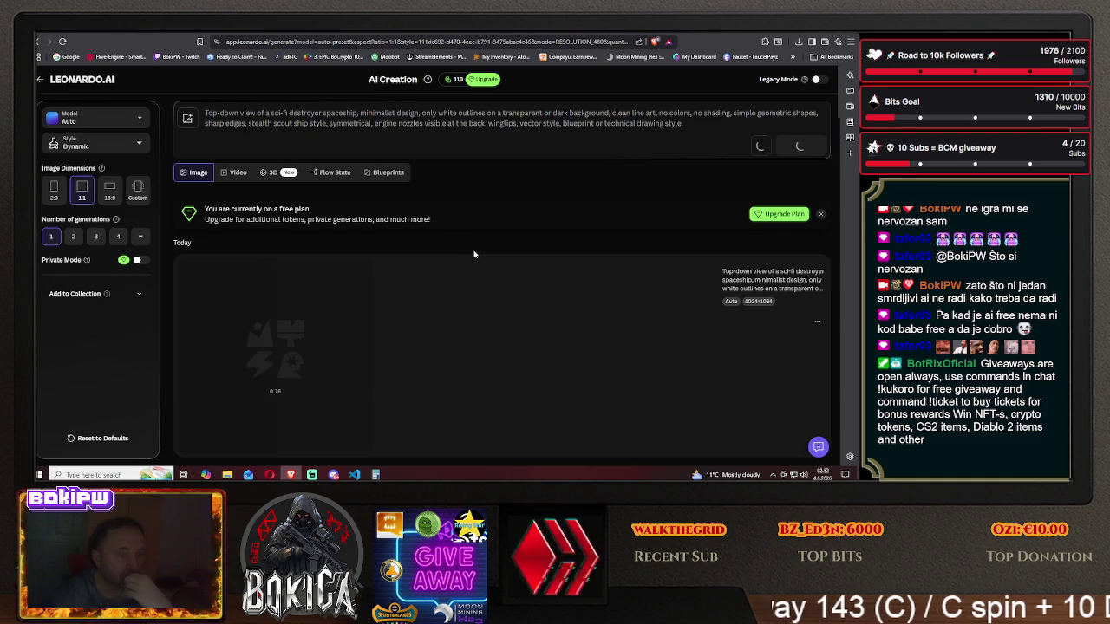
scroll(474, 256, down, 3)
scroll(475, 253, down, 2)
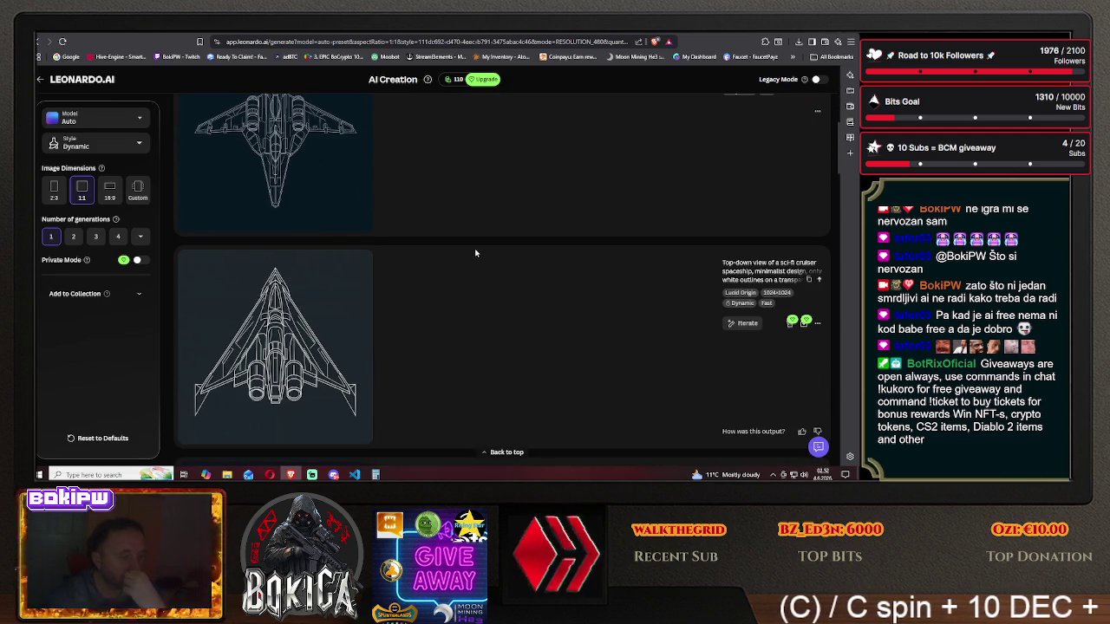
scroll(475, 253, down, 2)
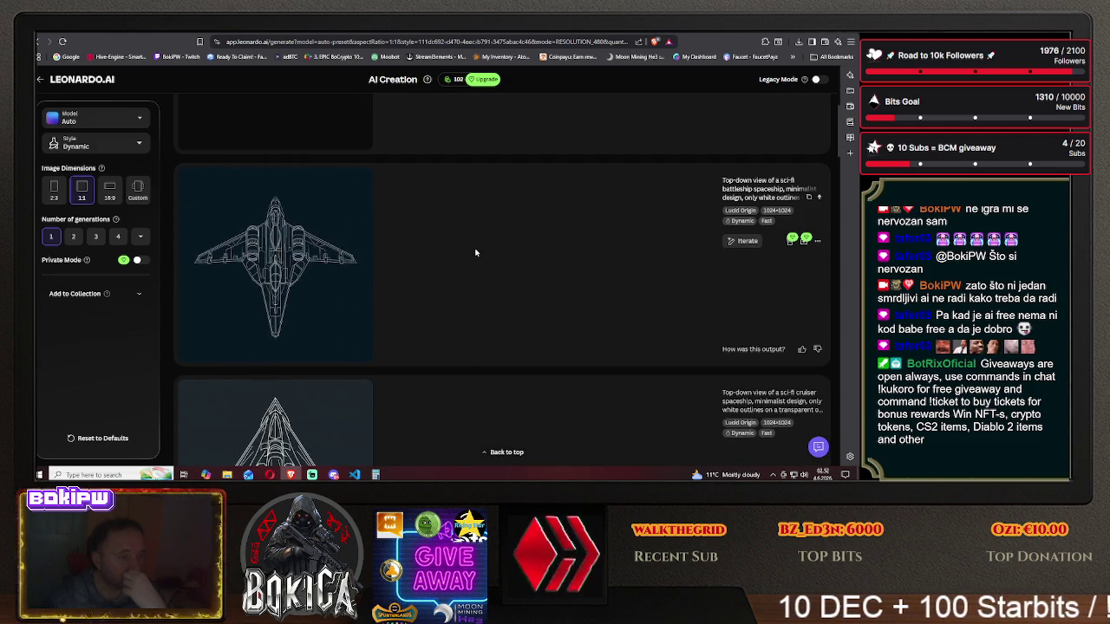
scroll(475, 252, up, 3)
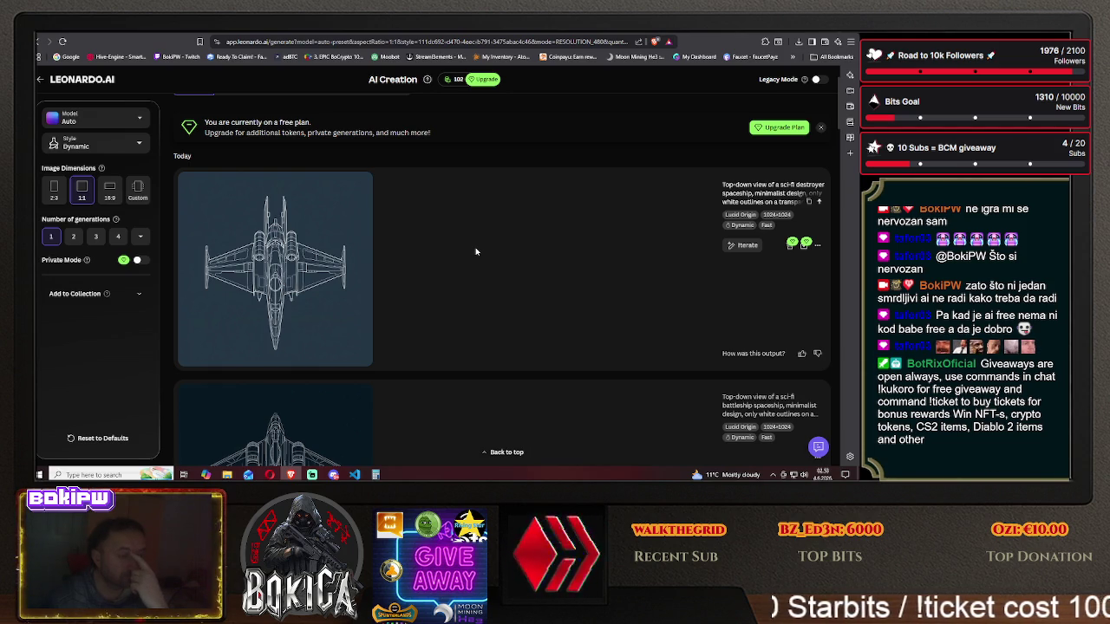
scroll(479, 245, up, 2)
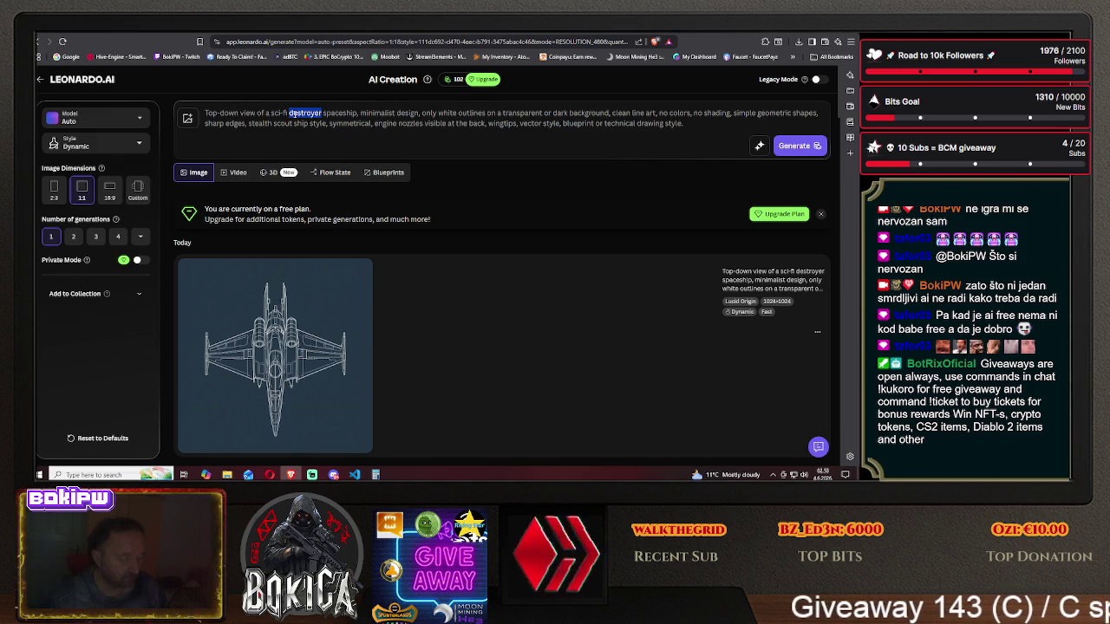
- Replace 'destroyer' with 'flagship' in the prompt and generate the flagship image
key(BackSpace)
text(flagship)
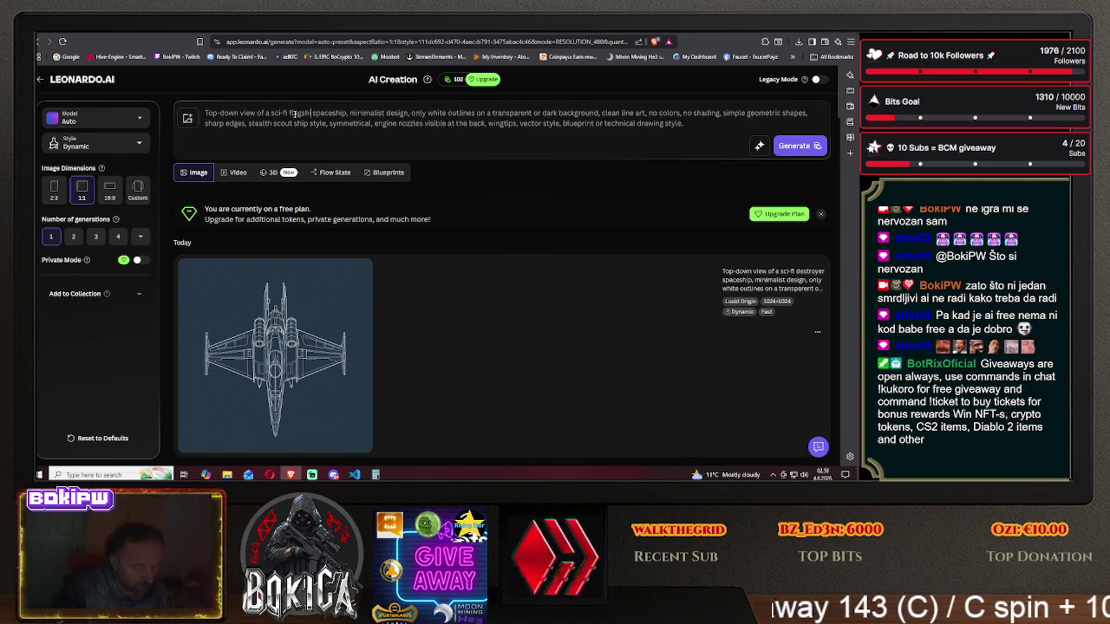
click(793, 145)
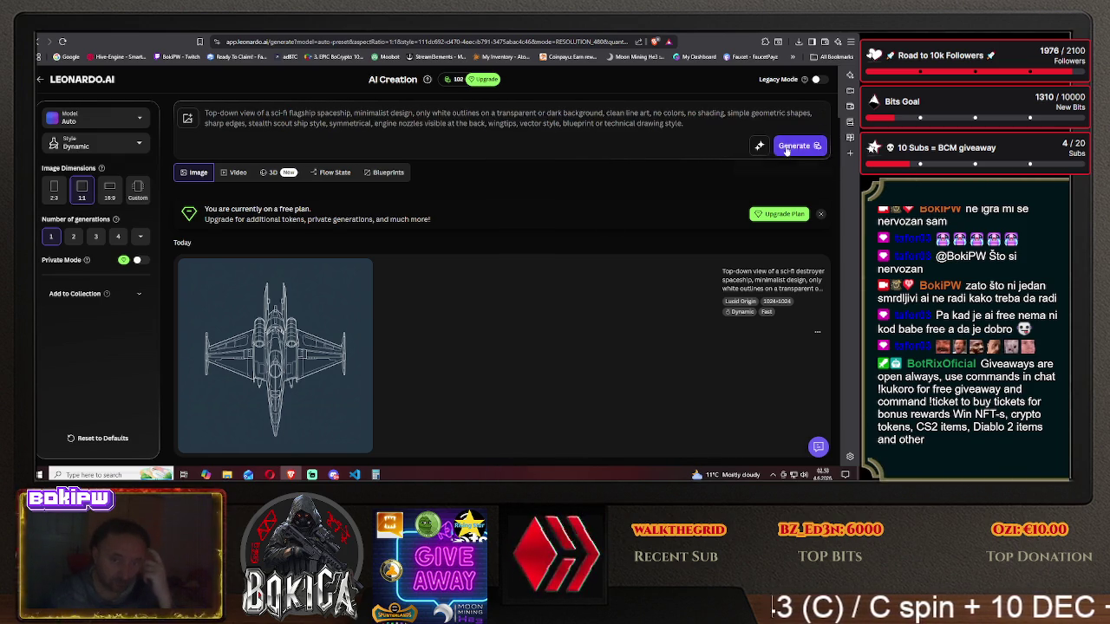
scroll(467, 246, down, 1)
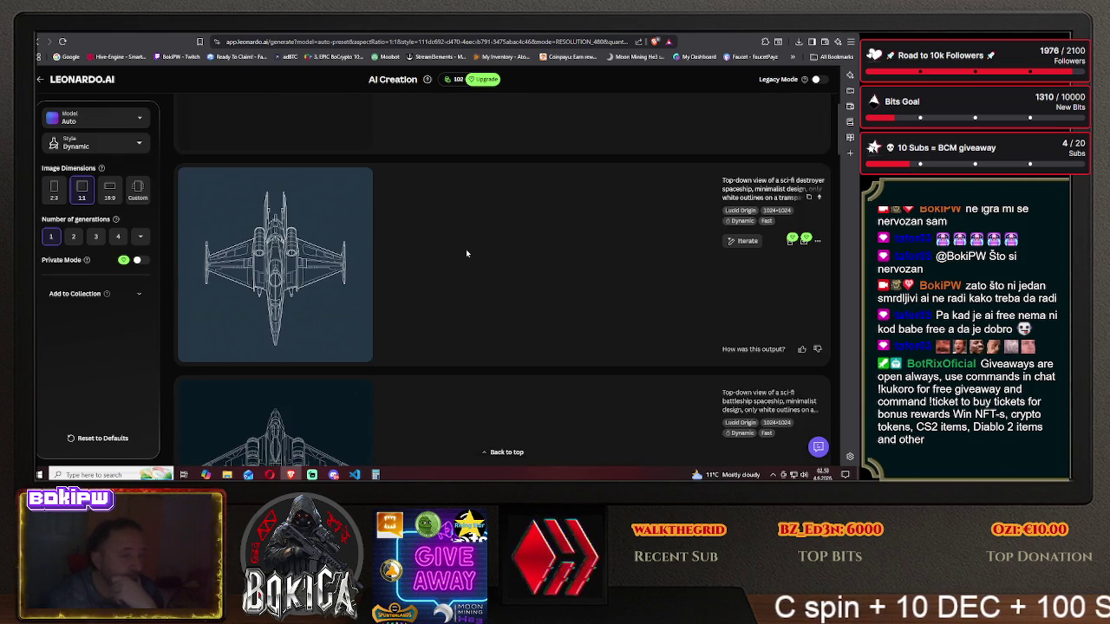
scroll(467, 253, down, 2)
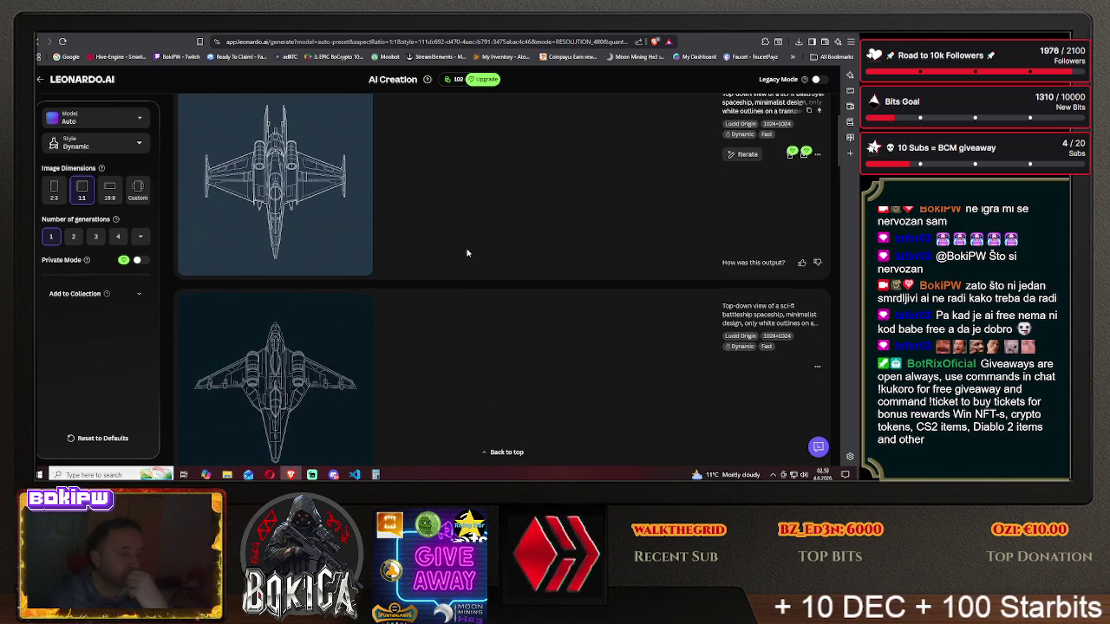
scroll(466, 253, down, 2)
scroll(466, 253, down, 2)
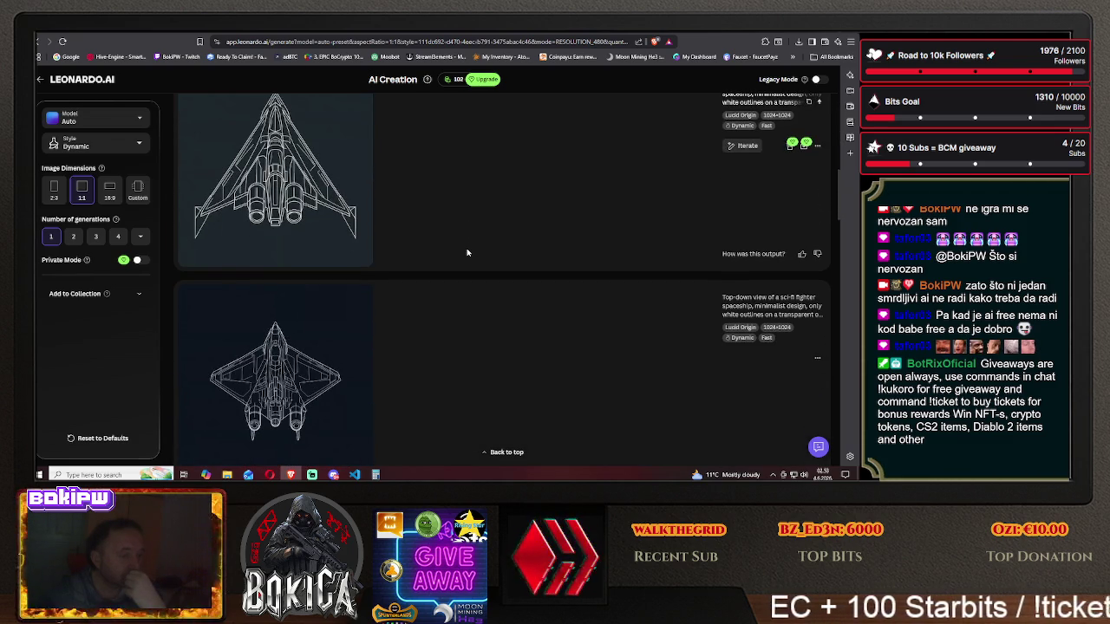
scroll(467, 252, down, 1)
scroll(467, 252, down, 1)
scroll(466, 253, down, 1)
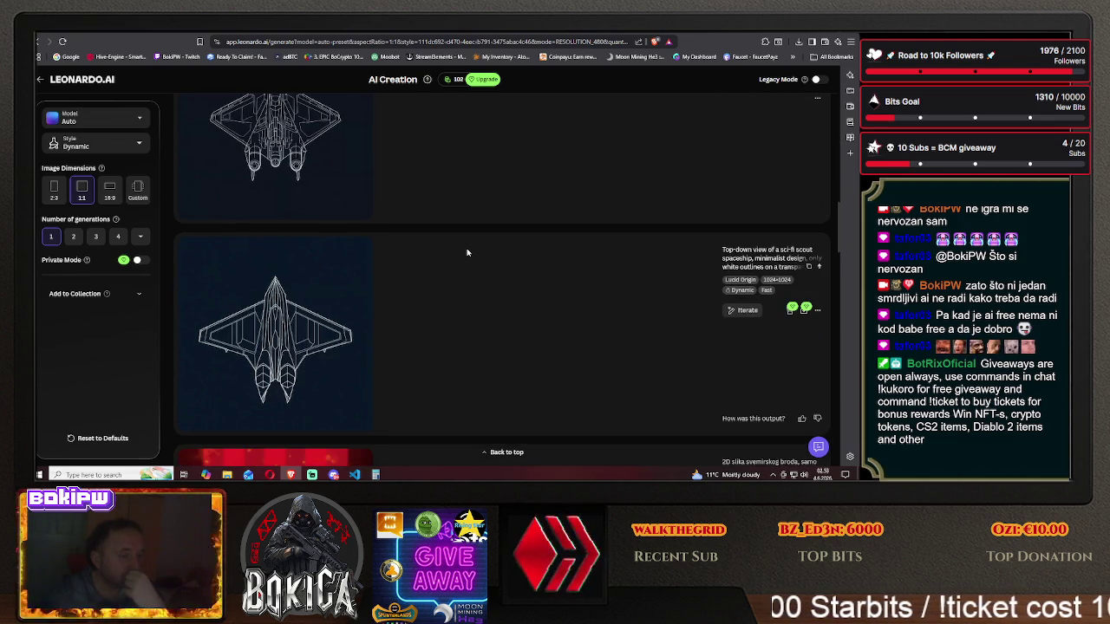
- Scroll through the results gallery to compare the flagship with the earlier ships
scroll(466, 252, up, 2)
scroll(466, 252, up, 2)
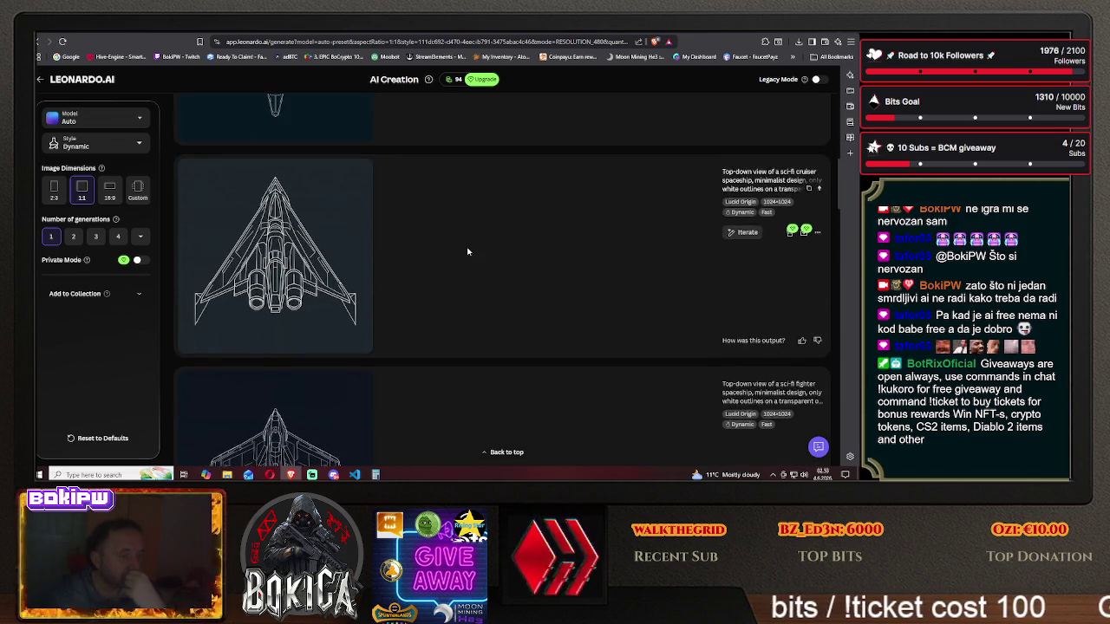
scroll(466, 252, up, 1)
scroll(466, 252, up, 1)
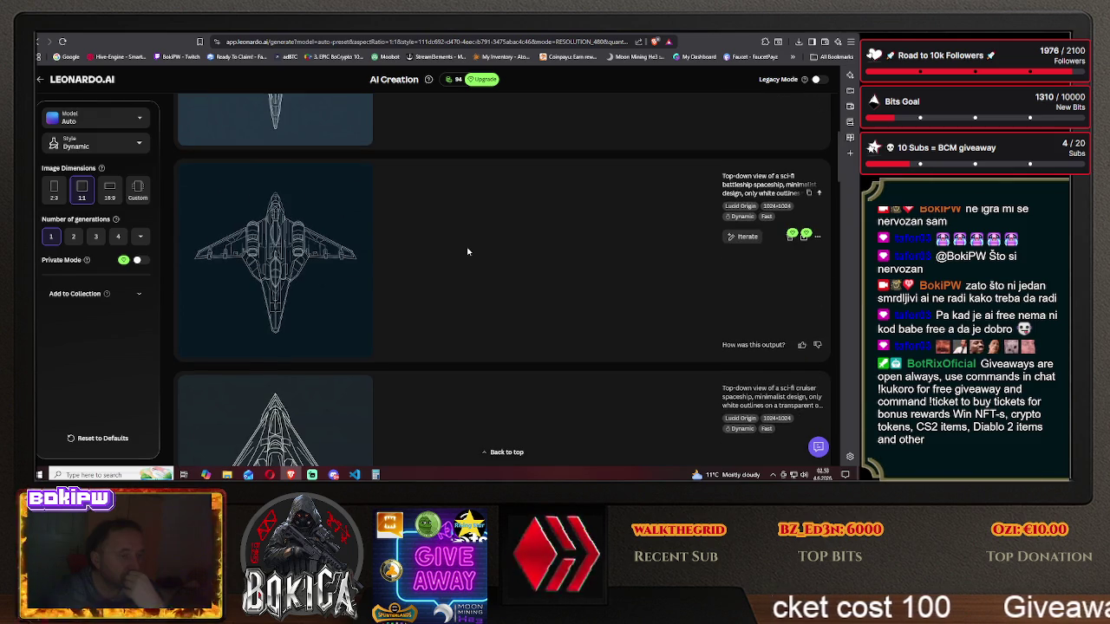
scroll(466, 252, up, 2)
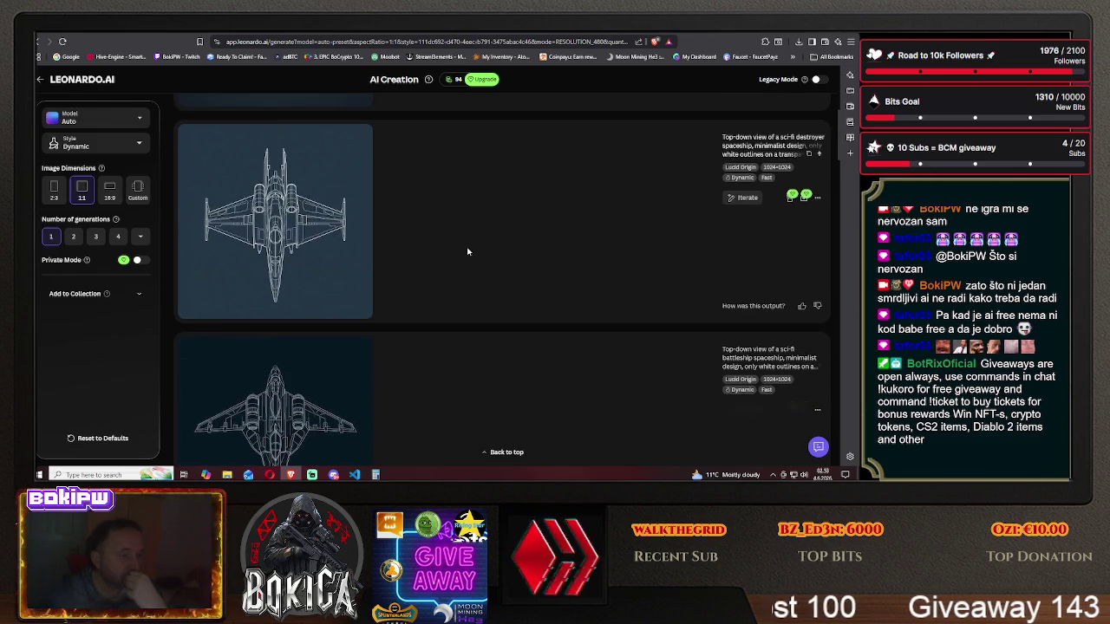
scroll(467, 253, up, 1)
scroll(467, 252, up, 1)
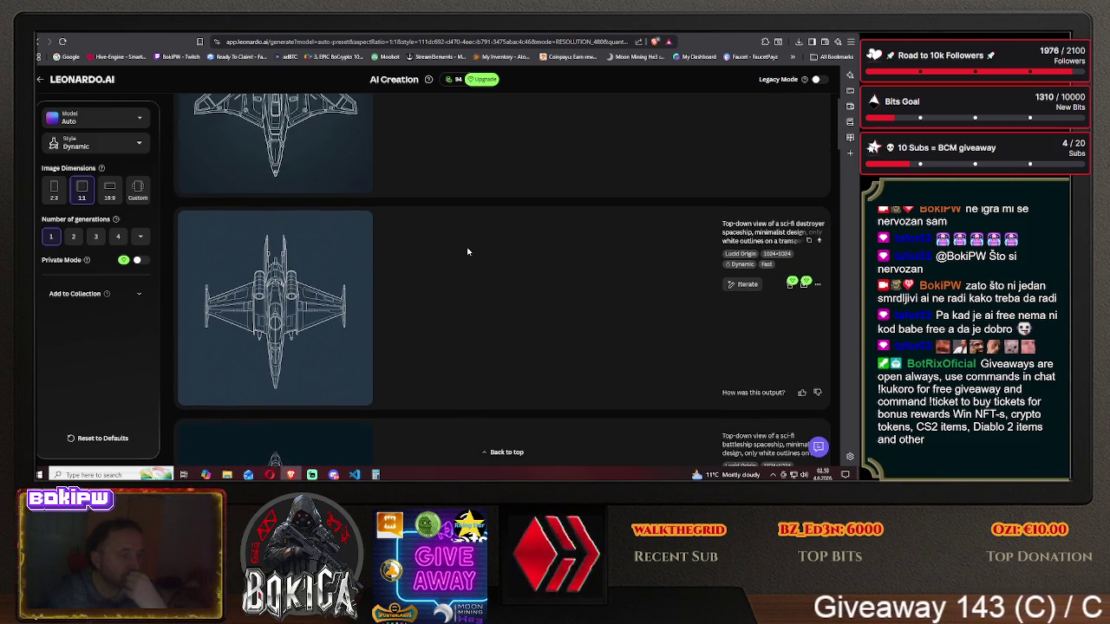
scroll(467, 252, up, 1)
scroll(466, 252, up, 2)
scroll(467, 252, down, 1)
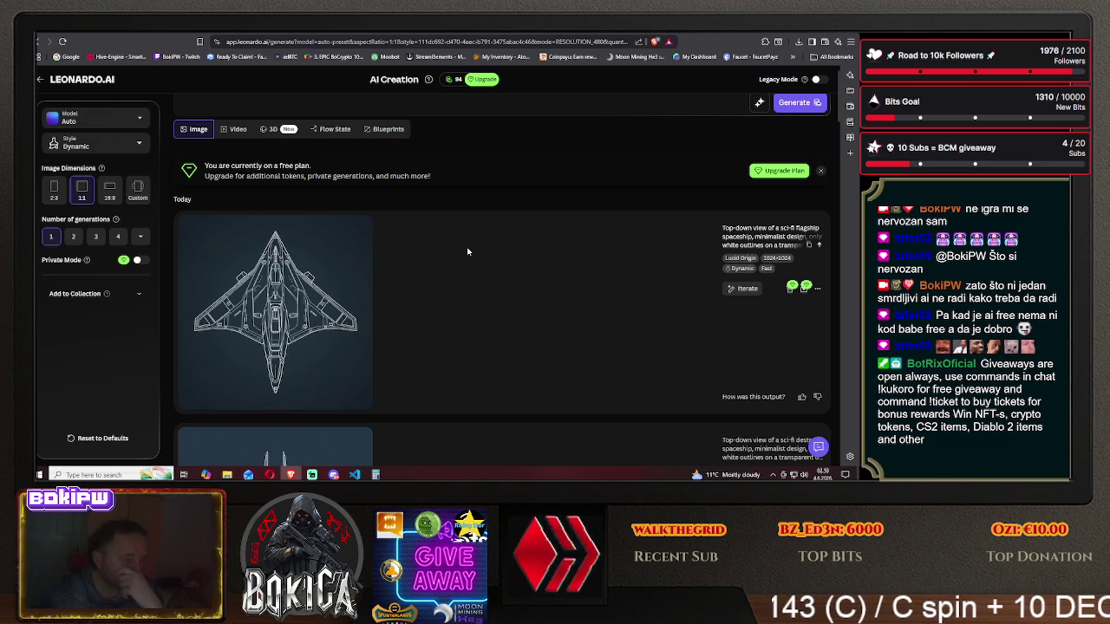
scroll(467, 252, up, 1)
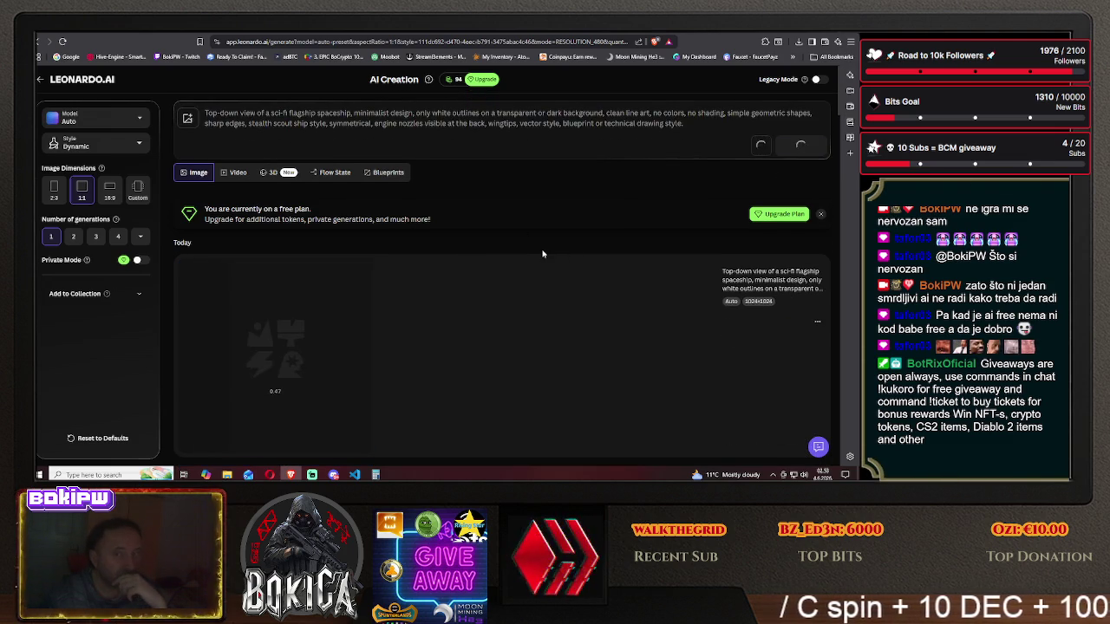
scroll(543, 254, down, 3)
scroll(544, 252, up, 2)
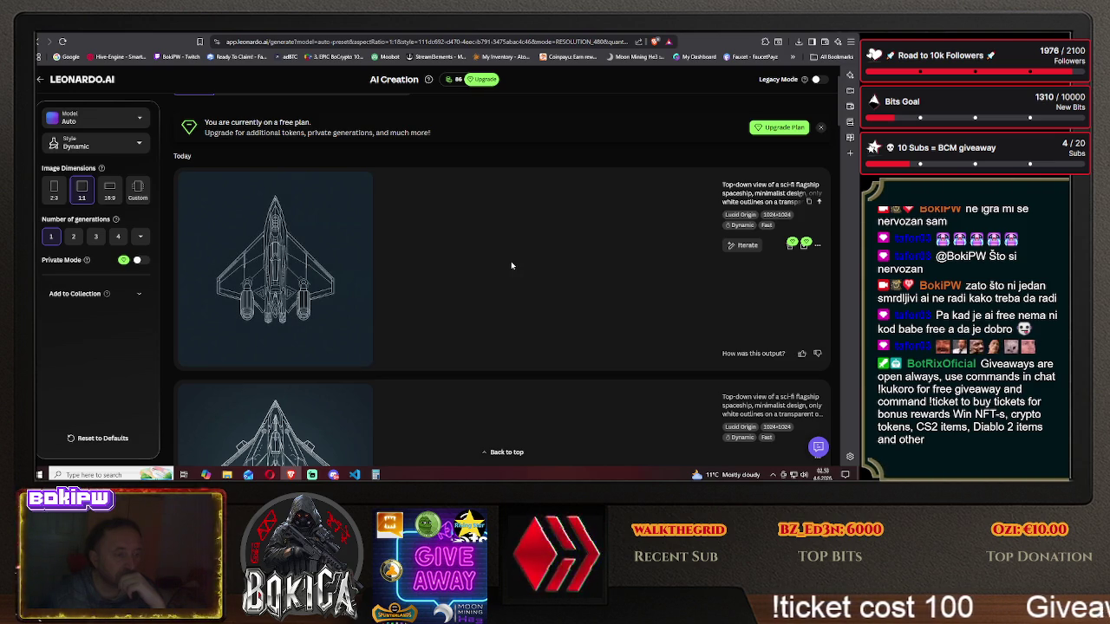
scroll(510, 266, down, 3)
scroll(511, 265, up, 1)
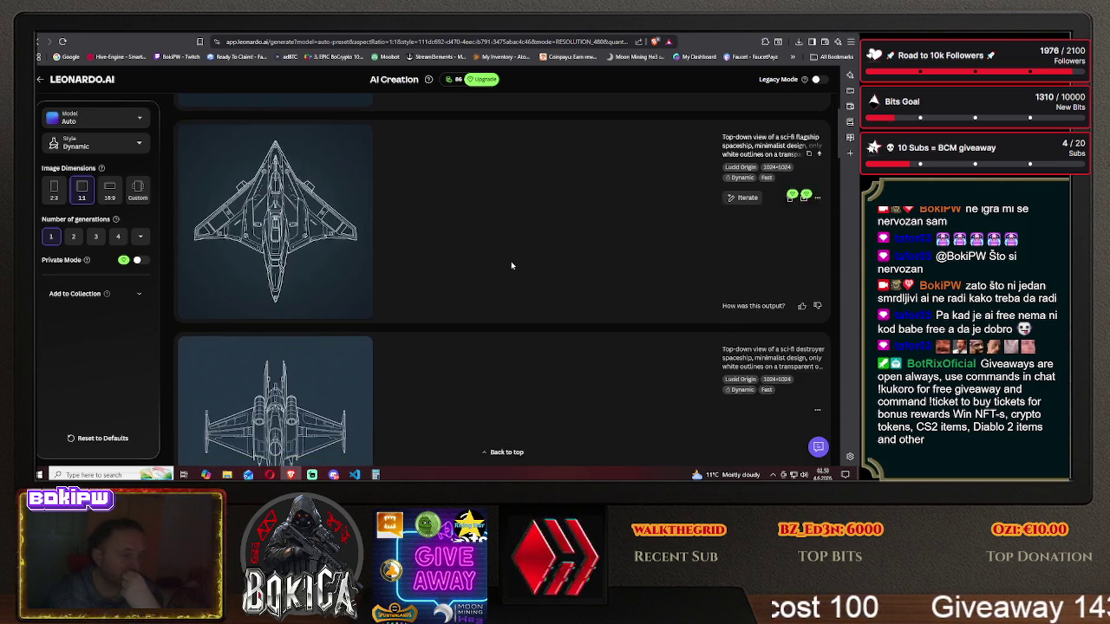
scroll(510, 265, down, 2)
scroll(511, 265, down, 2)
scroll(511, 266, down, 2)
scroll(511, 265, down, 2)
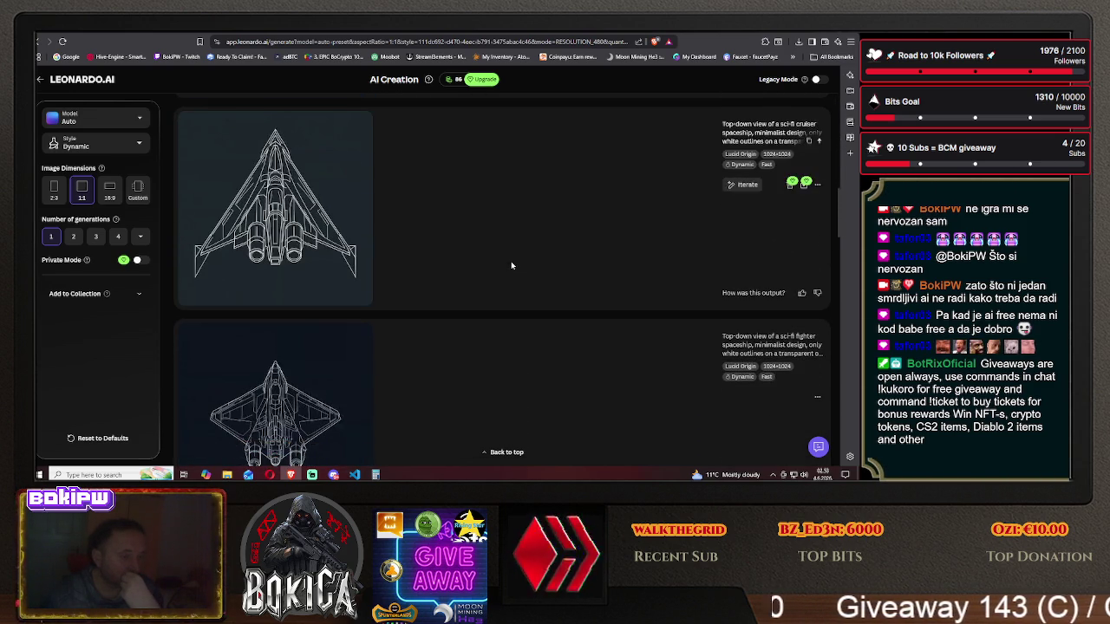
scroll(511, 265, down, 2)
scroll(511, 265, down, 2)
scroll(511, 265, down, 2)
scroll(511, 265, down, 1)
scroll(511, 261, up, 2)
scroll(511, 261, up, 2)
scroll(510, 261, up, 2)
scroll(509, 260, up, 2)
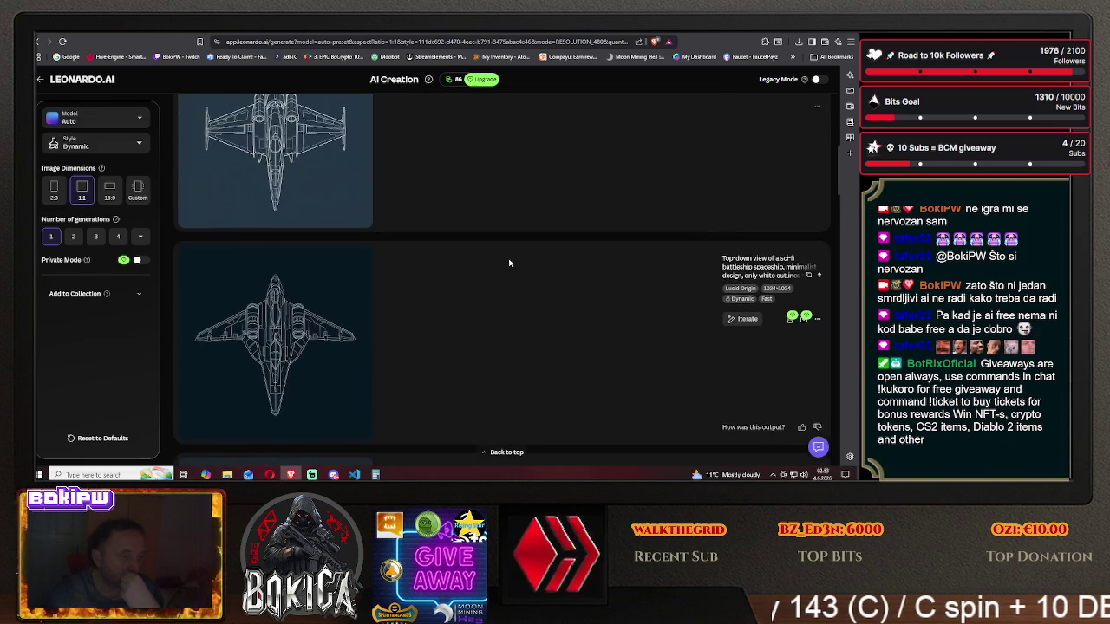
scroll(509, 263, up, 2)
scroll(509, 263, up, 2)
scroll(509, 262, up, 2)
scroll(509, 263, up, 2)
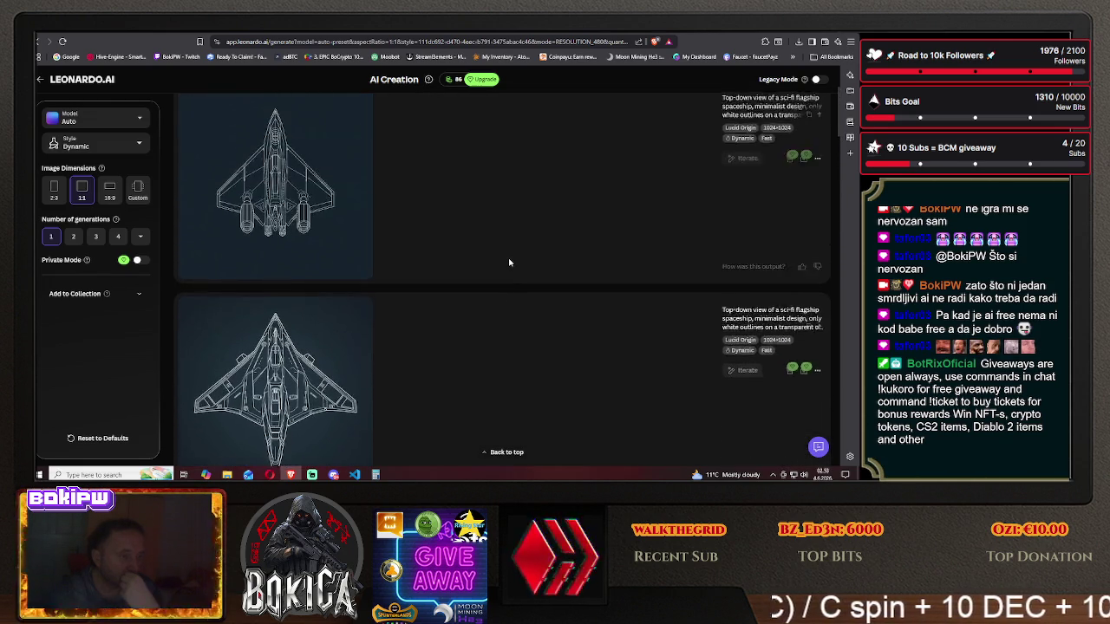
scroll(509, 262, up, 2)
scroll(509, 263, up, 2)
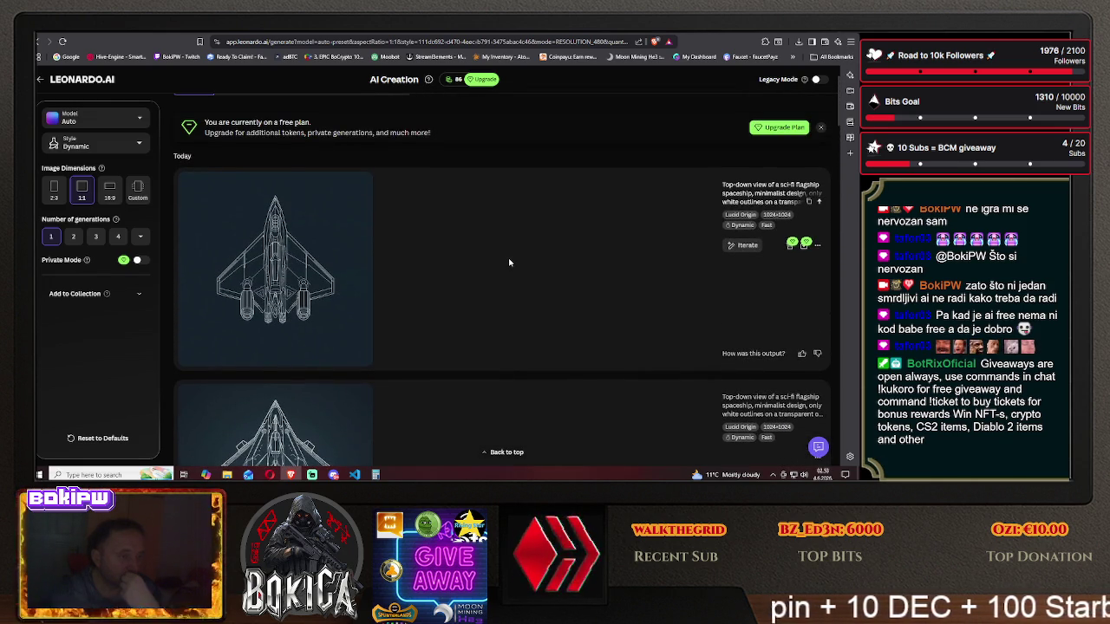
scroll(509, 263, up, 2)
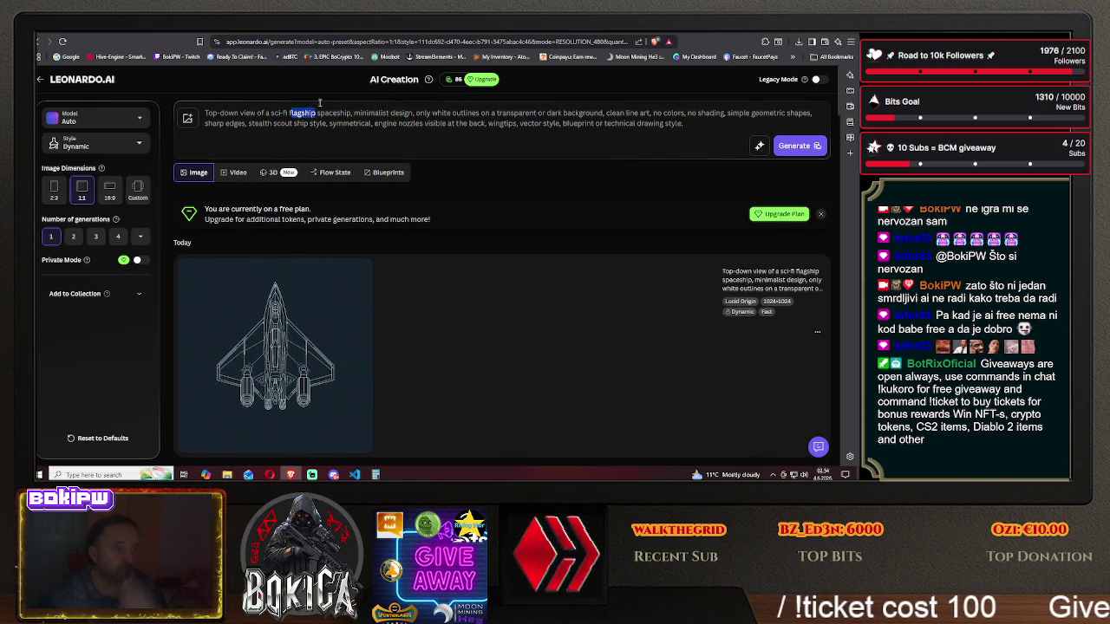
- Change the ship type to 'colony', generate it, and scroll through the results
click(314, 113)
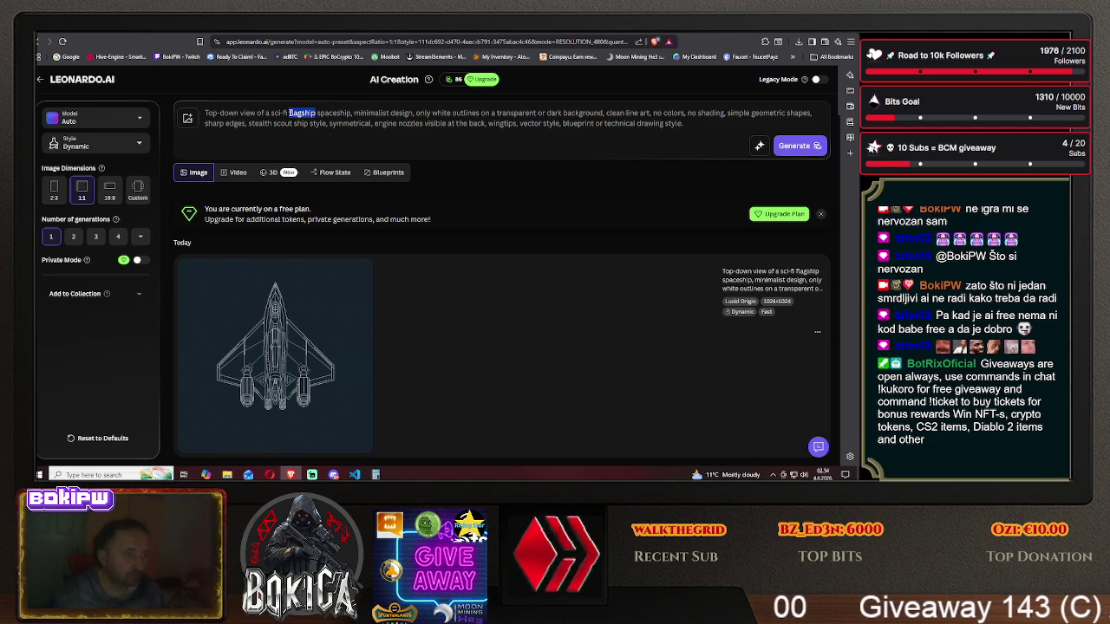
text(colony)
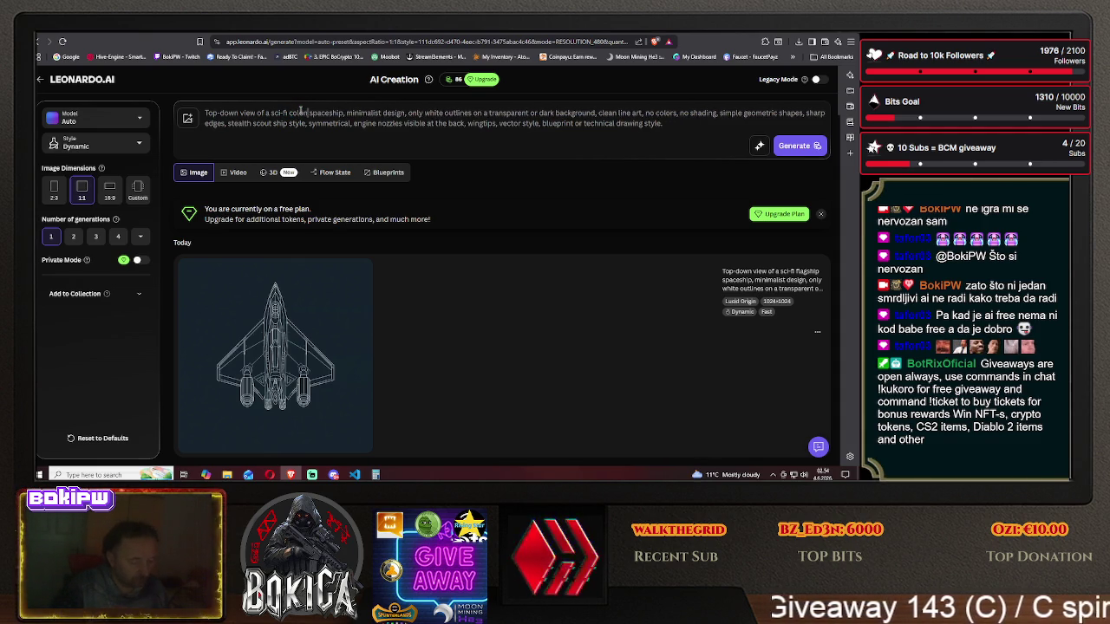
click(793, 145)
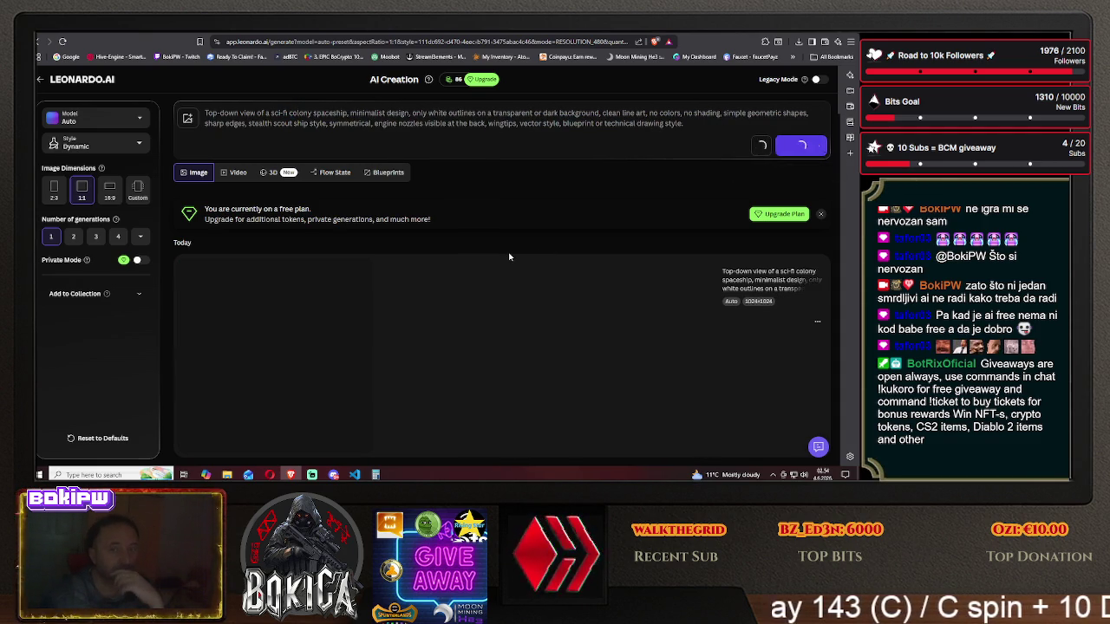
scroll(486, 251, down, 3)
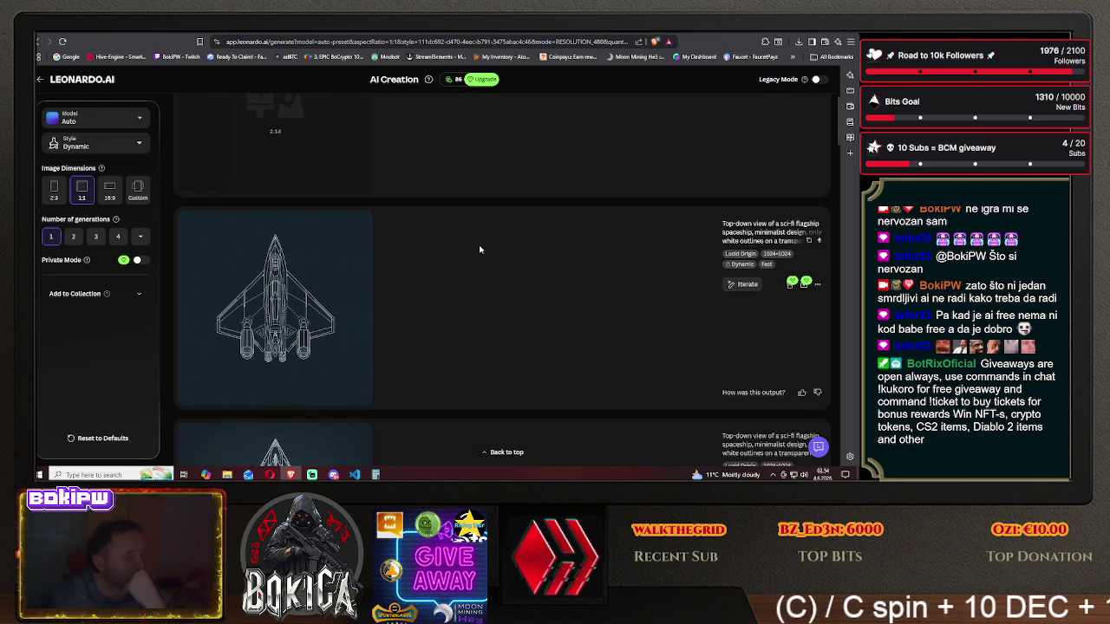
scroll(480, 250, down, 3)
scroll(478, 250, down, 2)
scroll(479, 250, down, 2)
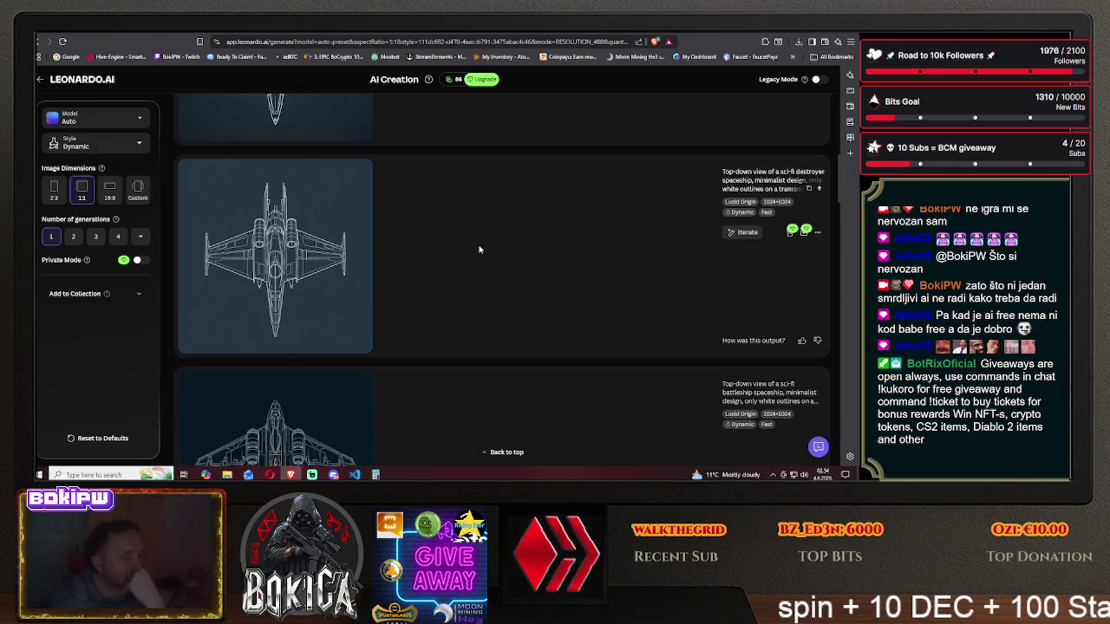
scroll(478, 250, down, 2)
scroll(478, 250, down, 2)
scroll(479, 250, down, 2)
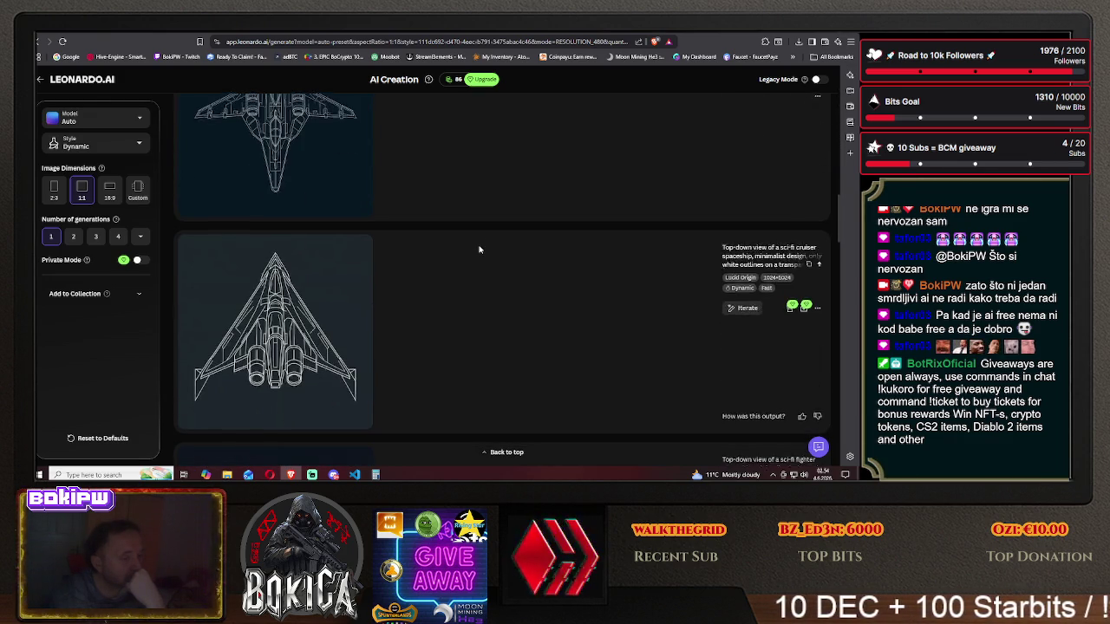
scroll(479, 249, down, 2)
scroll(479, 250, down, 2)
scroll(479, 250, down, 2)
scroll(478, 249, down, 2)
- Replace 'colony' with 'deathstar' in the spaceship prompt
scroll(479, 249, up, 2)
scroll(478, 250, up, 2)
scroll(477, 248, up, 2)
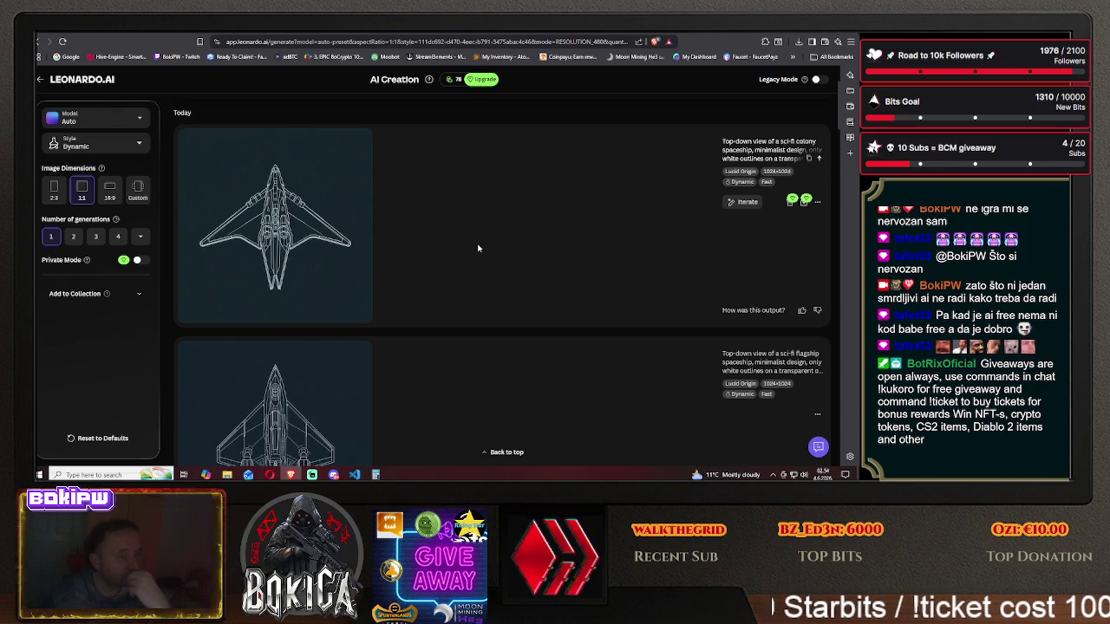
scroll(477, 247, up, 2)
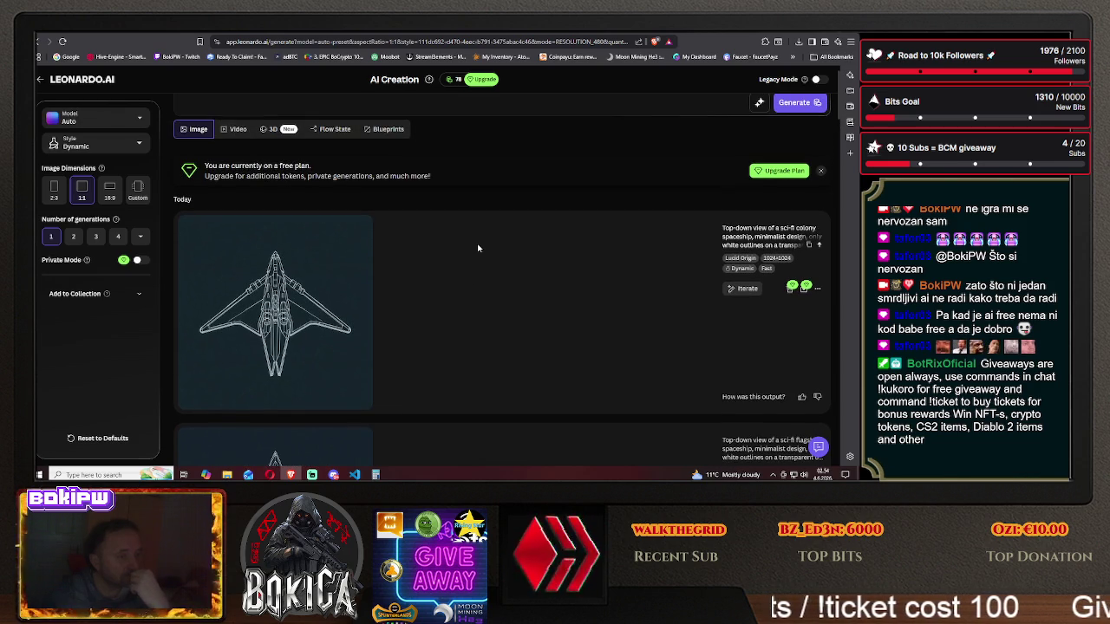
scroll(477, 248, up, 2)
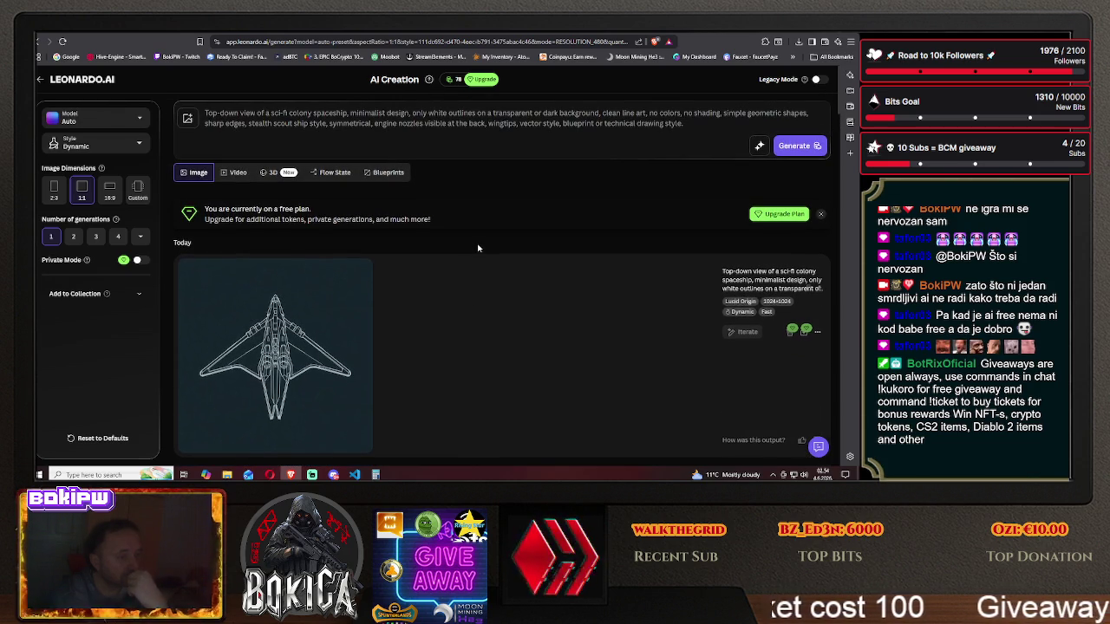
double_click(302, 113)
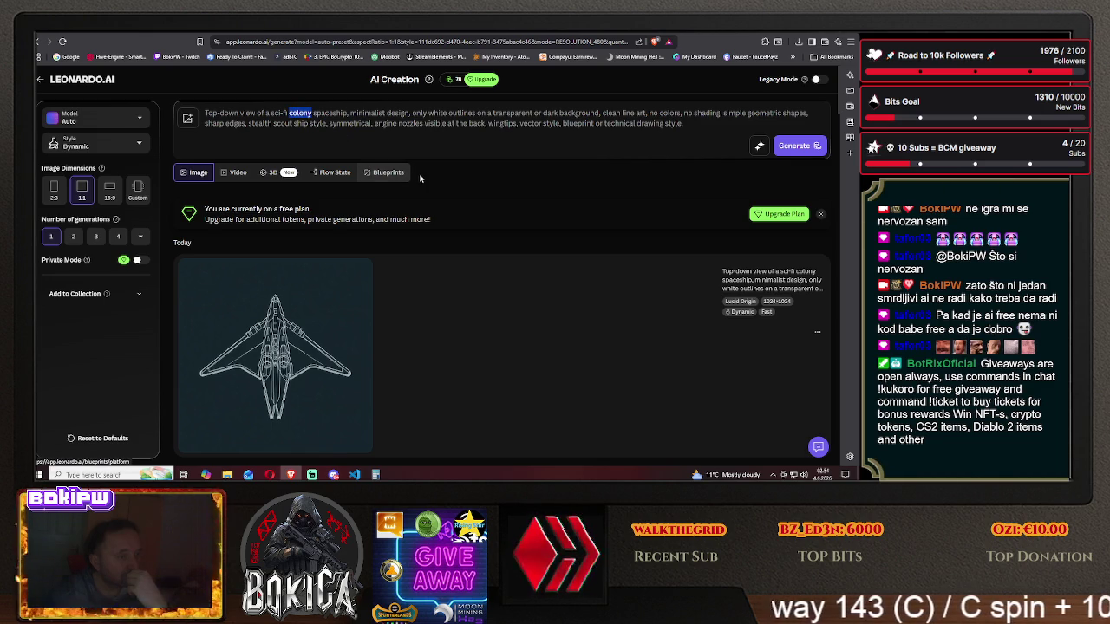
text(deathstar)
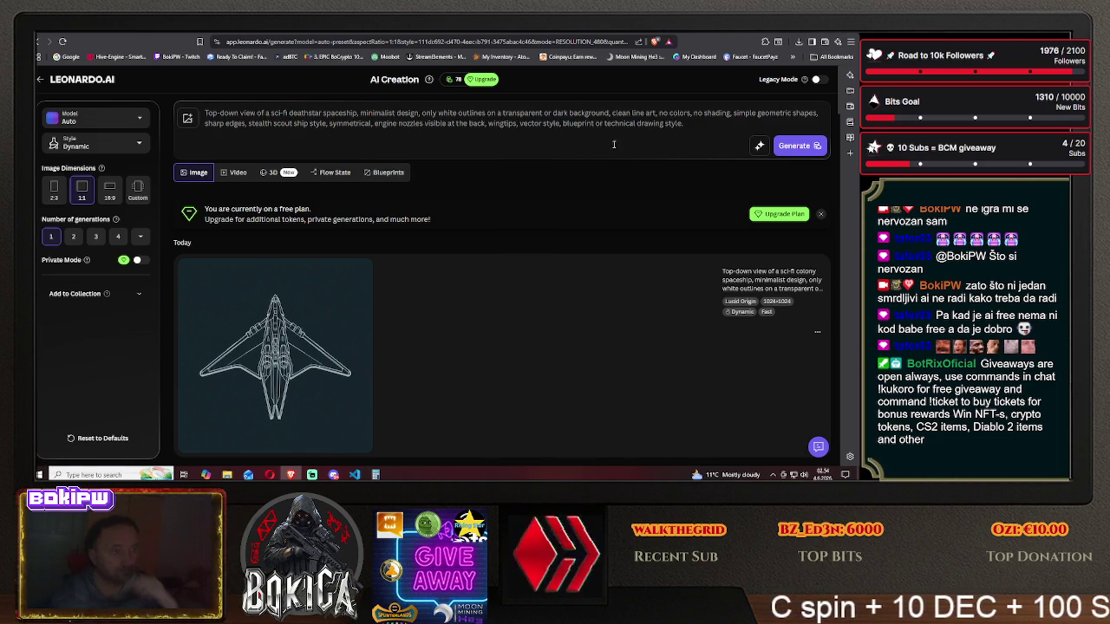
- Generate the white-outline top-down deathstar spaceship and scroll down to compare older ships
click(796, 146)
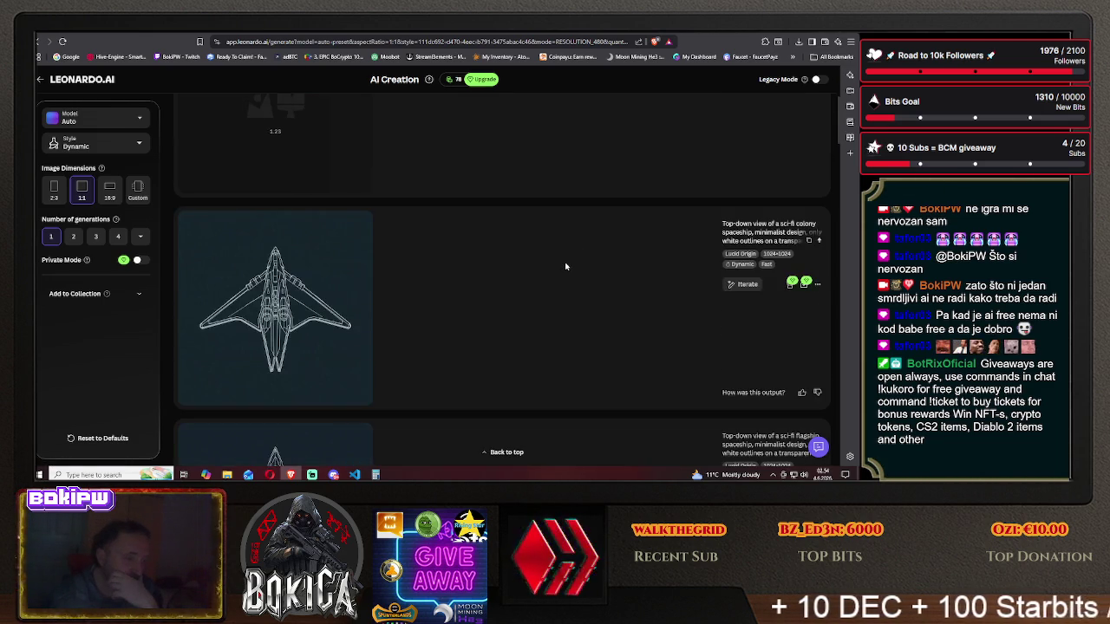
scroll(554, 263, down, 3)
scroll(544, 262, down, 3)
scroll(543, 261, down, 3)
scroll(543, 262, down, 3)
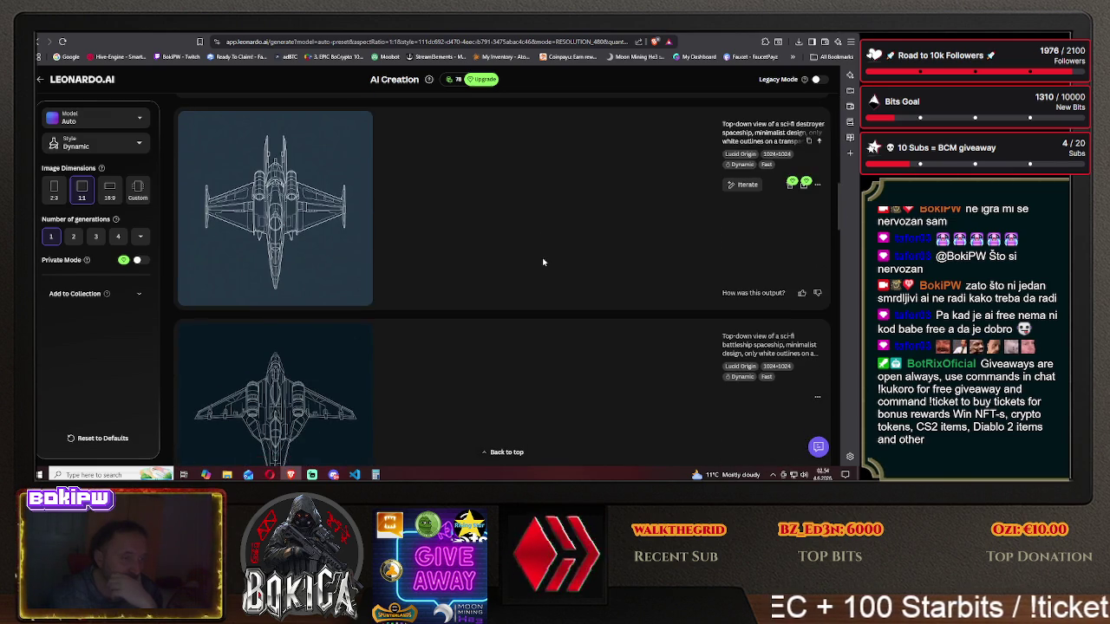
scroll(542, 262, down, 3)
scroll(543, 262, down, 3)
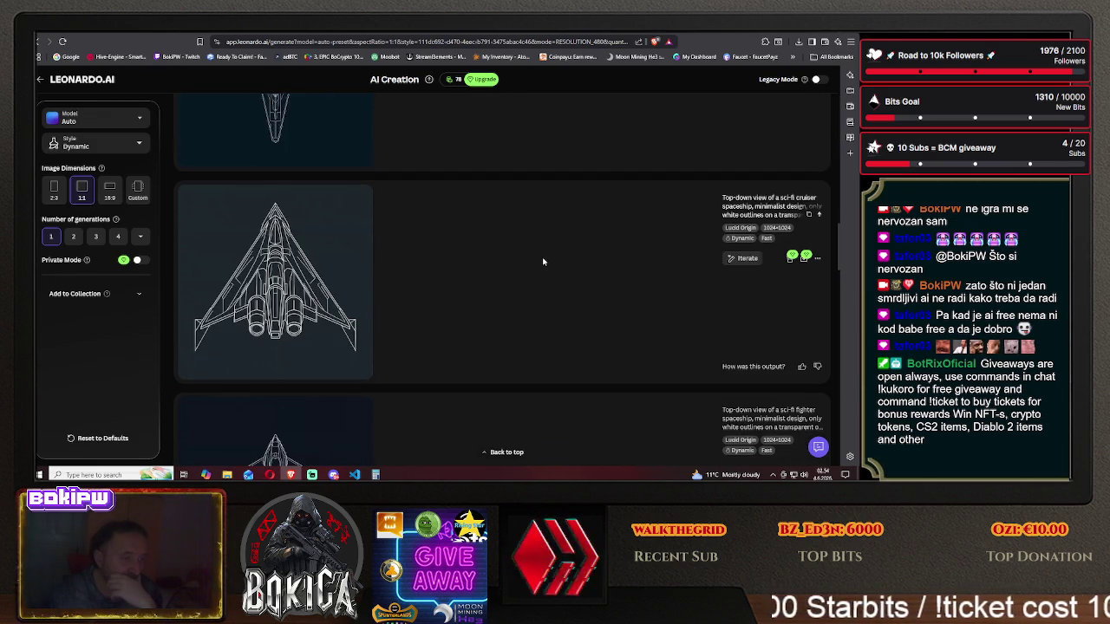
scroll(543, 261, down, 2)
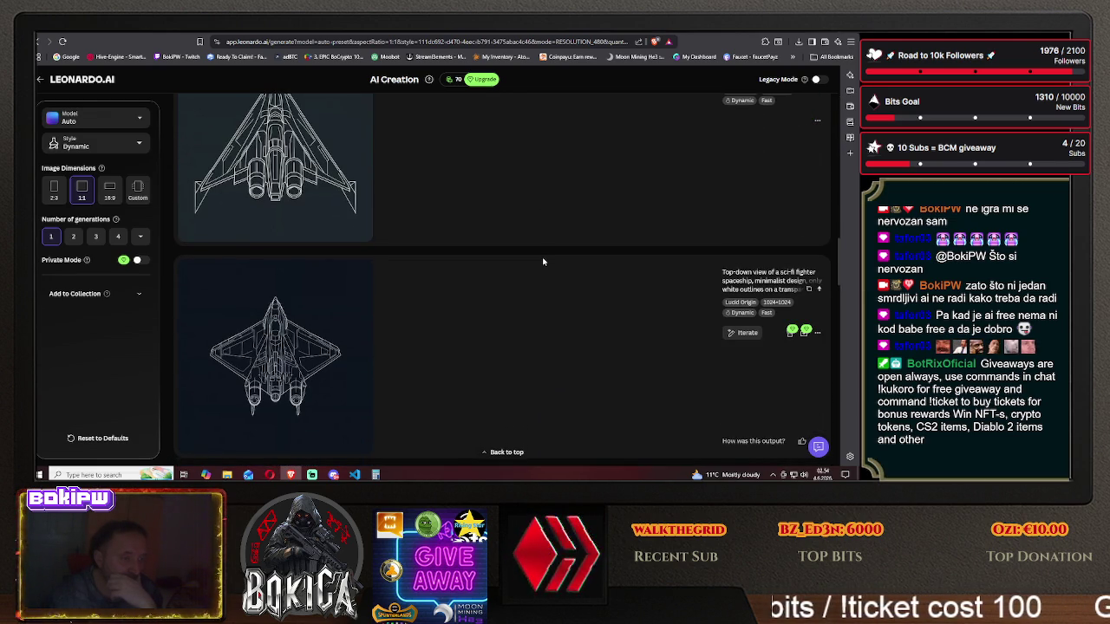
- Return to the top of the feed and start another deathstar spaceship variation
scroll(543, 262, up, 4)
scroll(536, 260, up, 4)
scroll(528, 257, up, 3)
scroll(528, 257, up, 3)
scroll(528, 258, up, 3)
scroll(528, 258, up, 3)
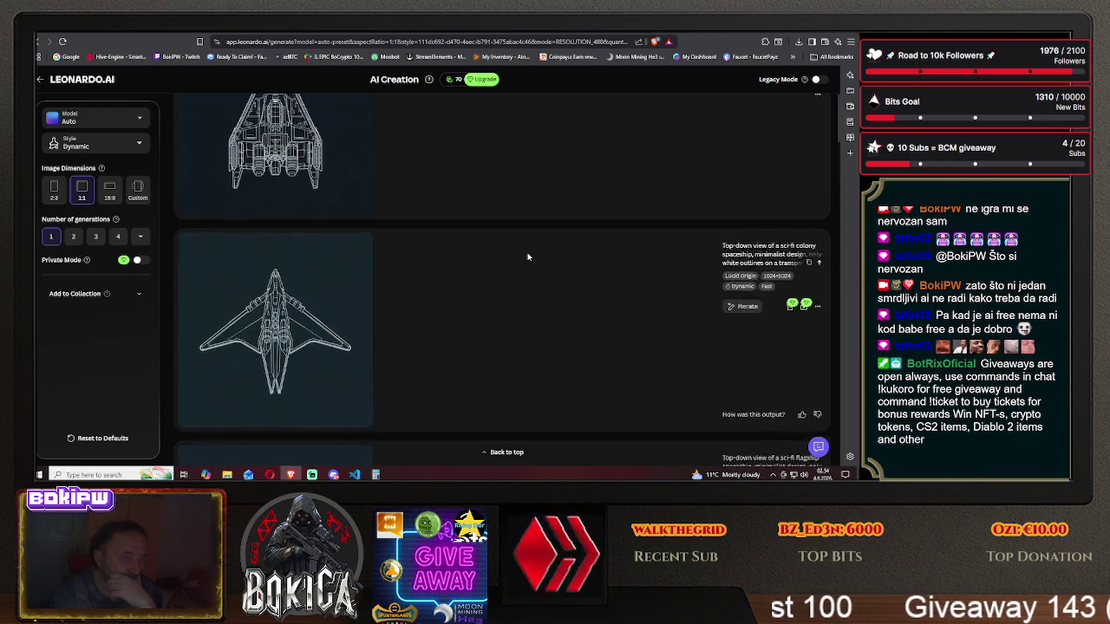
scroll(528, 257, up, 3)
scroll(527, 256, up, 1)
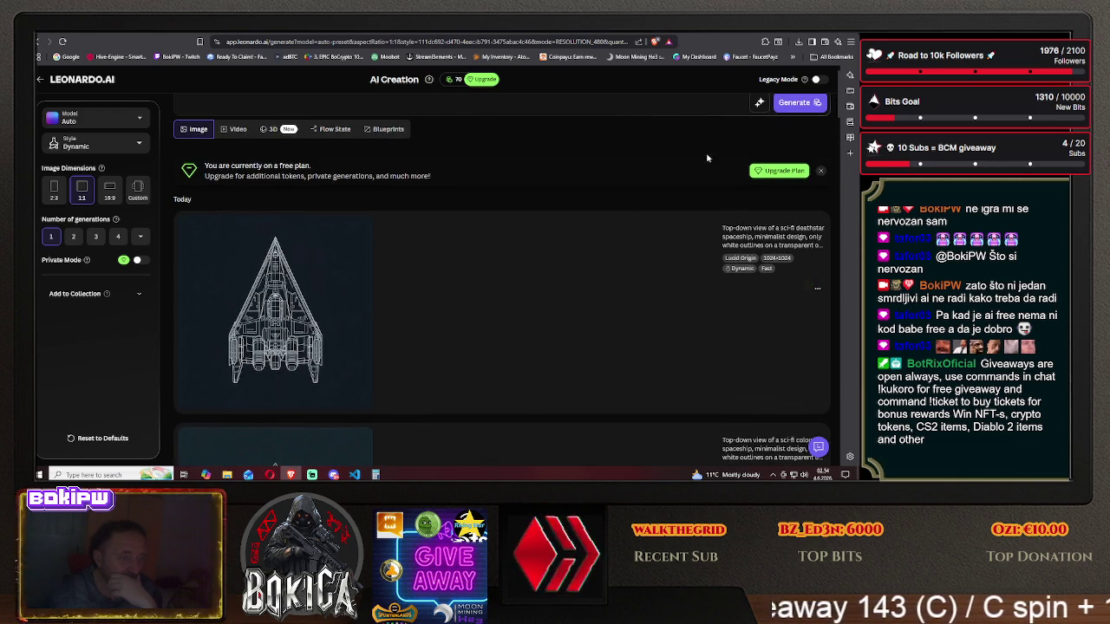
click(793, 102)
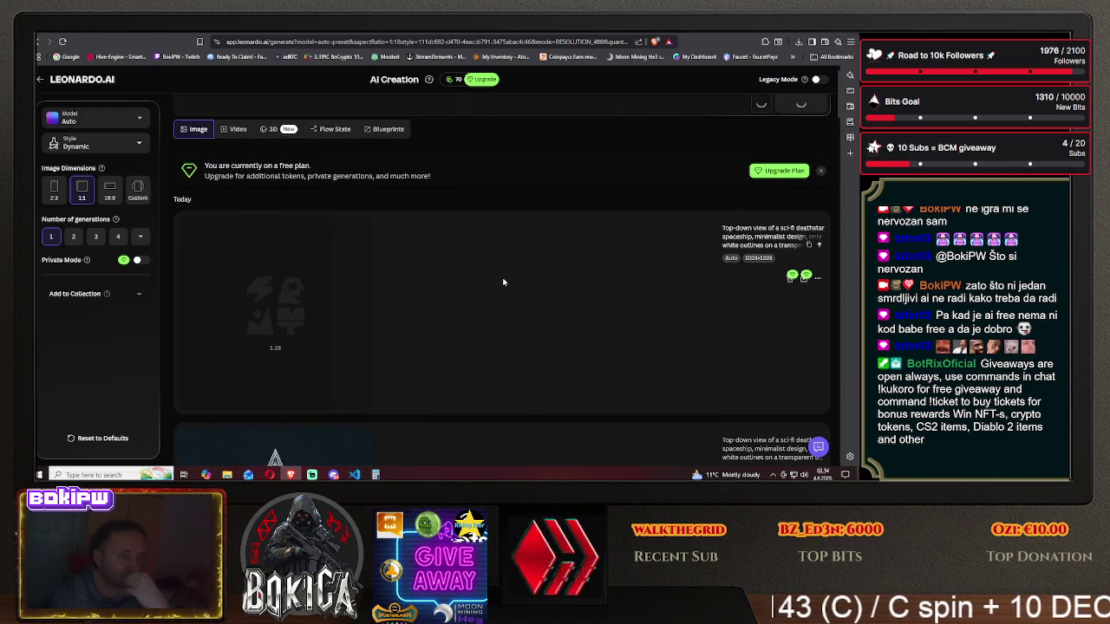
- Browse down through the deathstar spaceship generation results
scroll(503, 281, down, 2)
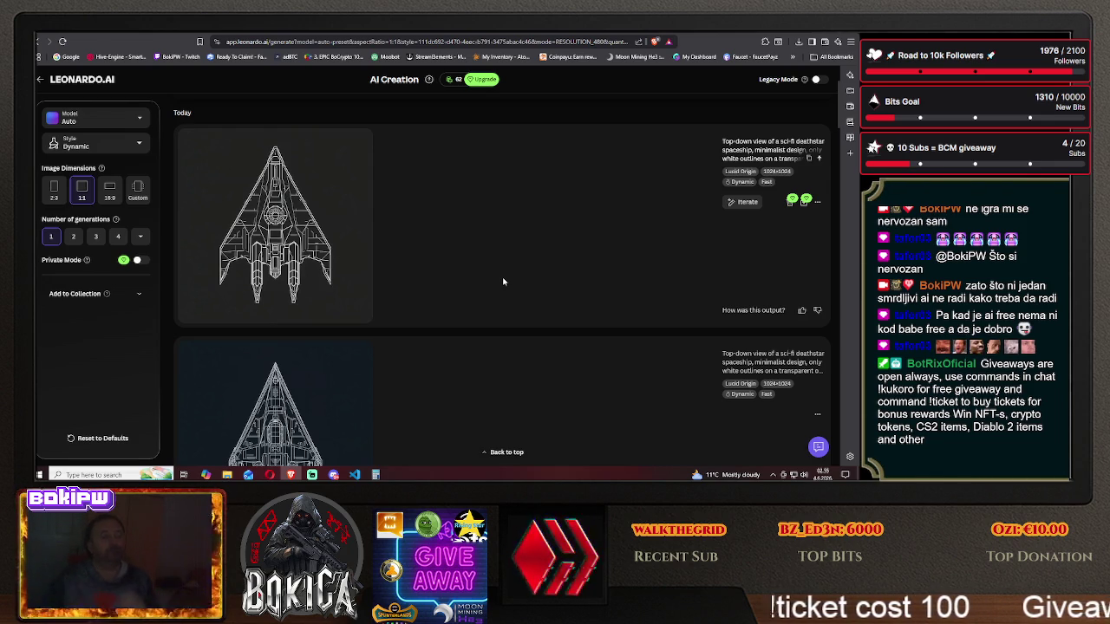
scroll(503, 281, down, 3)
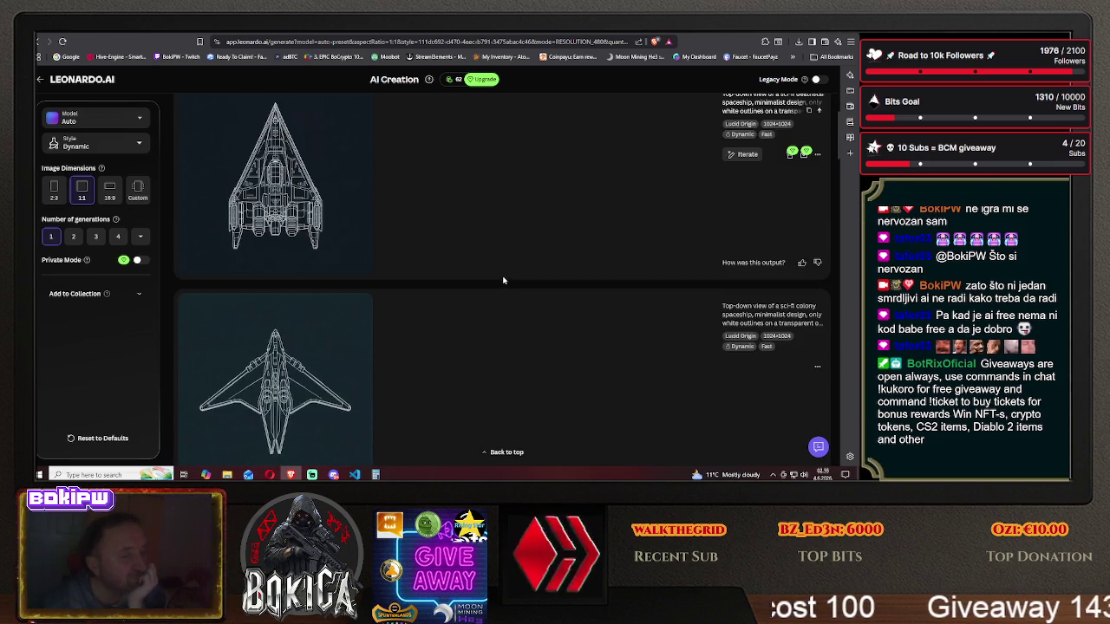
scroll(503, 280, down, 2)
scroll(502, 278, down, 2)
scroll(501, 275, down, 2)
scroll(501, 273, down, 2)
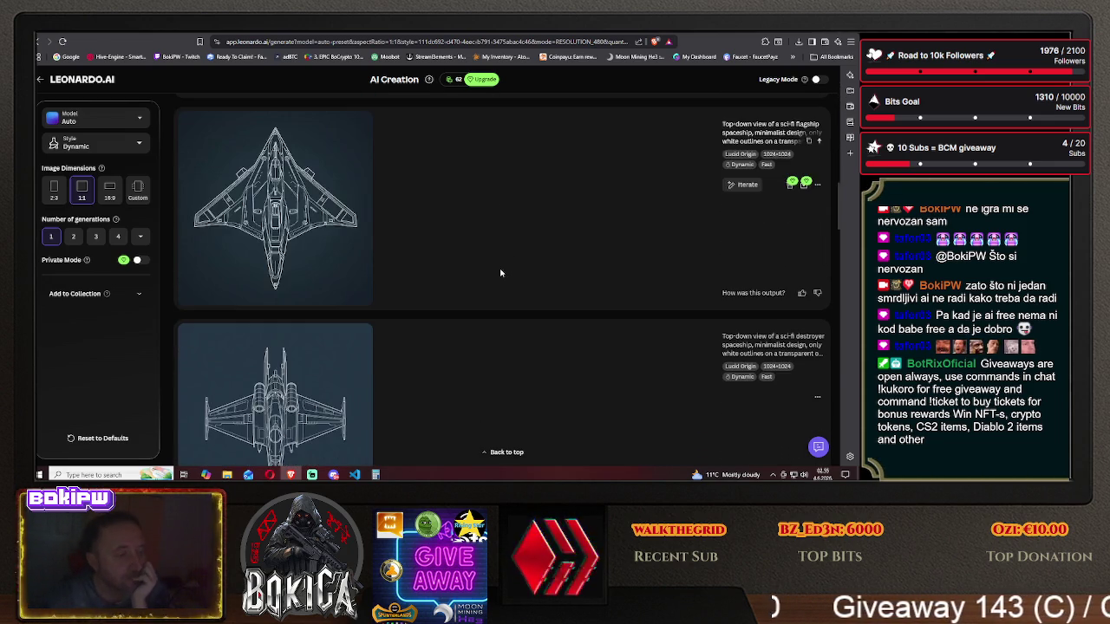
scroll(500, 271, down, 2)
scroll(499, 272, down, 2)
scroll(500, 271, down, 2)
scroll(499, 272, down, 2)
scroll(499, 272, down, 1)
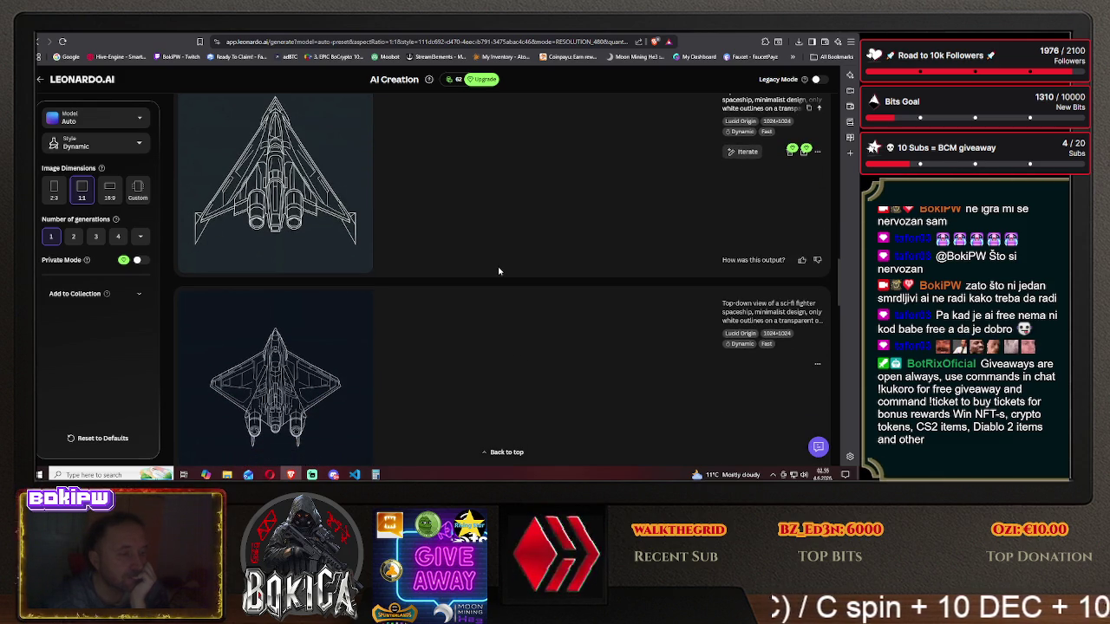
scroll(498, 272, down, 1)
scroll(498, 271, down, 1)
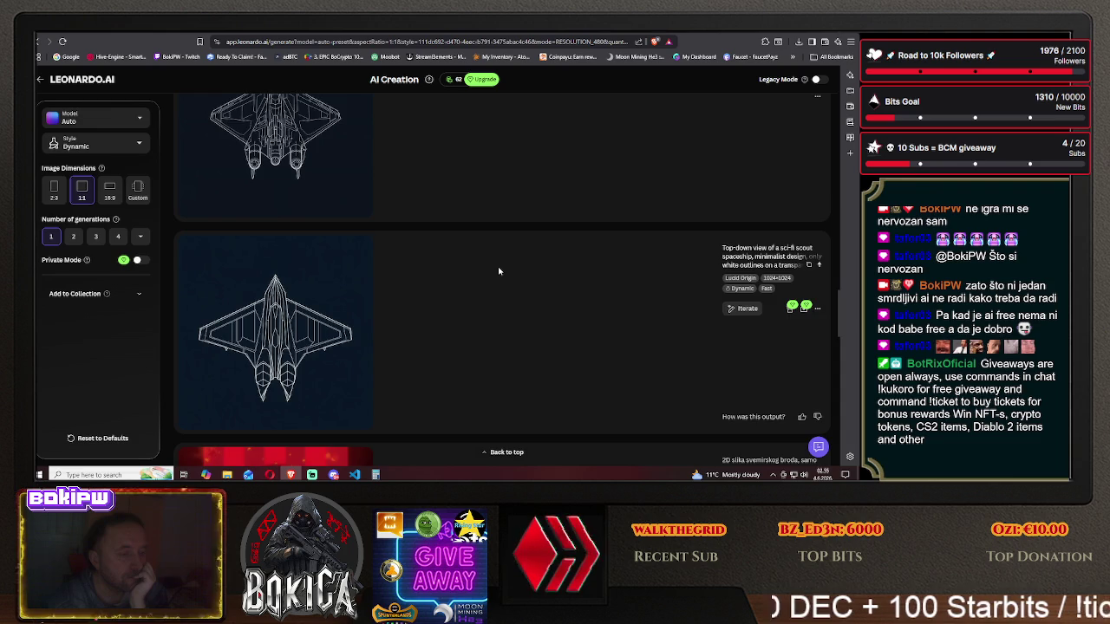
- Generate one more deathstar variation (a flat diamond-shaped ship), then change the prompt to 'weapon'
scroll(499, 271, up, 2)
scroll(498, 271, up, 1)
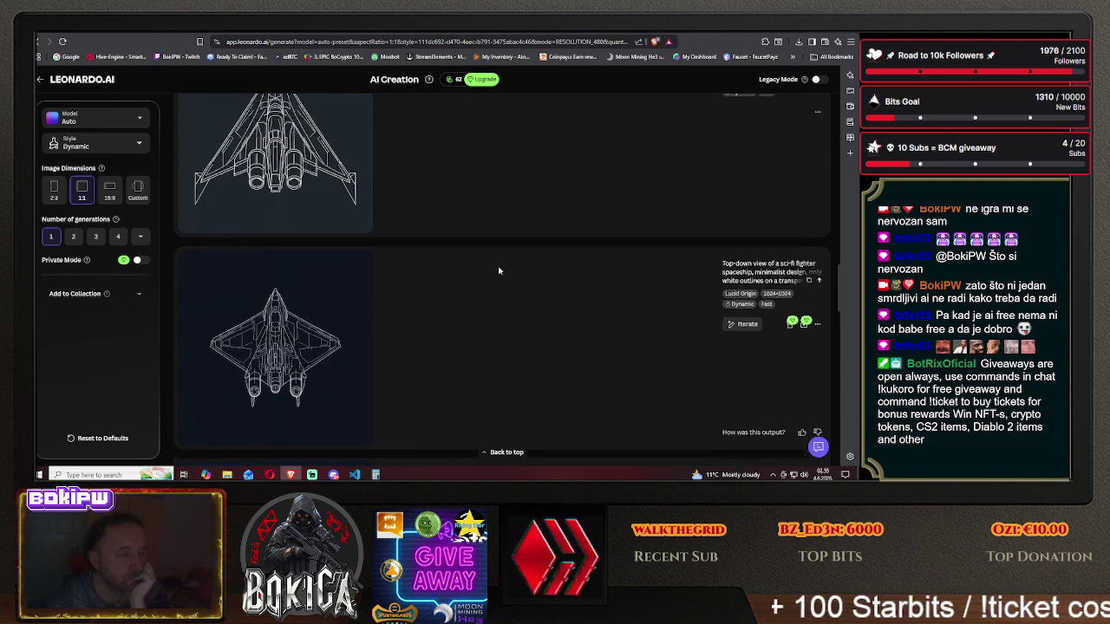
scroll(498, 271, up, 1)
scroll(498, 271, up, 1)
scroll(498, 271, up, 1)
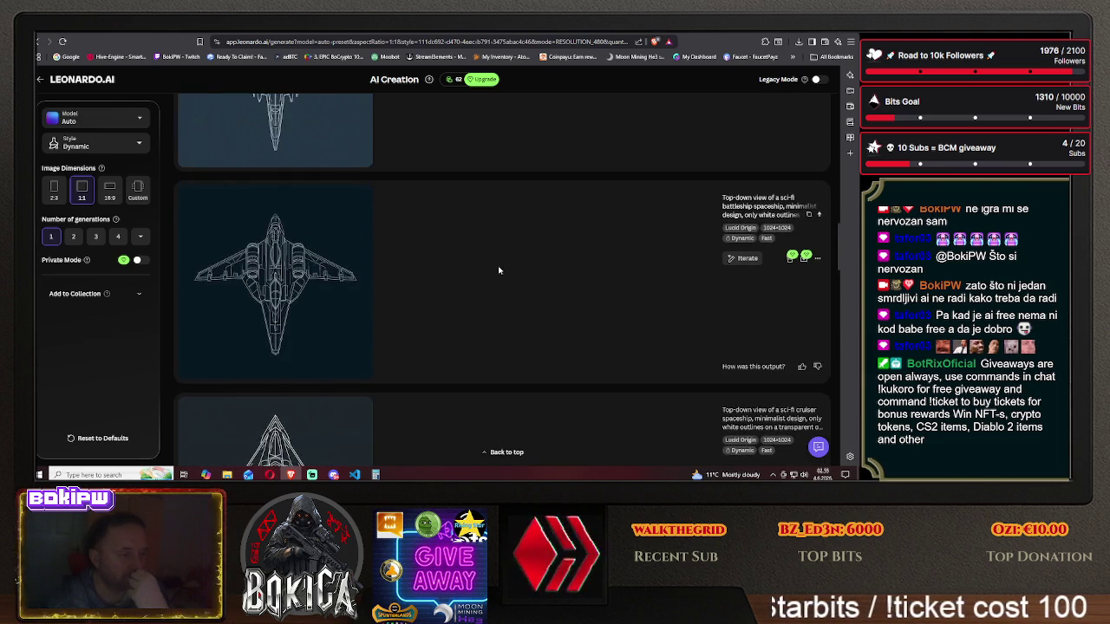
scroll(499, 271, up, 1)
scroll(499, 272, up, 1)
scroll(498, 269, up, 2)
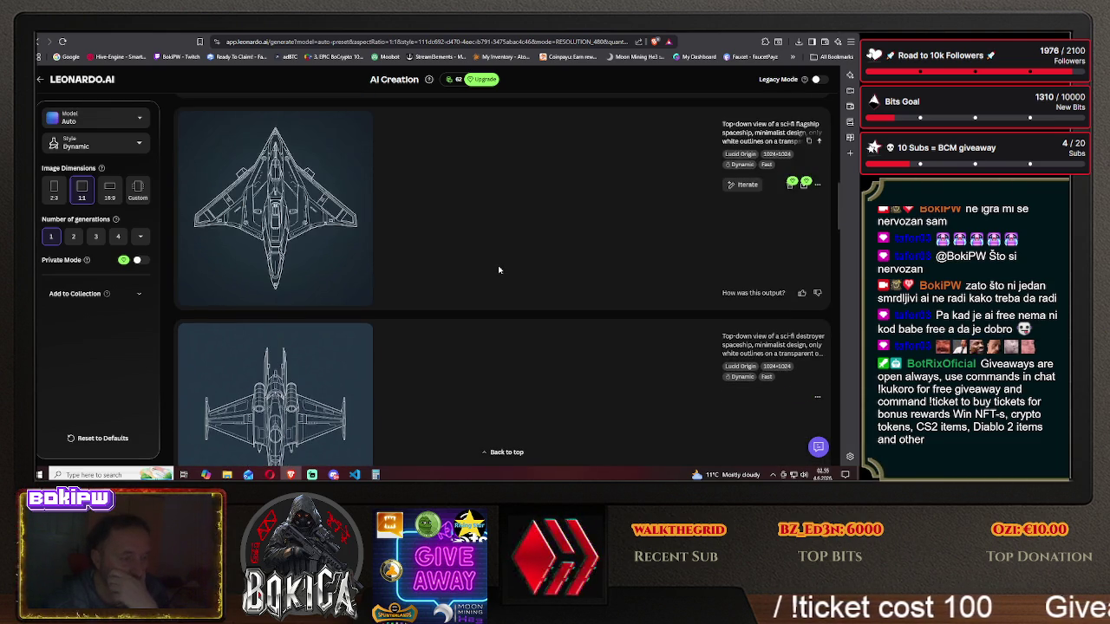
scroll(499, 270, up, 2)
scroll(498, 270, up, 2)
scroll(499, 269, up, 2)
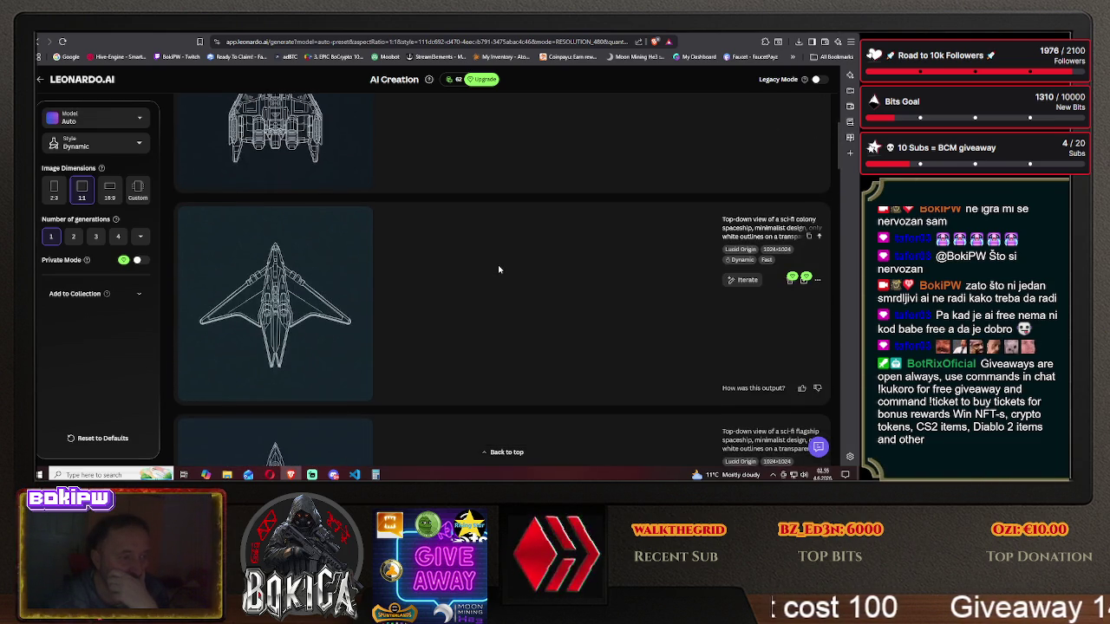
scroll(498, 270, up, 2)
scroll(499, 270, up, 2)
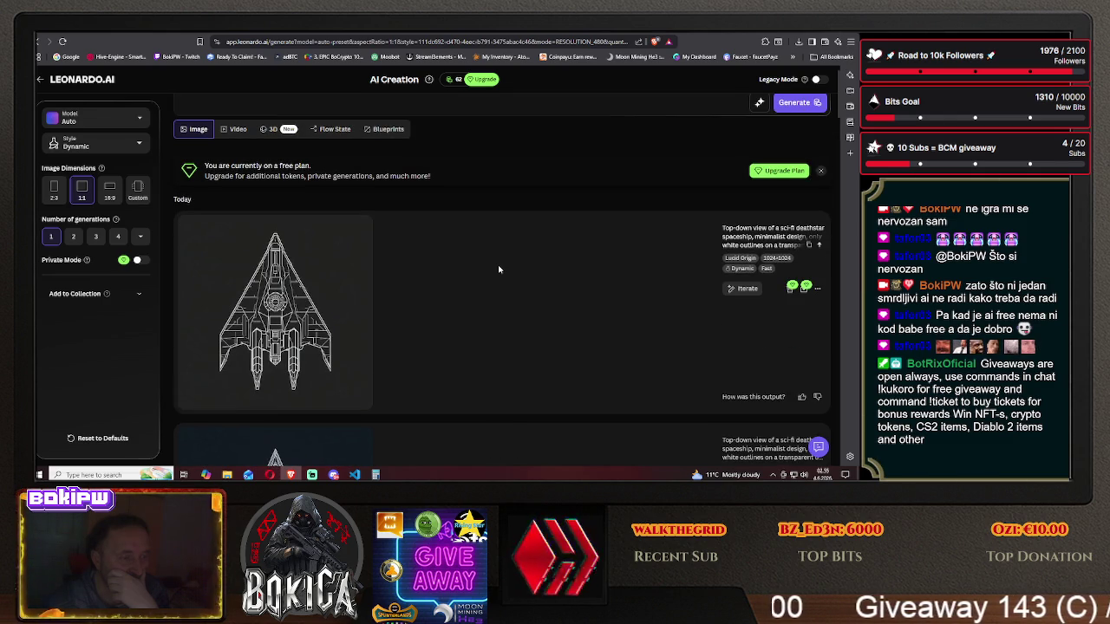
scroll(498, 269, up, 1)
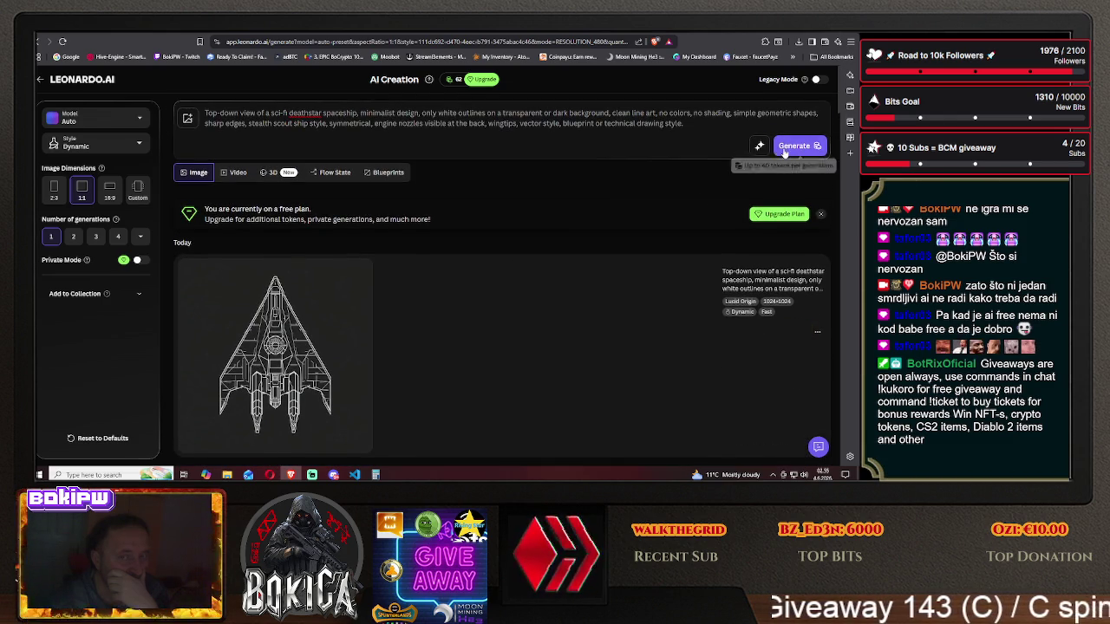
key(ctrl+Return)
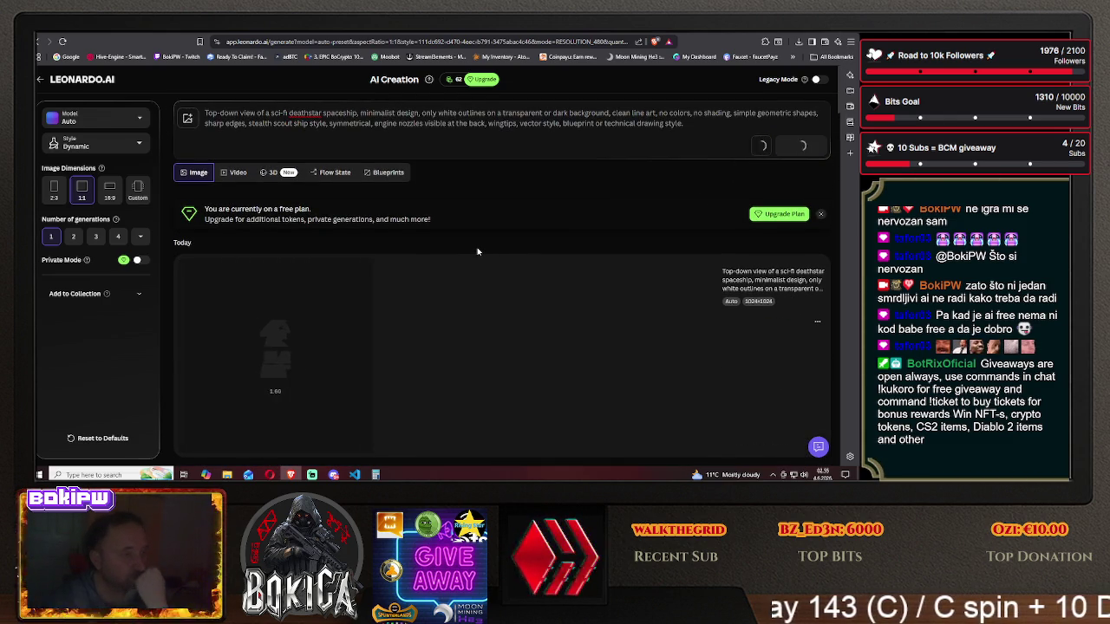
scroll(477, 250, down, 3)
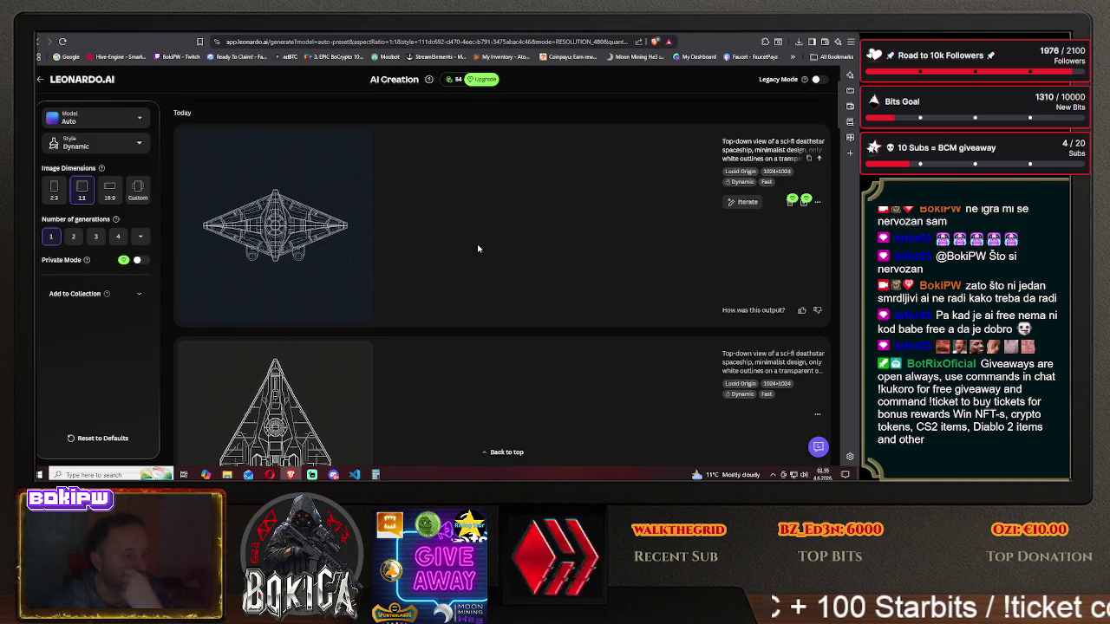
scroll(478, 248, up, 3)
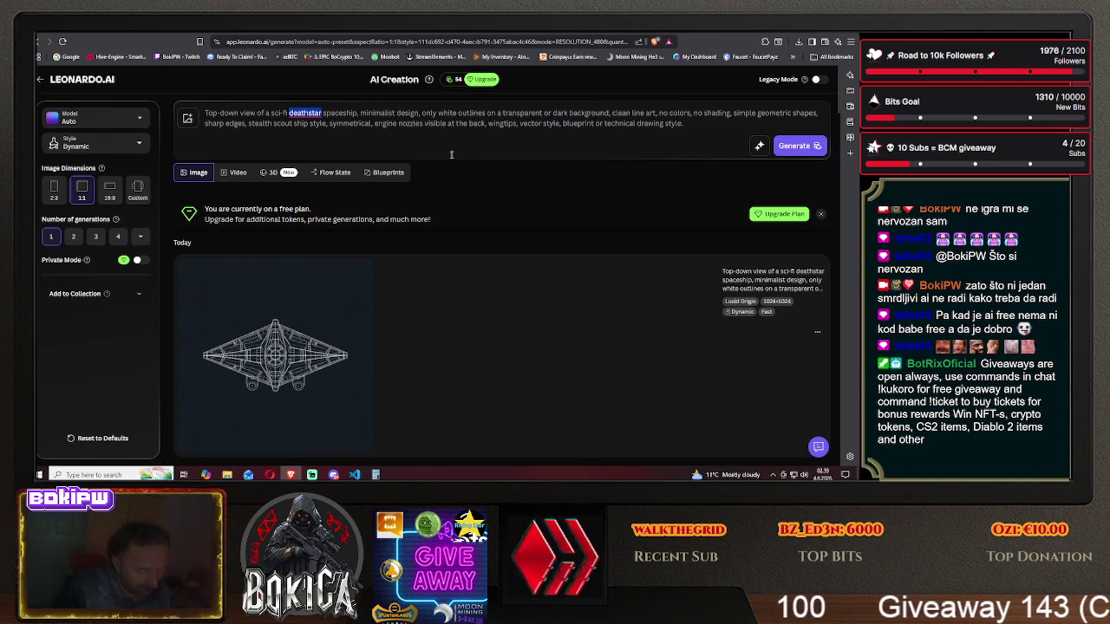
text(weapon)
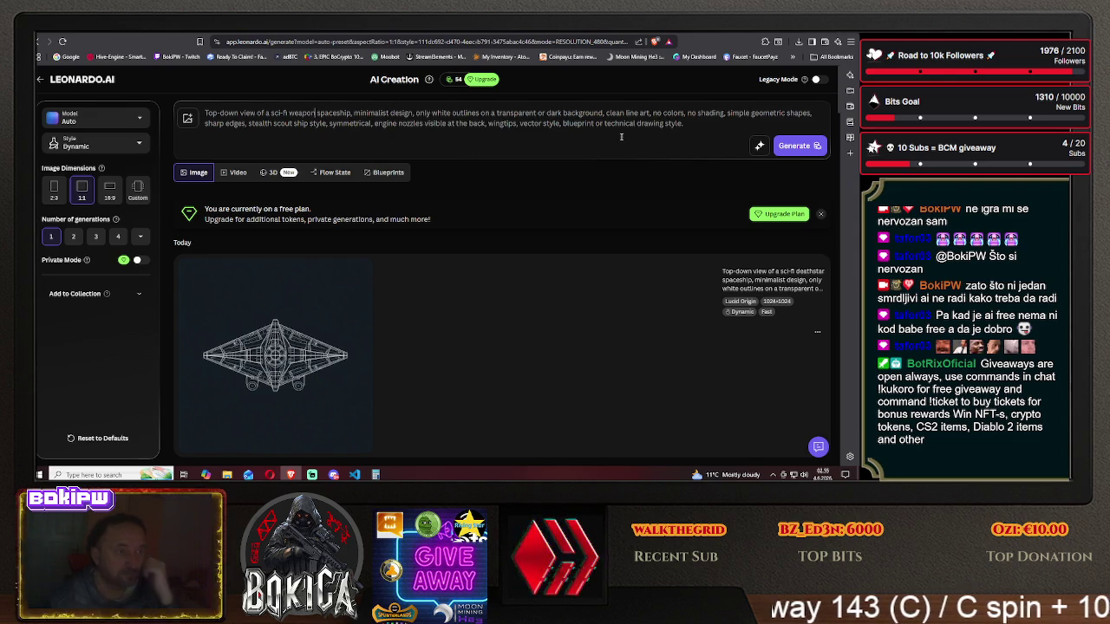
- Generate the weapon spaceship past the out-of-tokens offer and check the winged fighter result
click(784, 147)
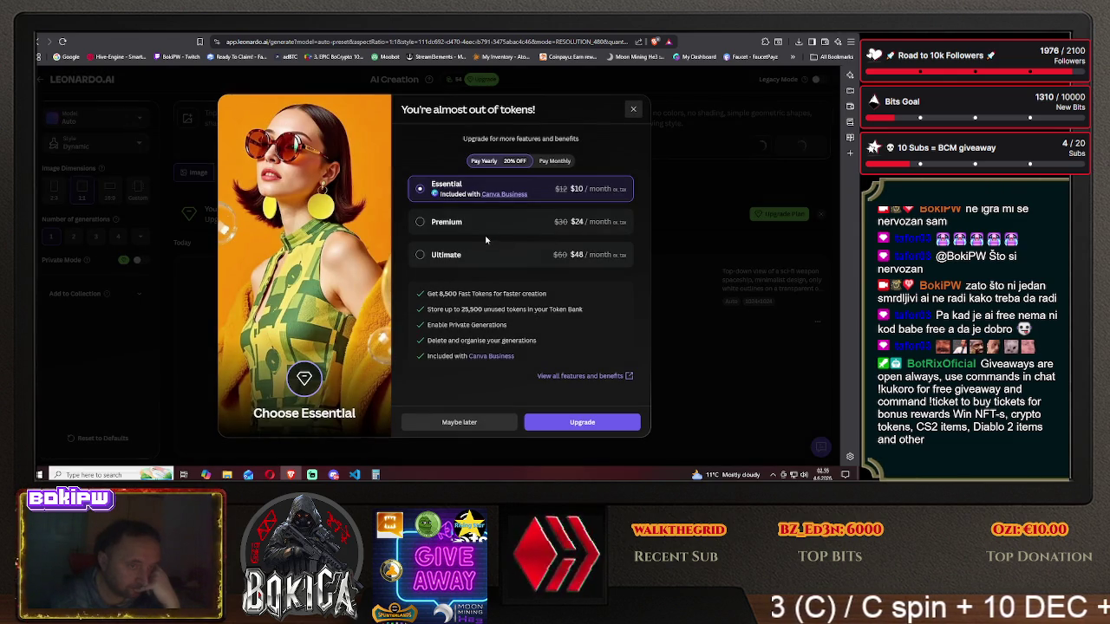
click(455, 422)
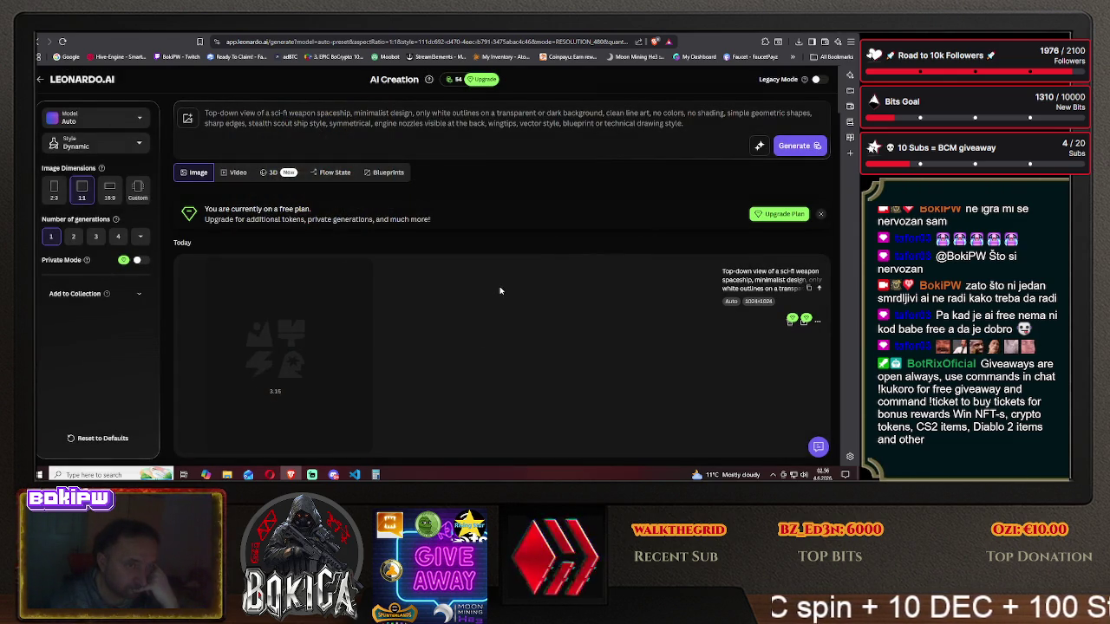
scroll(476, 284, down, 2)
scroll(476, 283, down, 2)
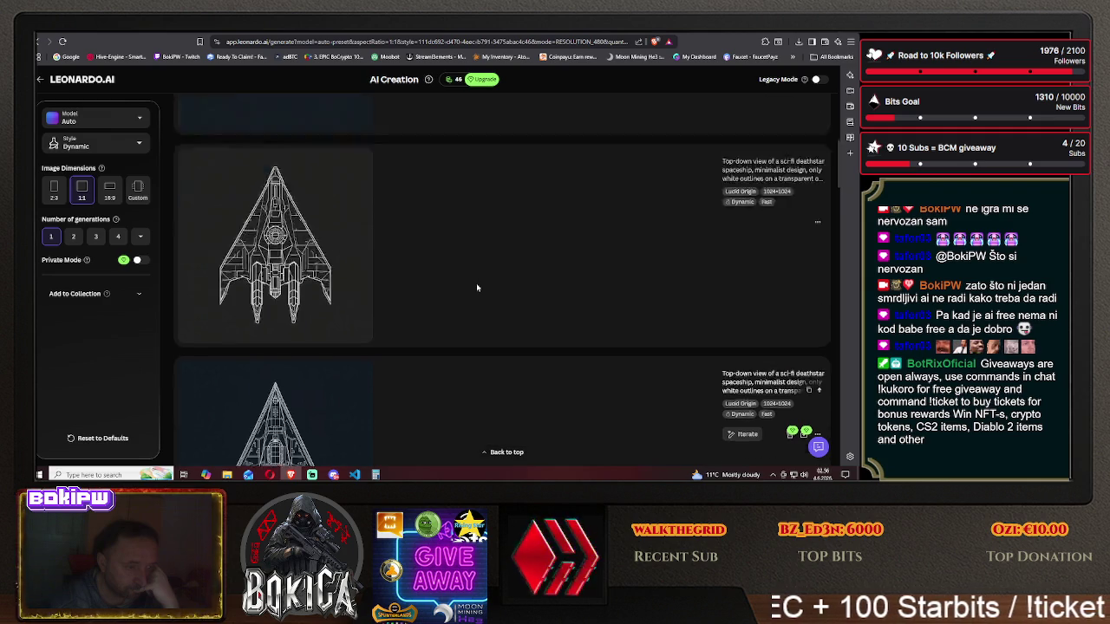
scroll(475, 286, up, 2)
scroll(470, 284, up, 2)
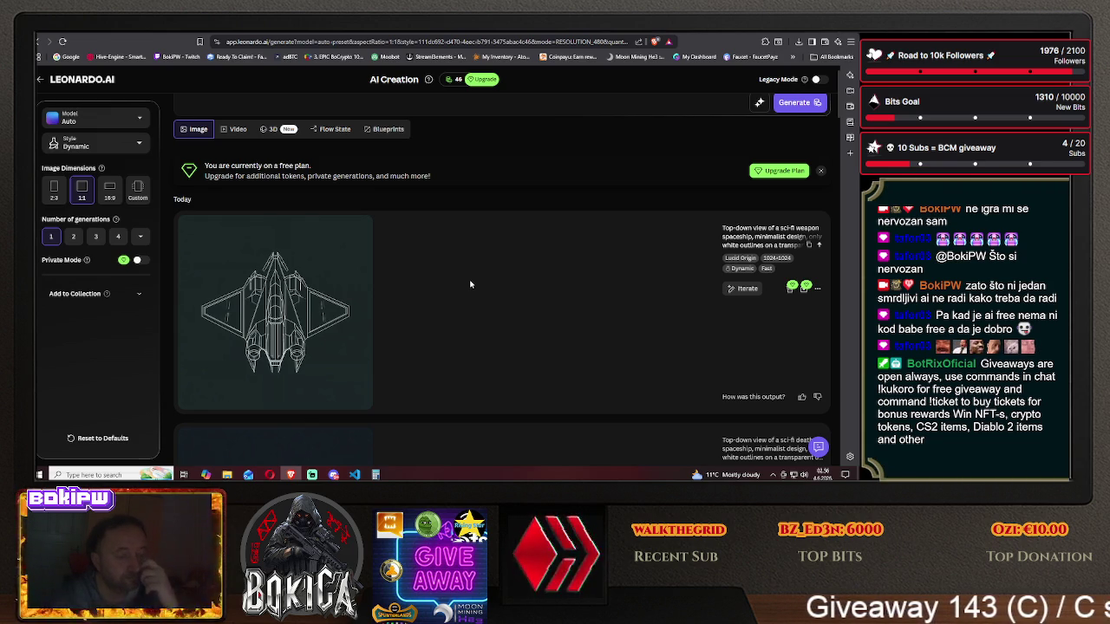
scroll(390, 220, up, 1)
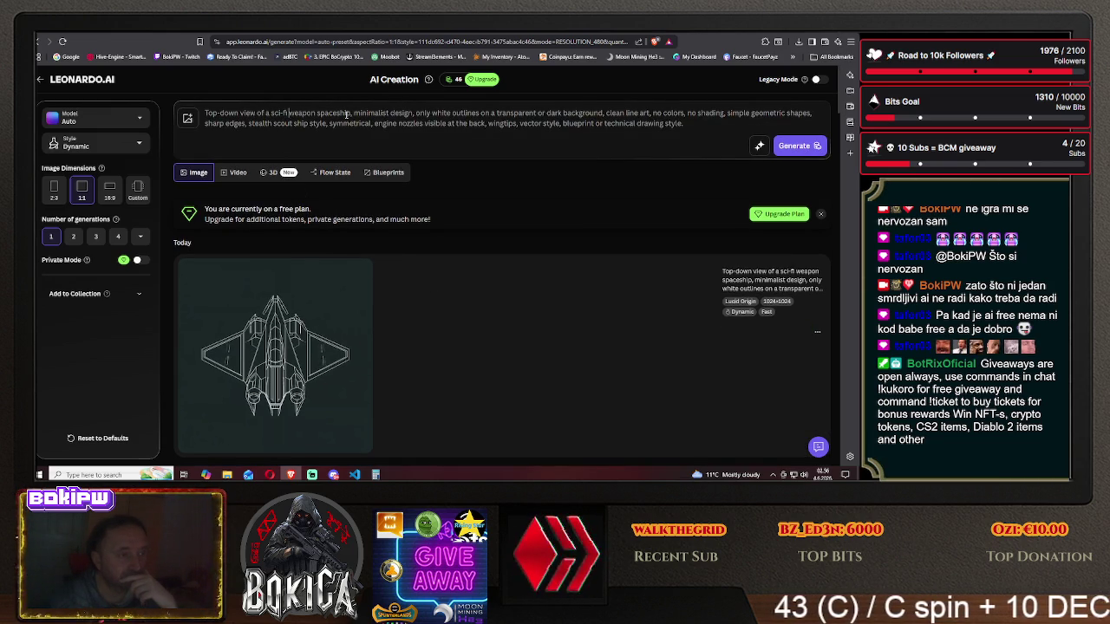
- Add 'big' to the prompt and generate the big weapon spaceship, dismissing the upgrade offer
text(big)
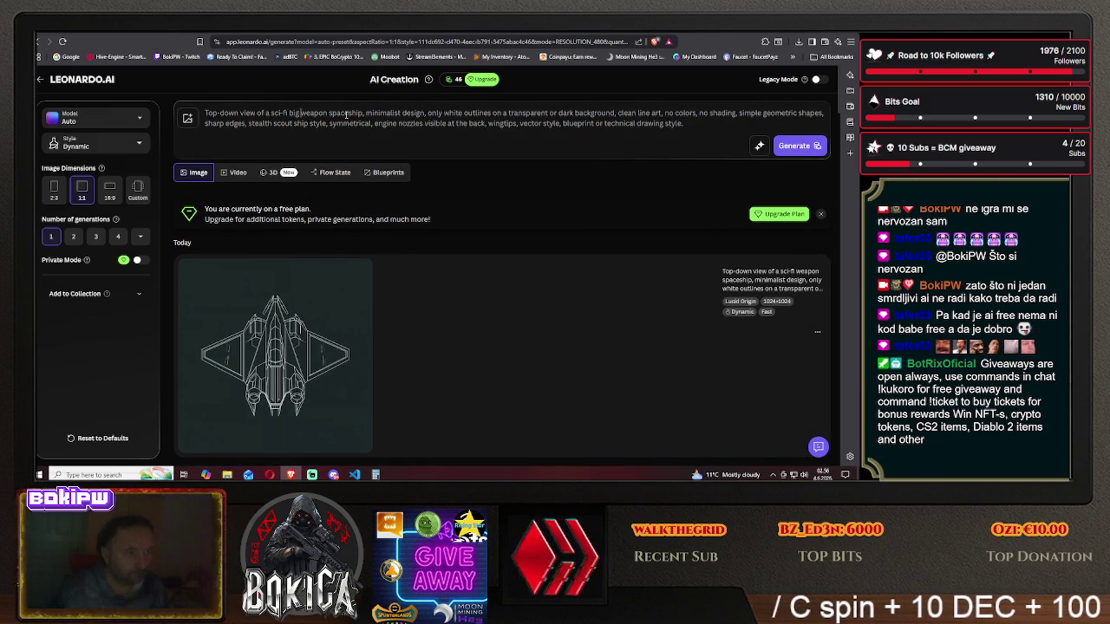
key(Return)
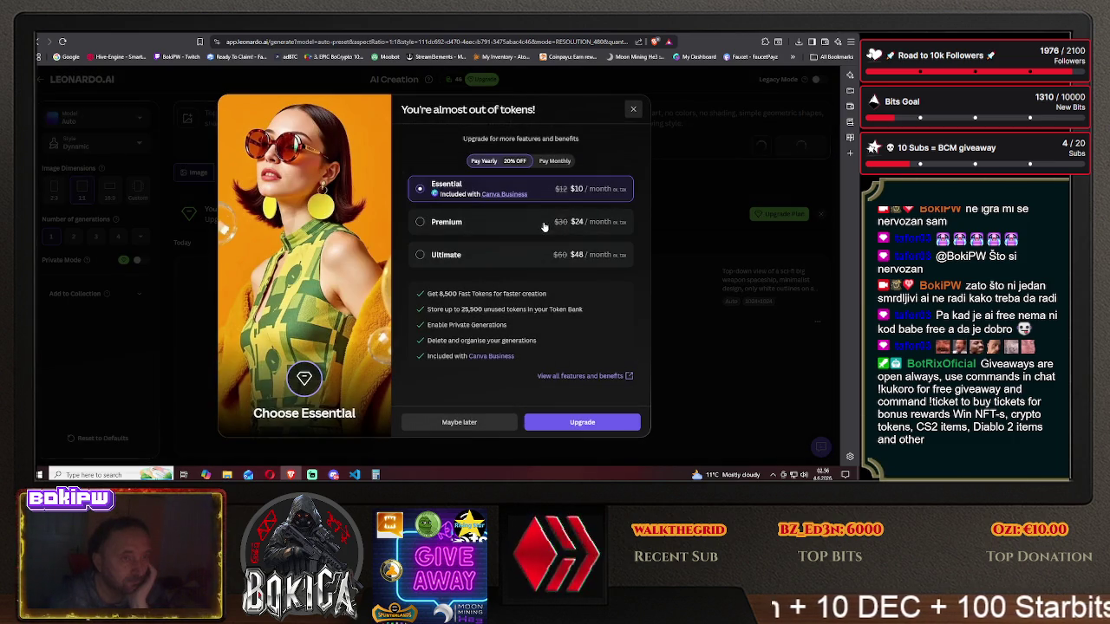
click(506, 420)
scroll(458, 325, down, 5)
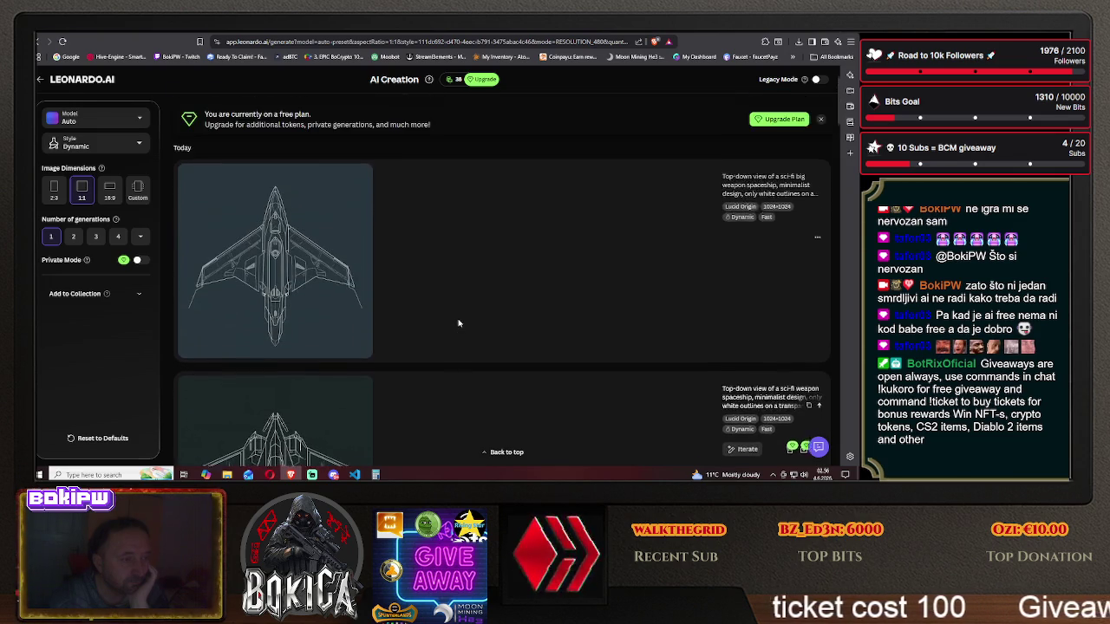
scroll(459, 323, up, 2)
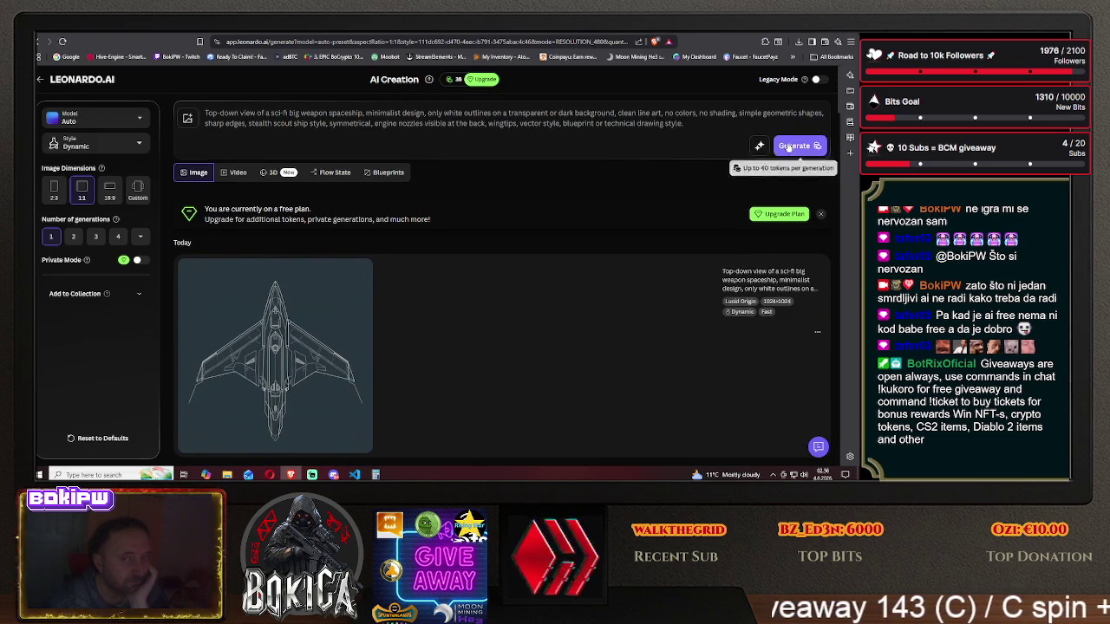
- Retry generating another spaceship image after dismissing the not-enough-tokens notice
click(794, 145)
click(459, 419)
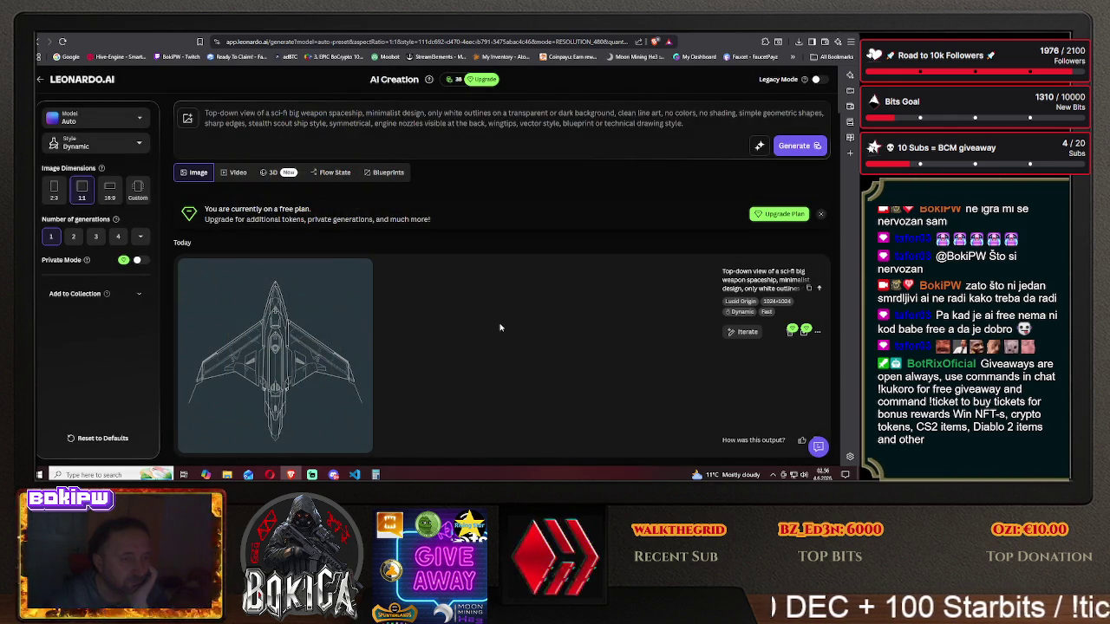
scroll(499, 328, down, 5)
scroll(520, 312, up, 5)
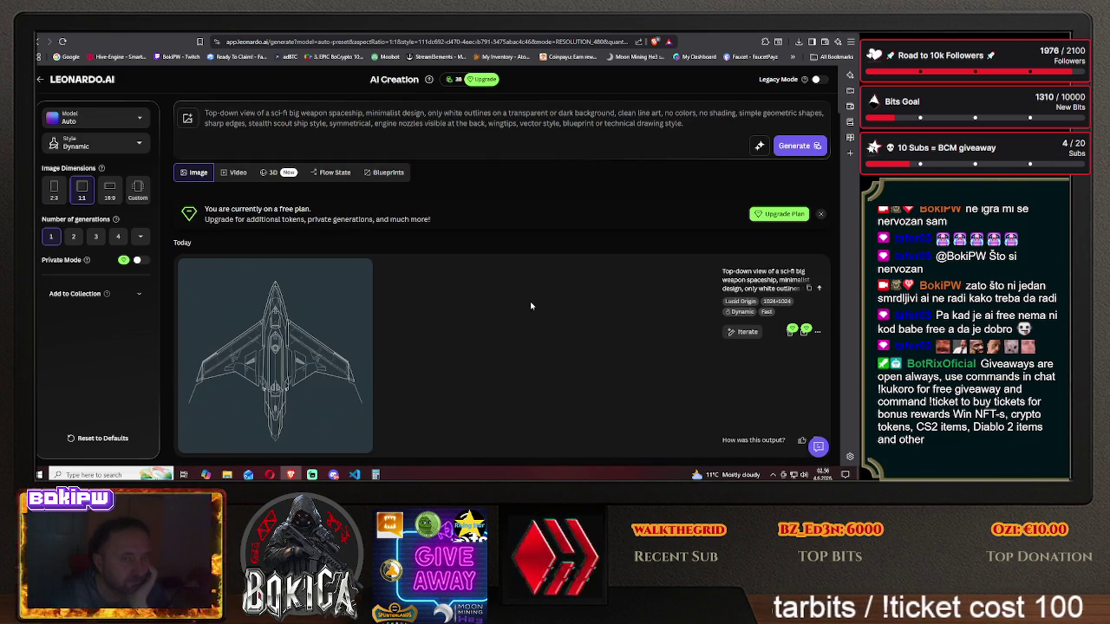
click(793, 146)
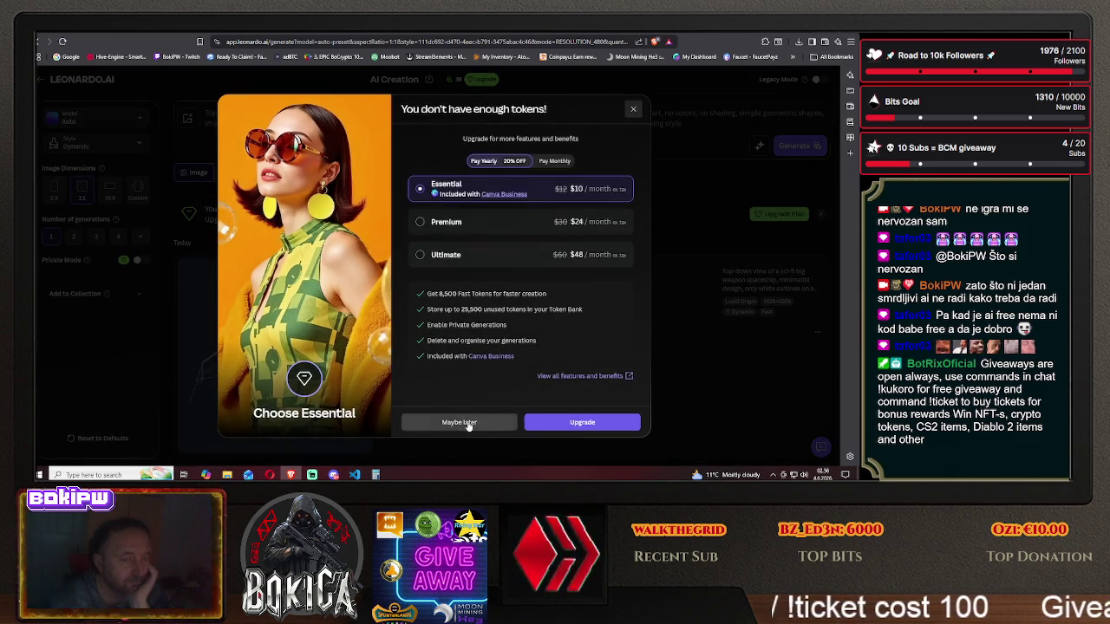
- Dismiss the not-enough-tokens notice and scroll down through all earlier spaceship generations
click(459, 422)
scroll(483, 339, down, 3)
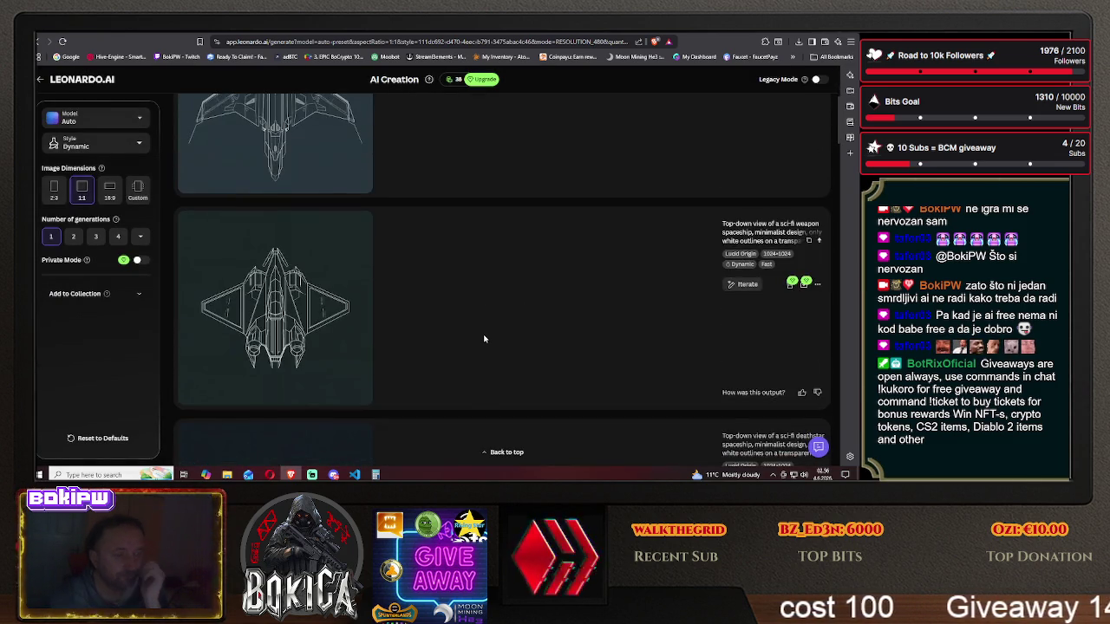
scroll(484, 339, down, 1)
scroll(482, 337, down, 1)
scroll(481, 335, down, 1)
scroll(479, 334, down, 1)
scroll(478, 332, down, 1)
scroll(478, 330, down, 1)
scroll(477, 328, down, 1)
scroll(476, 327, down, 1)
scroll(476, 327, down, 1)
scroll(475, 326, down, 2)
scroll(476, 326, down, 1)
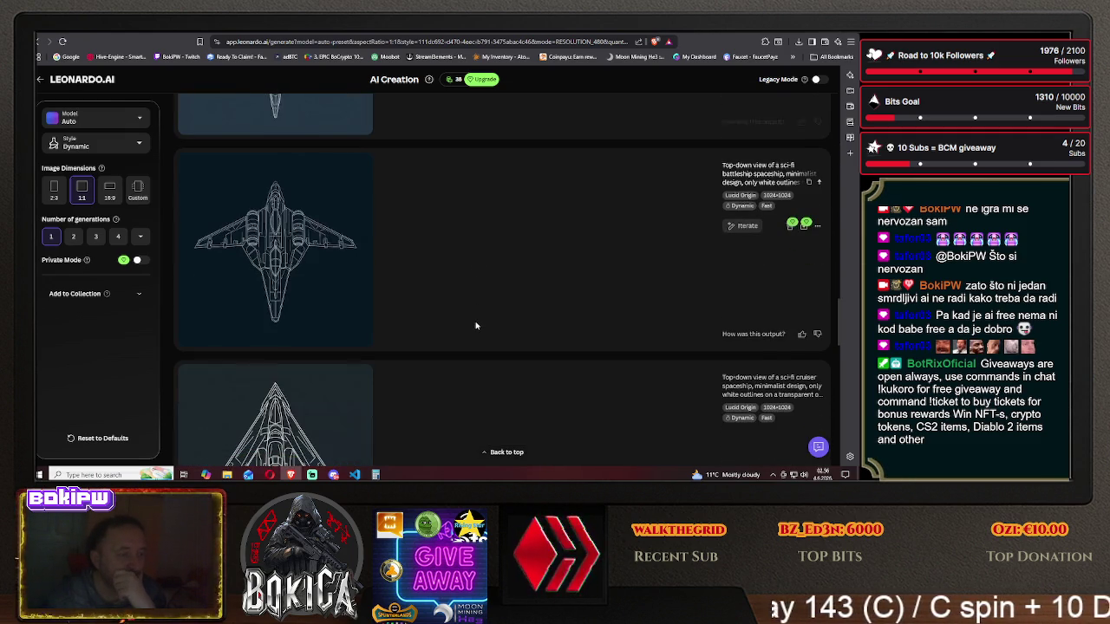
scroll(468, 321, down, 3)
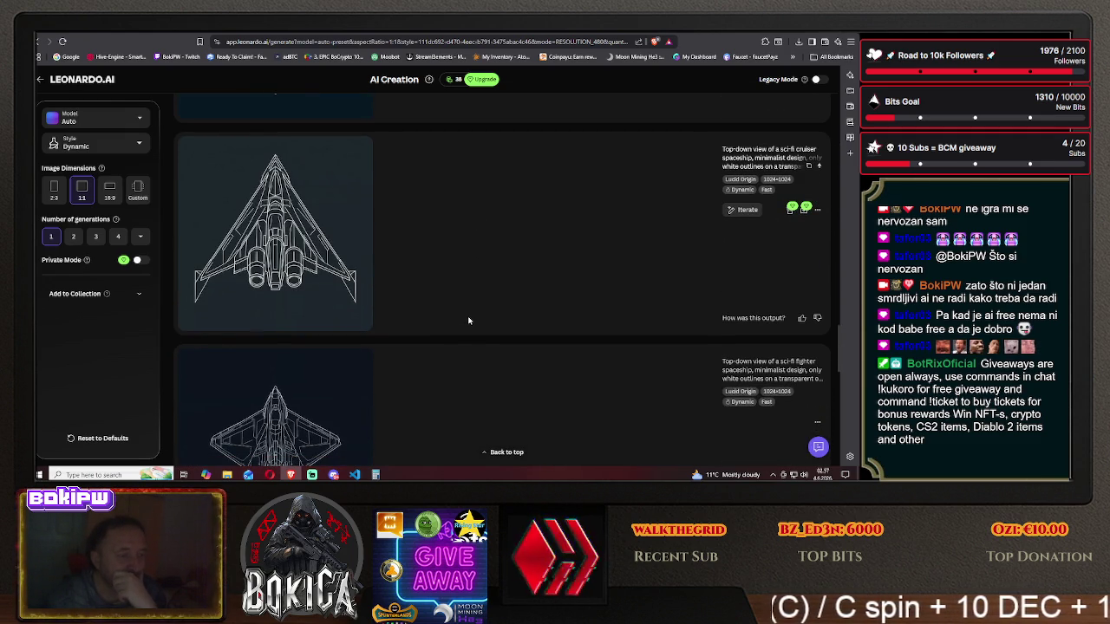
scroll(468, 321, down, 1)
scroll(468, 321, down, 1)
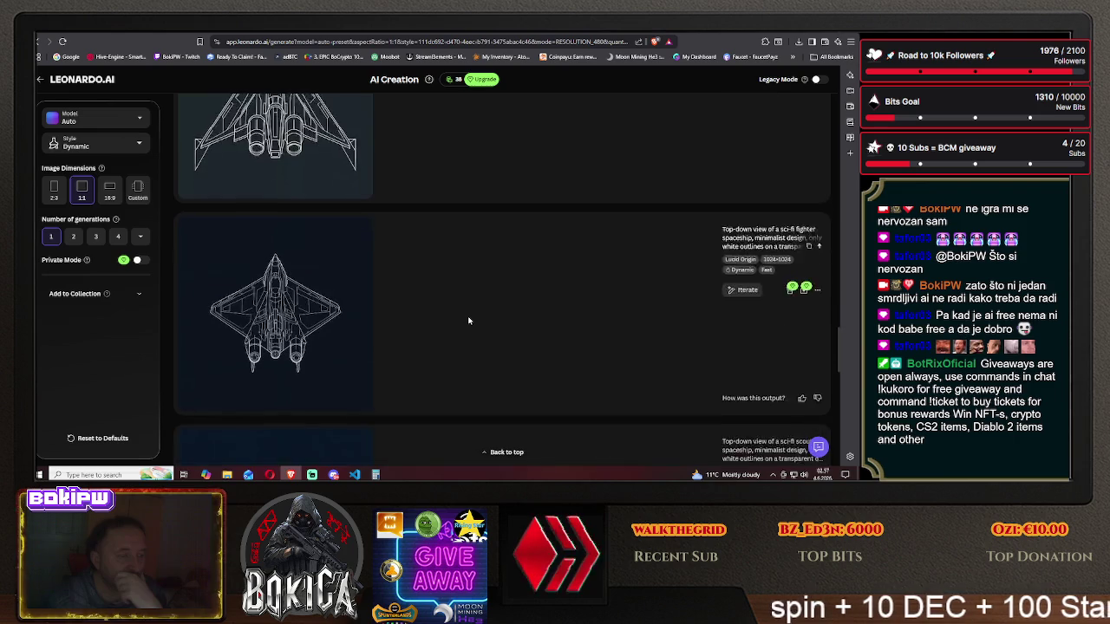
scroll(468, 321, down, 1)
scroll(468, 321, down, 1)
scroll(468, 321, down, 1)
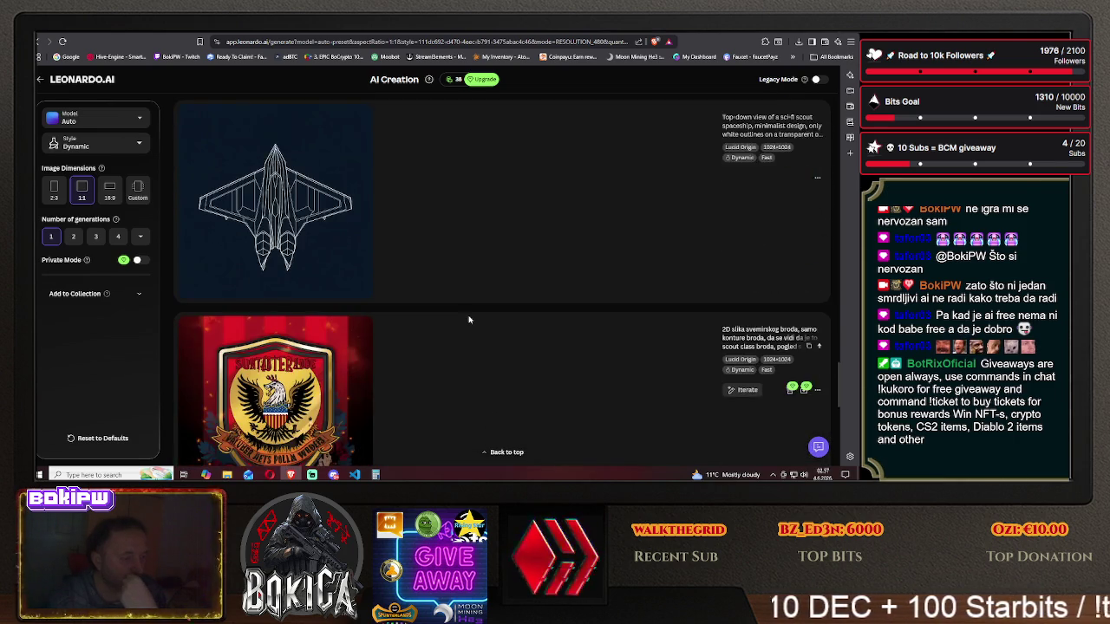
- Scroll back to the top of the generation feed and open a blank new browser tab
scroll(468, 320, up, 1)
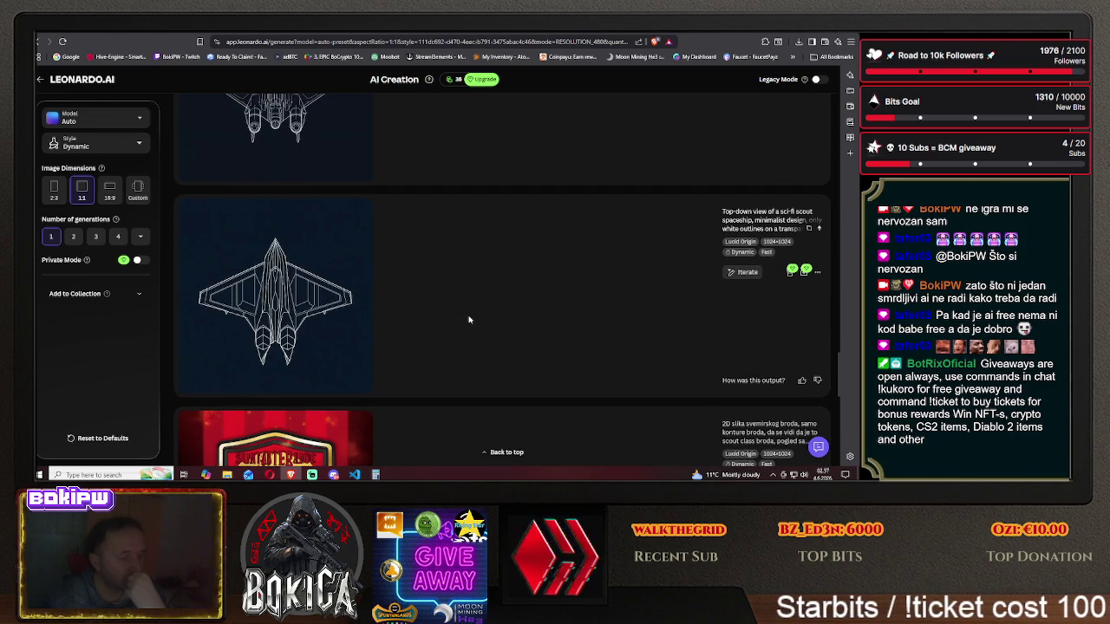
scroll(468, 320, up, 1)
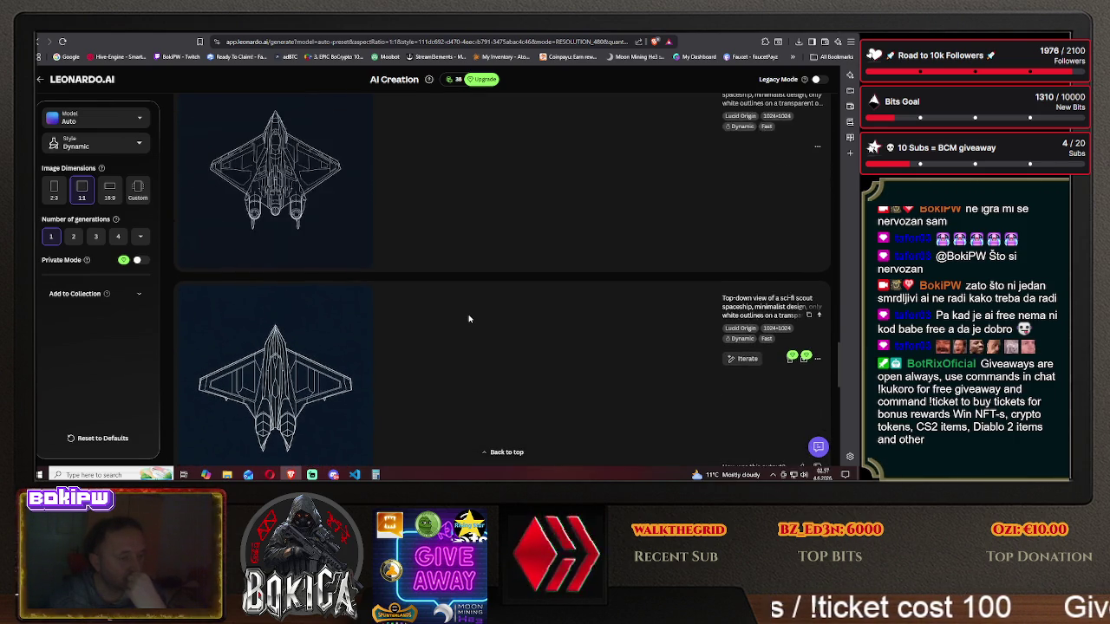
scroll(468, 319, up, 1)
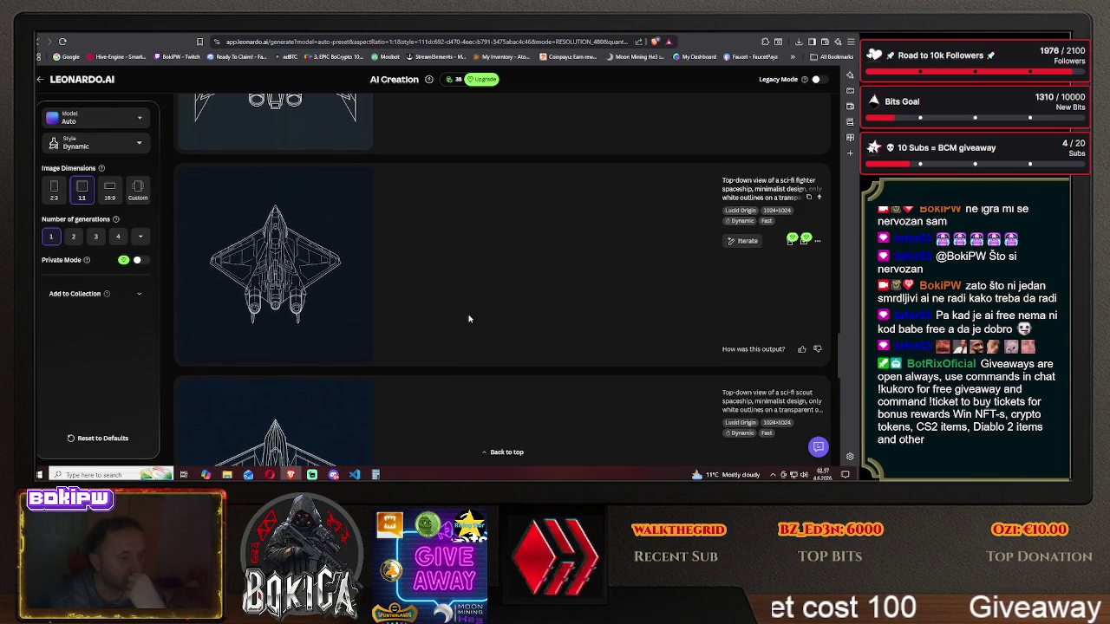
scroll(469, 319, up, 1)
scroll(468, 319, up, 2)
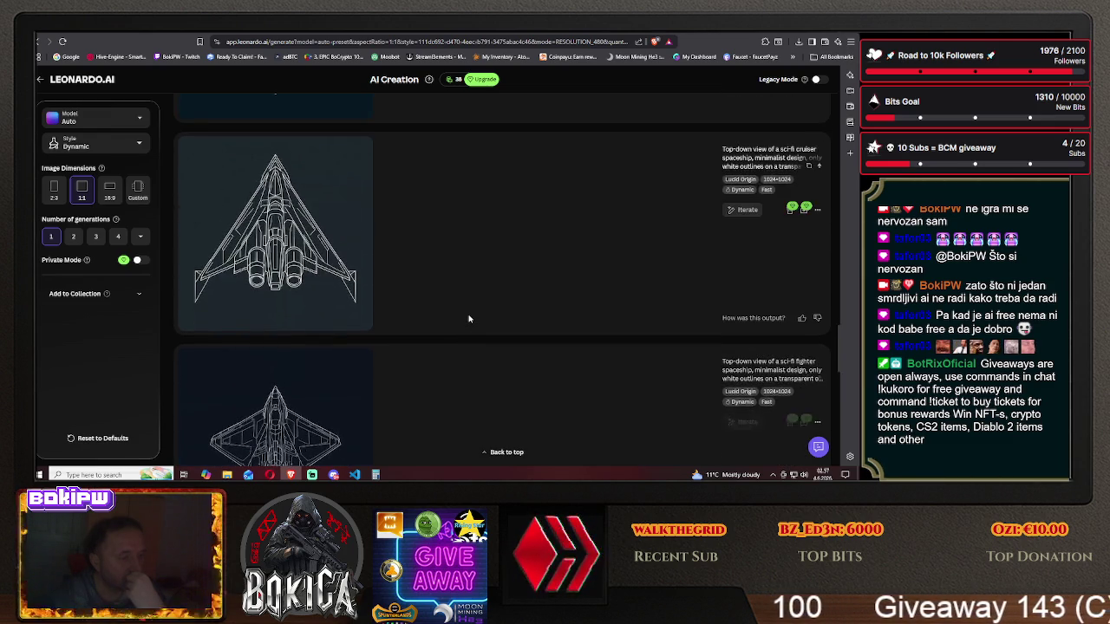
scroll(468, 320, up, 1)
scroll(468, 319, up, 1)
scroll(468, 319, up, 1)
scroll(468, 319, up, 1)
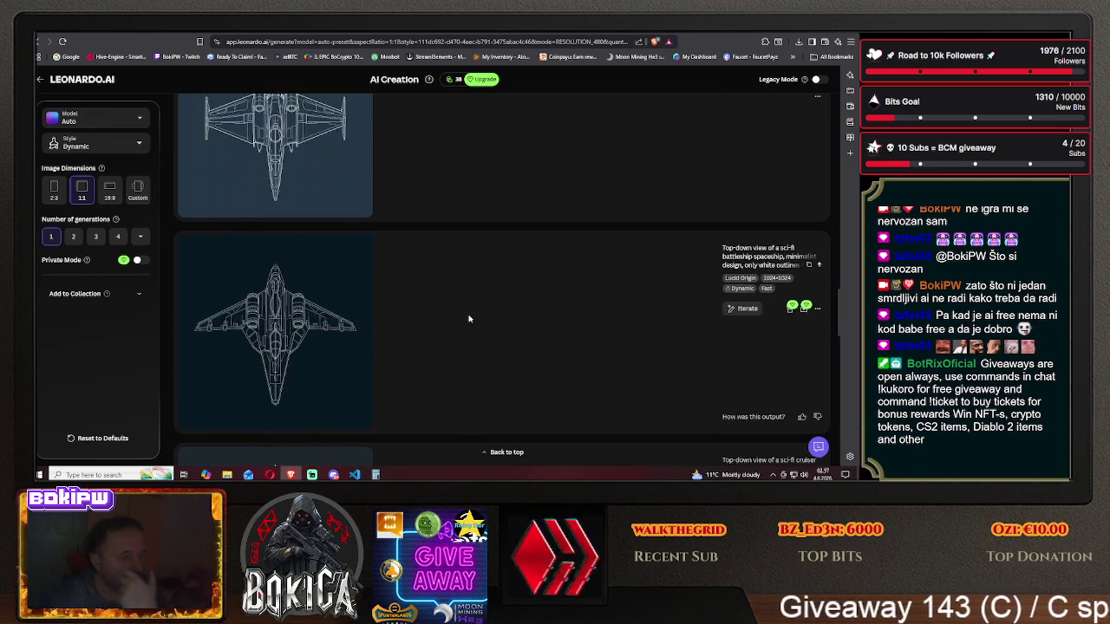
scroll(468, 319, up, 1)
scroll(468, 319, up, 1)
scroll(468, 320, up, 1)
scroll(468, 319, up, 1)
scroll(469, 318, up, 1)
scroll(469, 319, up, 1)
scroll(469, 318, up, 1)
scroll(469, 318, up, 2)
scroll(469, 318, up, 2)
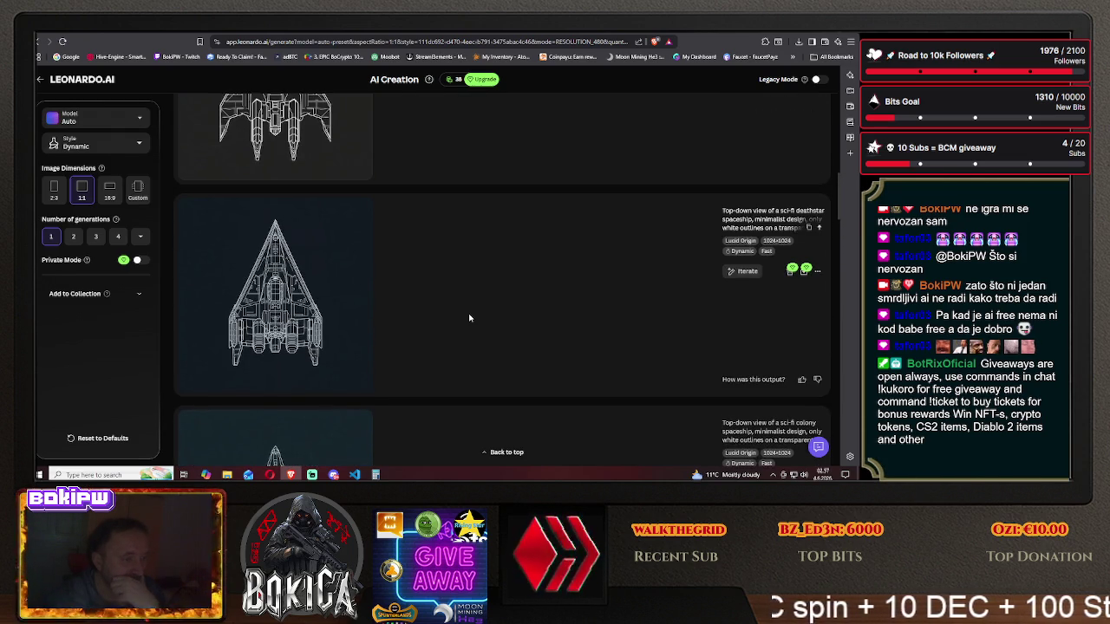
scroll(469, 319, up, 1)
scroll(469, 319, up, 1)
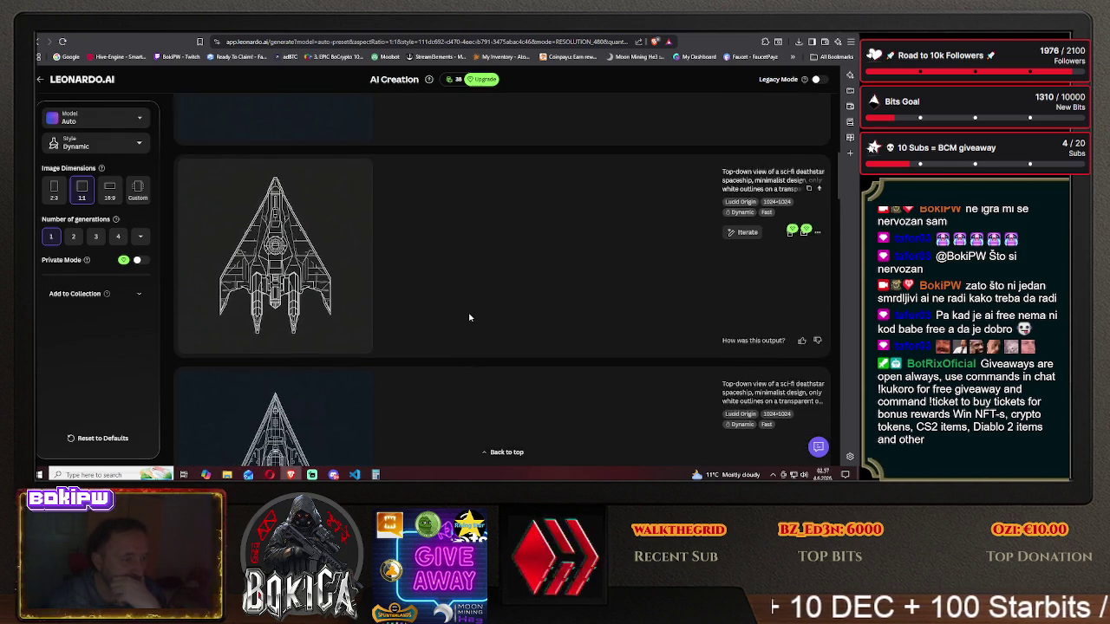
scroll(469, 317, up, 2)
scroll(469, 318, up, 1)
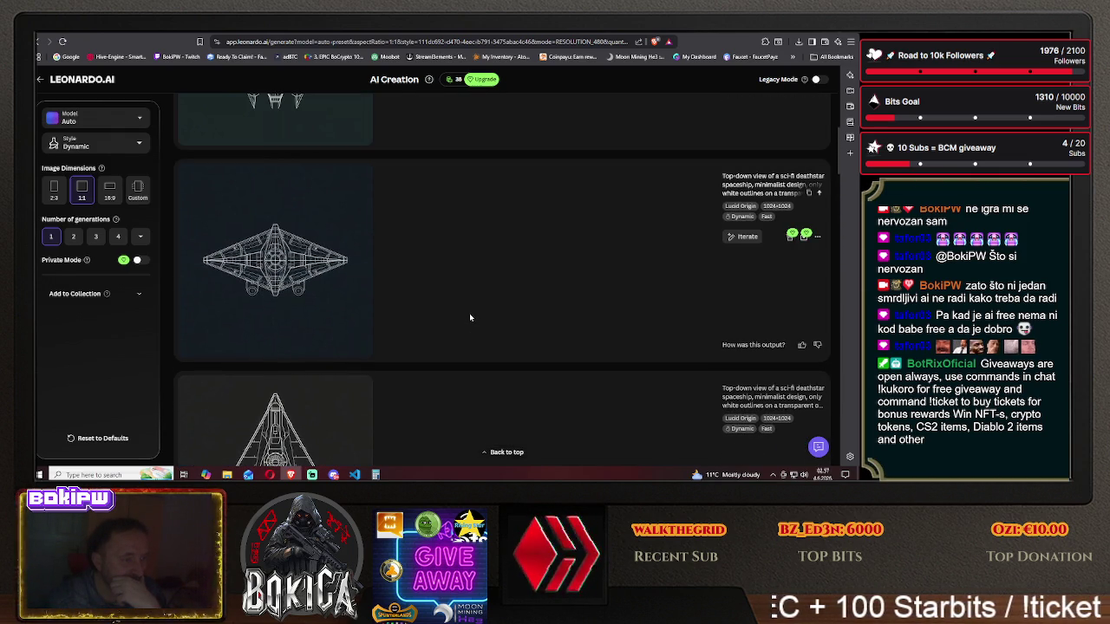
scroll(469, 313, up, 1)
scroll(469, 313, up, 1)
scroll(469, 313, up, 1)
scroll(469, 313, up, 1)
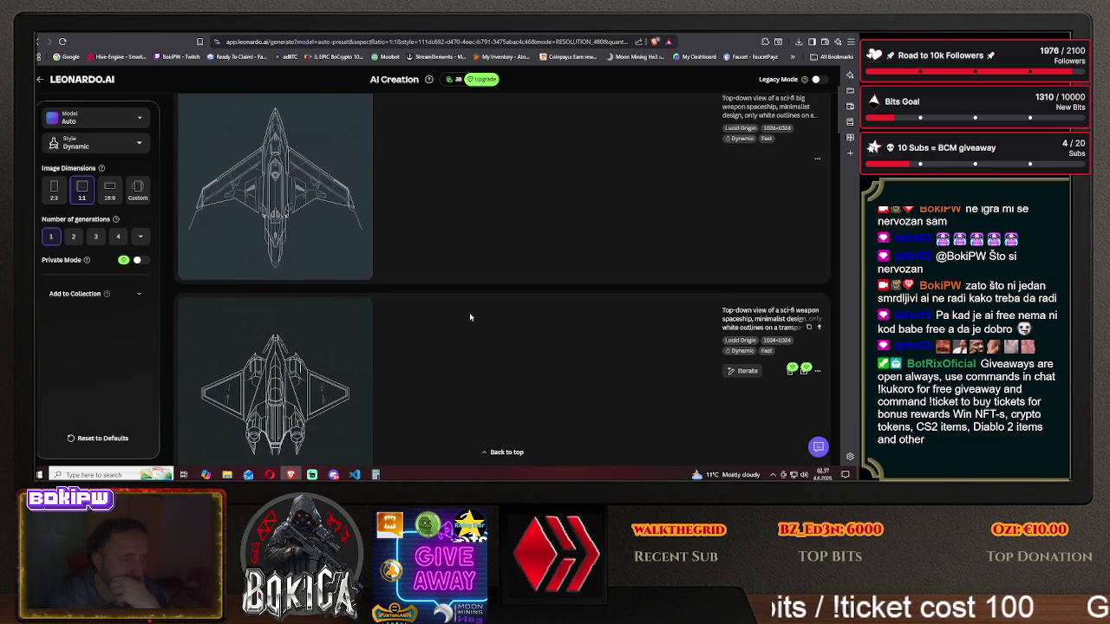
scroll(469, 317, up, 1)
scroll(469, 317, up, 1)
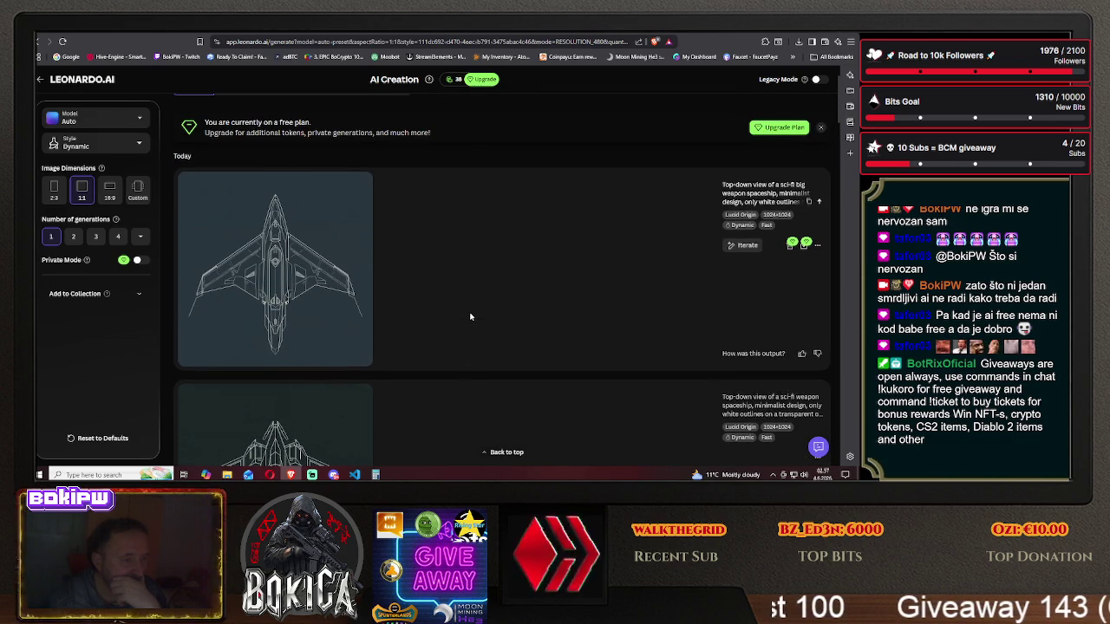
key(ctrl+t)
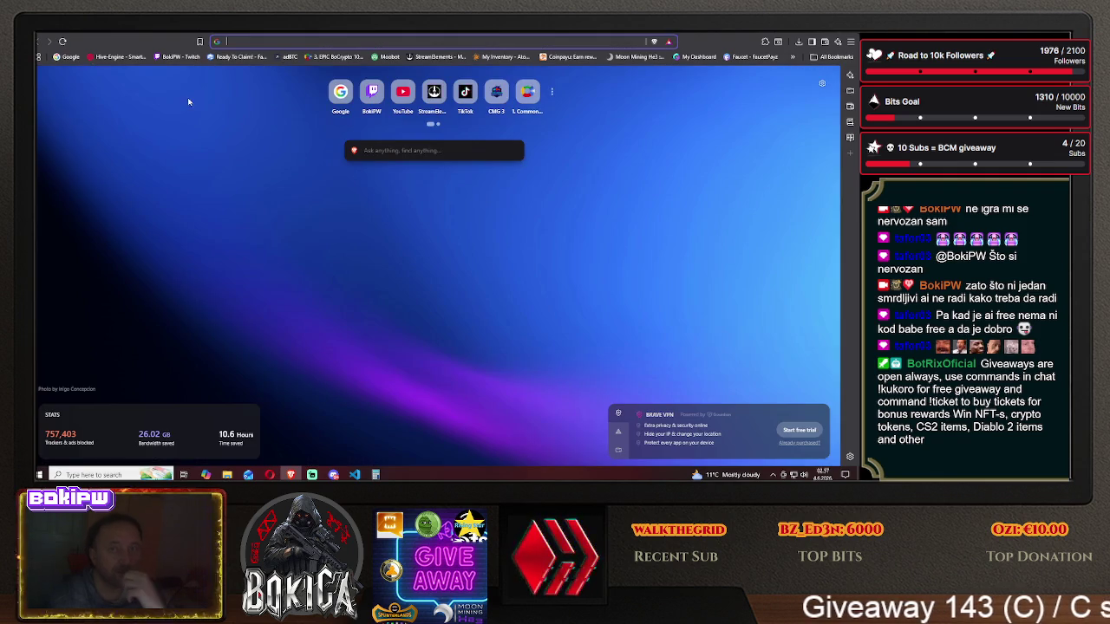
- Go to google.com, search for '2d vector space ships', and skim the results
text(google.com)
key(Return)
text(2)
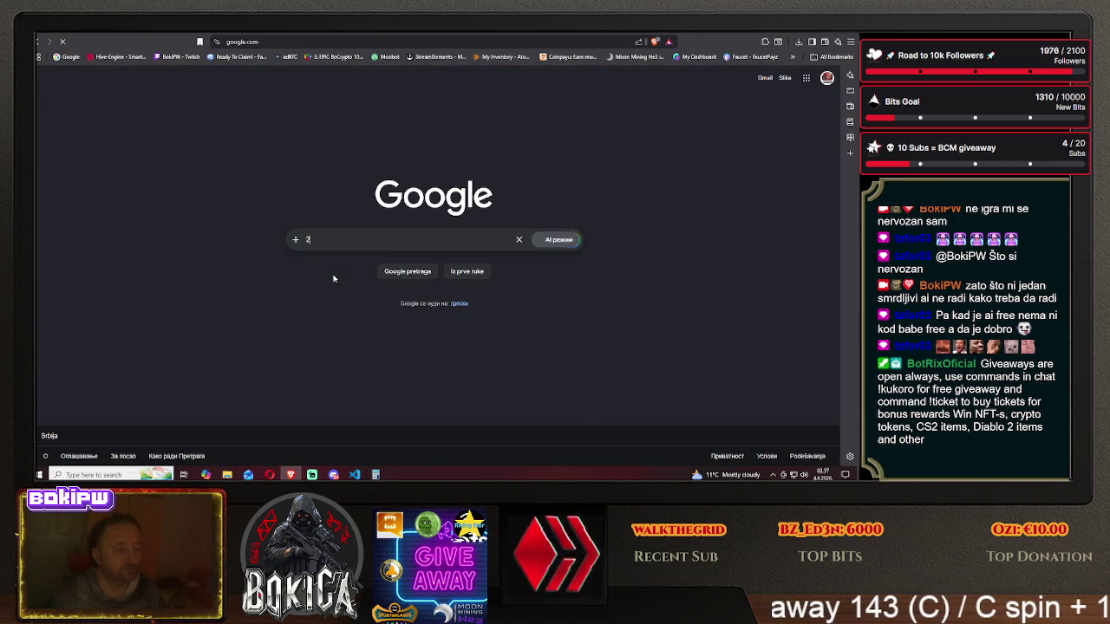
text(d vector space sh)
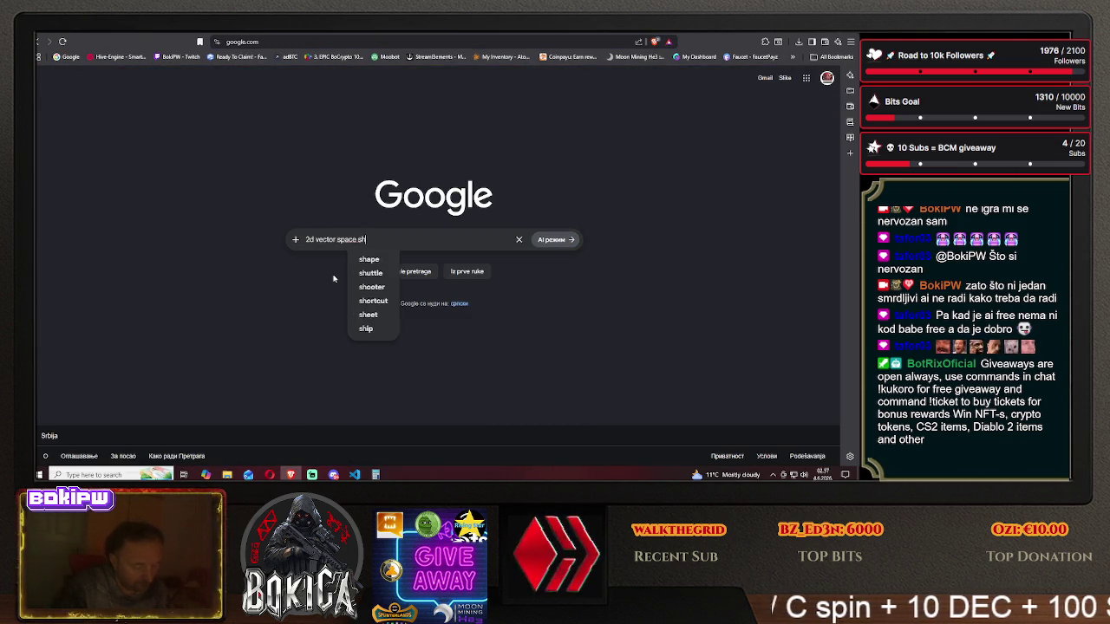
text(ips)
key(Return)
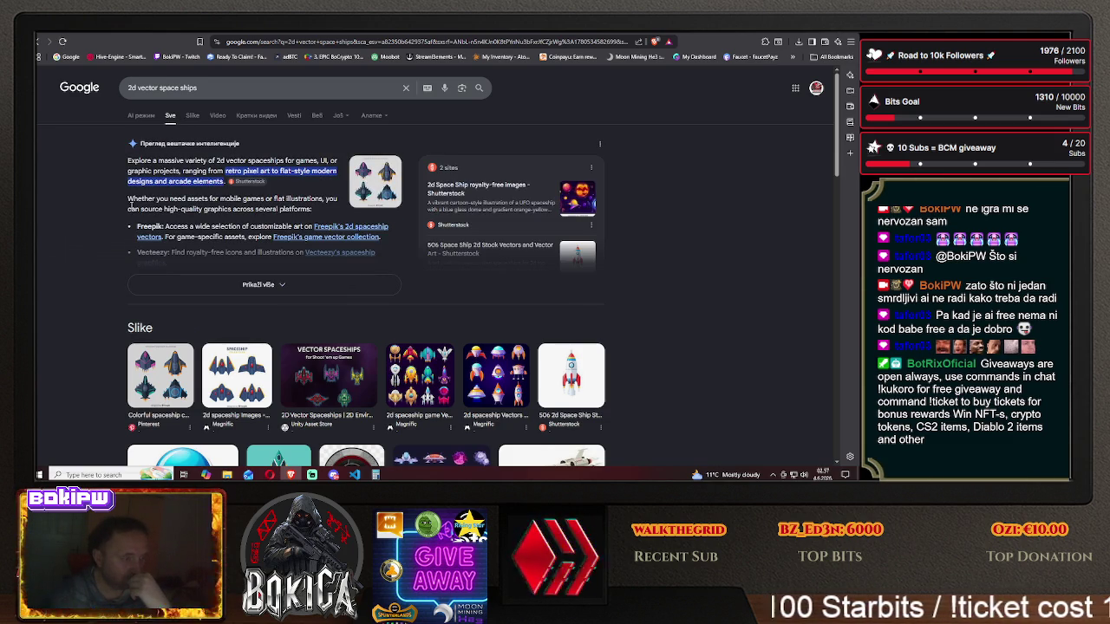
scroll(96, 221, down, 3)
scroll(92, 223, down, 1)
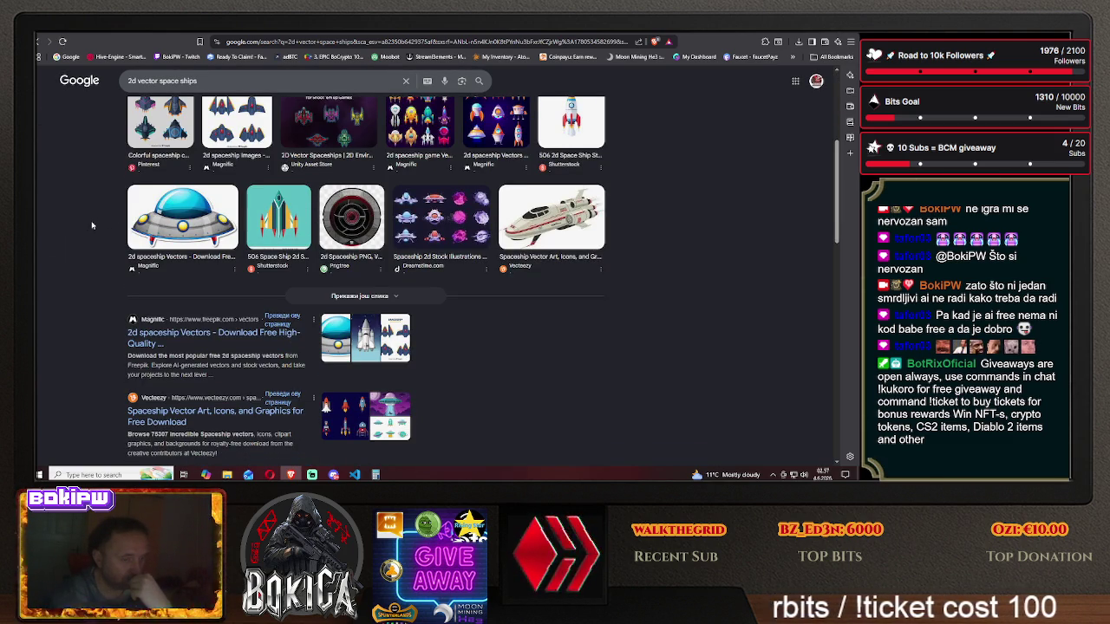
scroll(92, 225, up, 3)
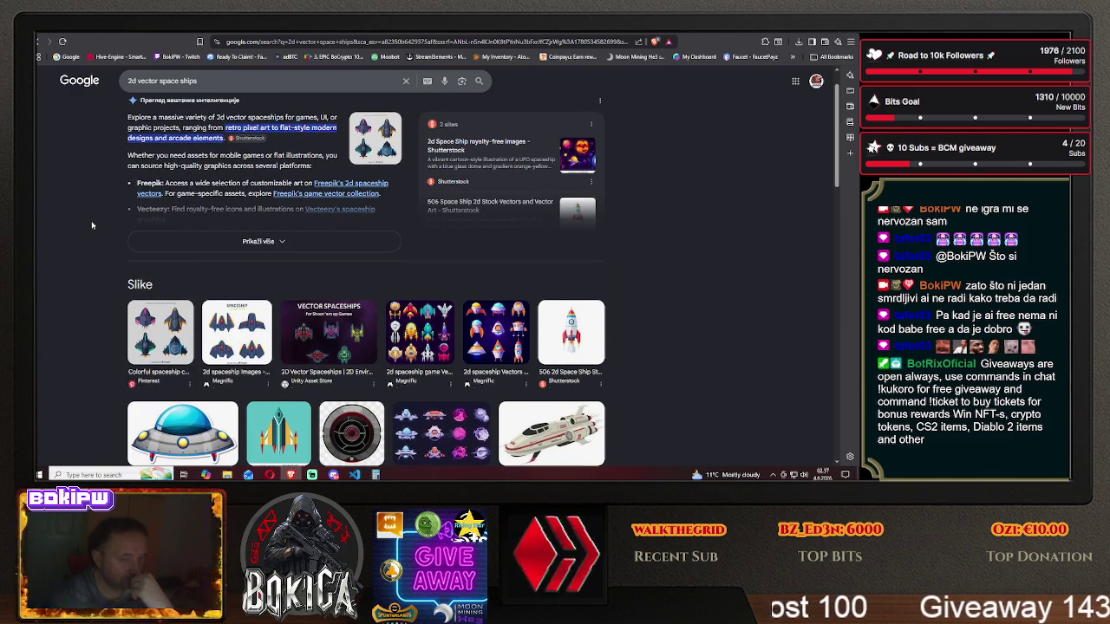
scroll(91, 225, up, 1)
click(193, 115)
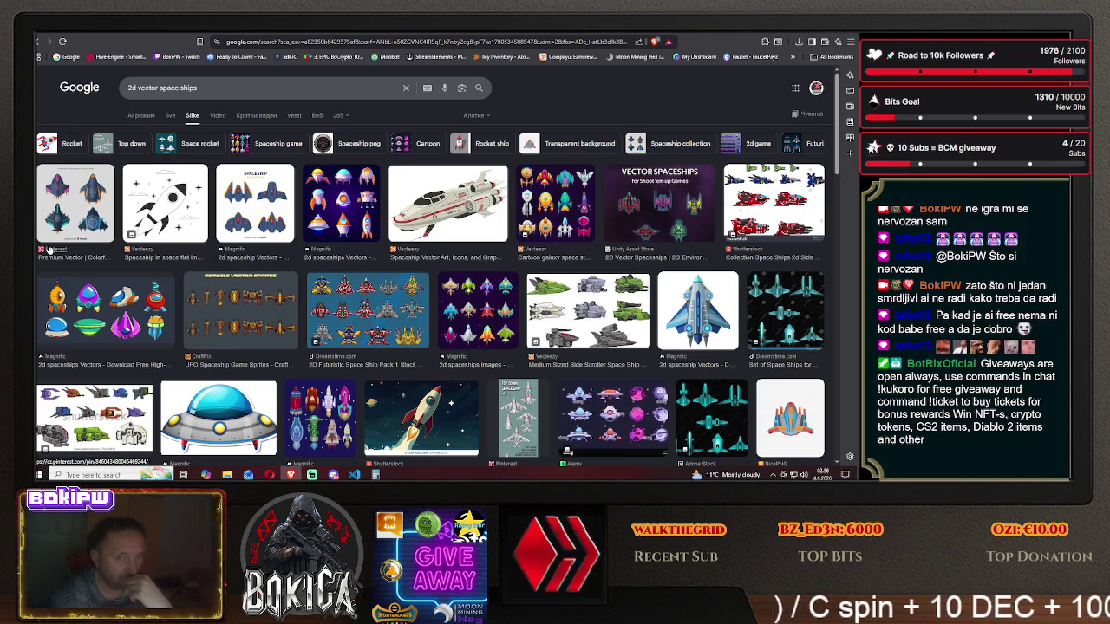
scroll(96, 265, down, 1)
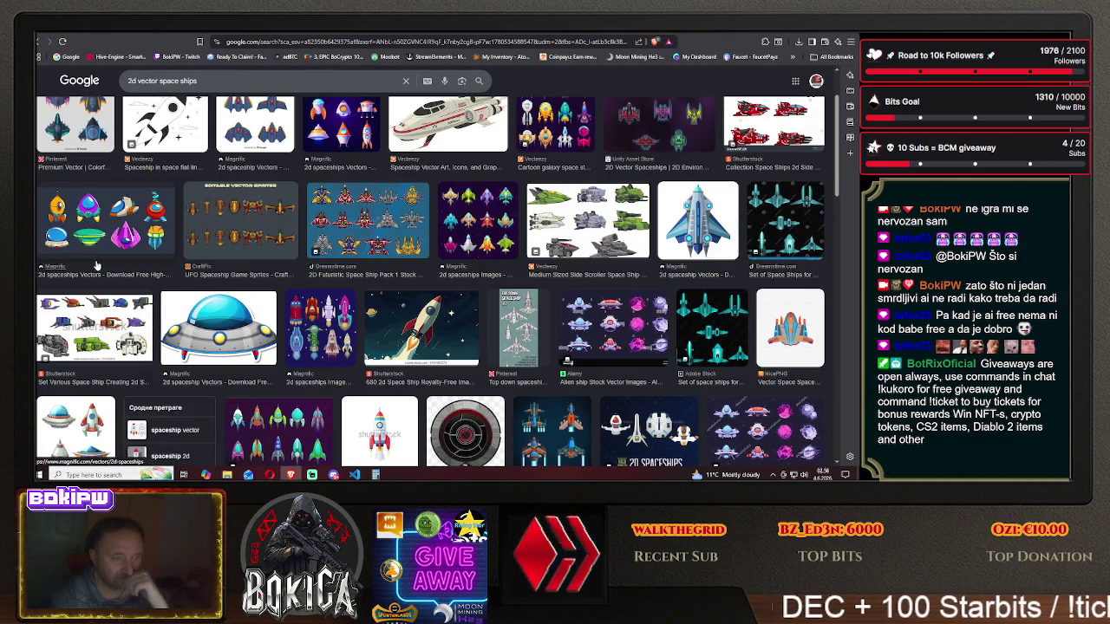
scroll(96, 264, down, 1)
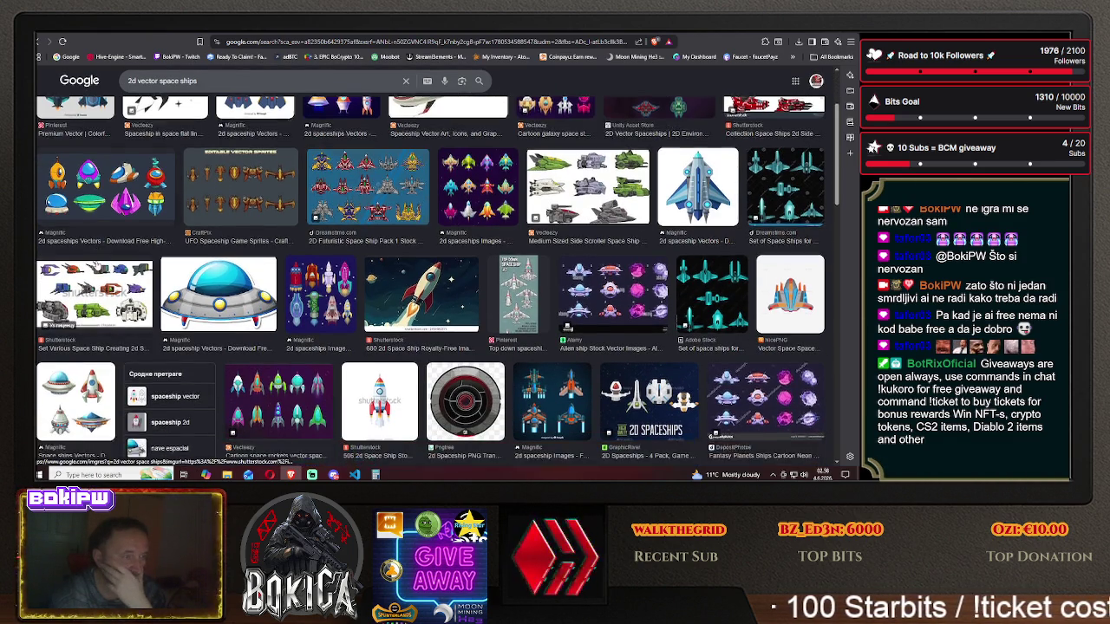
scroll(96, 264, down, 1)
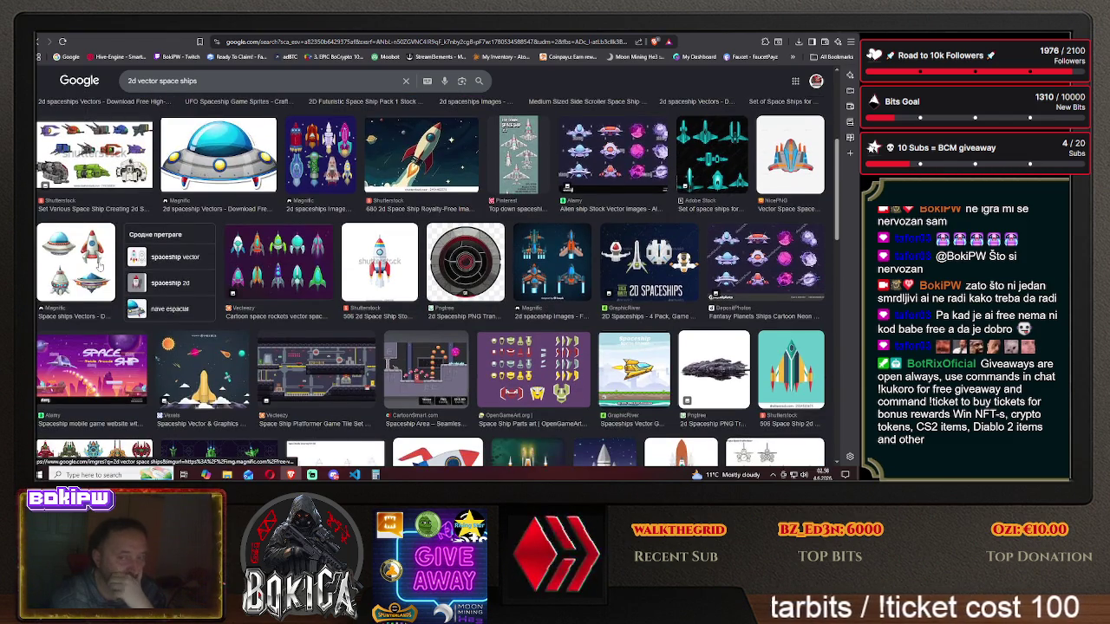
scroll(97, 265, down, 1)
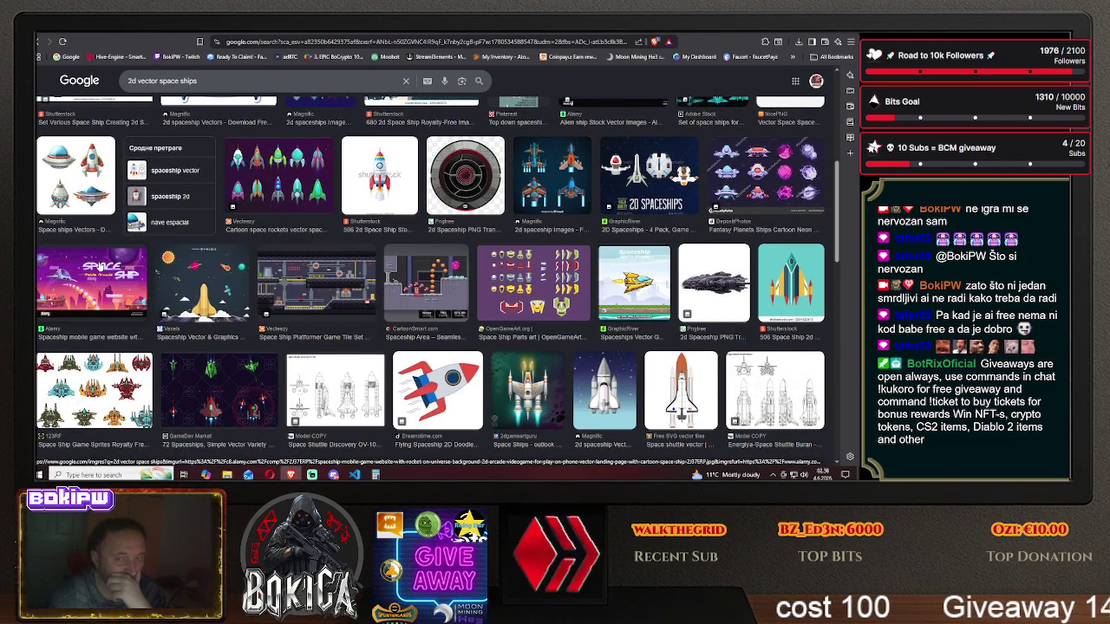
scroll(98, 261, down, 3)
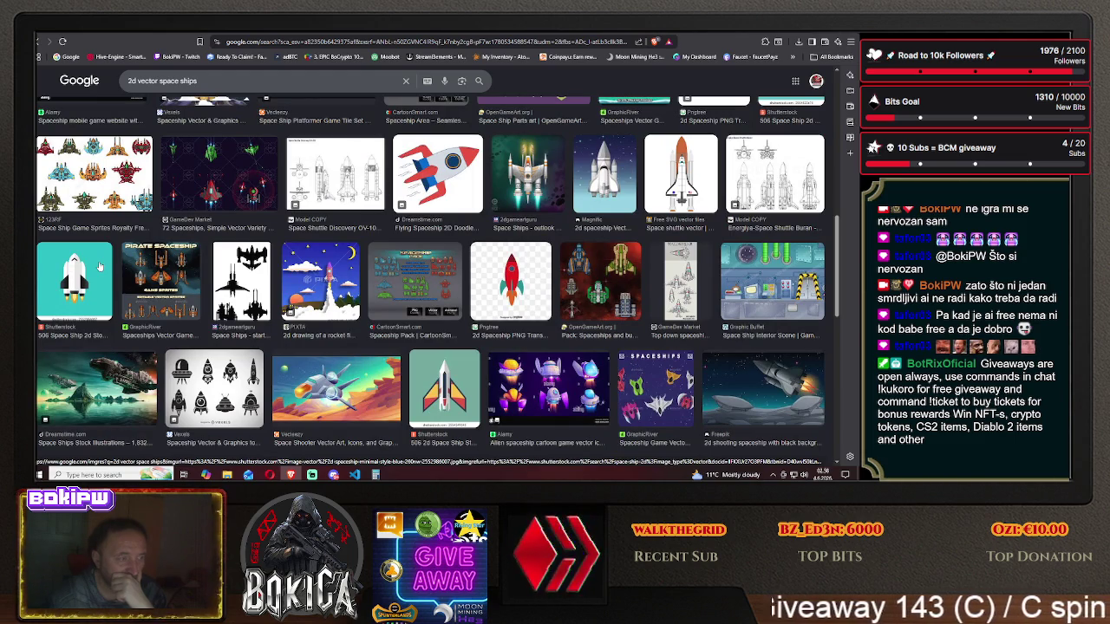
scroll(99, 265, down, 1)
scroll(99, 265, down, 2)
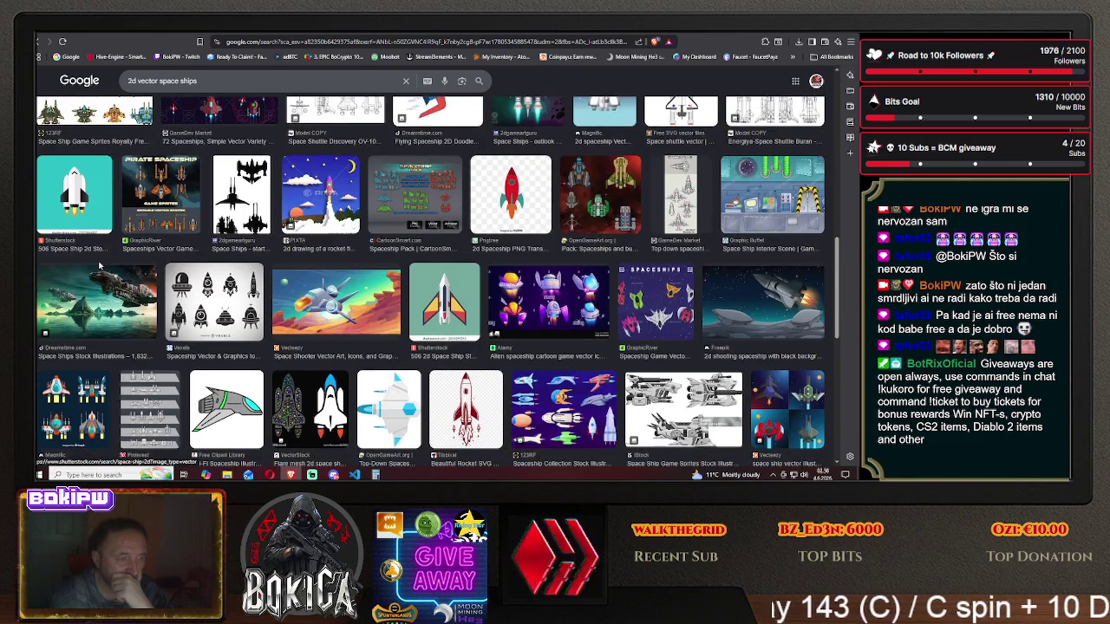
scroll(99, 267, down, 1)
scroll(99, 267, down, 2)
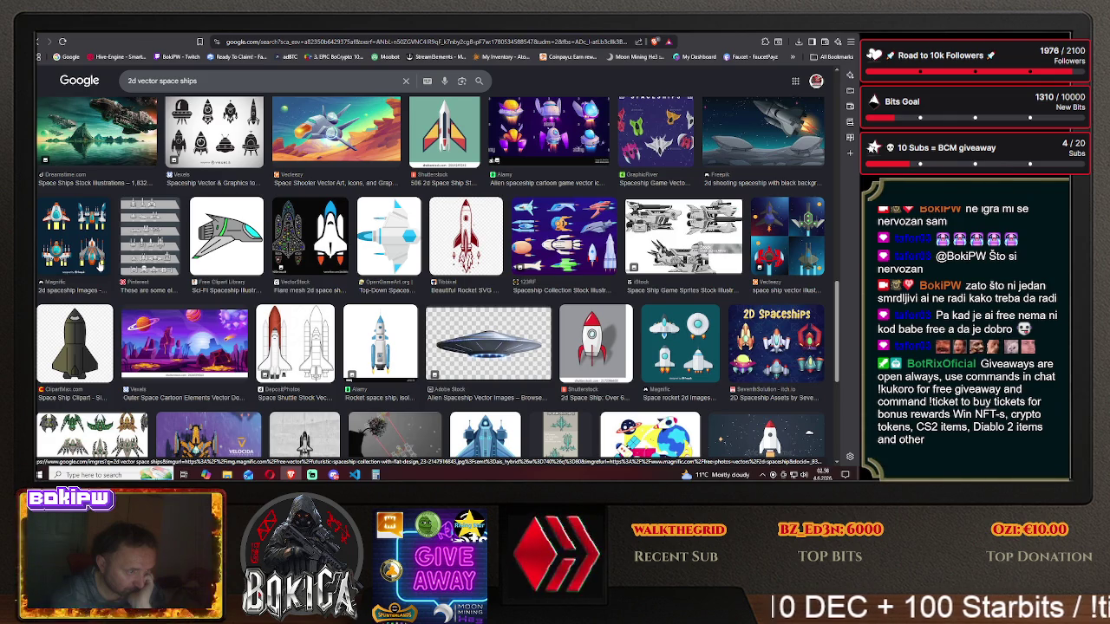
scroll(98, 265, down, 1)
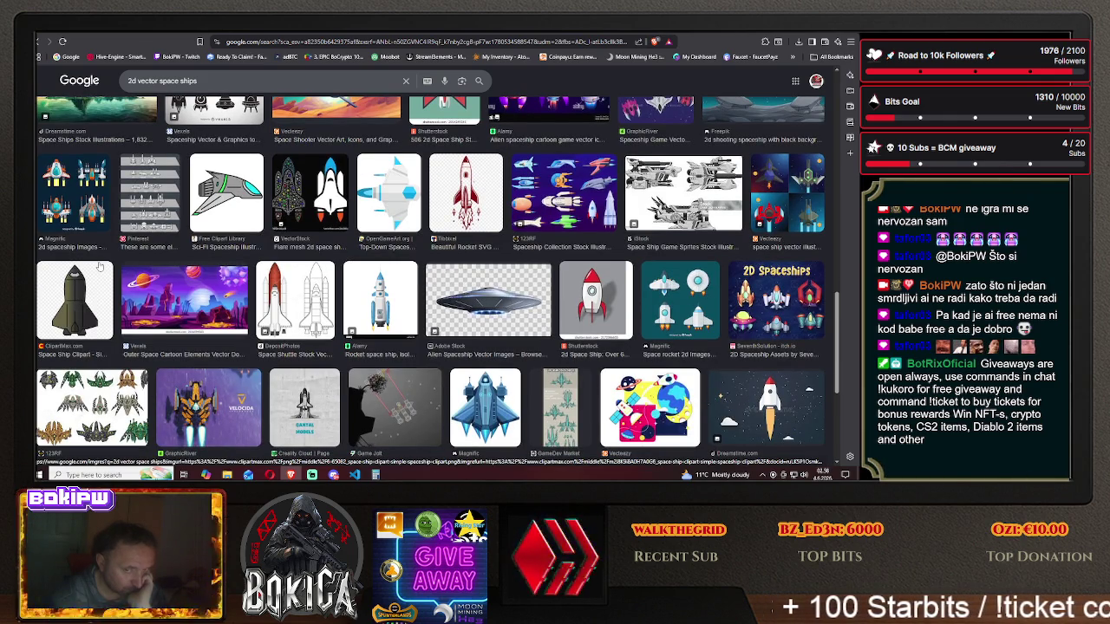
scroll(99, 265, down, 2)
scroll(98, 265, down, 1)
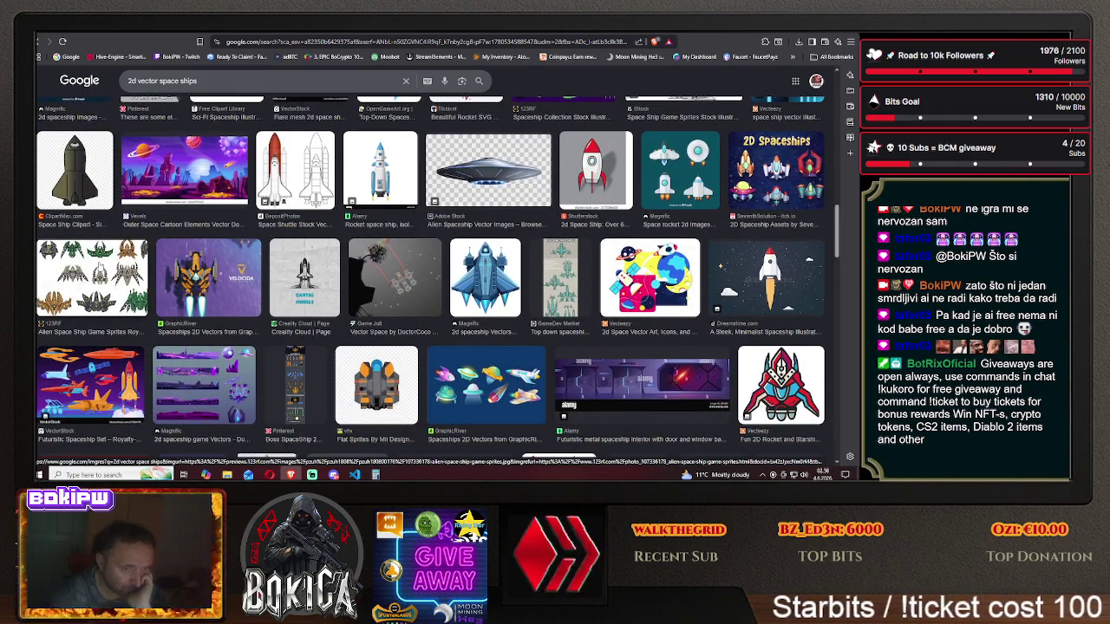
scroll(99, 265, down, 2)
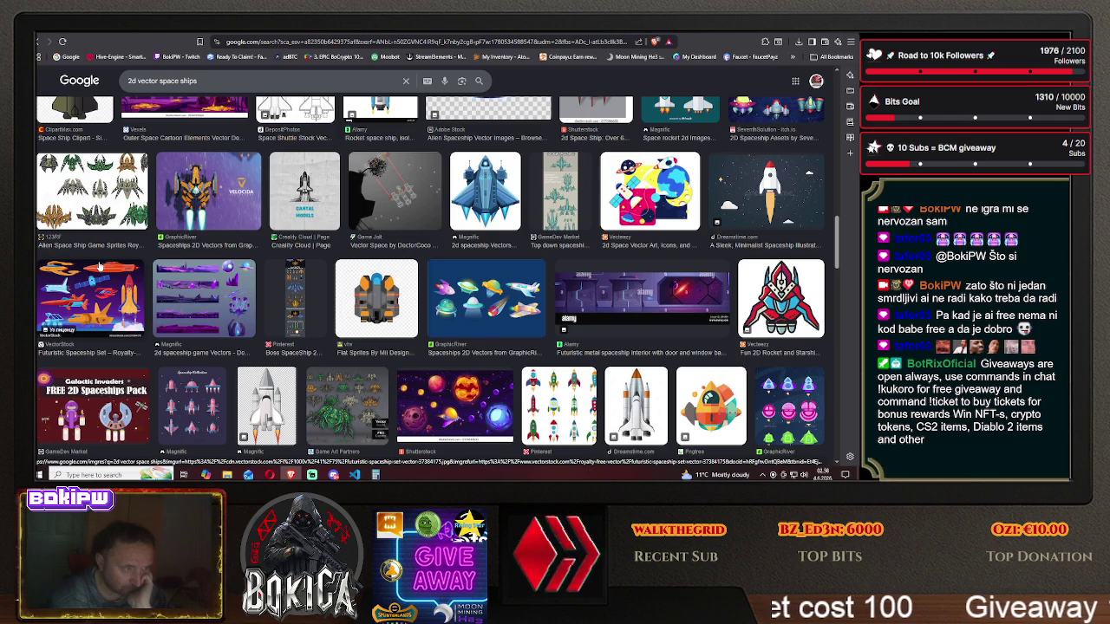
scroll(98, 266, down, 3)
scroll(99, 266, down, 1)
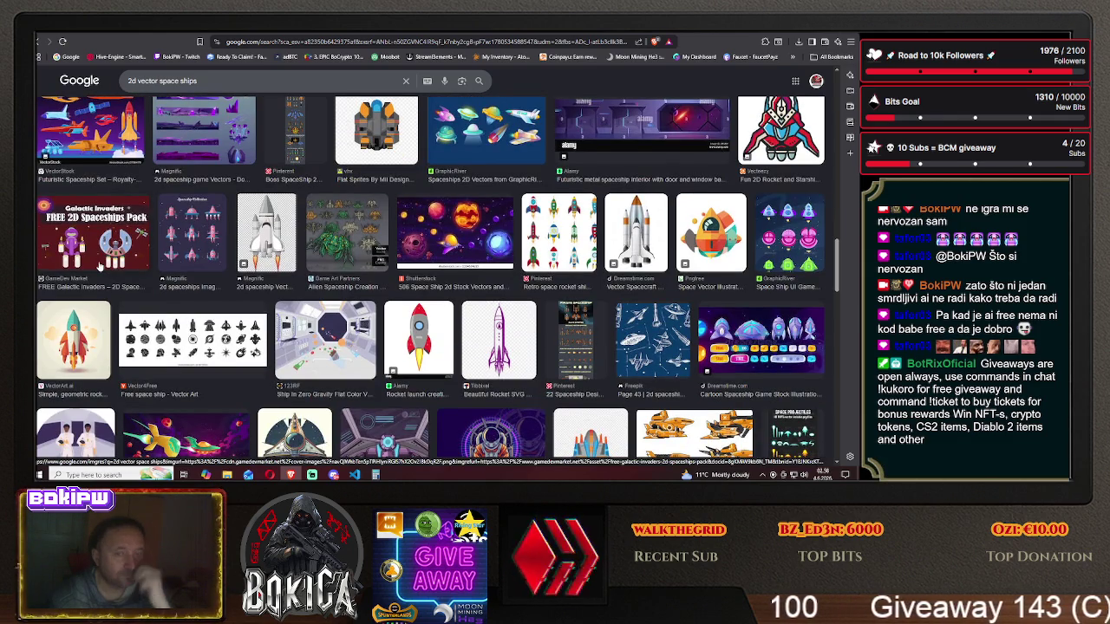
scroll(99, 265, down, 2)
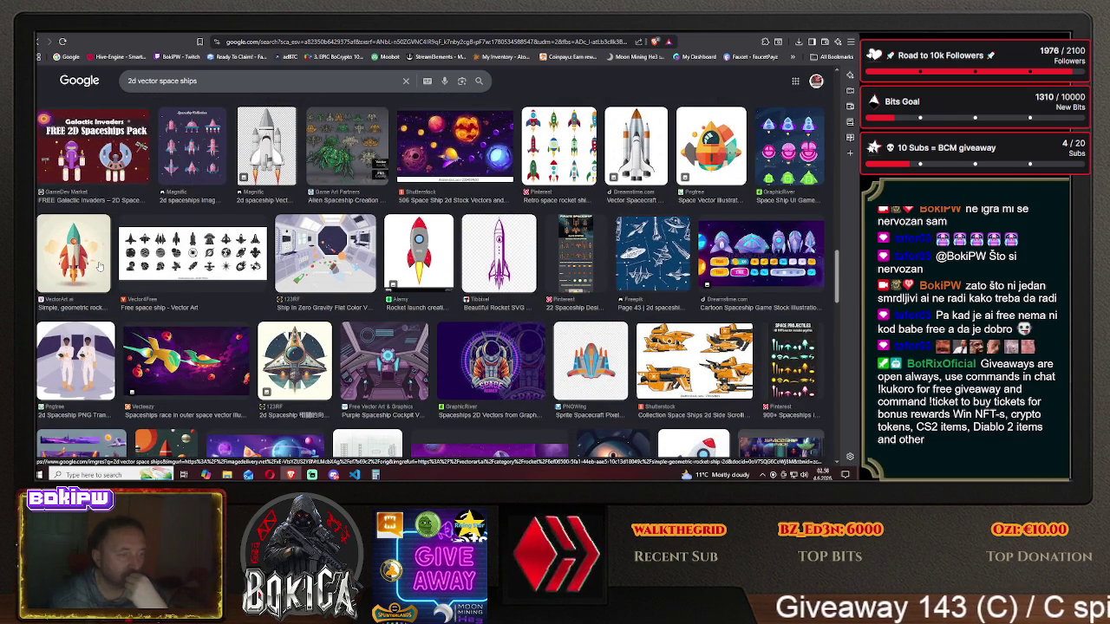
scroll(99, 266, down, 1)
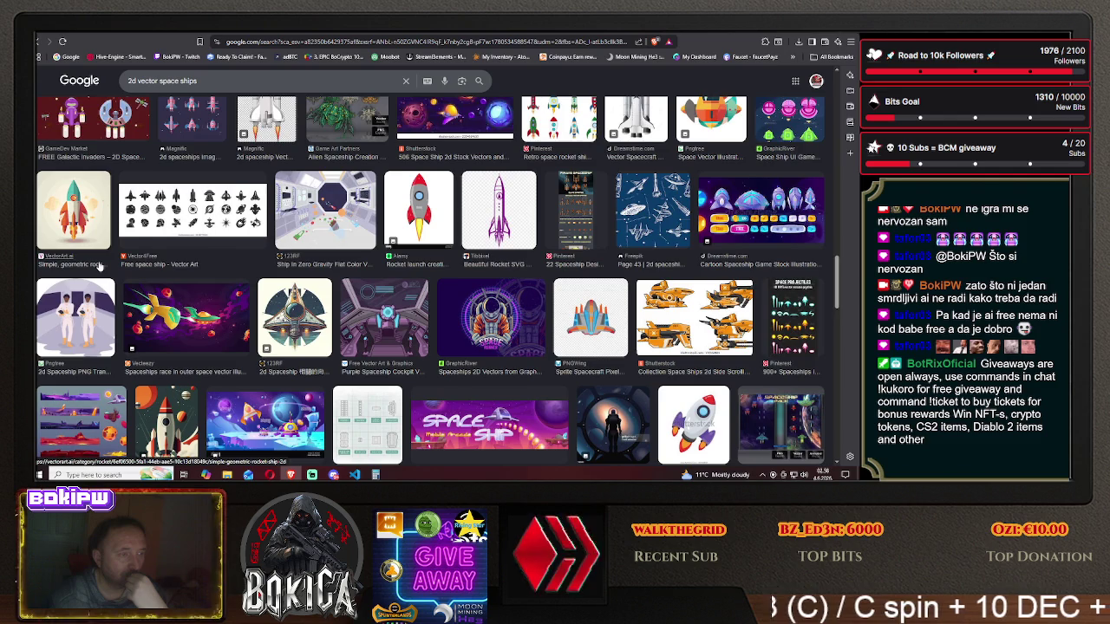
scroll(99, 266, down, 1)
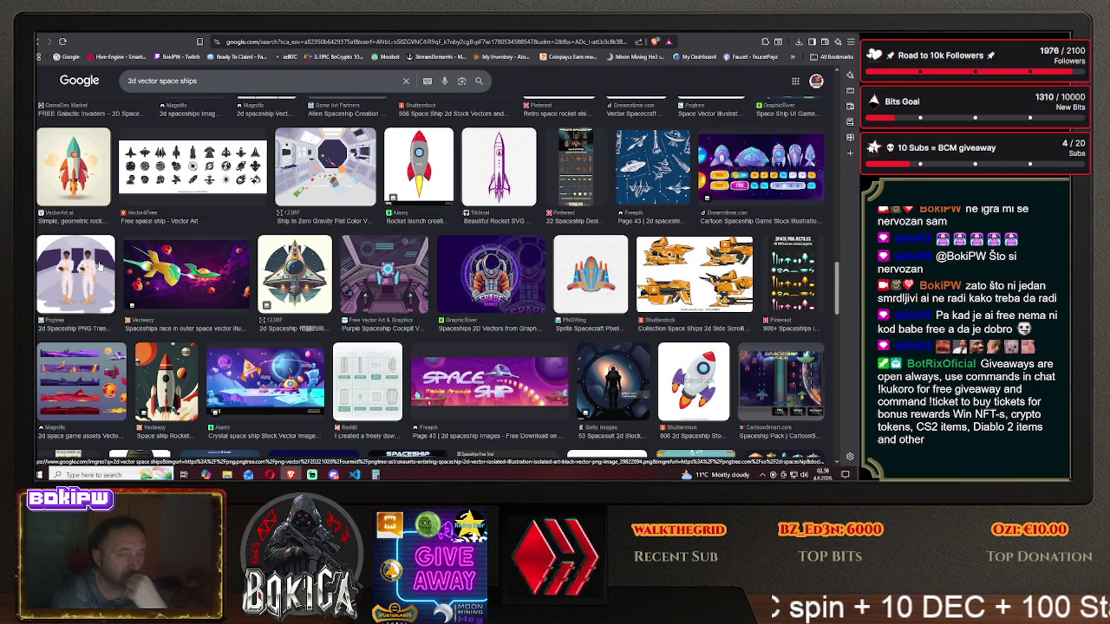
scroll(99, 266, down, 4)
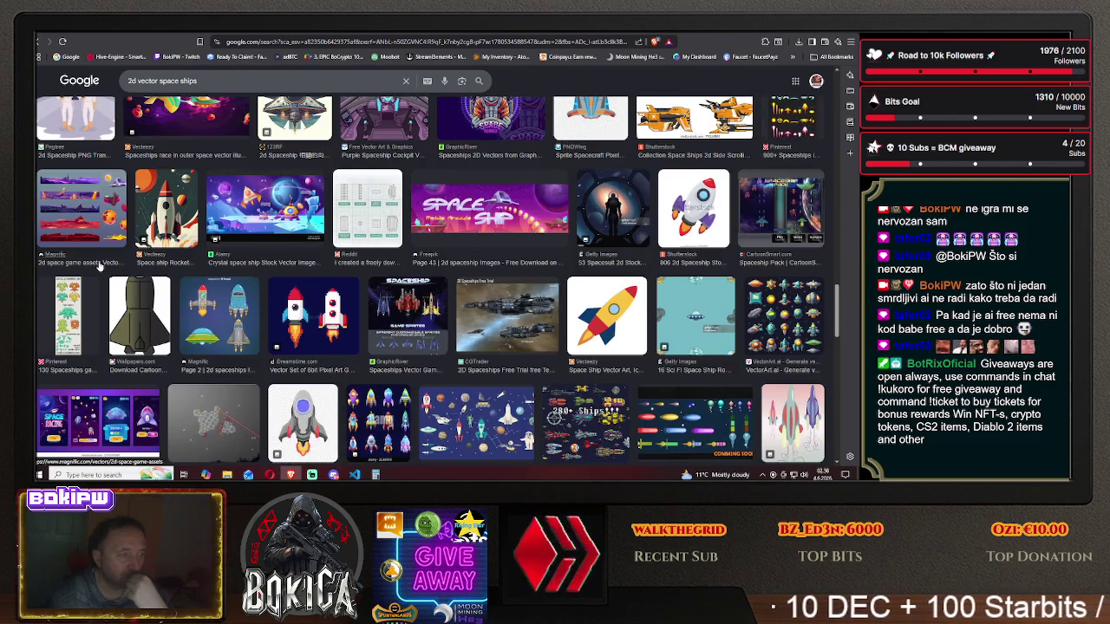
scroll(99, 266, down, 1)
scroll(99, 267, down, 1)
scroll(99, 267, down, 1)
scroll(99, 267, down, 1)
scroll(99, 266, down, 3)
scroll(99, 266, down, 1)
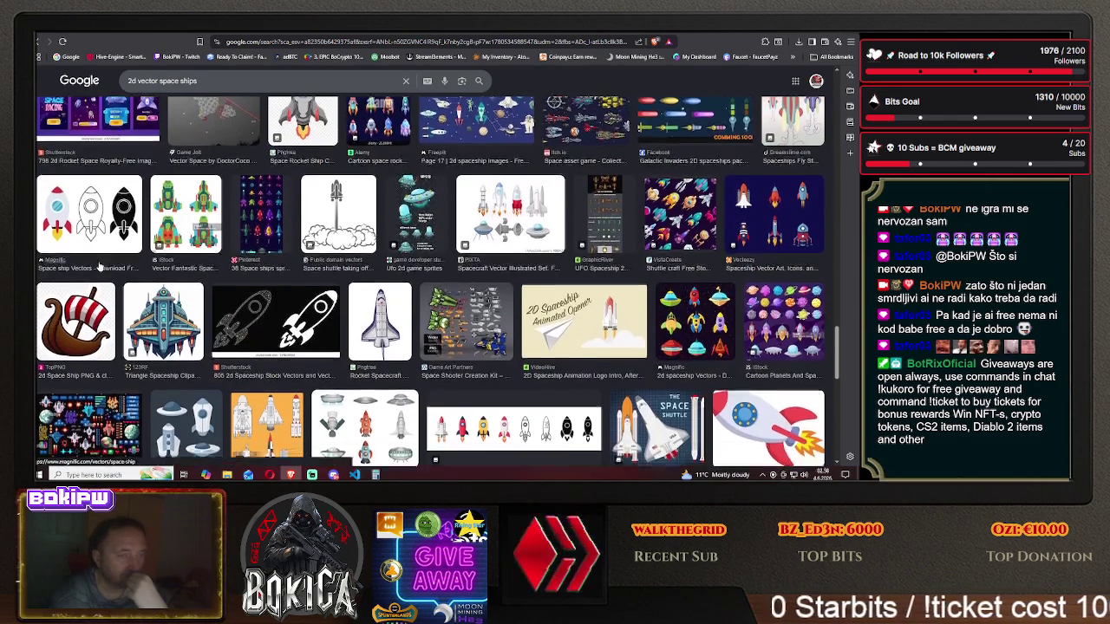
scroll(99, 266, down, 1)
scroll(99, 266, down, 2)
scroll(99, 266, down, 3)
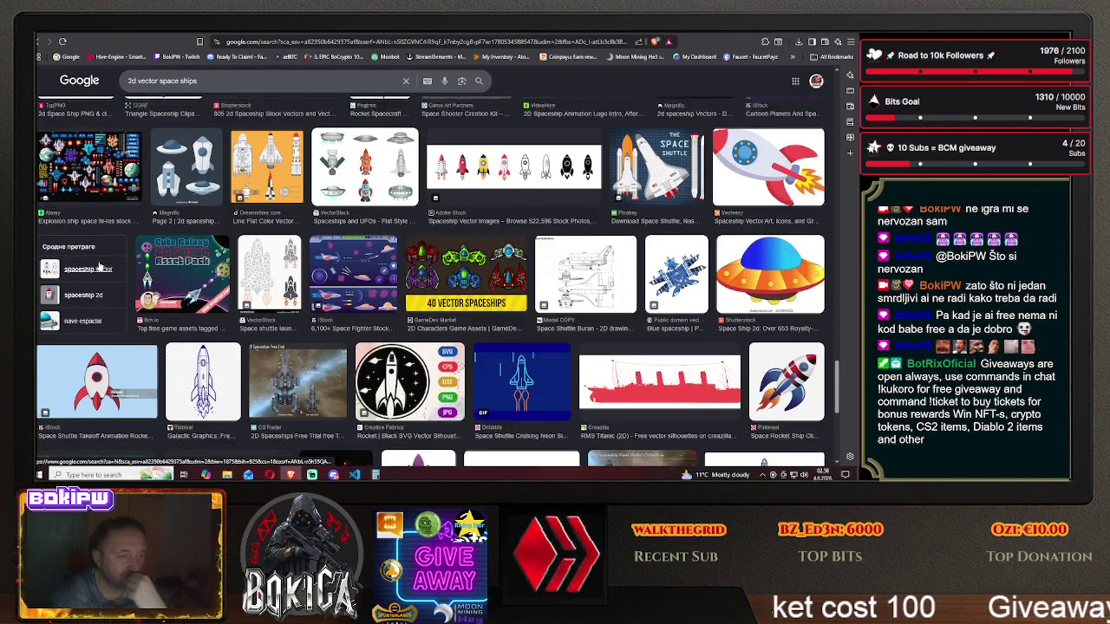
scroll(99, 267, down, 2)
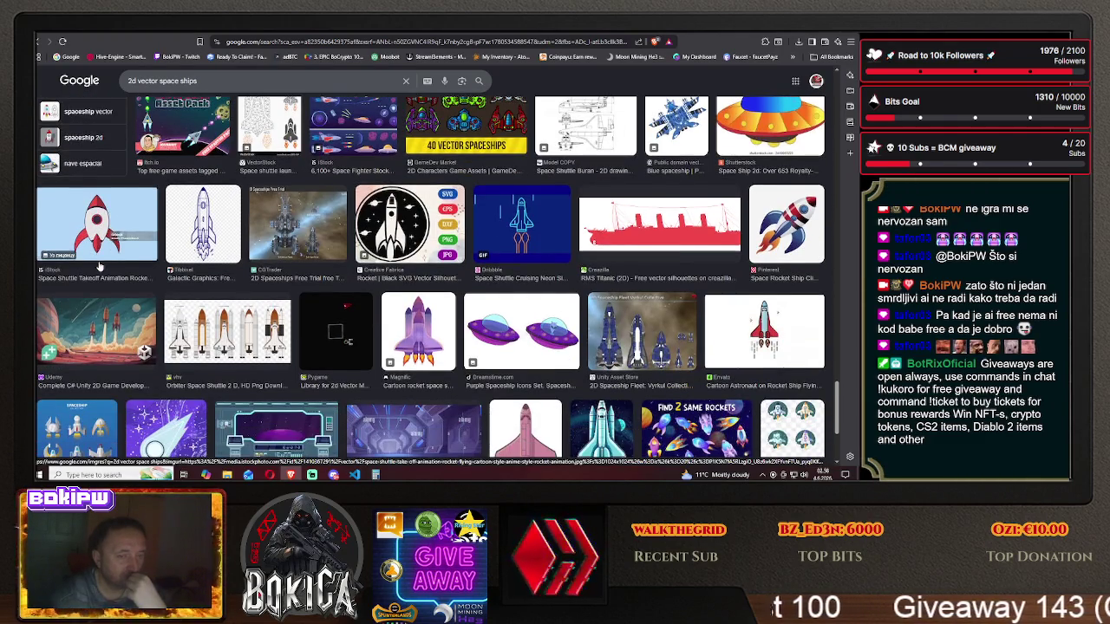
scroll(99, 266, down, 2)
scroll(99, 267, down, 1)
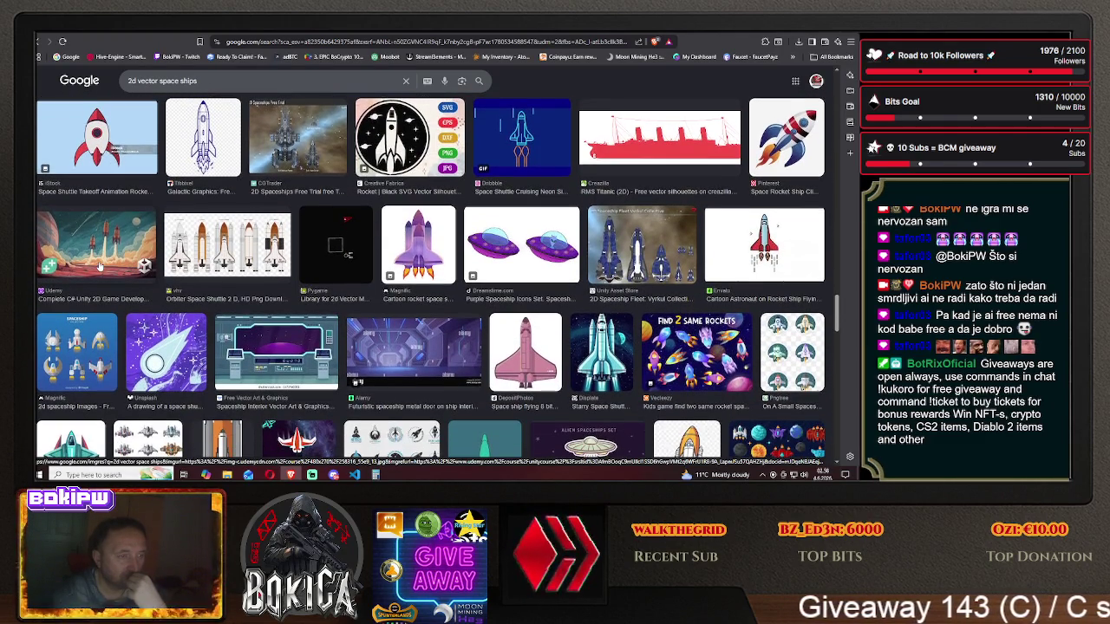
scroll(99, 266, down, 1)
scroll(100, 266, down, 2)
scroll(99, 266, down, 1)
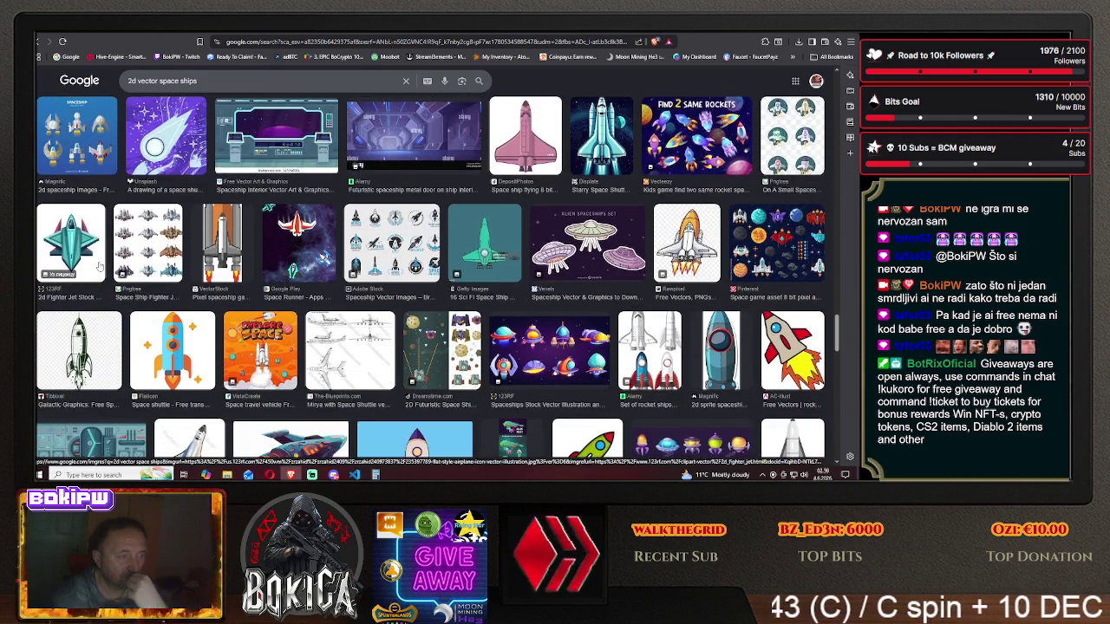
scroll(100, 267, down, 1)
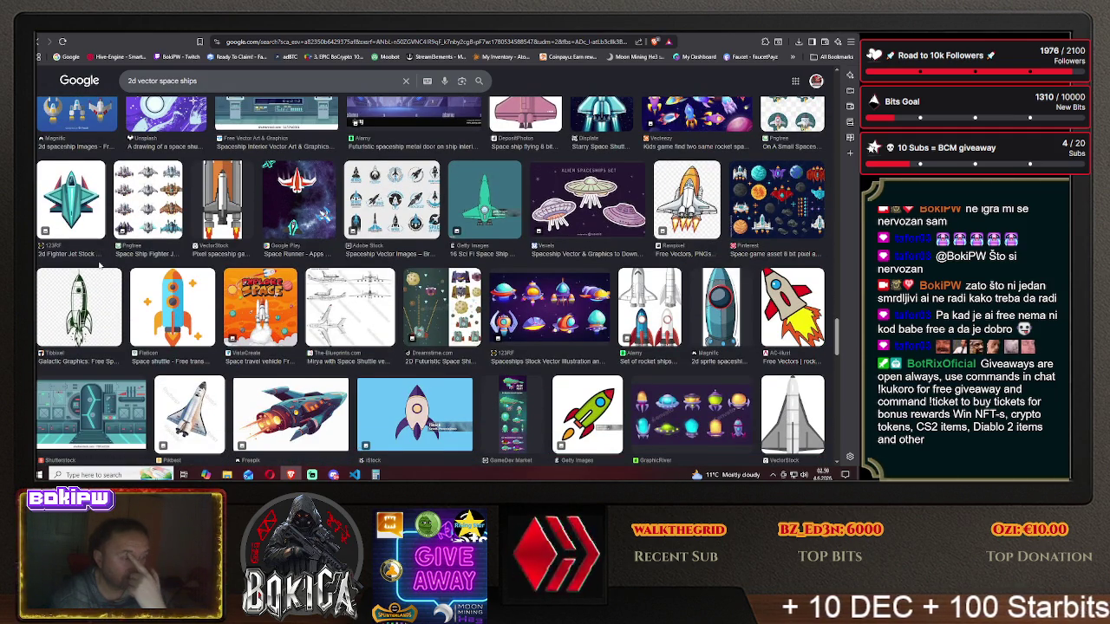
scroll(100, 266, down, 1)
scroll(100, 267, down, 1)
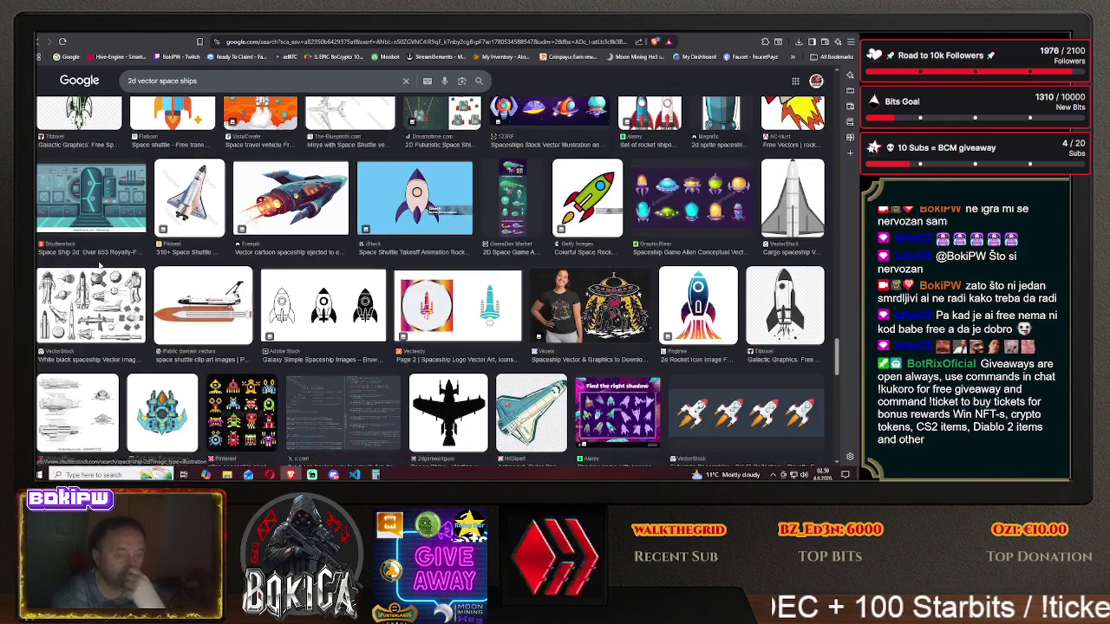
scroll(100, 266, down, 2)
scroll(99, 266, down, 1)
scroll(99, 266, down, 1)
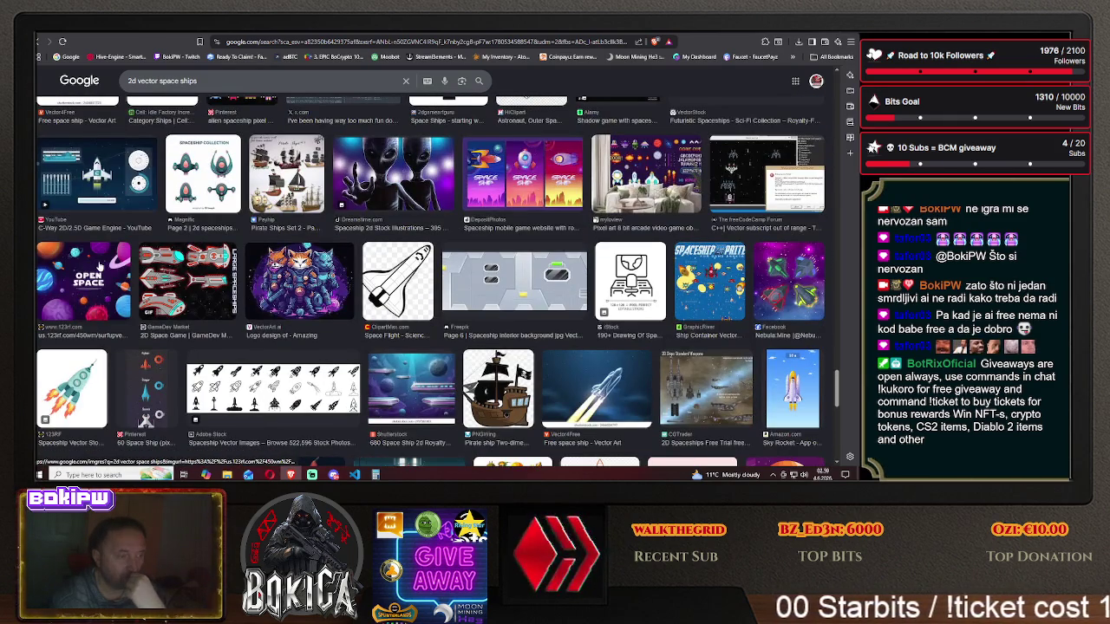
scroll(100, 267, down, 1)
scroll(100, 266, down, 1)
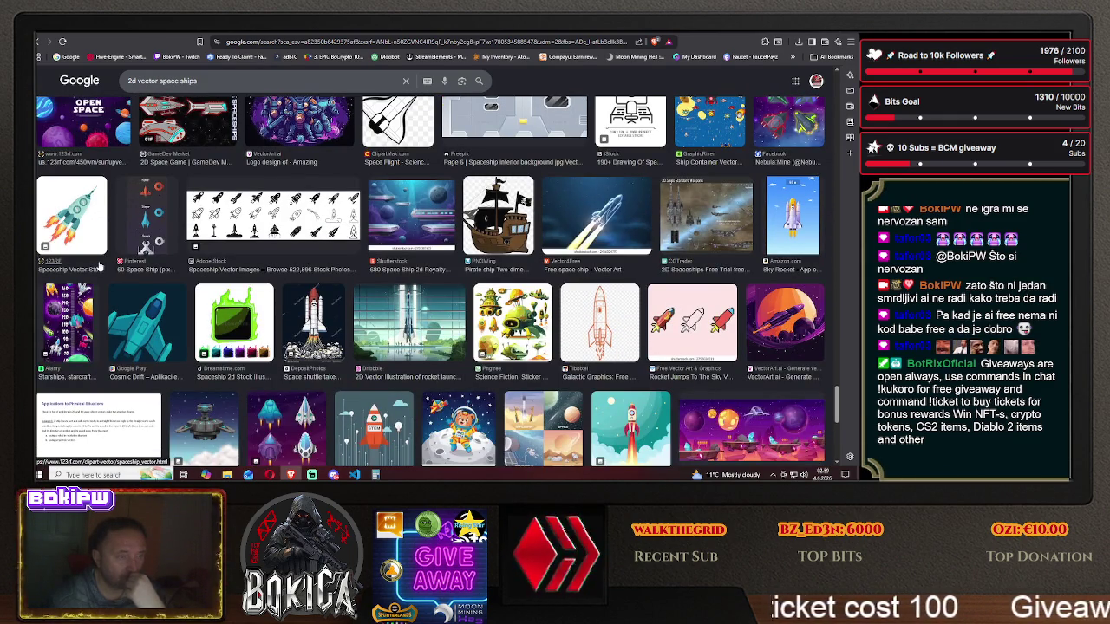
scroll(99, 266, down, 2)
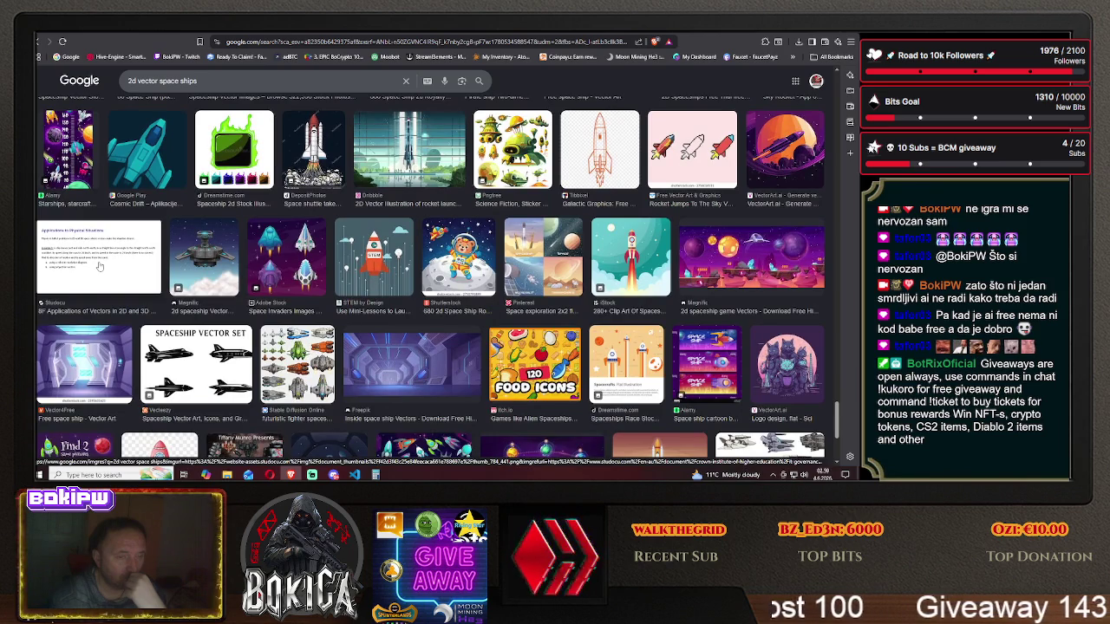
scroll(100, 266, down, 1)
scroll(100, 266, down, 2)
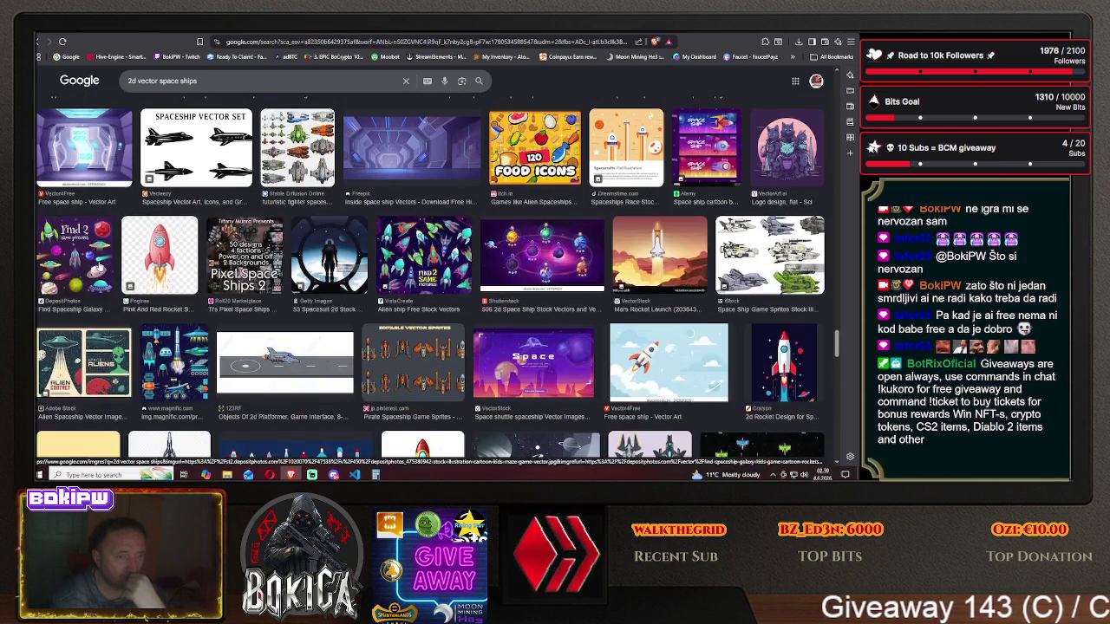
scroll(99, 266, down, 2)
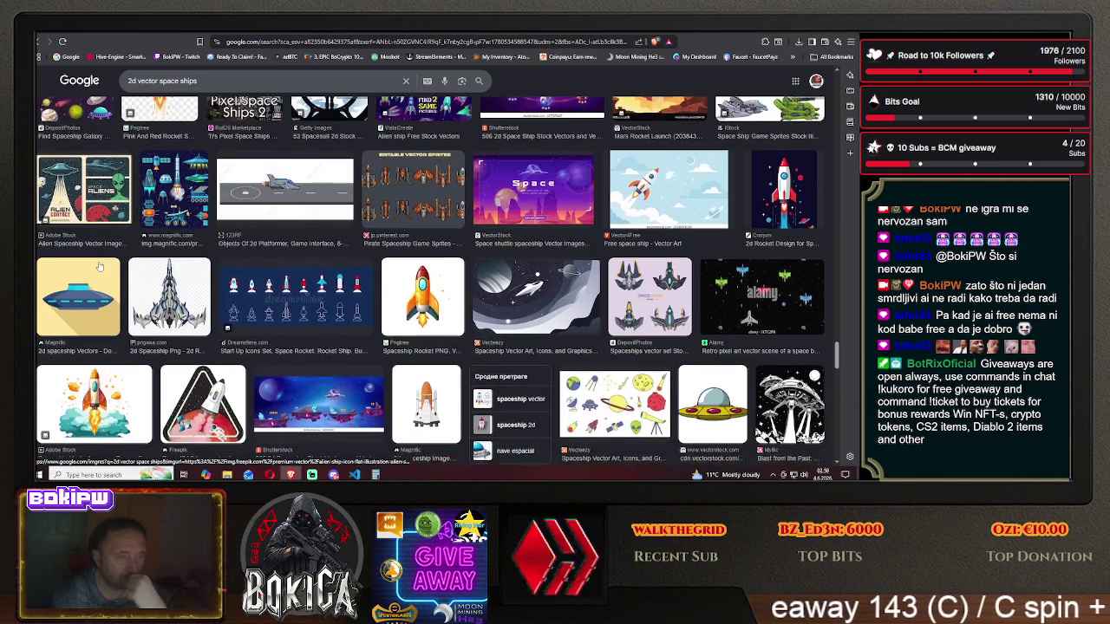
scroll(99, 267, down, 2)
scroll(100, 266, down, 2)
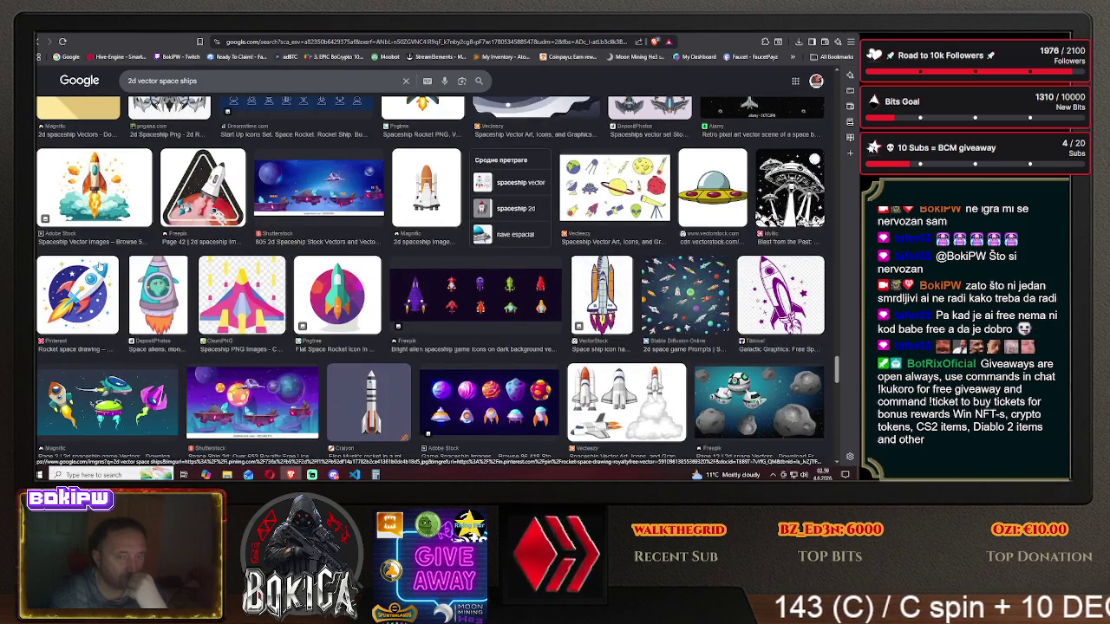
scroll(100, 267, down, 1)
scroll(100, 266, down, 2)
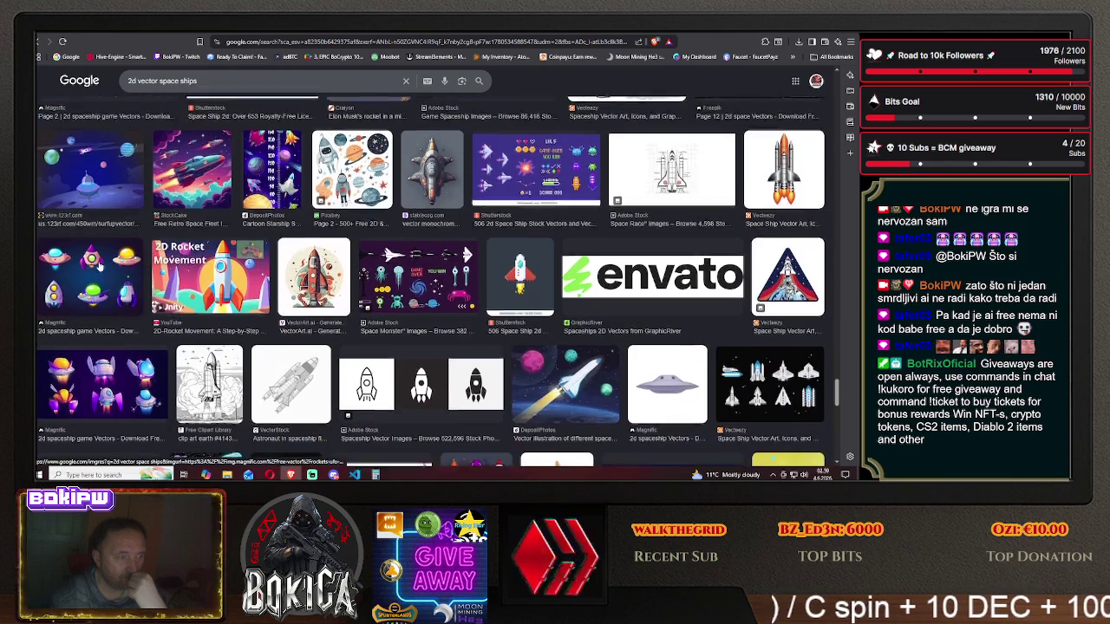
scroll(100, 266, down, 3)
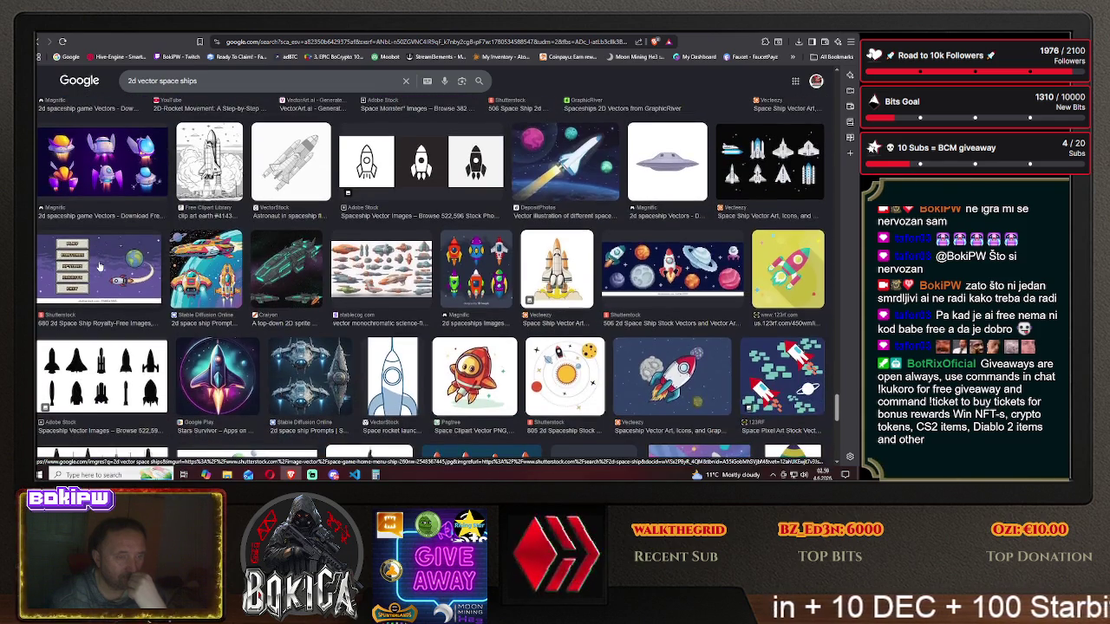
scroll(100, 266, down, 1)
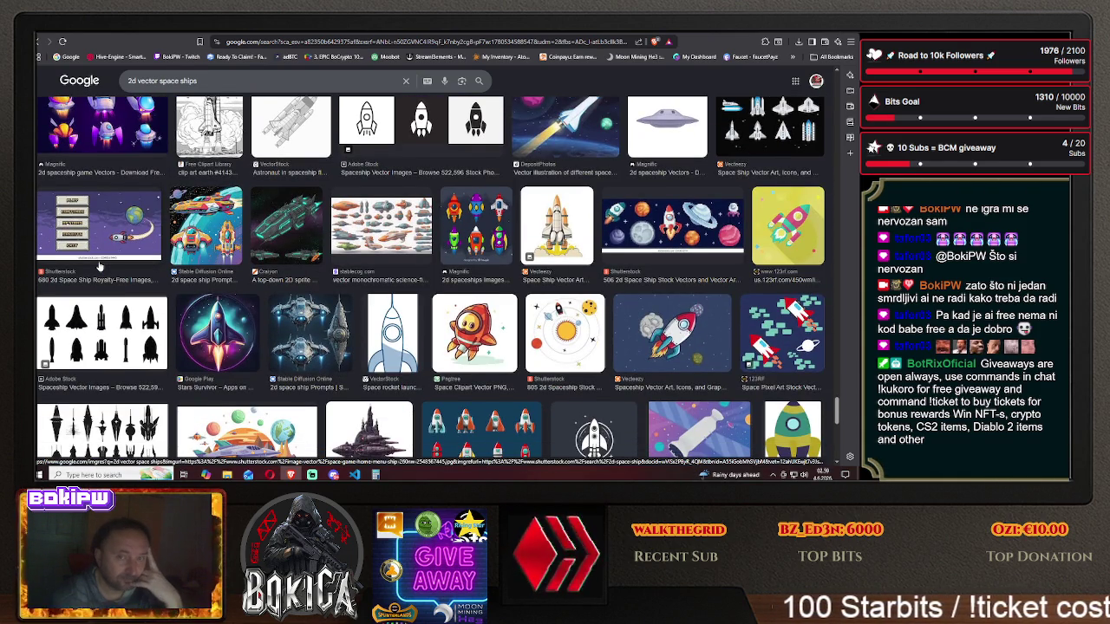
scroll(100, 266, up, 1)
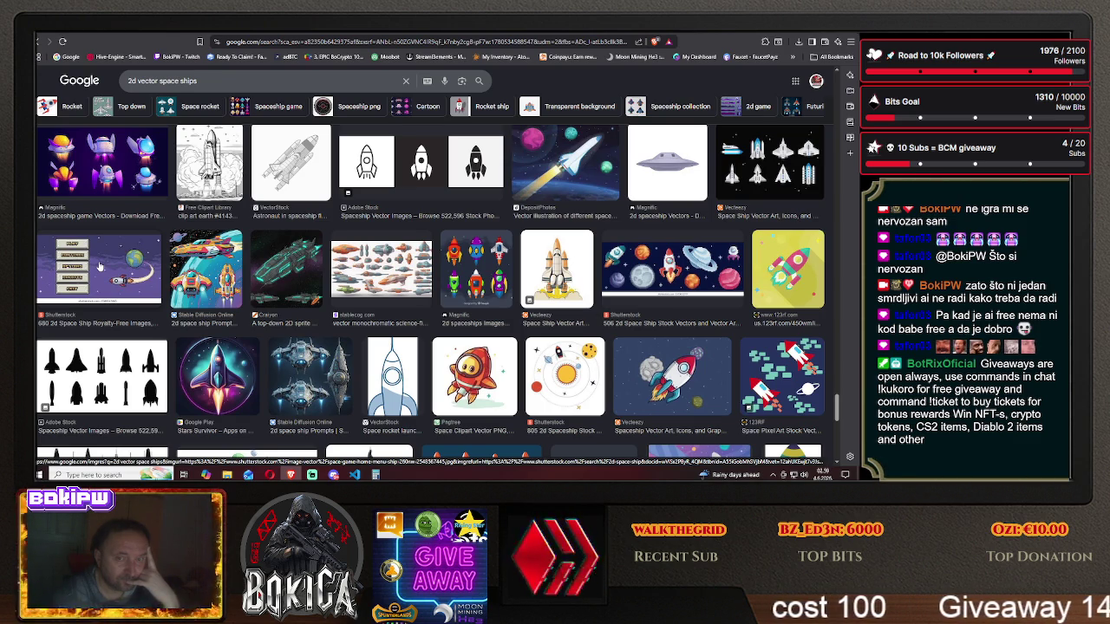
scroll(99, 266, down, 1)
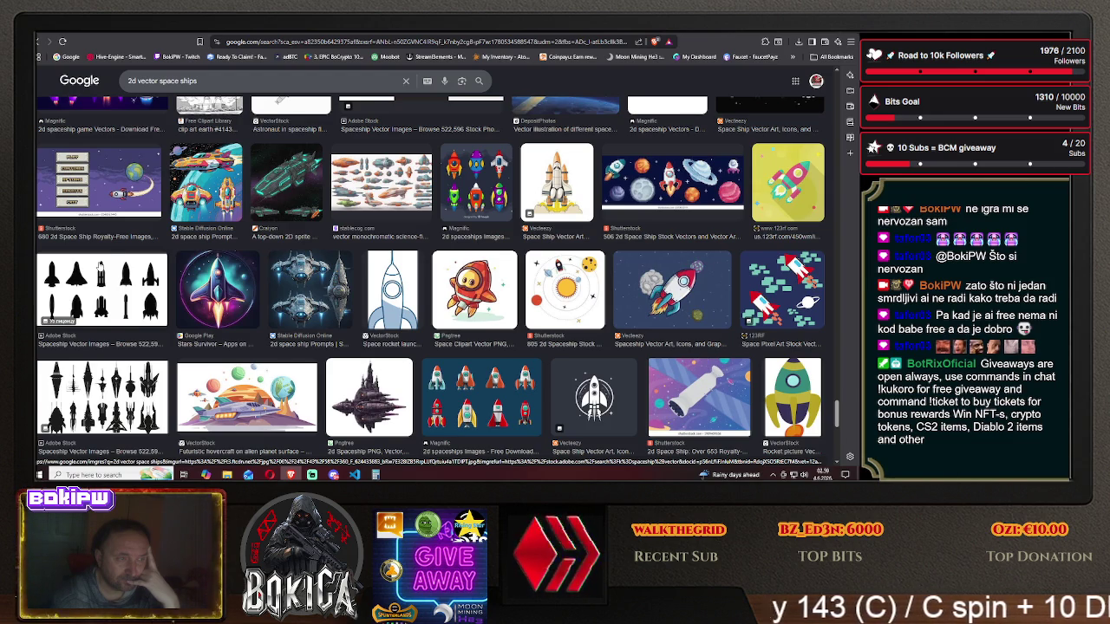
scroll(100, 266, down, 2)
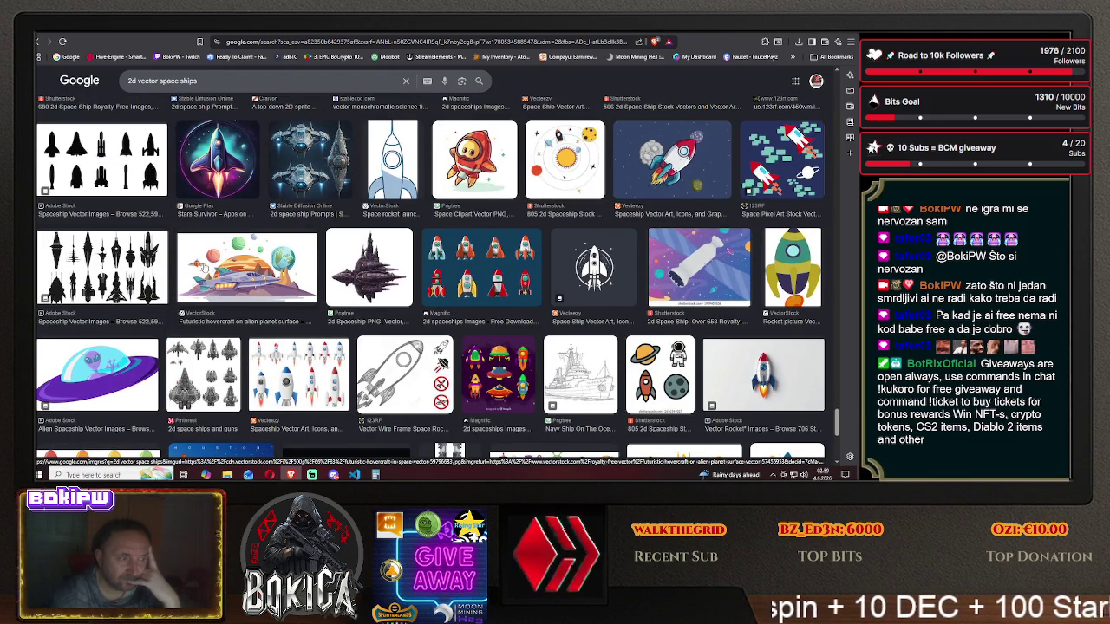
scroll(203, 270, down, 2)
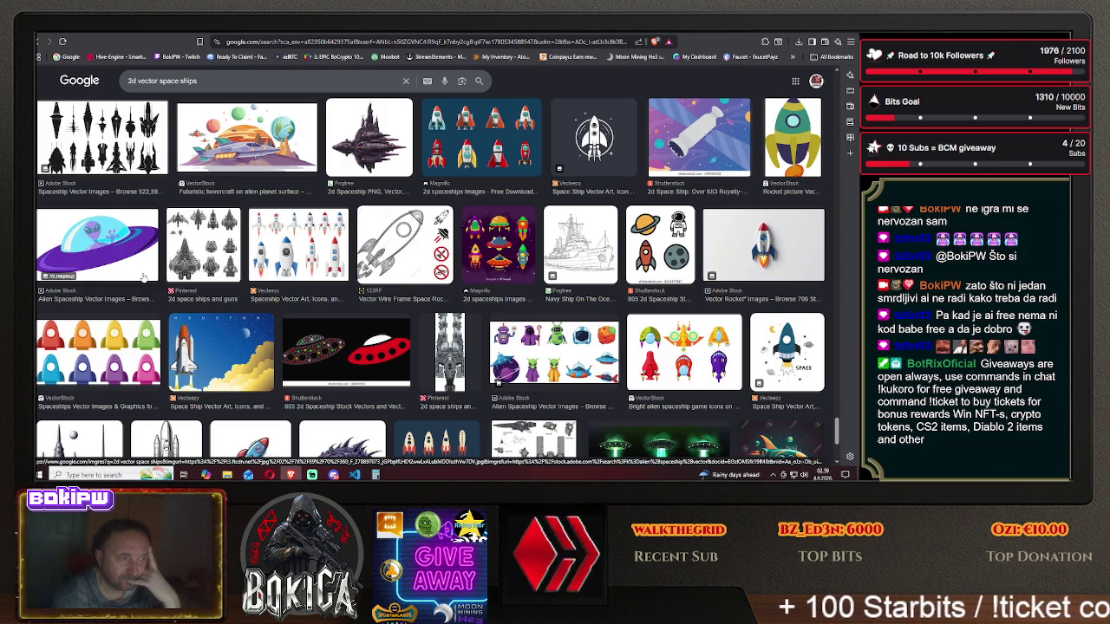
scroll(143, 275, down, 3)
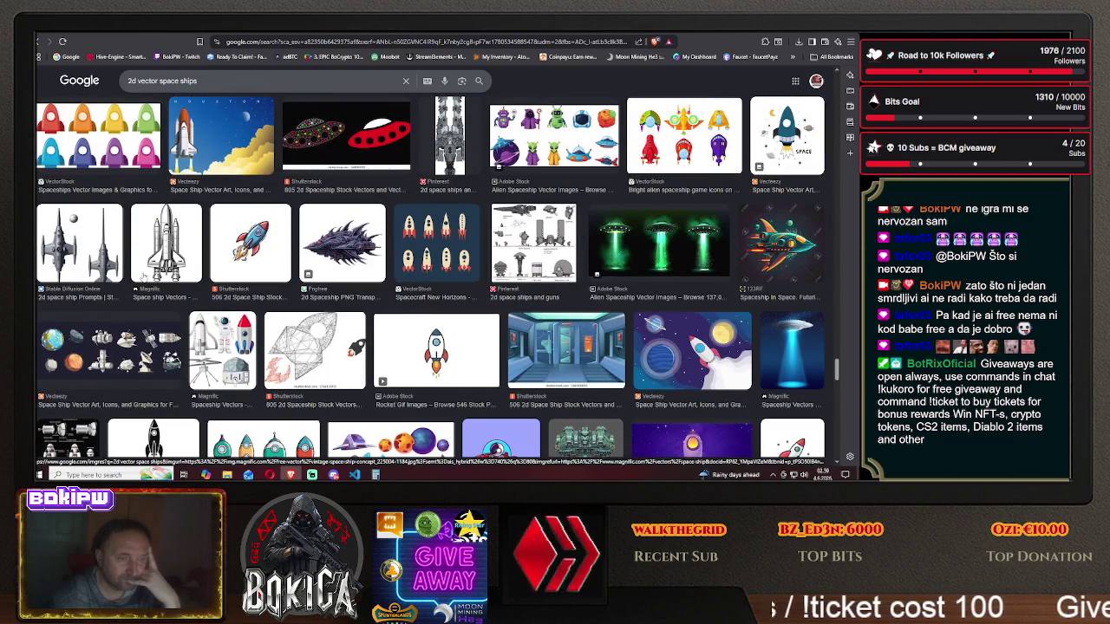
scroll(143, 276, down, 2)
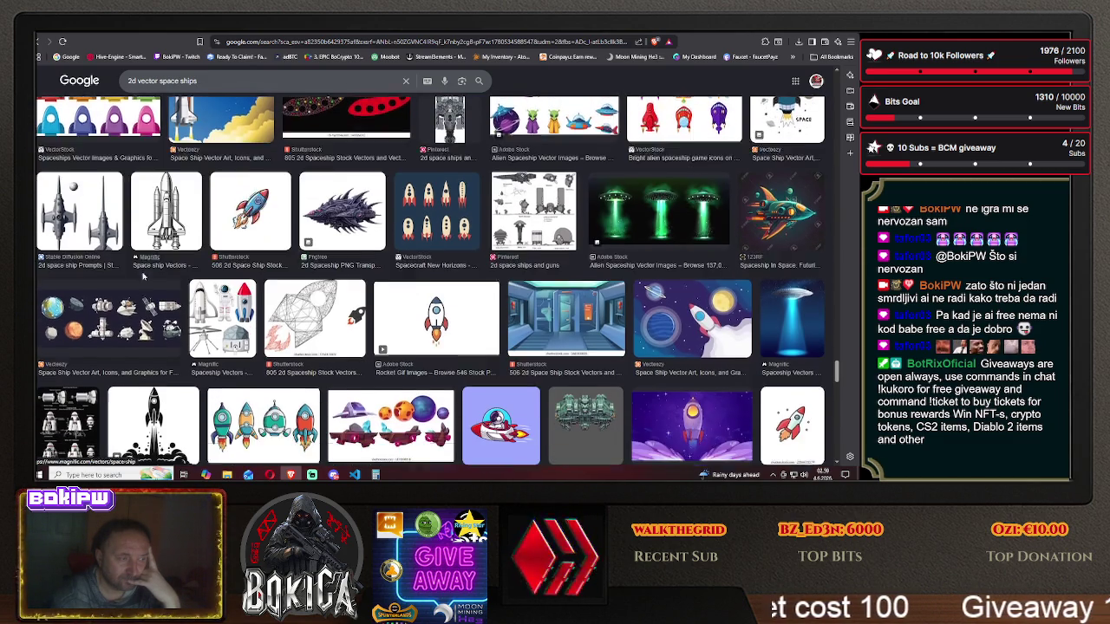
scroll(143, 276, down, 2)
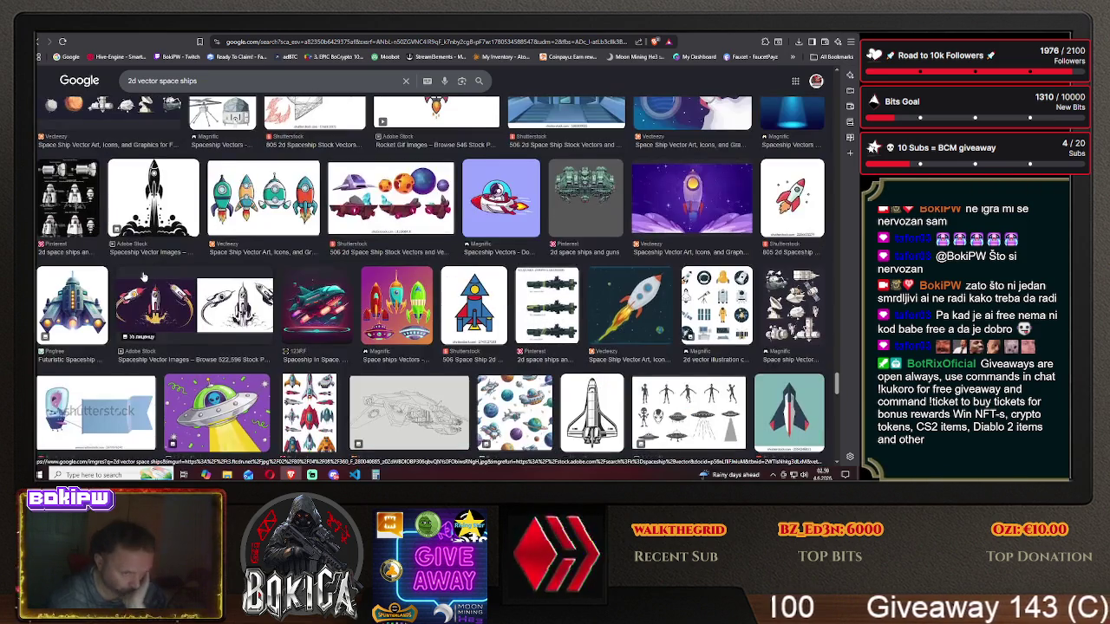
scroll(143, 275, down, 2)
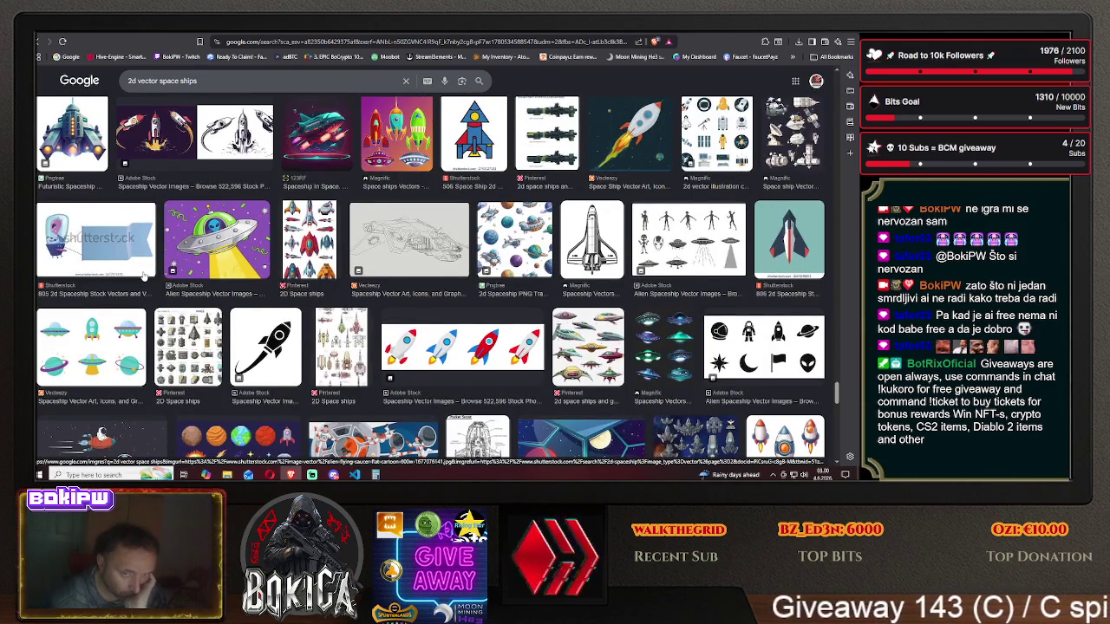
scroll(143, 275, down, 2)
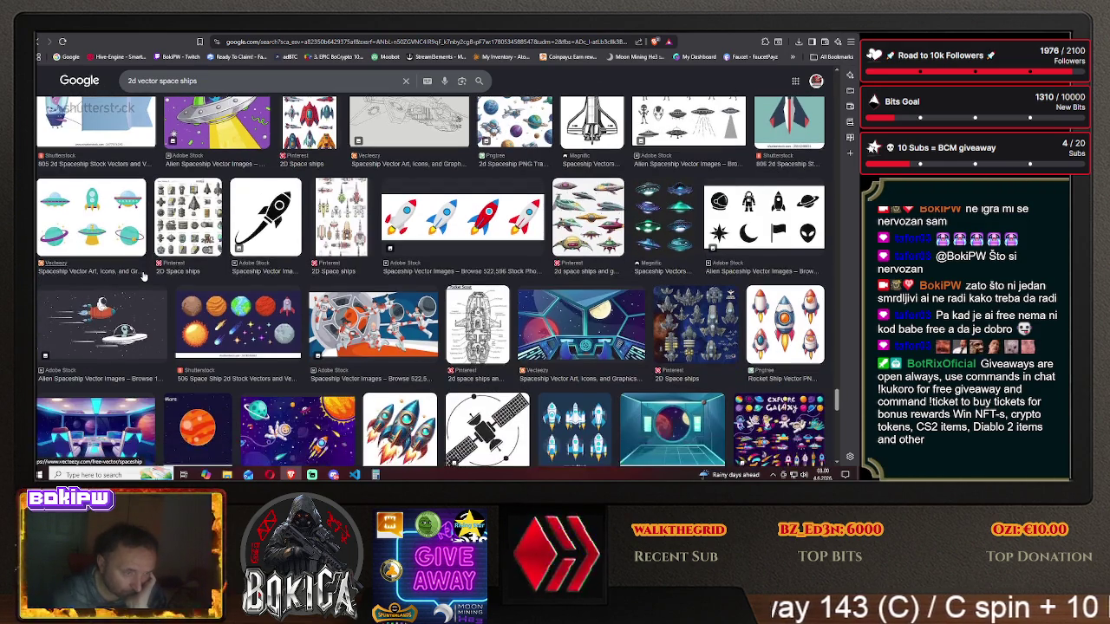
scroll(143, 276, down, 2)
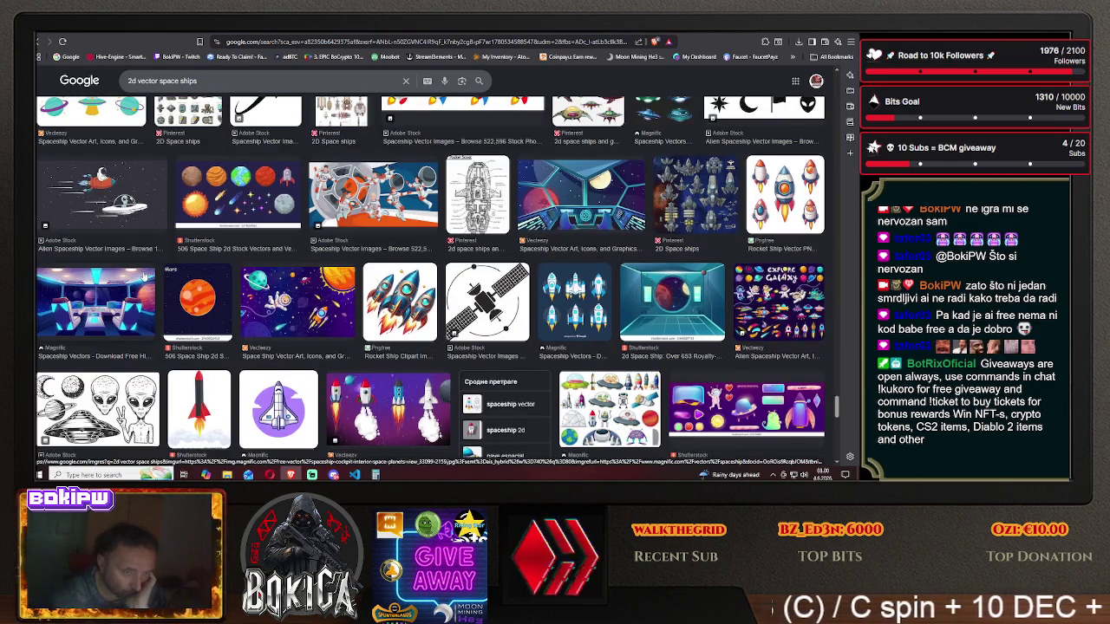
scroll(143, 276, down, 2)
scroll(143, 276, down, 2)
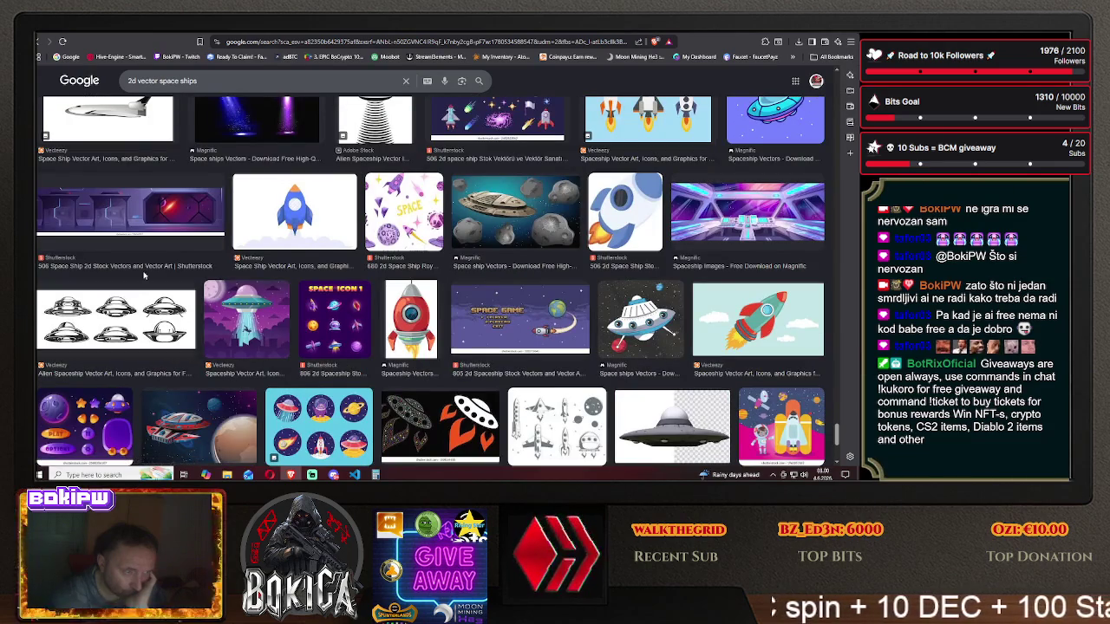
scroll(144, 276, down, 2)
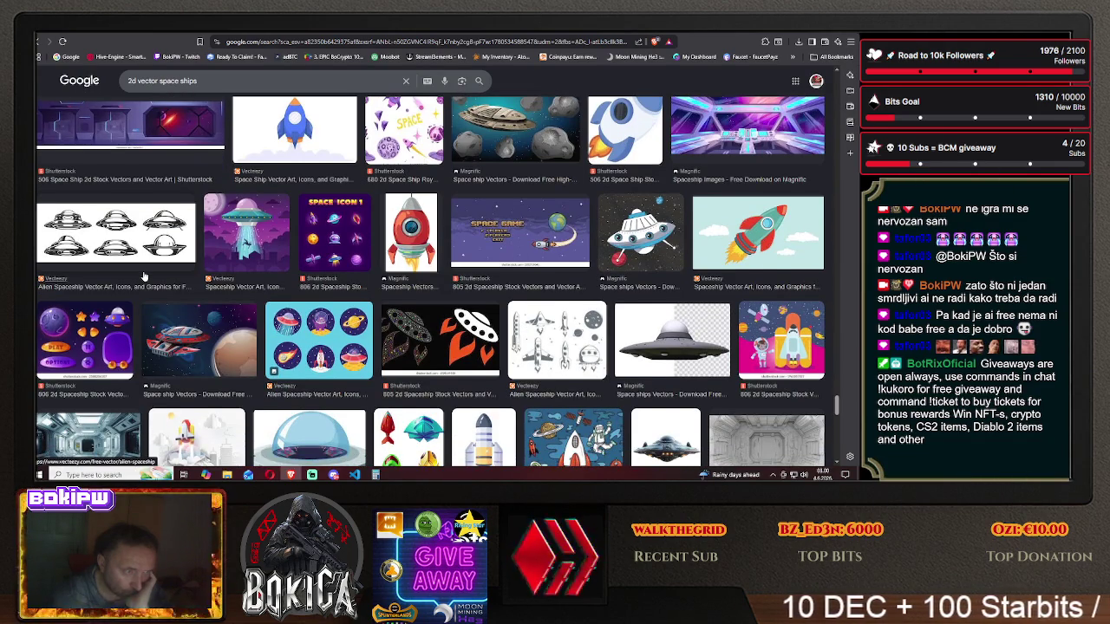
scroll(143, 275, down, 2)
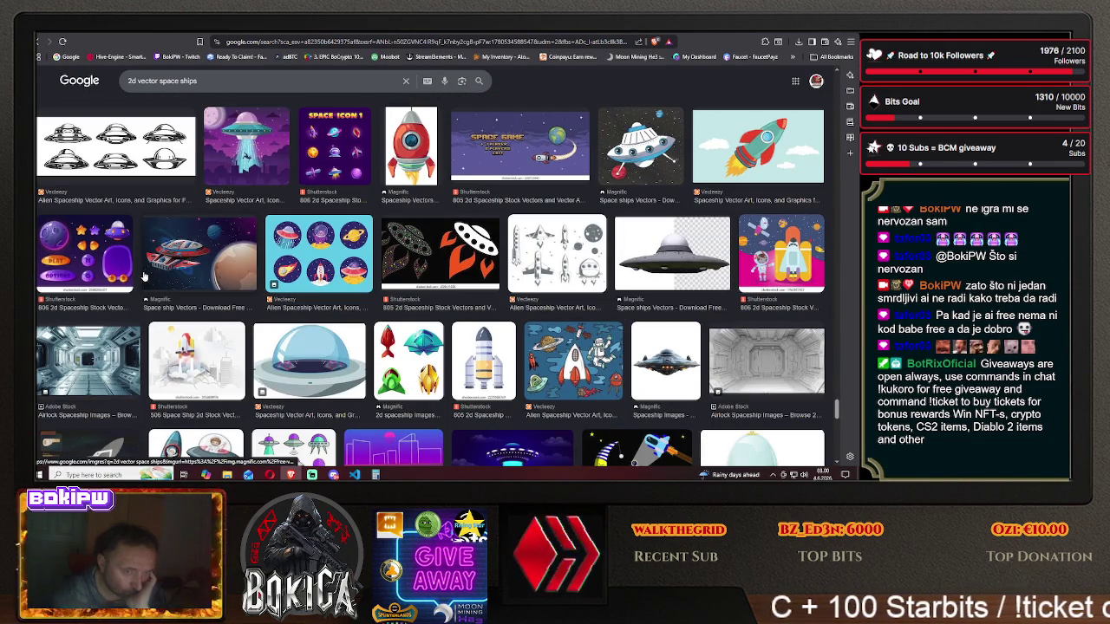
scroll(143, 276, down, 2)
scroll(143, 276, down, 2)
scroll(143, 276, down, 1)
scroll(143, 276, down, 2)
scroll(143, 276, down, 2)
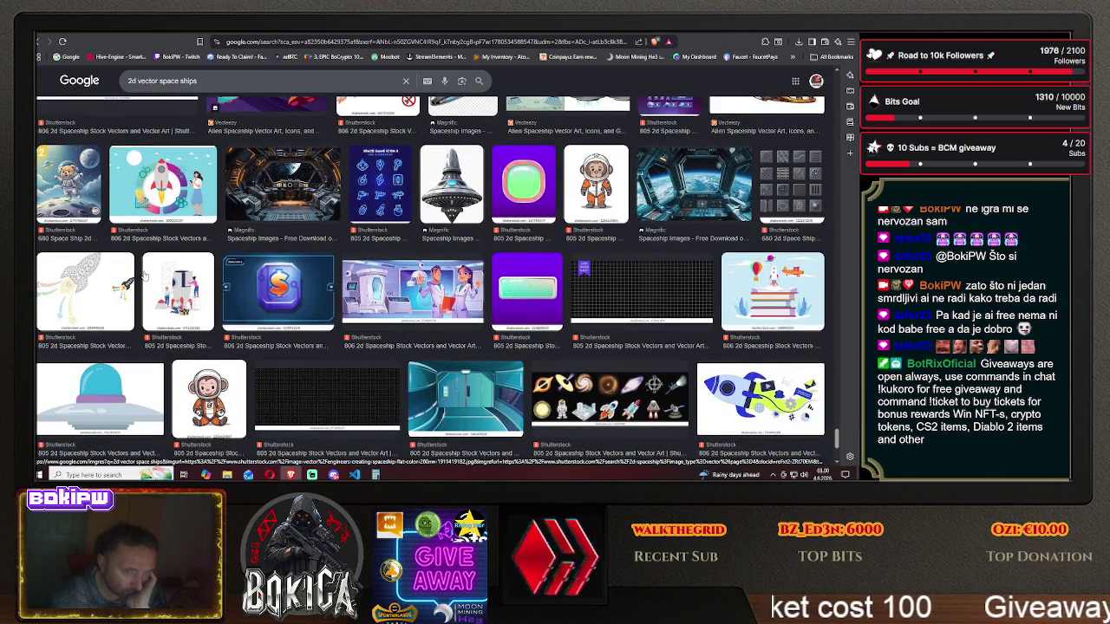
scroll(152, 272, down, 2)
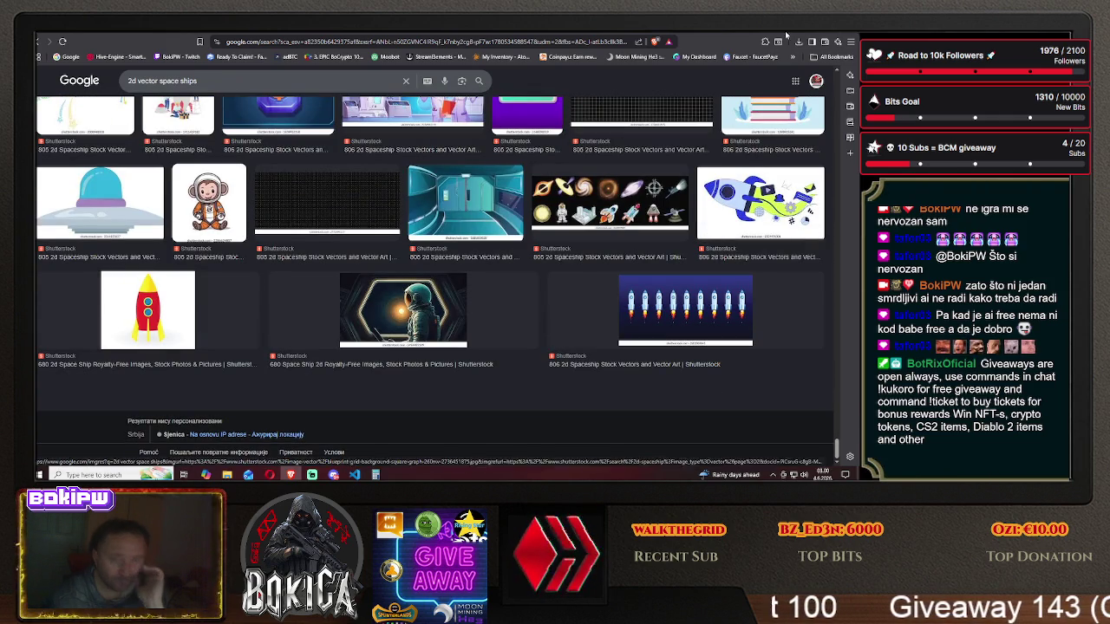
key(super+d)
- Launch Photoshop and open u1.png from F:\VAZNO\desktop sve
double_click(801, 334)
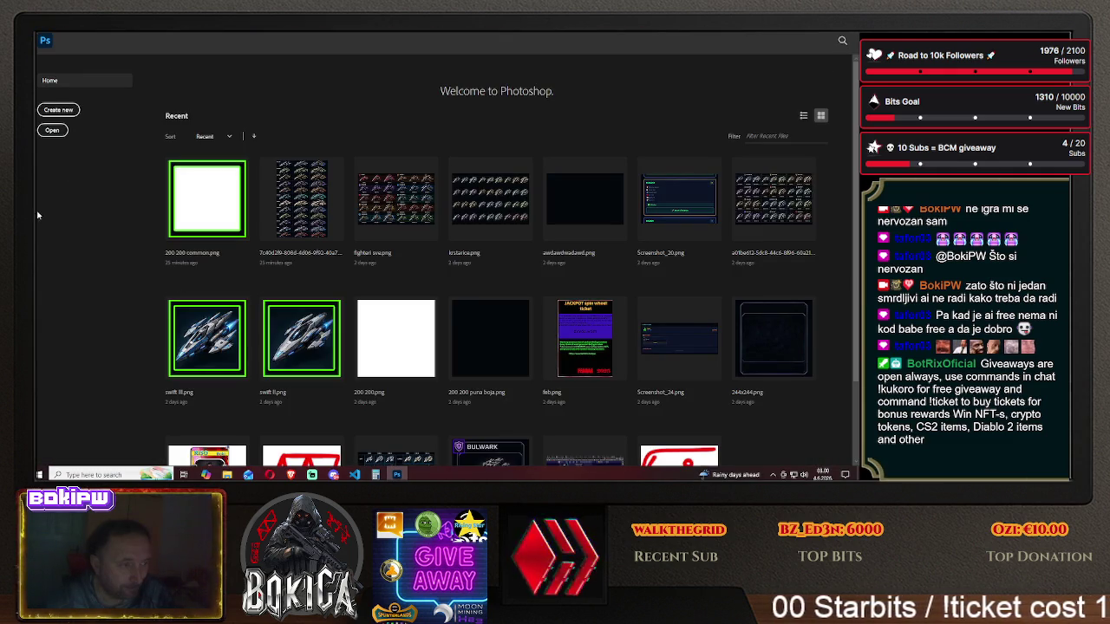
click(52, 130)
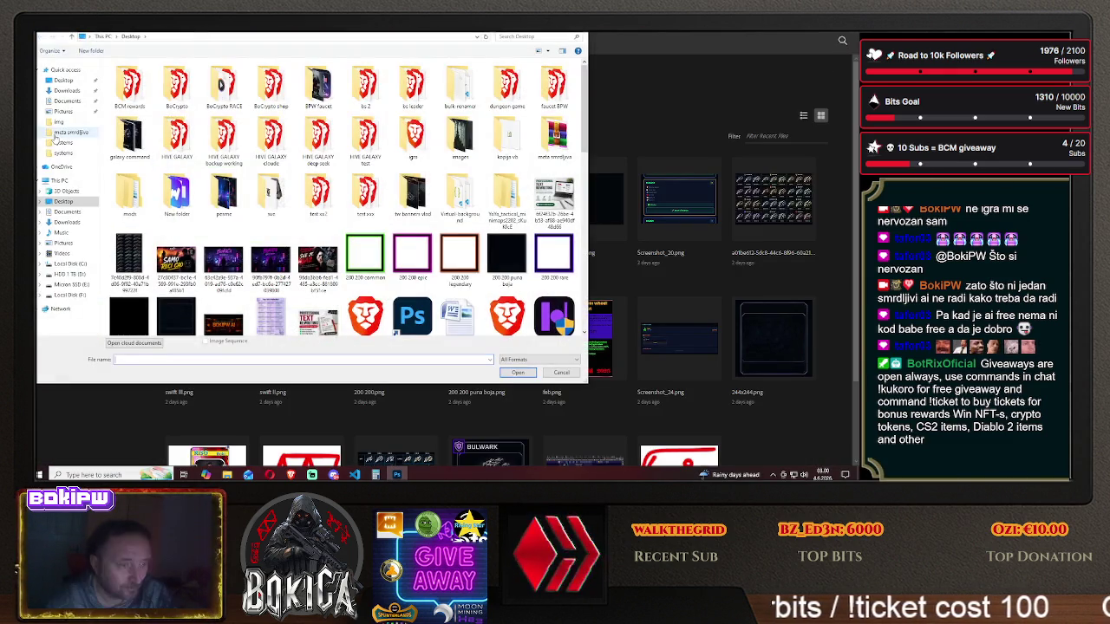
drag(585, 147, 591, 276)
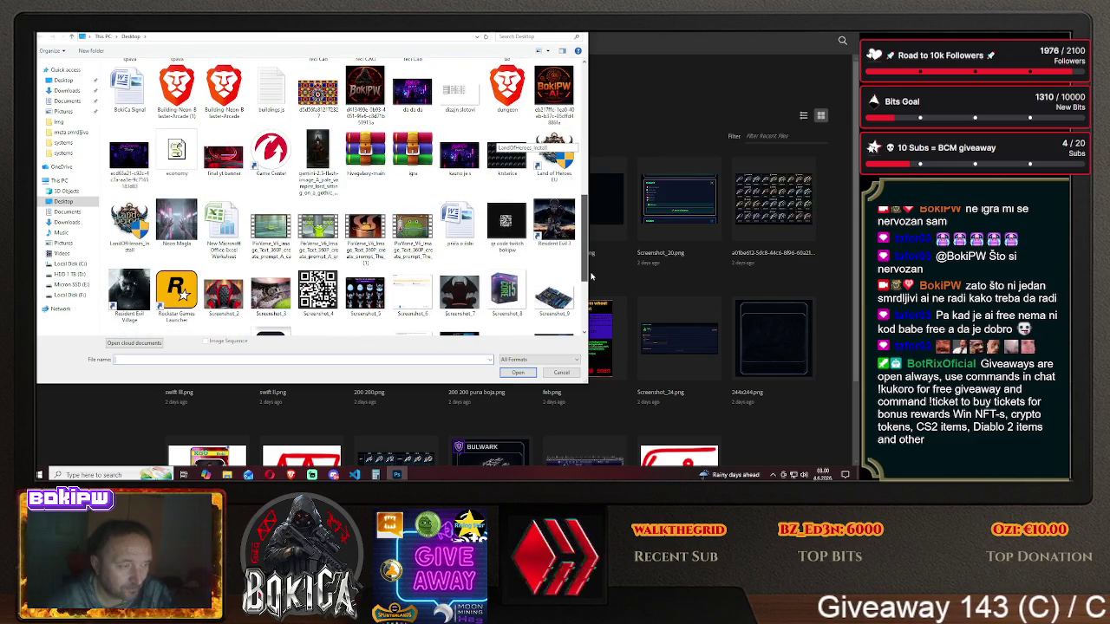
drag(590, 276, 597, 330)
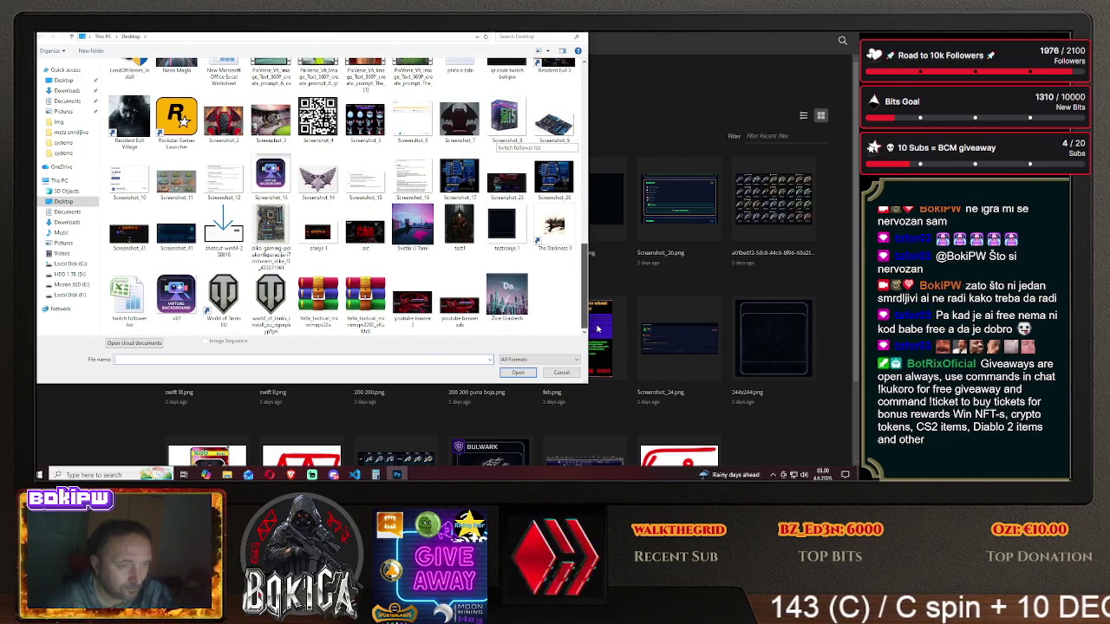
click(84, 295)
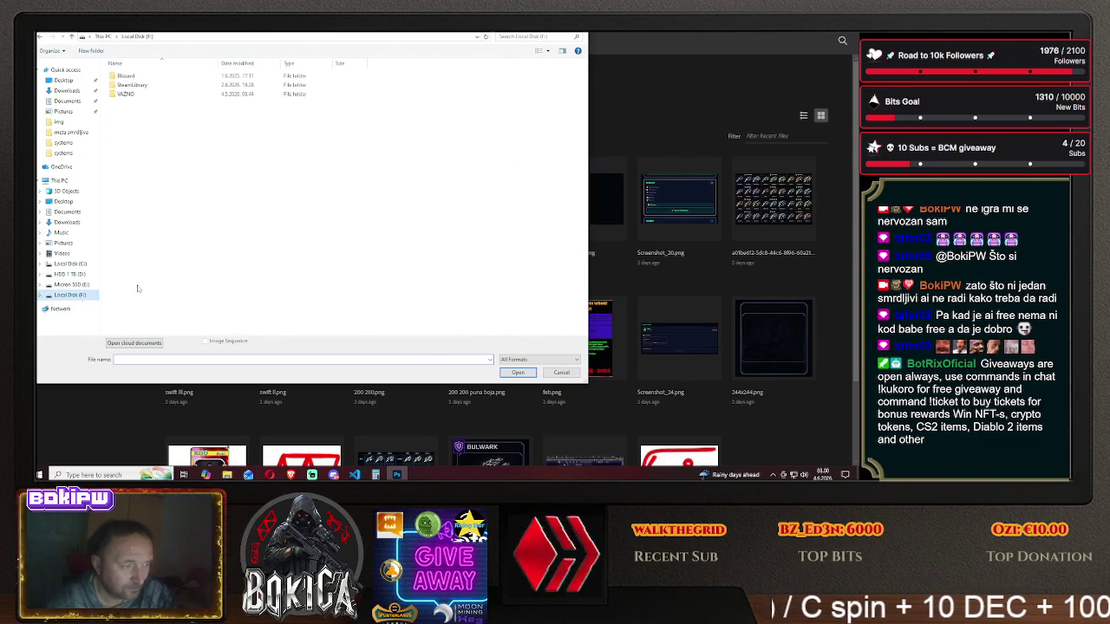
double_click(125, 94)
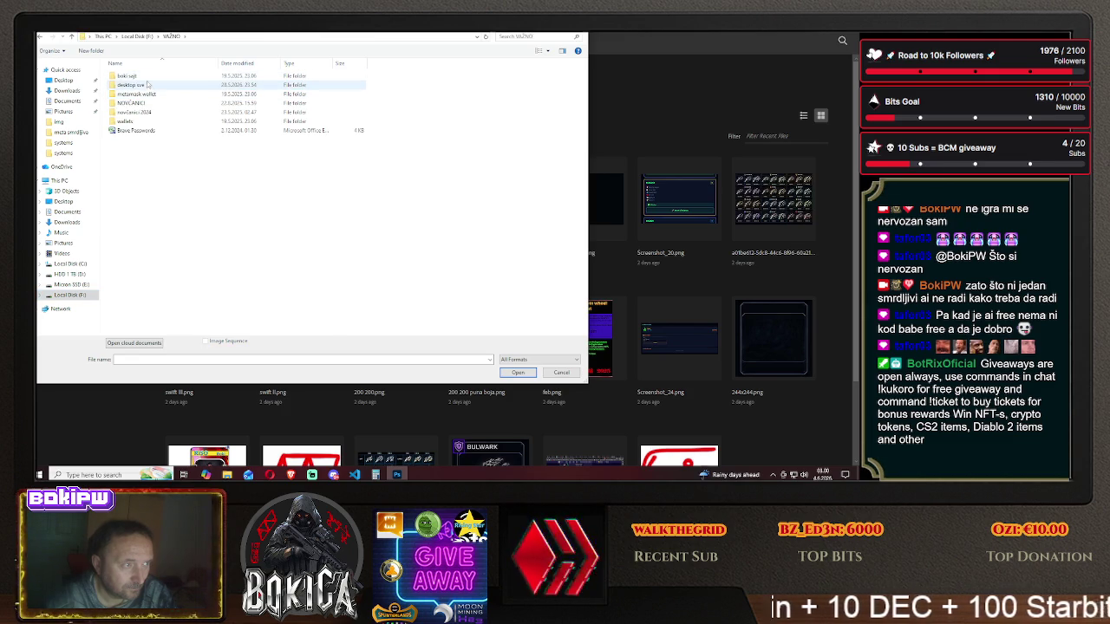
double_click(131, 85)
drag(585, 111, 589, 308)
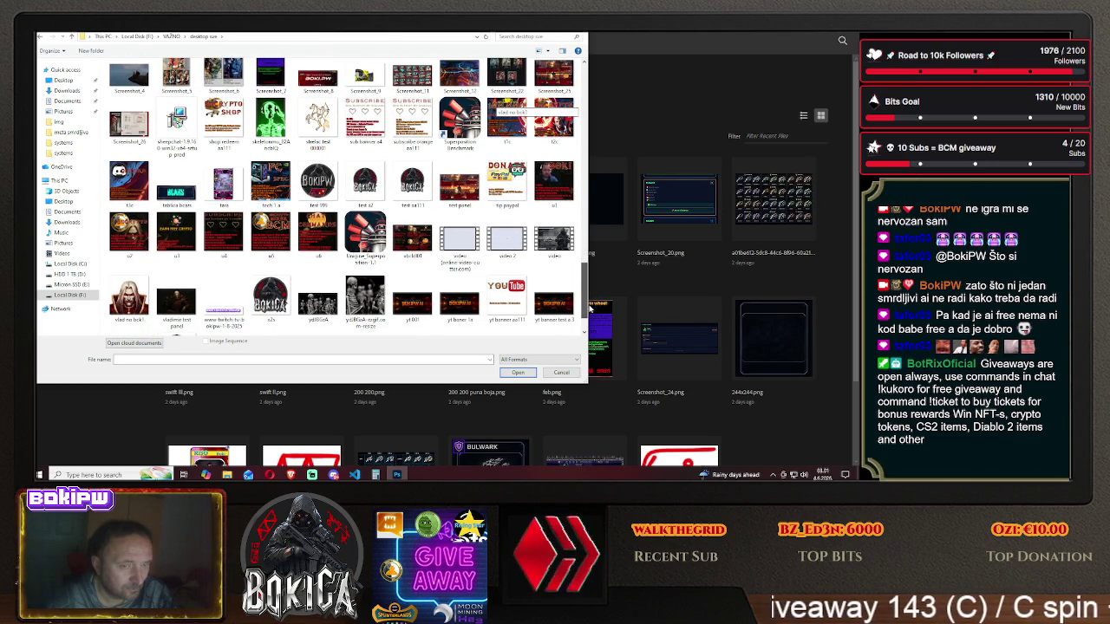
click(554, 184)
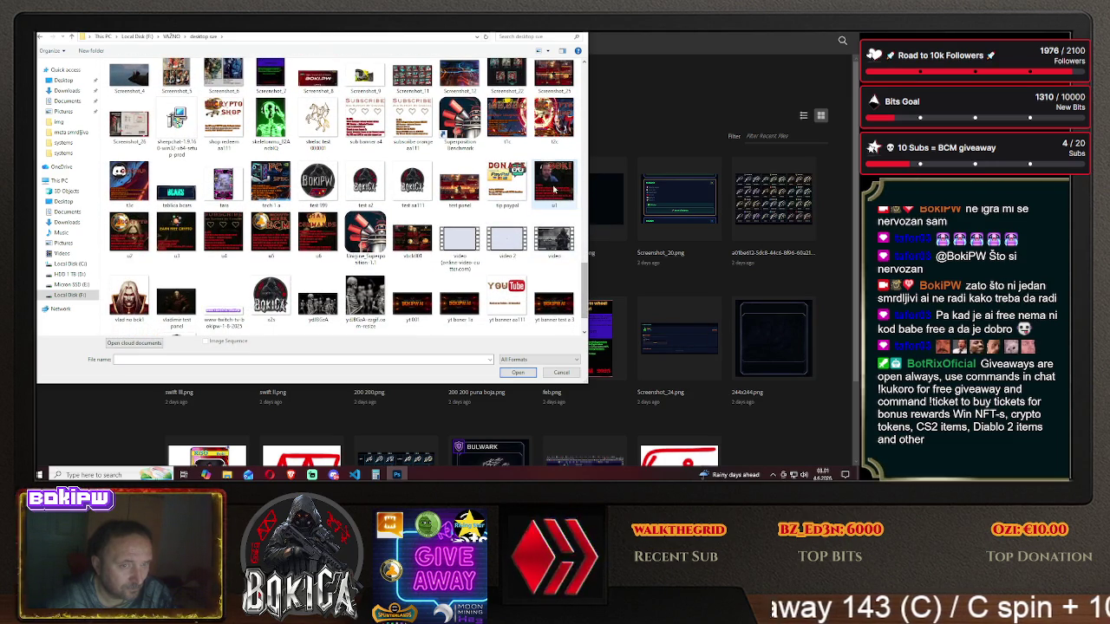
click(517, 373)
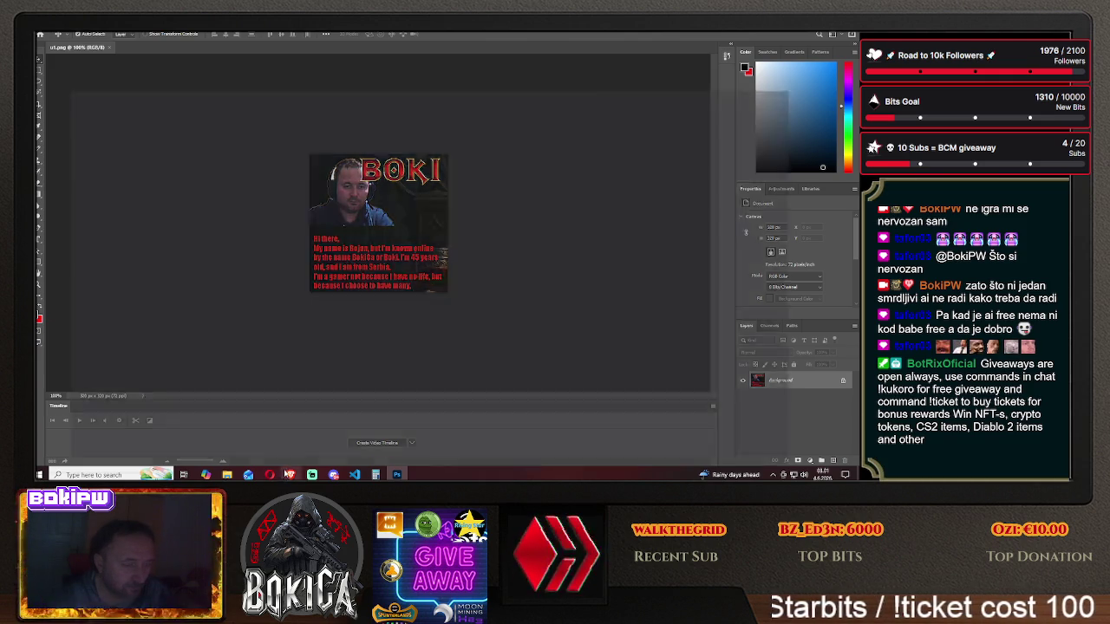
- Return to the Leonardo.AI generations page and scroll to the white-outline fighter image
click(290, 475)
key(ctrl+Tab)
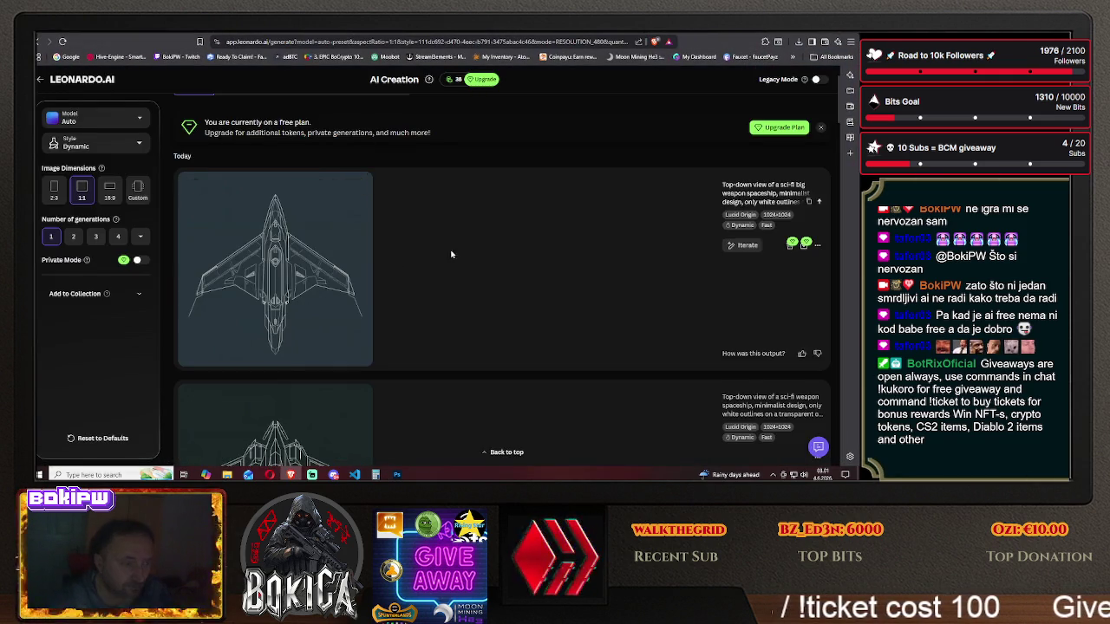
scroll(452, 252, down, 5)
scroll(453, 255, down, 2)
scroll(453, 254, down, 2)
scroll(452, 255, down, 2)
scroll(452, 255, down, 2)
scroll(452, 255, down, 2)
scroll(452, 254, down, 2)
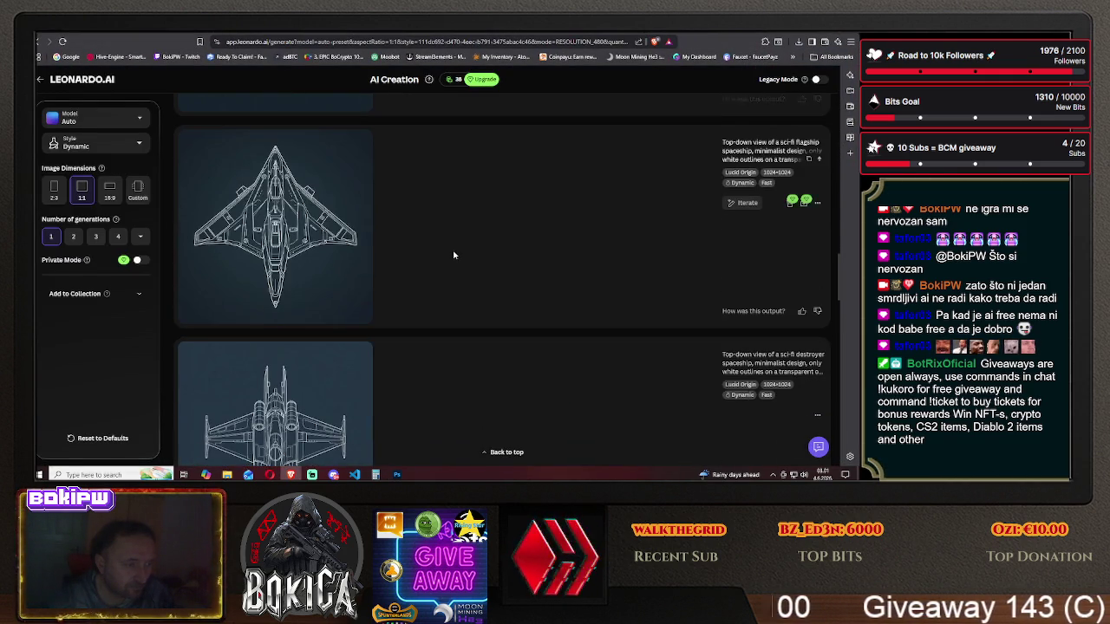
scroll(452, 254, down, 2)
scroll(453, 255, down, 2)
scroll(453, 255, down, 2)
scroll(453, 255, down, 2)
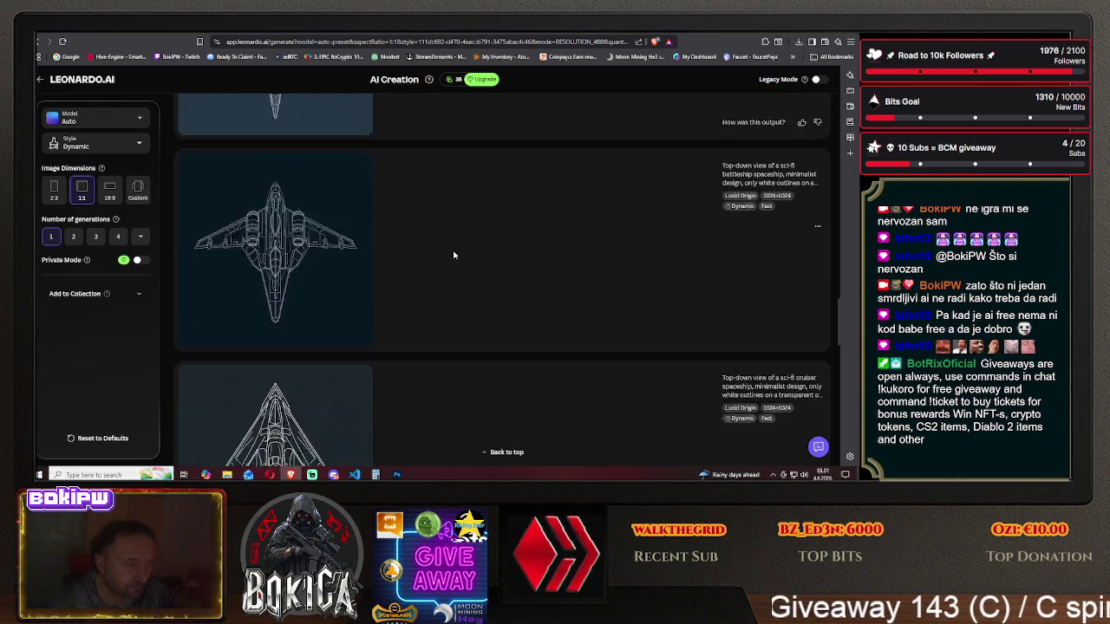
scroll(452, 255, down, 2)
scroll(453, 255, down, 2)
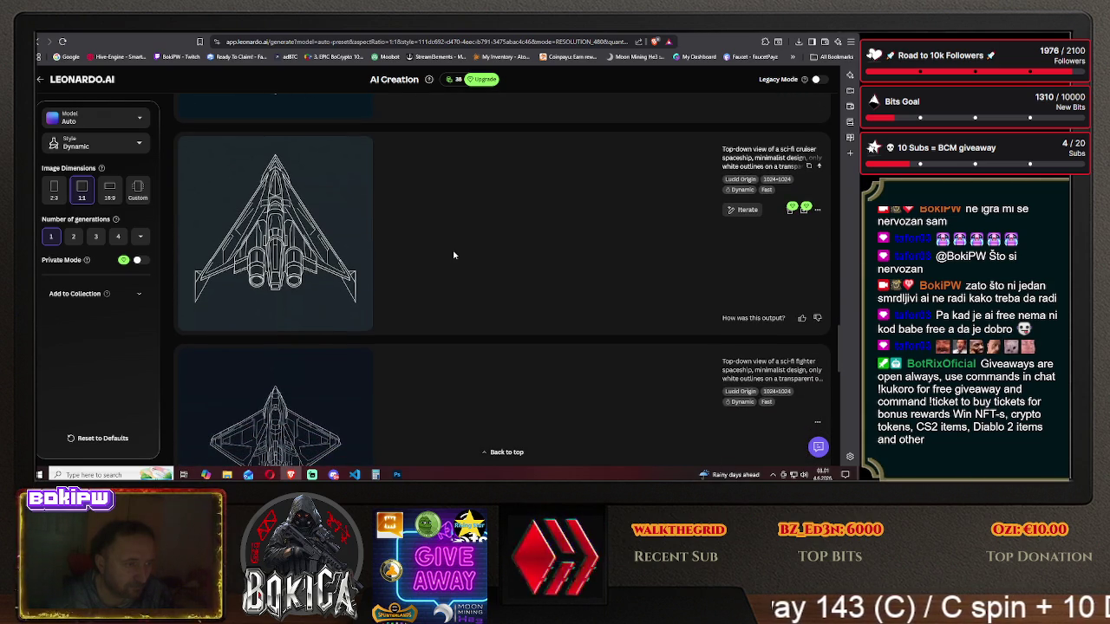
scroll(453, 255, down, 2)
scroll(453, 255, down, 2)
scroll(452, 255, down, 2)
scroll(453, 255, down, 2)
scroll(453, 255, down, 1)
scroll(453, 255, up, 2)
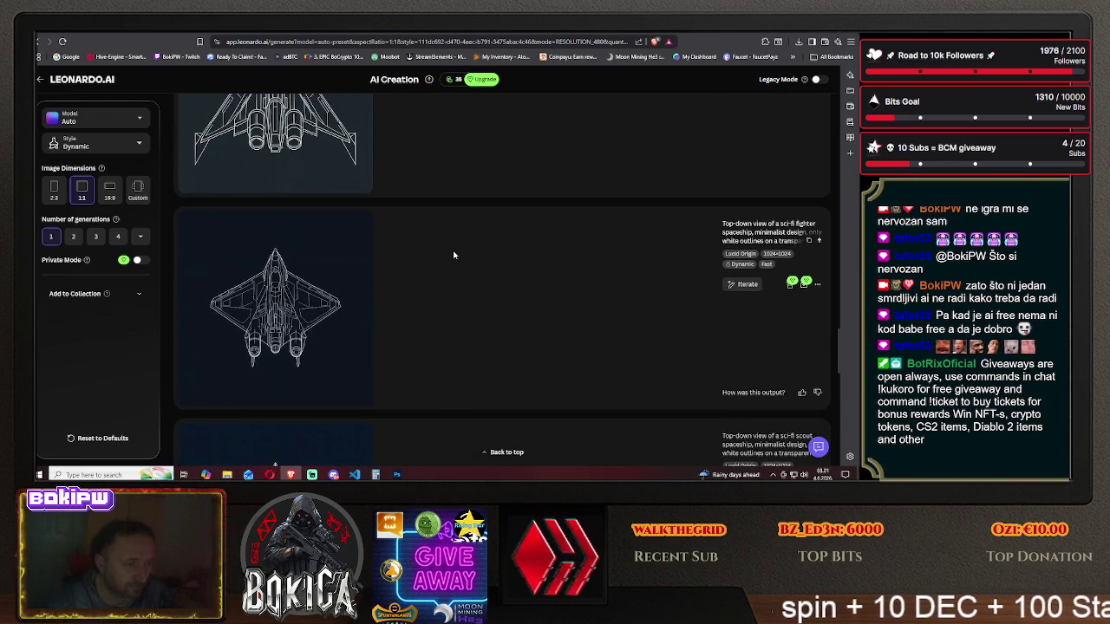
scroll(452, 255, down, 2)
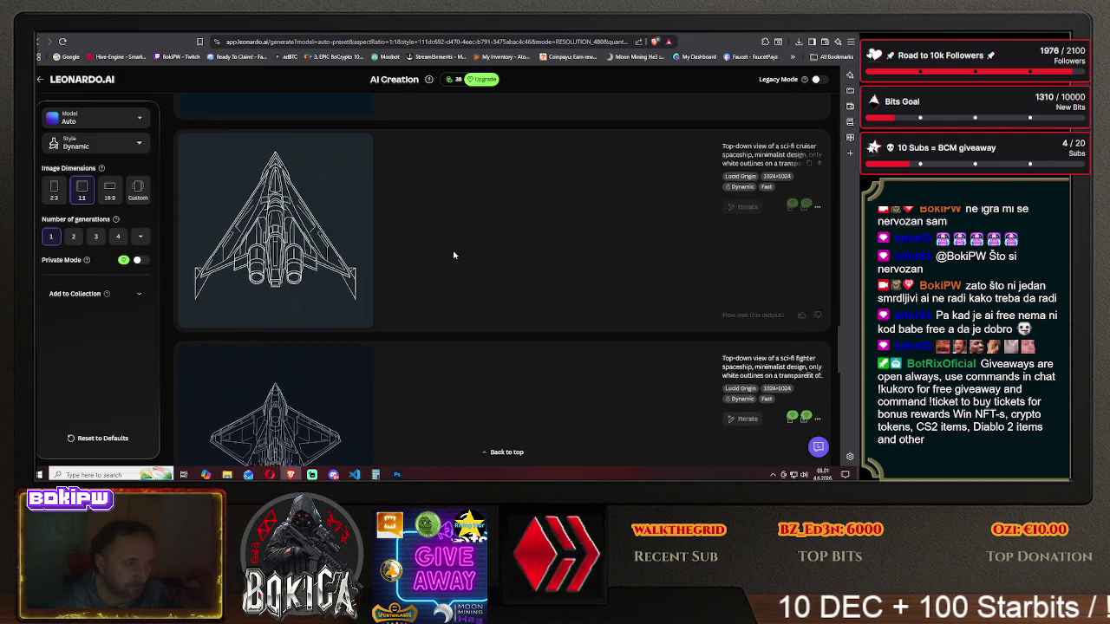
scroll(452, 255, up, 2)
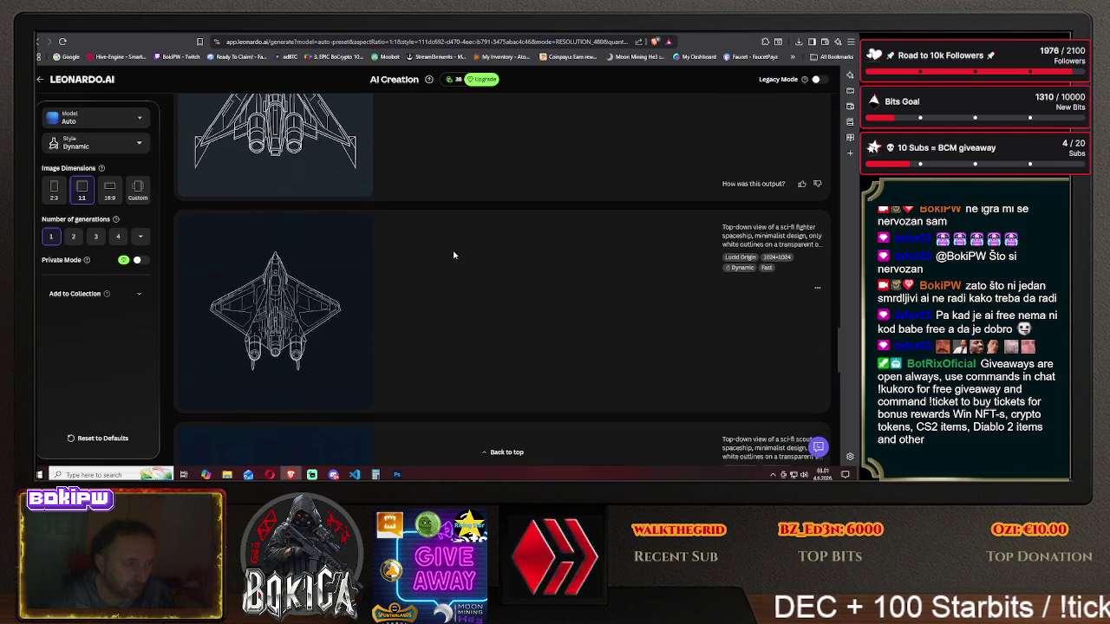
- Save the white-outline fighter image to the Desktop as a JPG
click(307, 318)
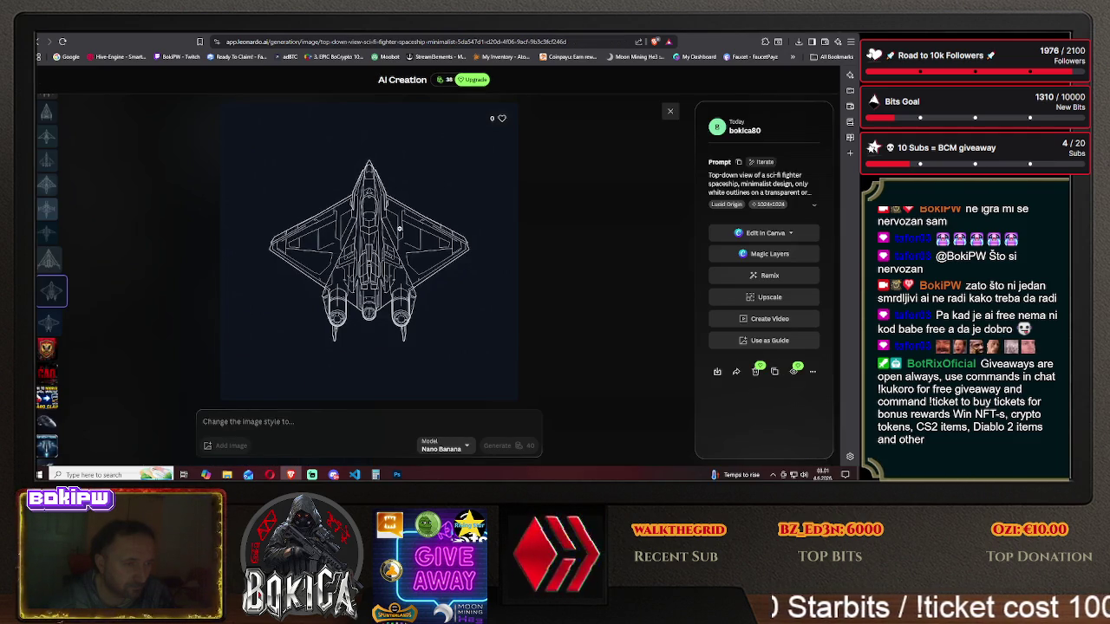
right_click(401, 230)
click(440, 251)
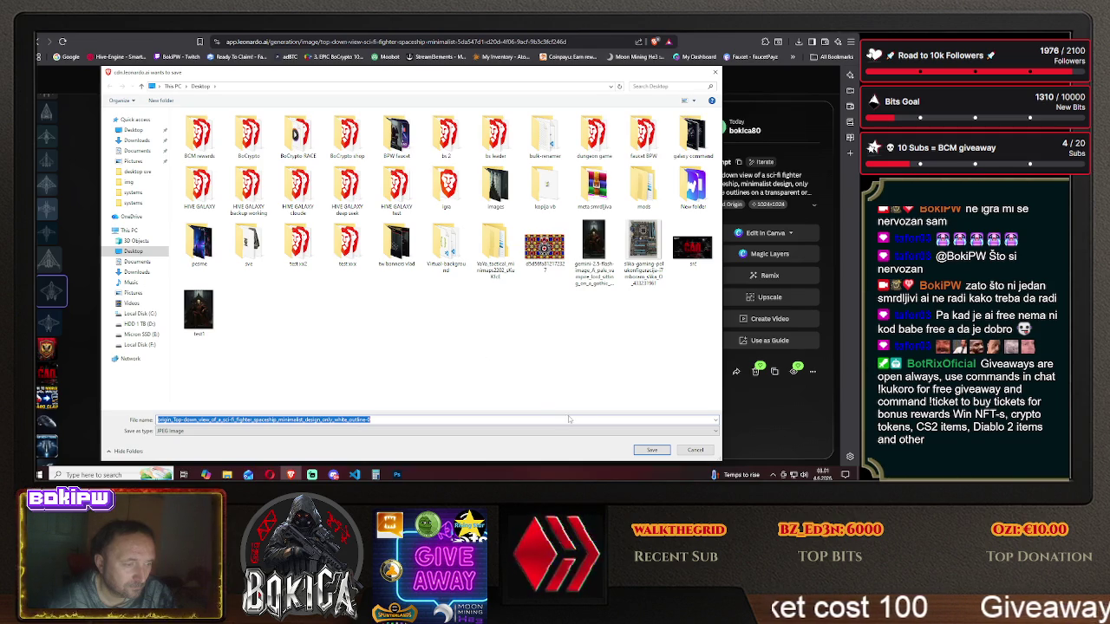
click(651, 450)
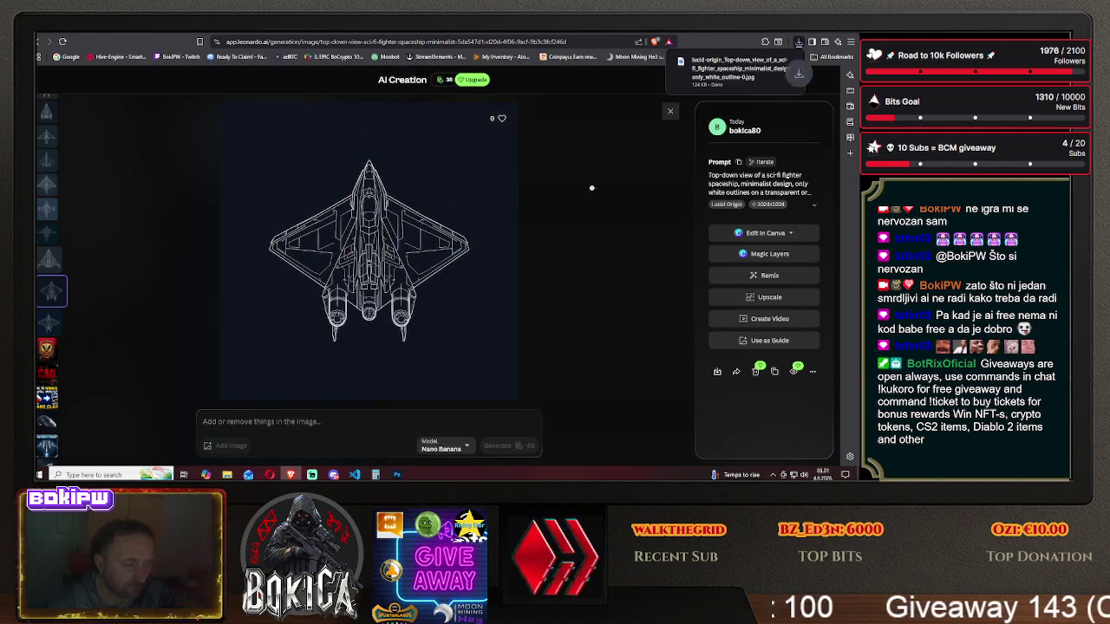
- Open the downloaded lucid-origin spaceship JPG from the Desktop in Photoshop
key(alt+Tab)
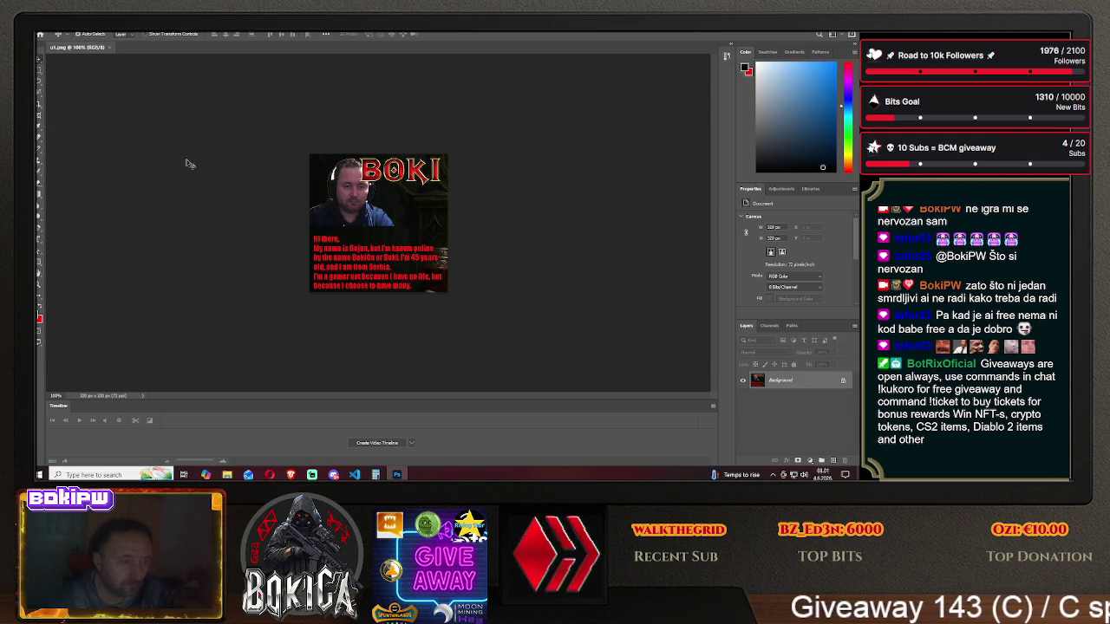
click(49, 33)
click(65, 50)
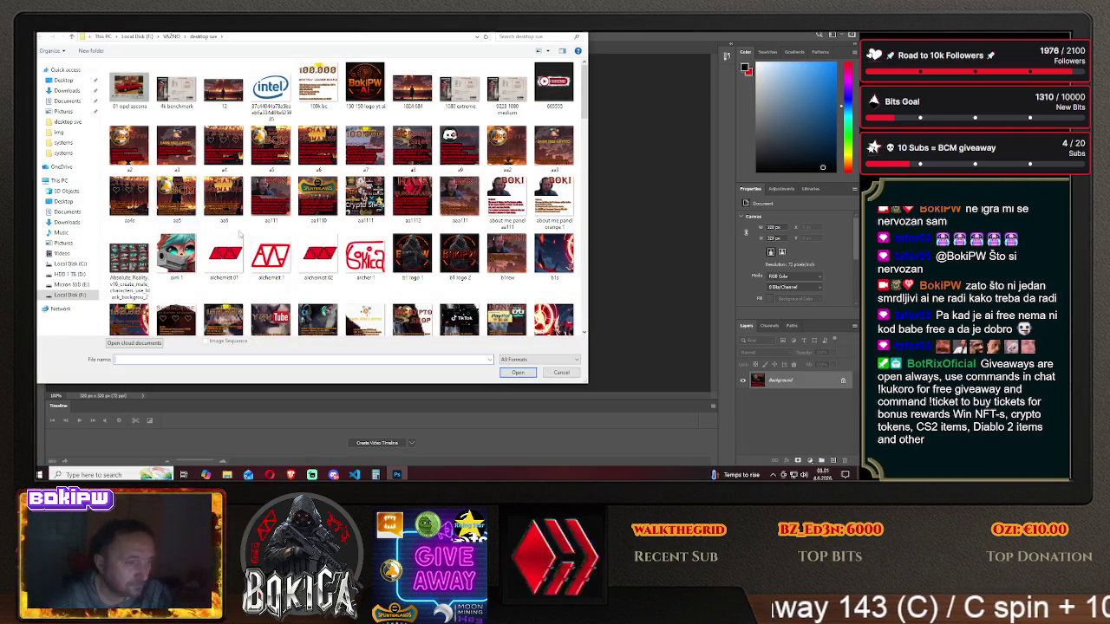
click(64, 80)
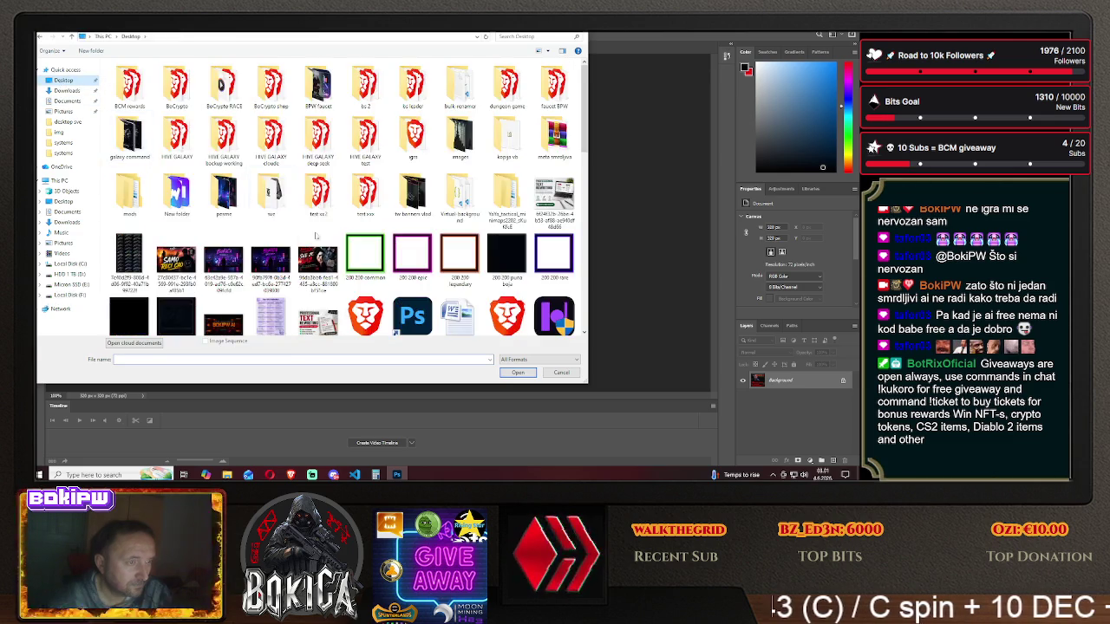
scroll(320, 251, down, 5)
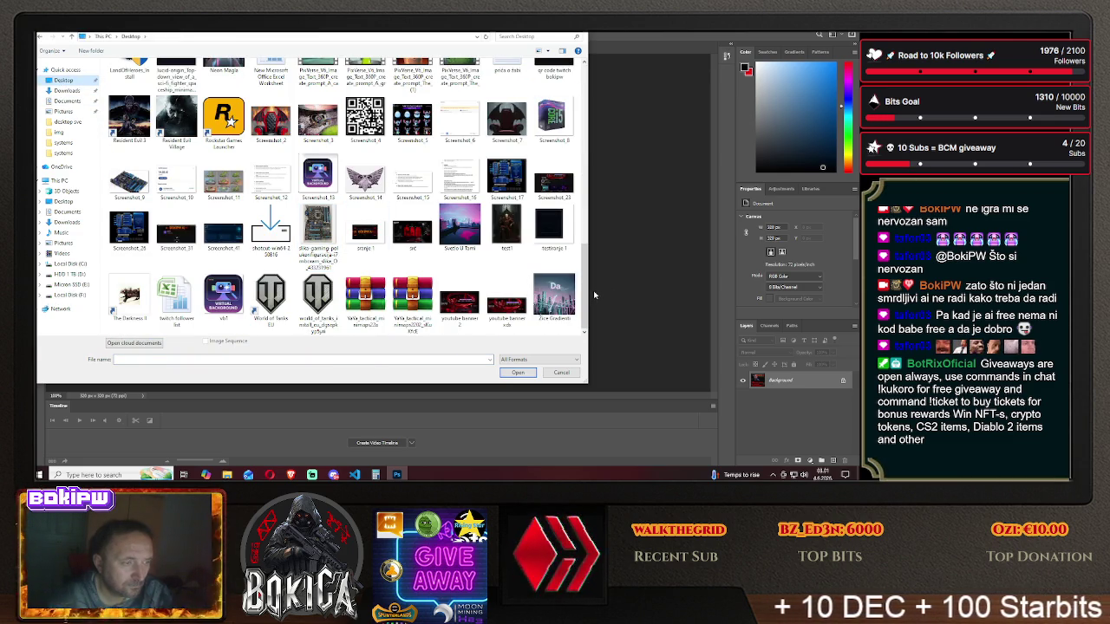
drag(587, 307, 587, 263)
click(176, 169)
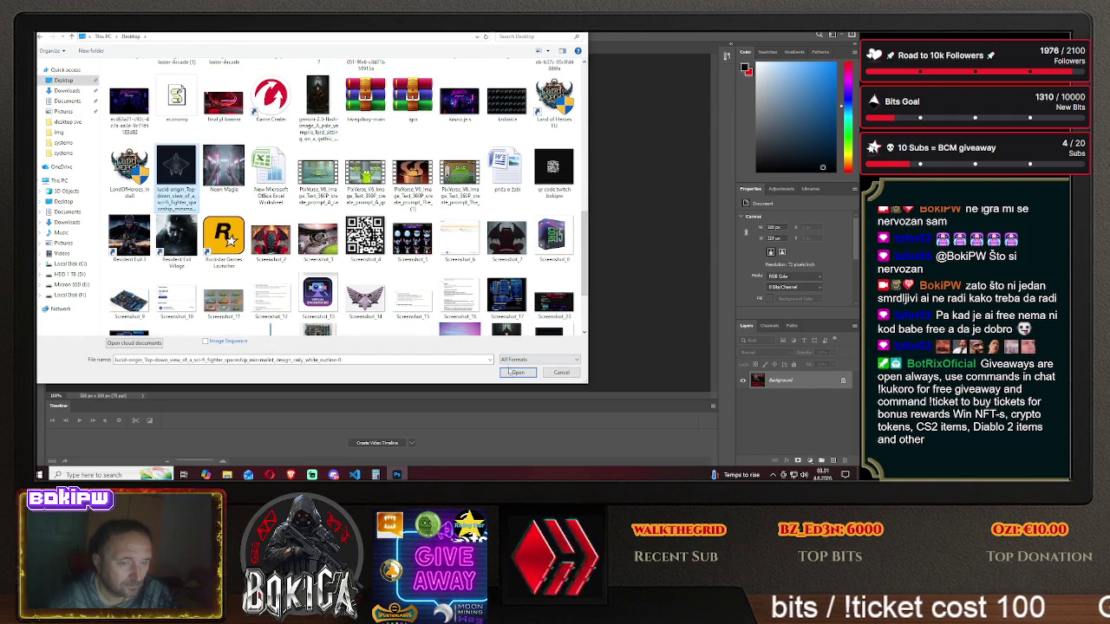
click(512, 373)
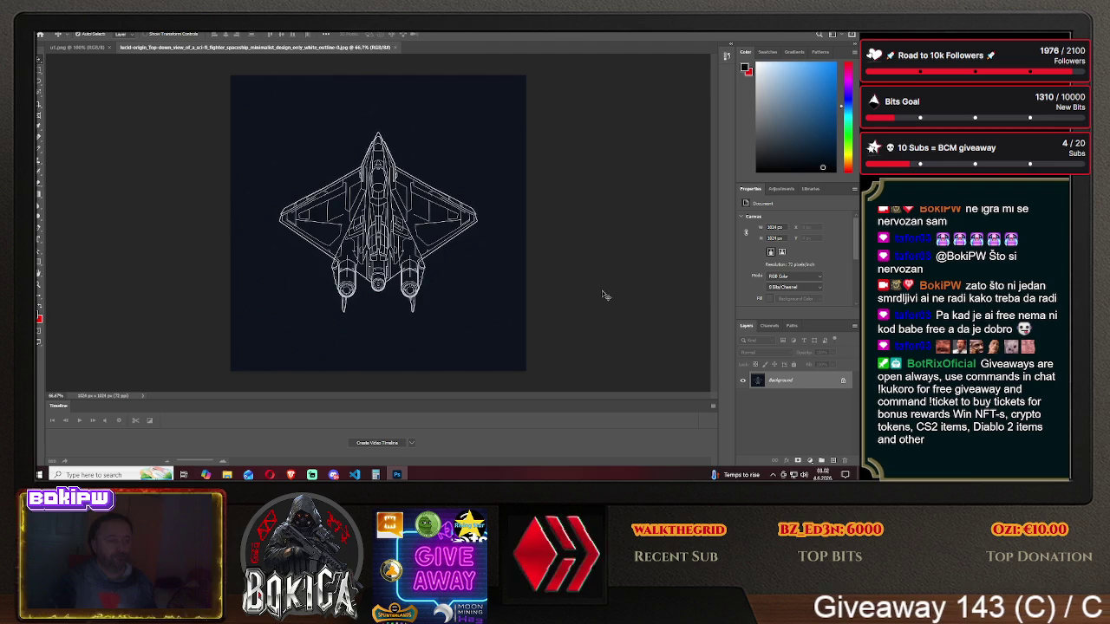
- Set the spaceship view to 33.3% zoom and compare it with the BOKI document tab
key(ctrl+minus)
key(ctrl+minus)
key(ctrl+minus)
key(ctrl+minus)
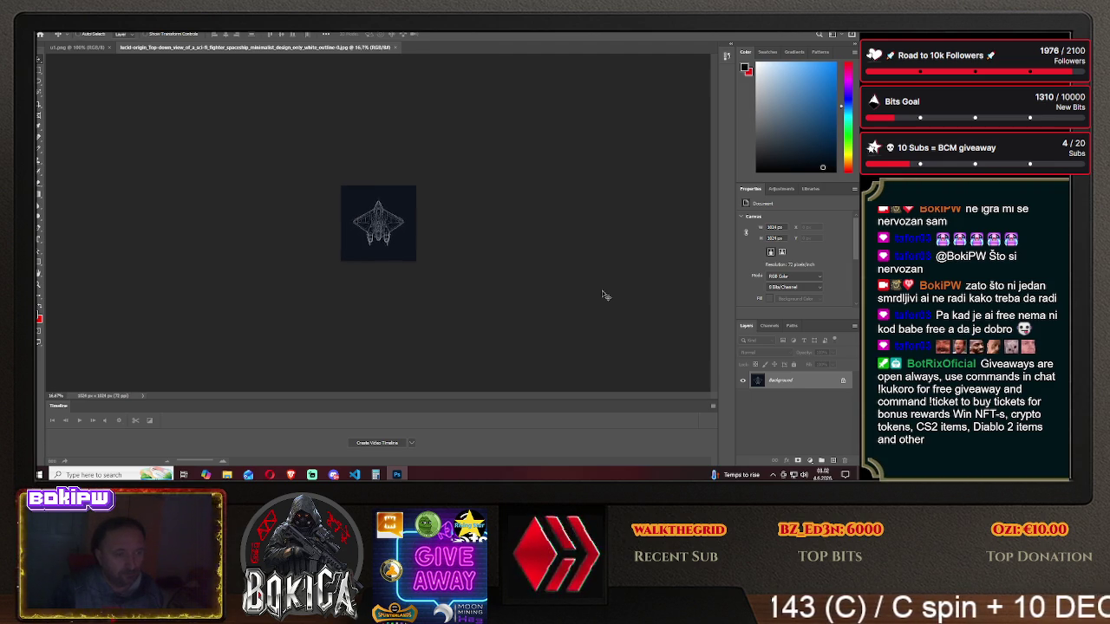
key(ctrl+plus)
key(ctrl+plus)
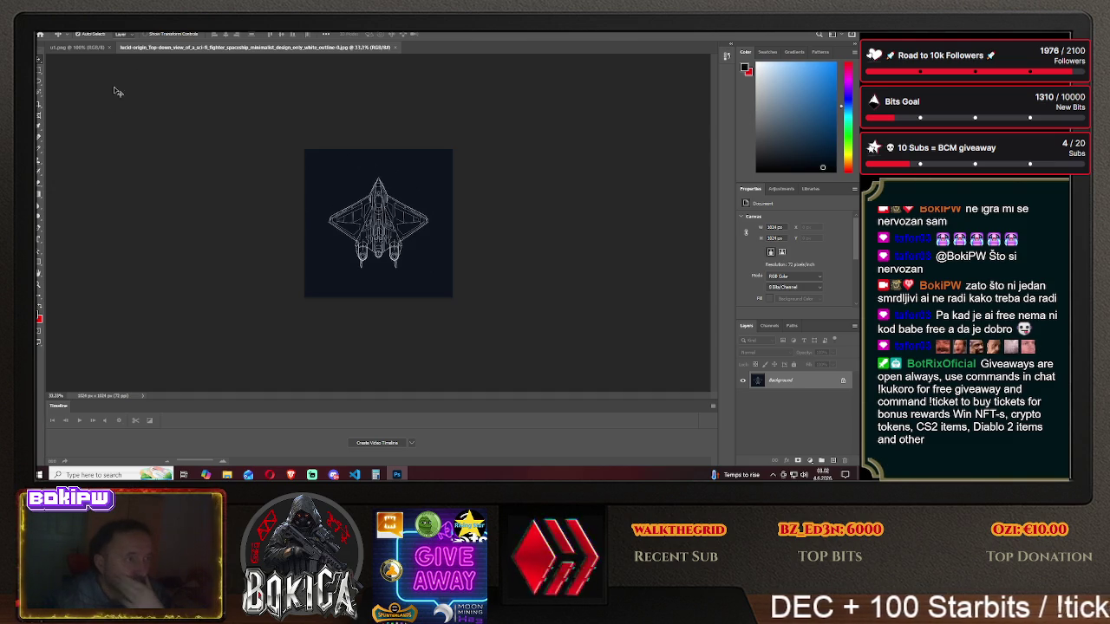
click(84, 48)
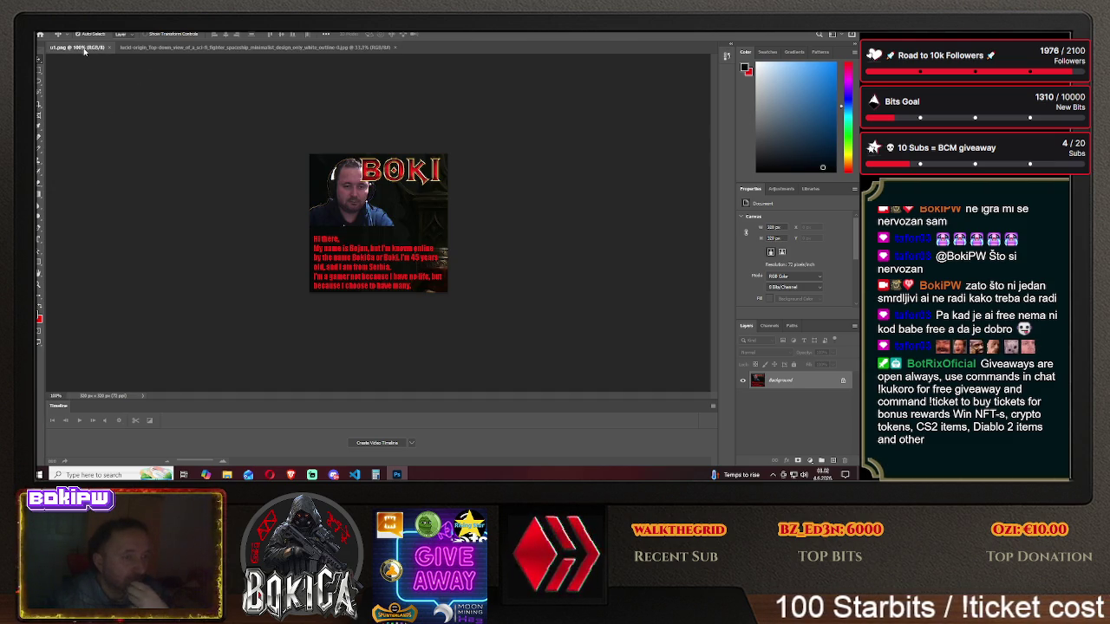
click(221, 48)
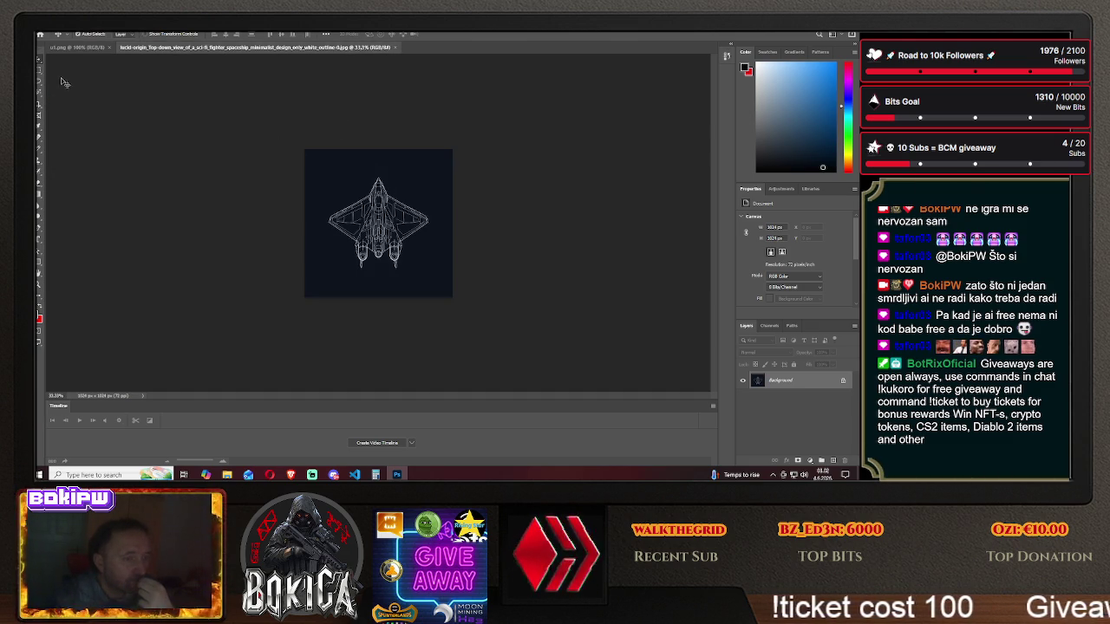
click(78, 49)
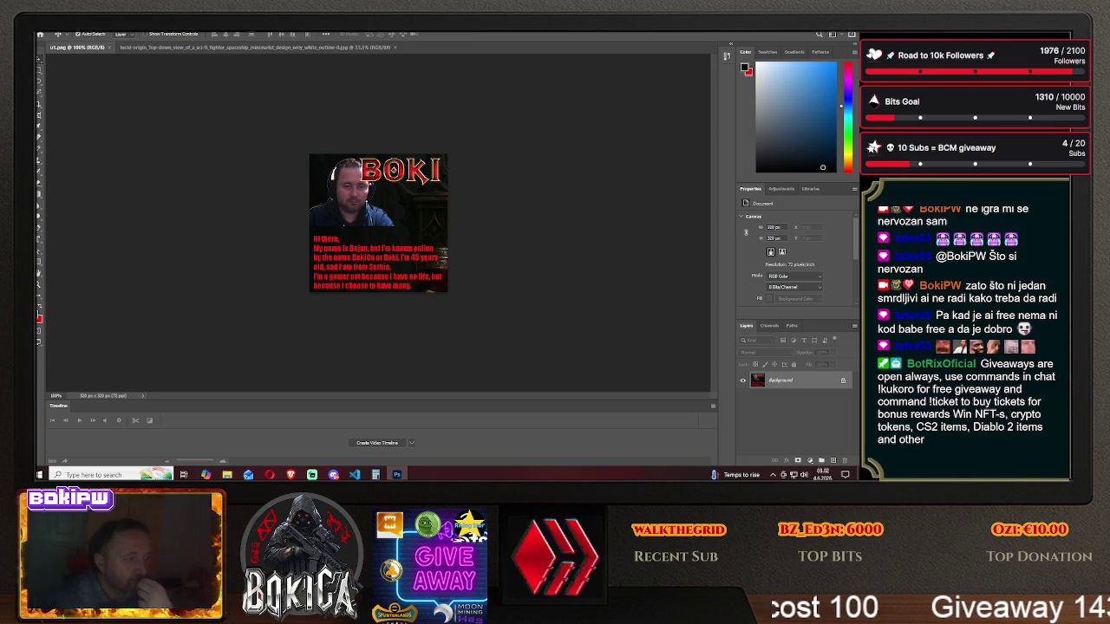
- With the Rectangle tool, set the foreground colour to a vivid, saturated bright blue
click(39, 263)
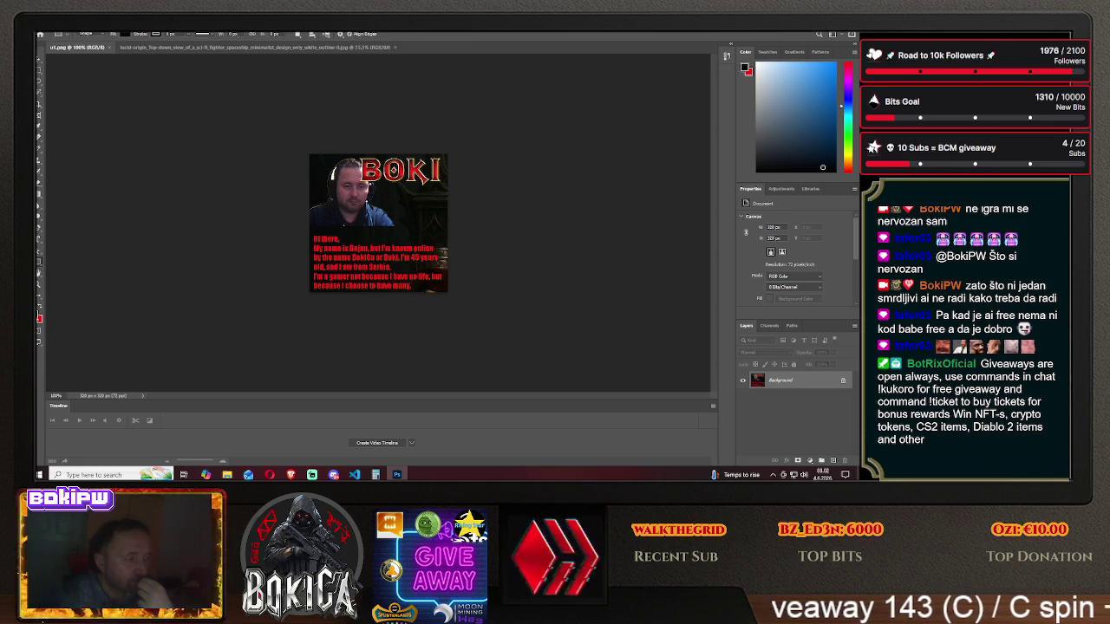
click(38, 318)
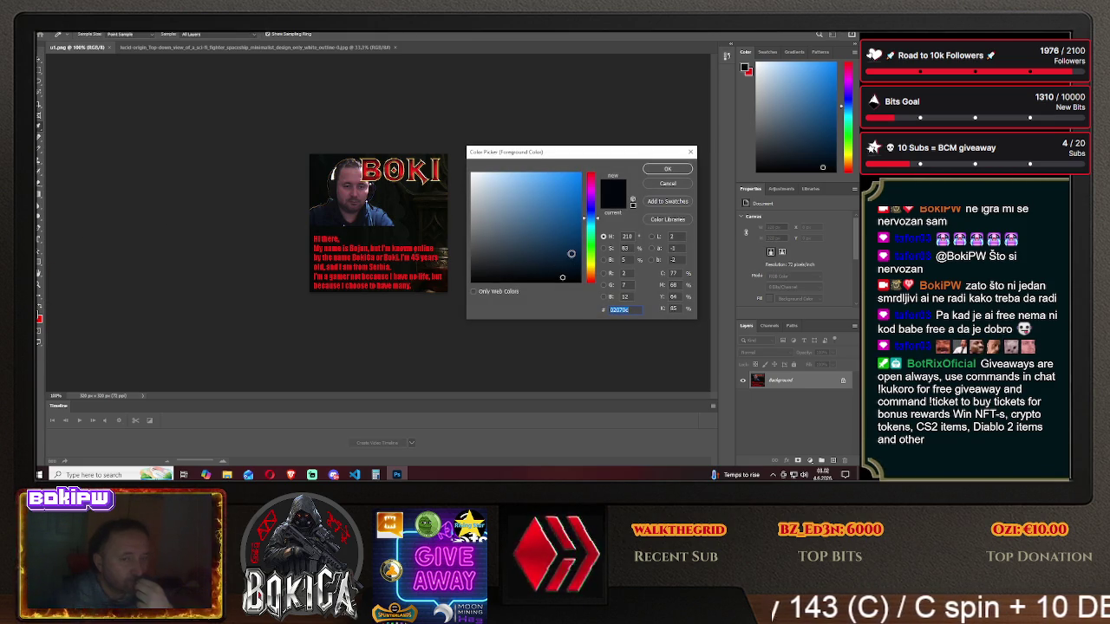
click(571, 209)
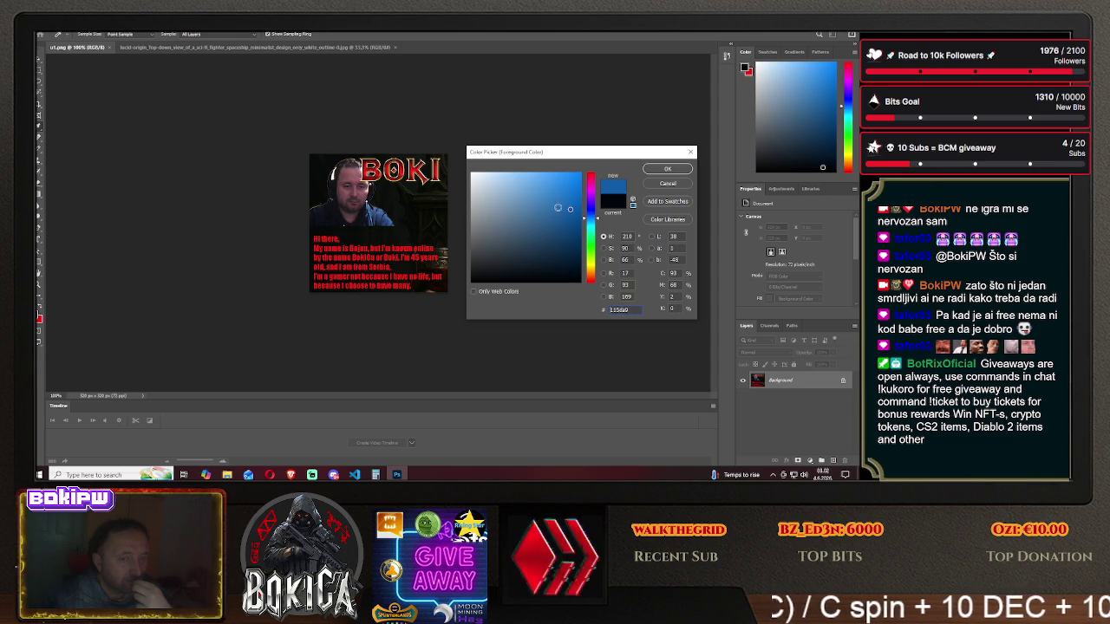
drag(552, 200, 522, 241)
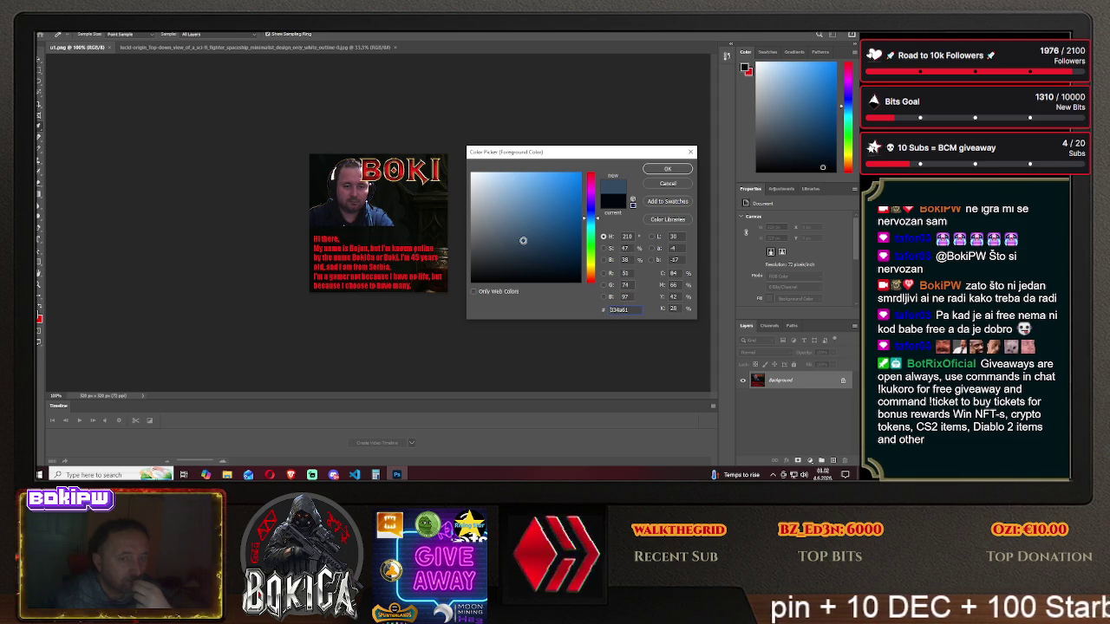
click(589, 210)
click(567, 188)
click(564, 206)
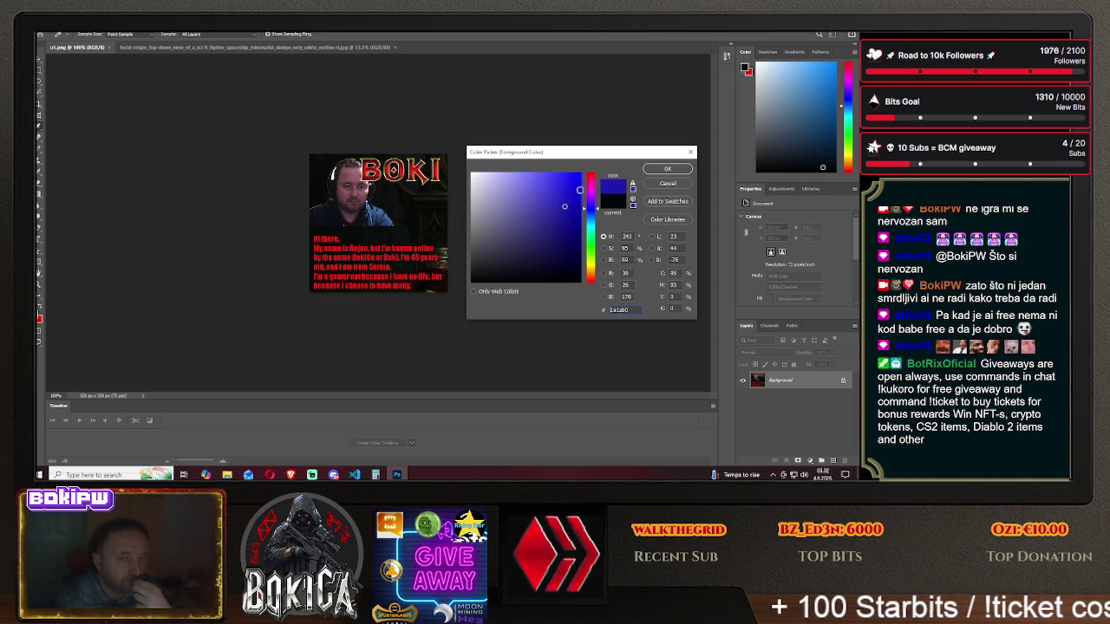
click(558, 206)
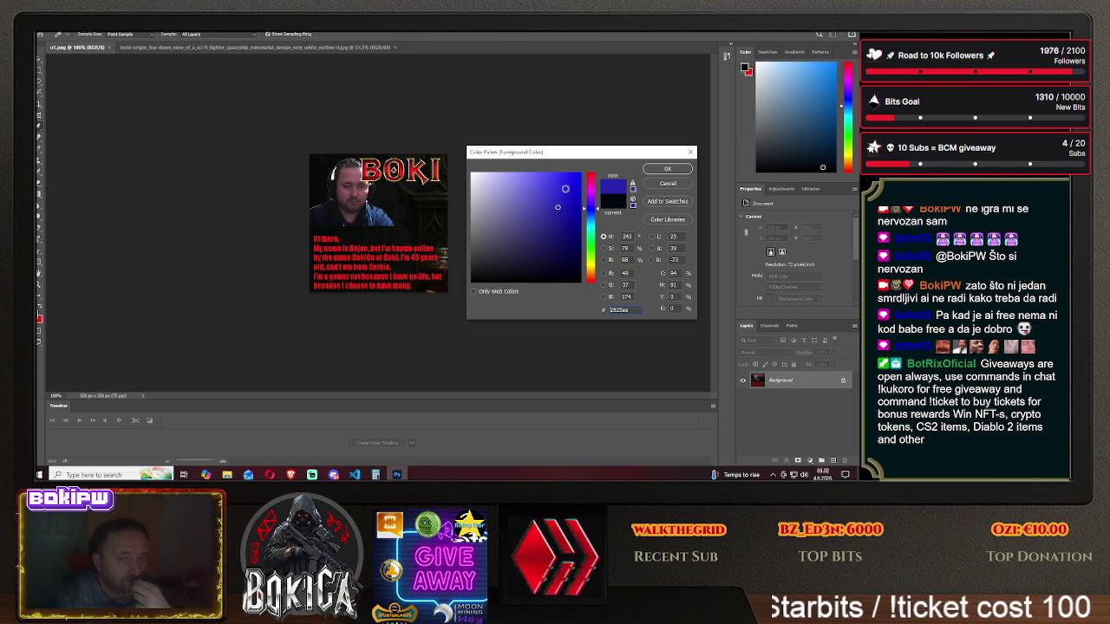
drag(576, 186, 577, 175)
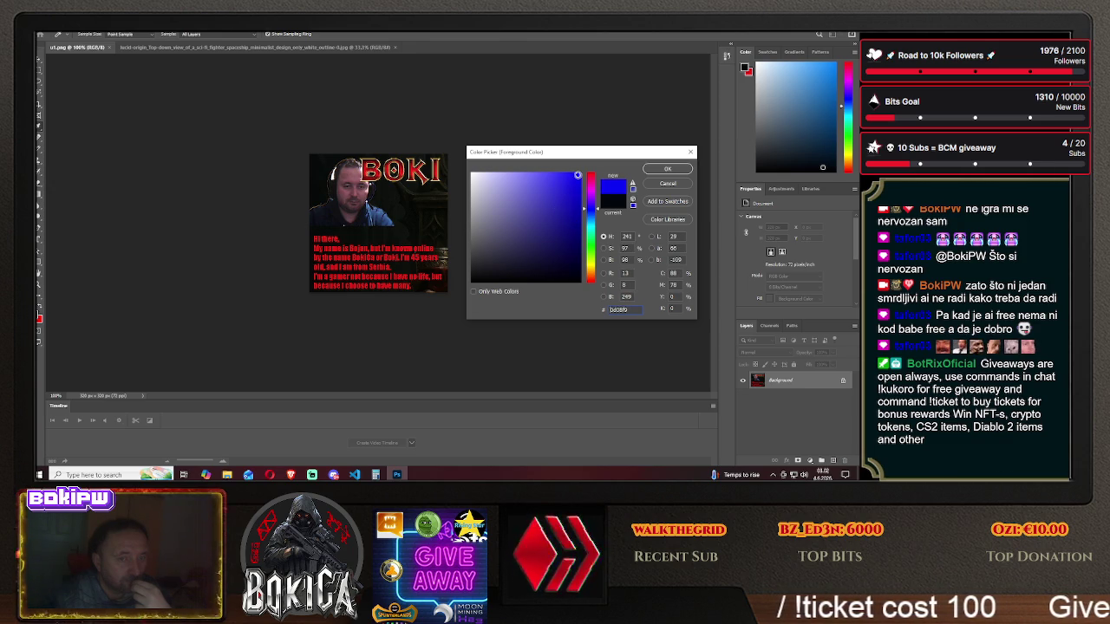
click(666, 169)
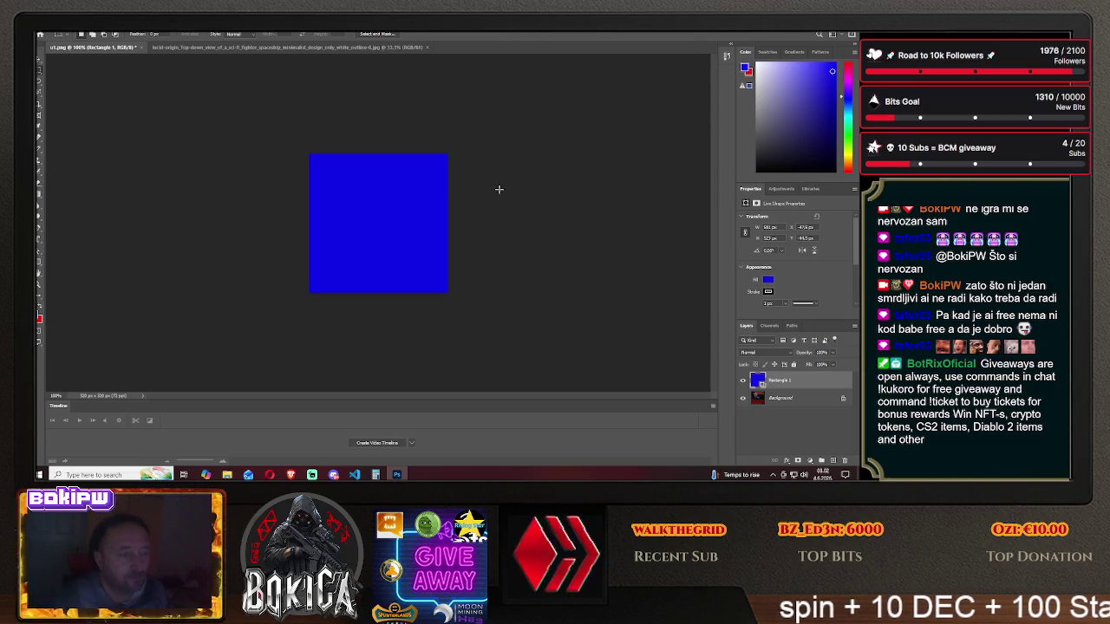
- Save the image to the Desktop as PNG 'plava pozadina' with default PNG options
click(43, 30)
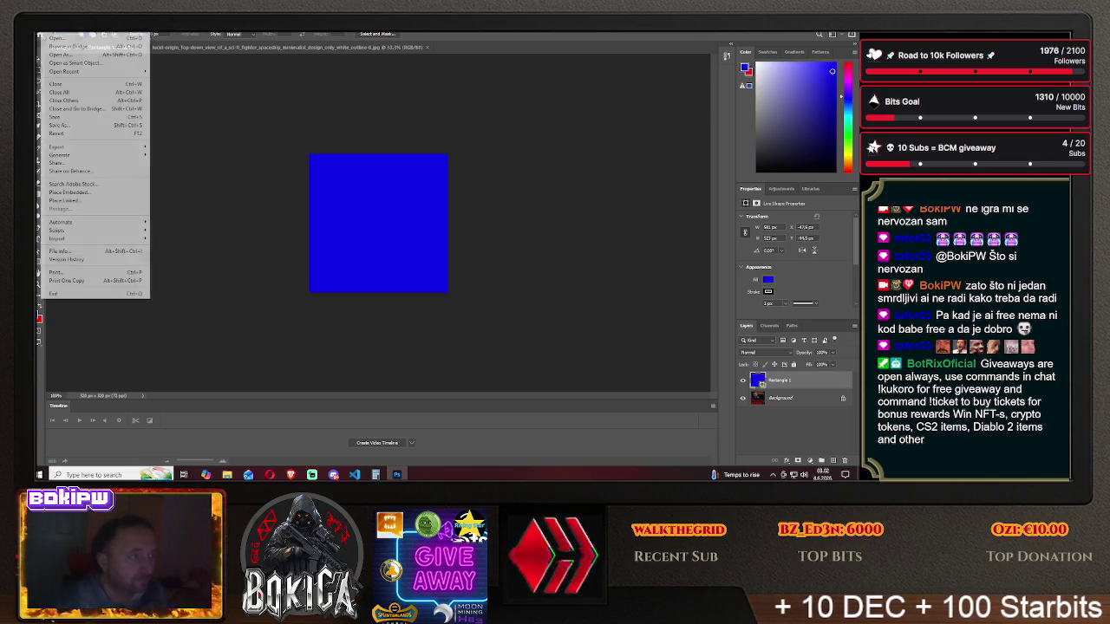
click(102, 126)
click(497, 321)
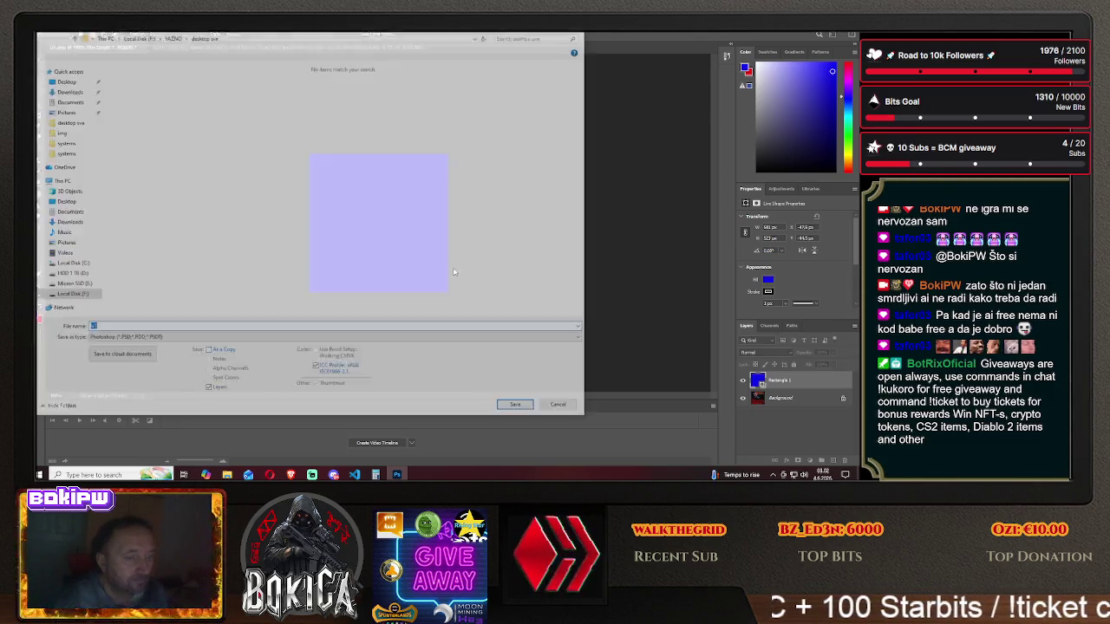
click(63, 80)
click(173, 338)
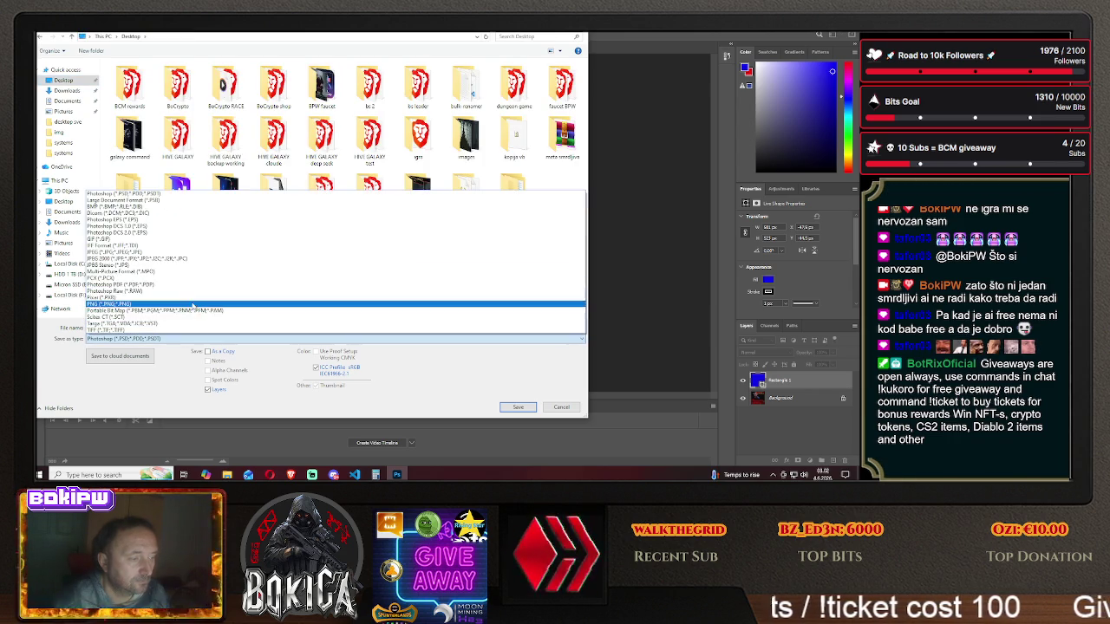
click(130, 305)
text(p)
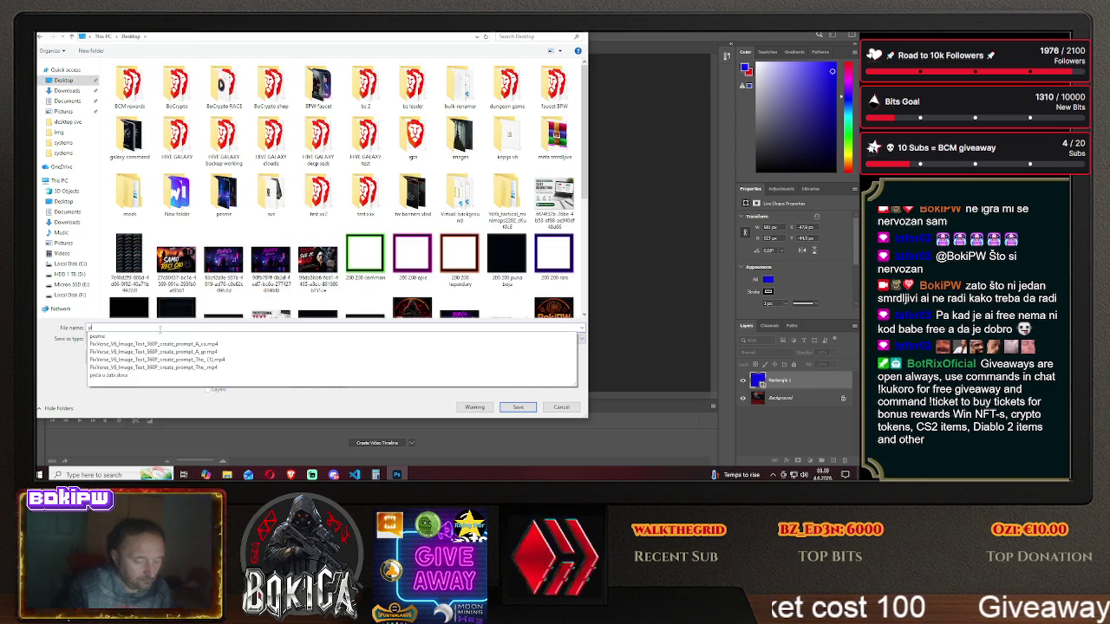
text(lava pozadina)
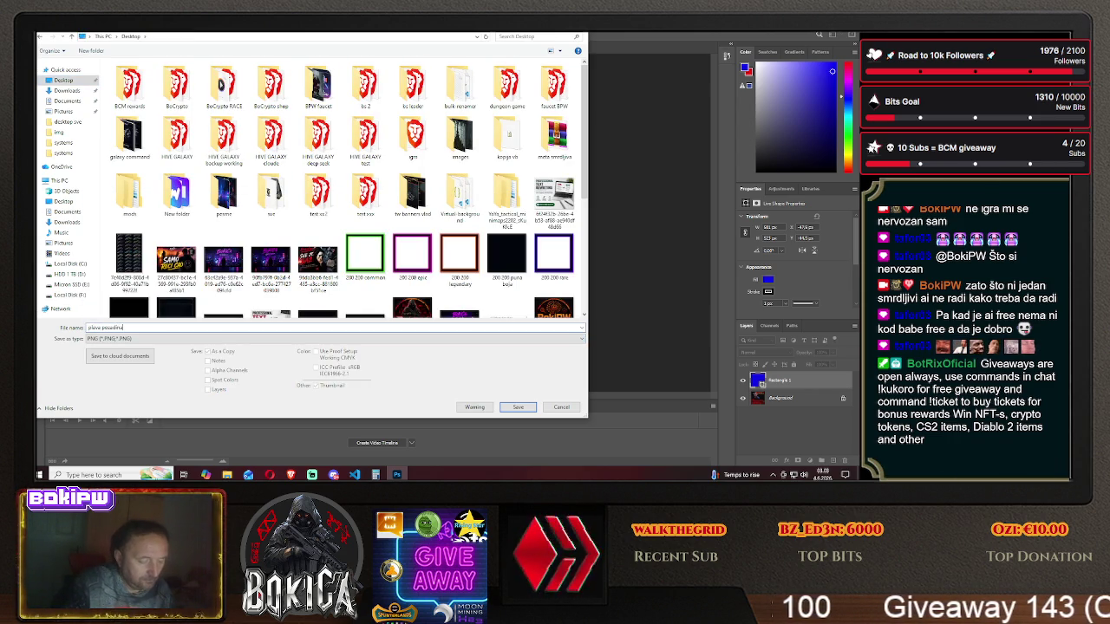
click(517, 407)
click(492, 152)
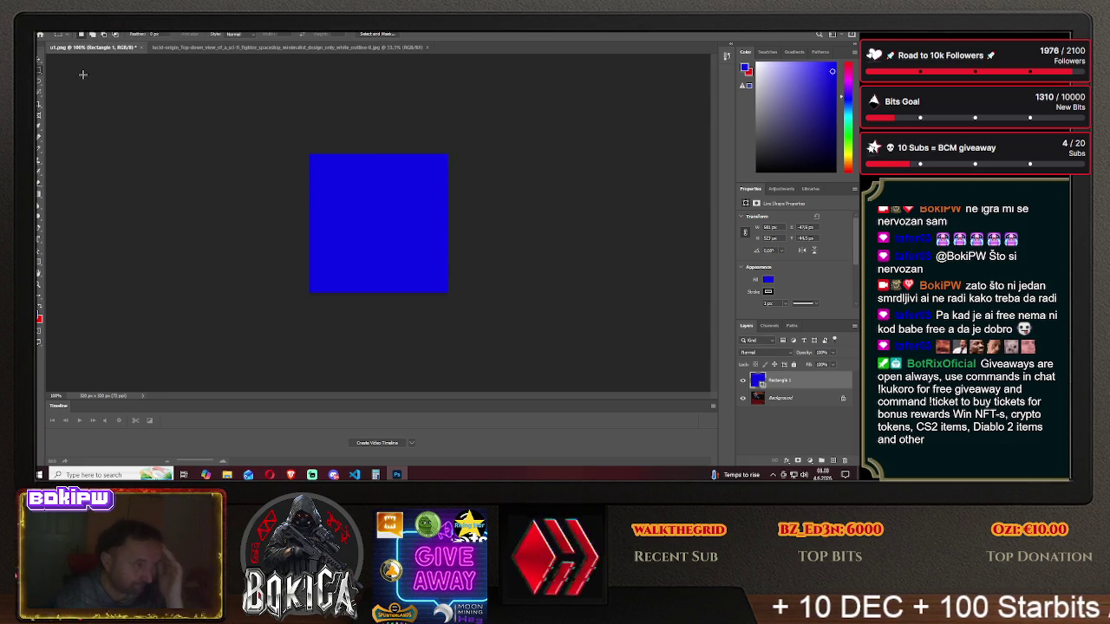
click(72, 34)
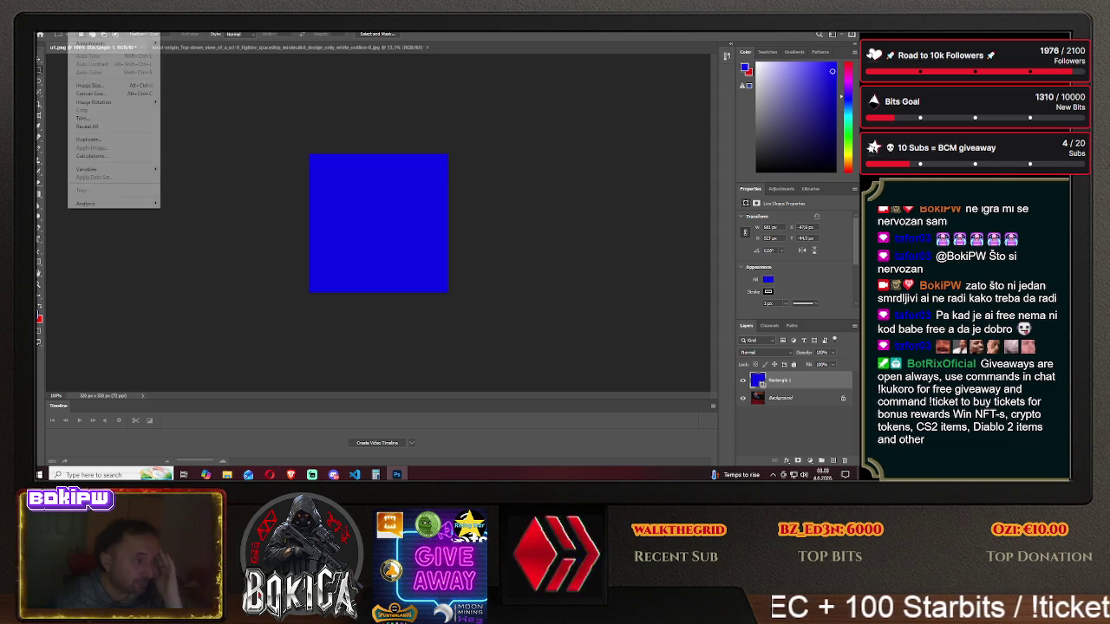
click(104, 85)
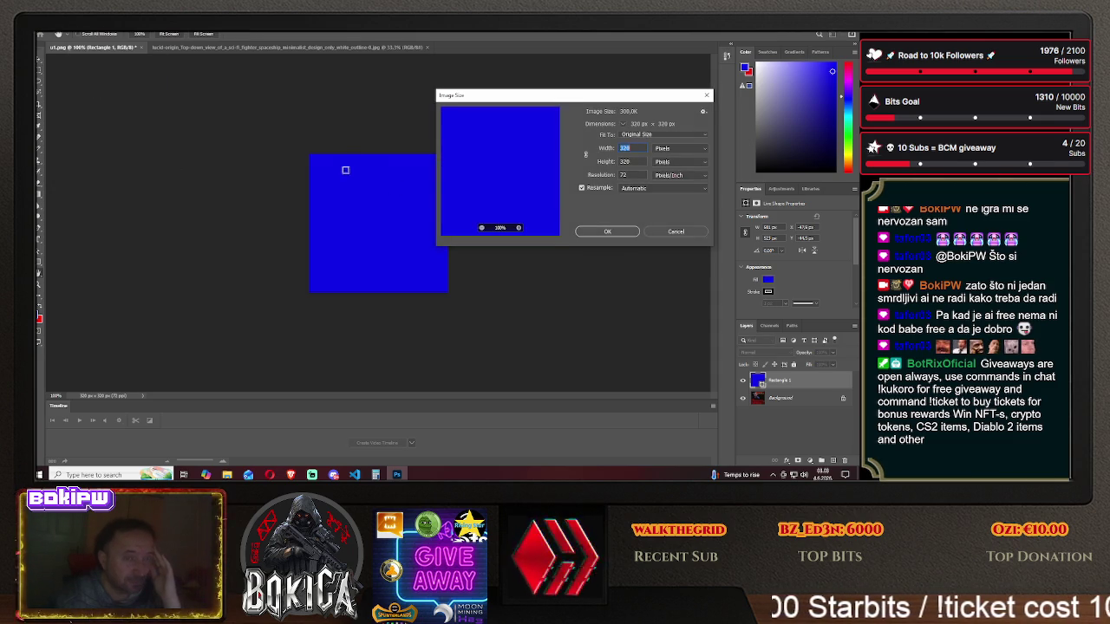
drag(626, 101, 637, 103)
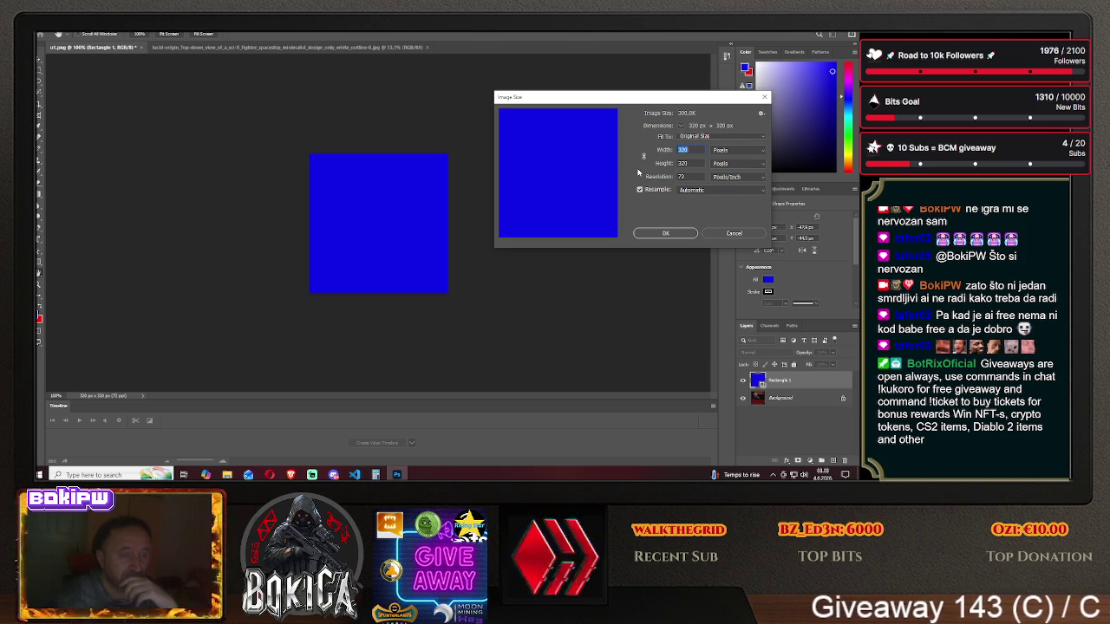
click(711, 235)
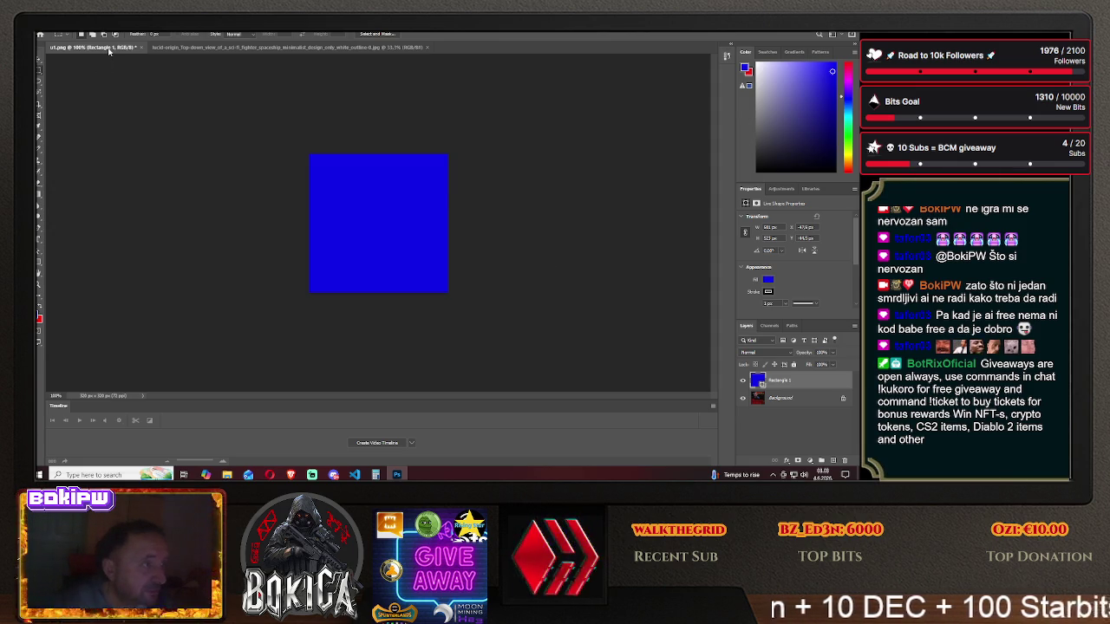
click(218, 46)
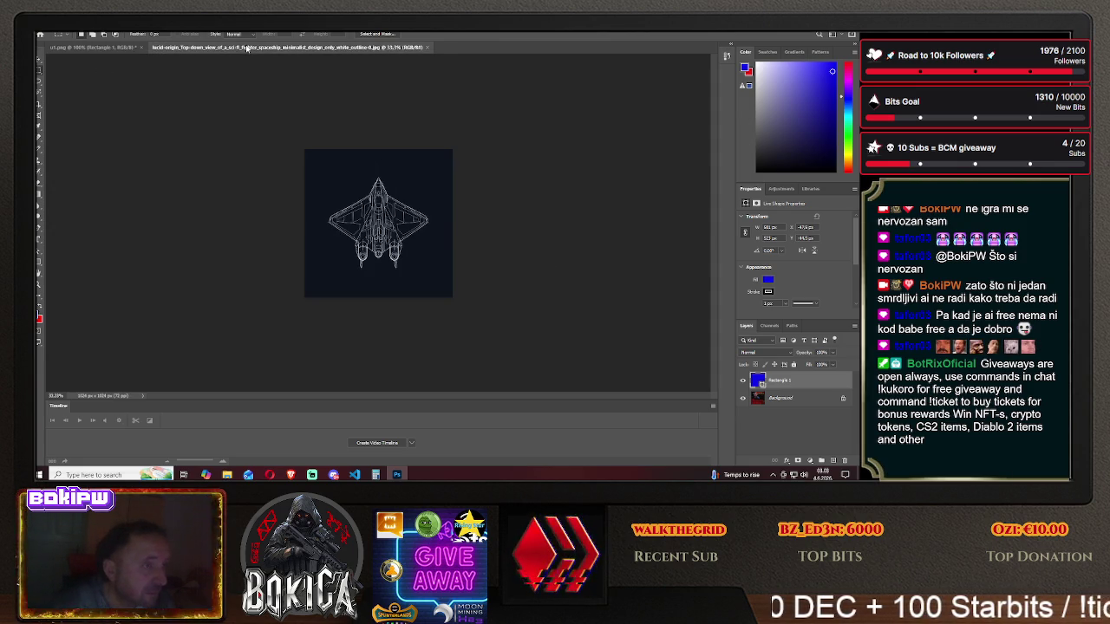
click(89, 48)
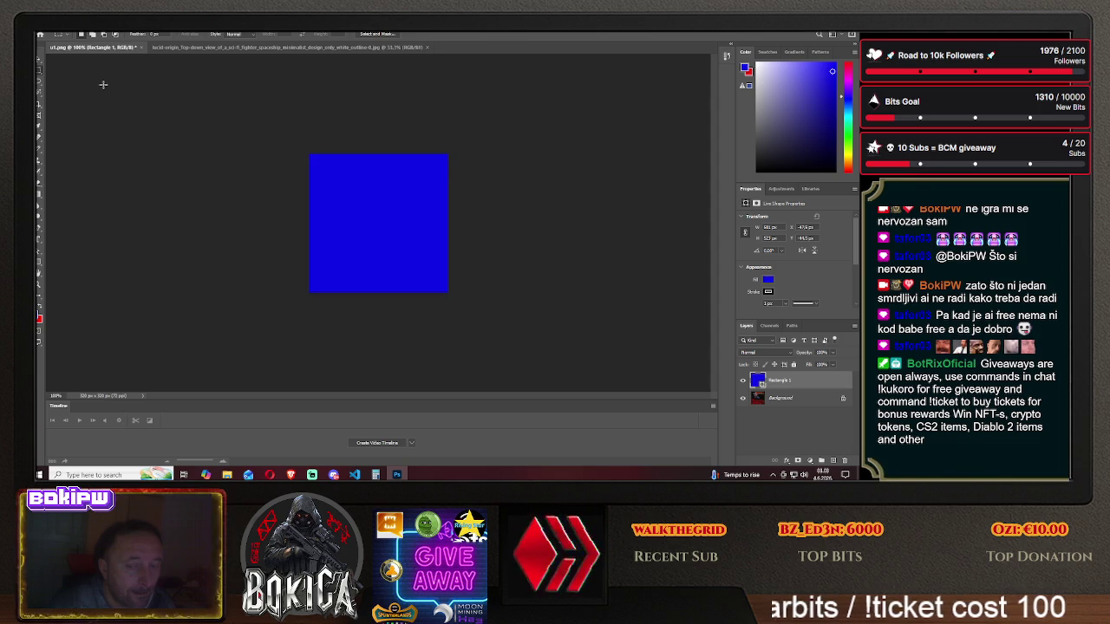
- Close u1.png without saving and open plava pozadina.png
click(141, 47)
click(440, 187)
click(45, 31)
click(55, 40)
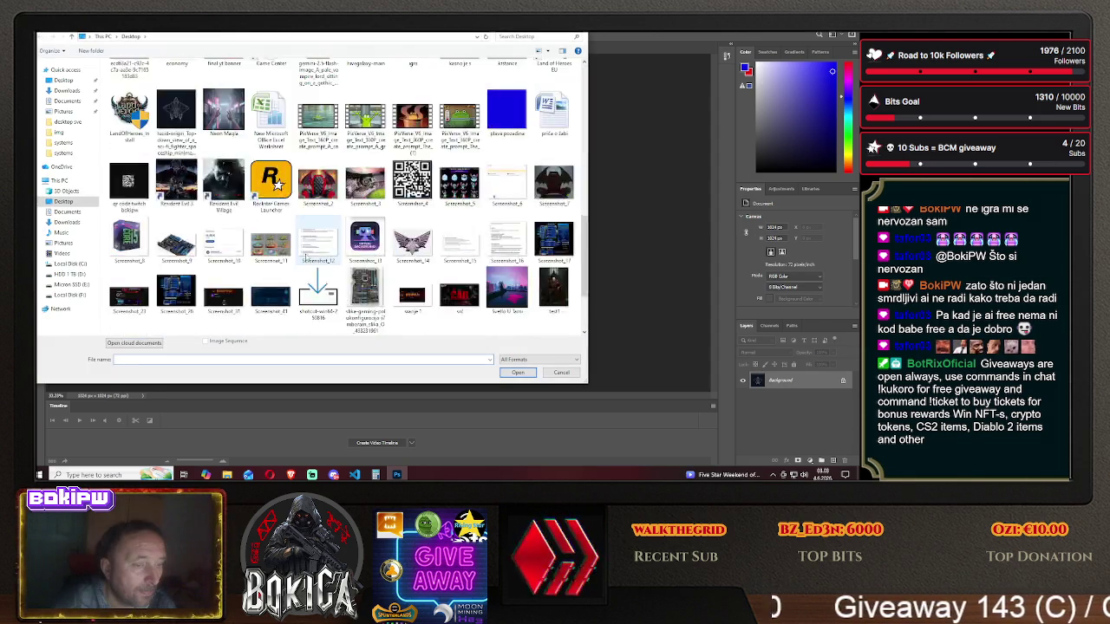
scroll(306, 257, down, 3)
click(506, 182)
click(517, 373)
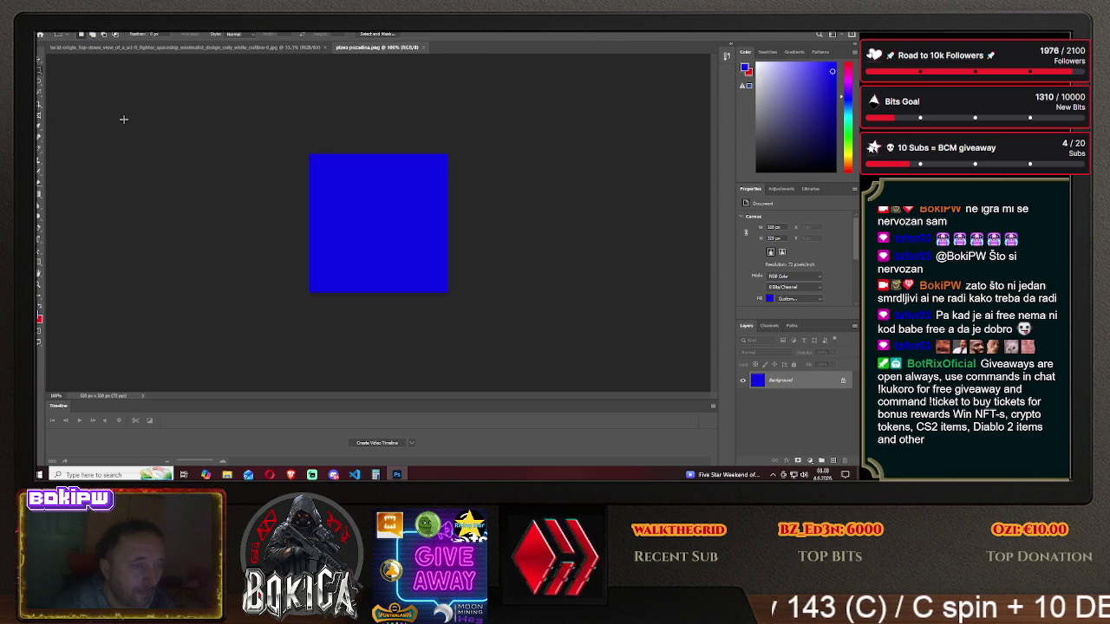
- Check the blue image's size without changes, then bring the spaceship document forward
click(71, 35)
click(91, 85)
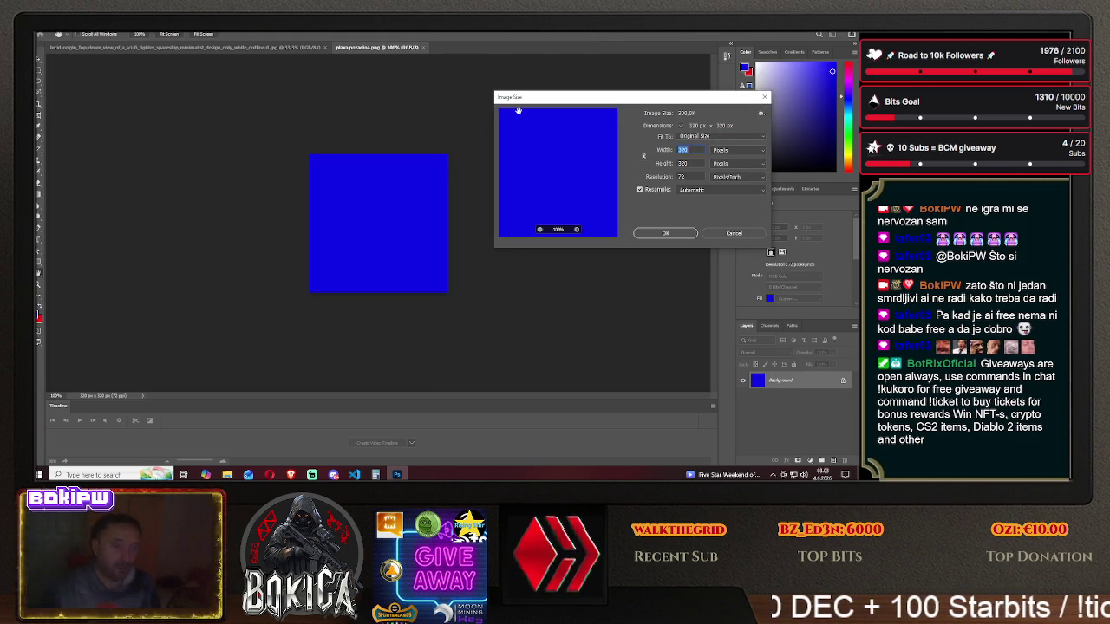
click(708, 236)
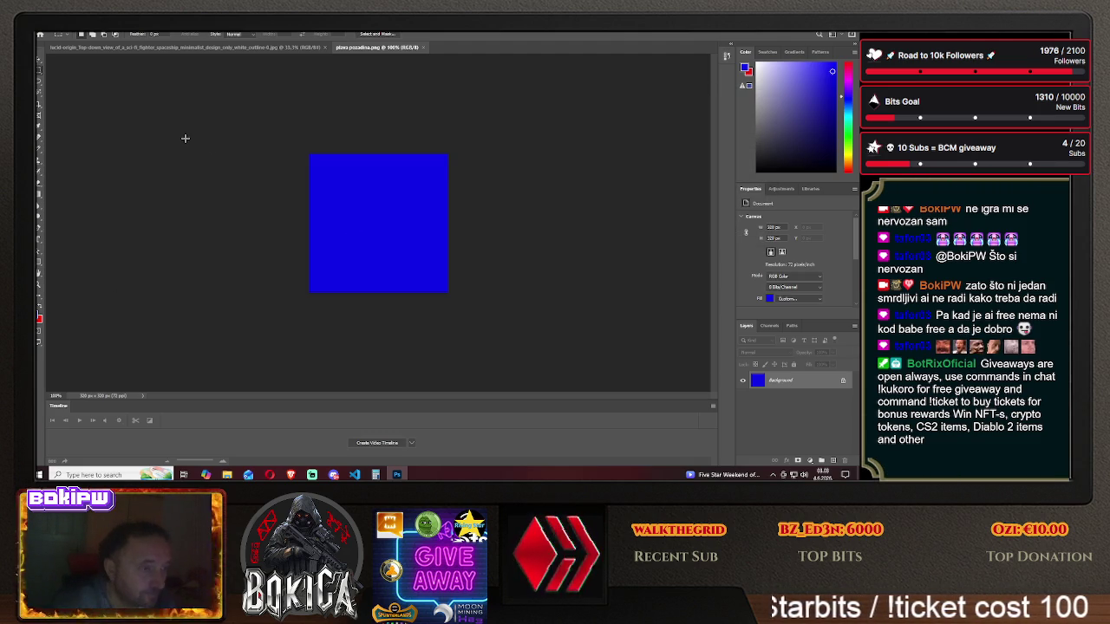
key(ctrl+Tab)
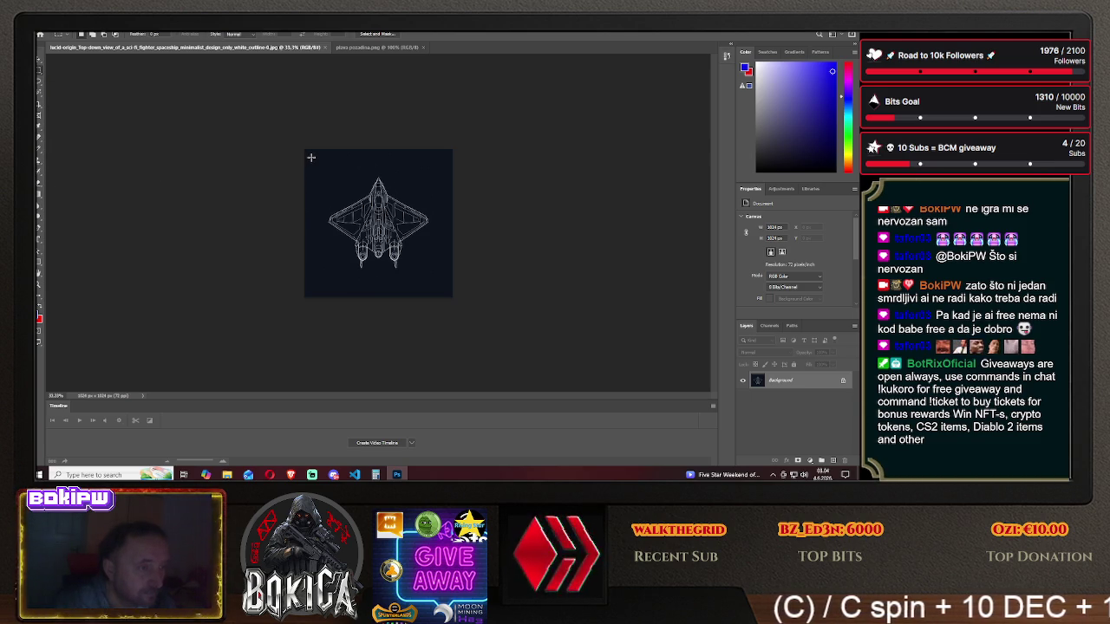
- Select a square around the spaceship and drag it into plava pozadina.png as a new layer
drag(312, 158, 442, 287)
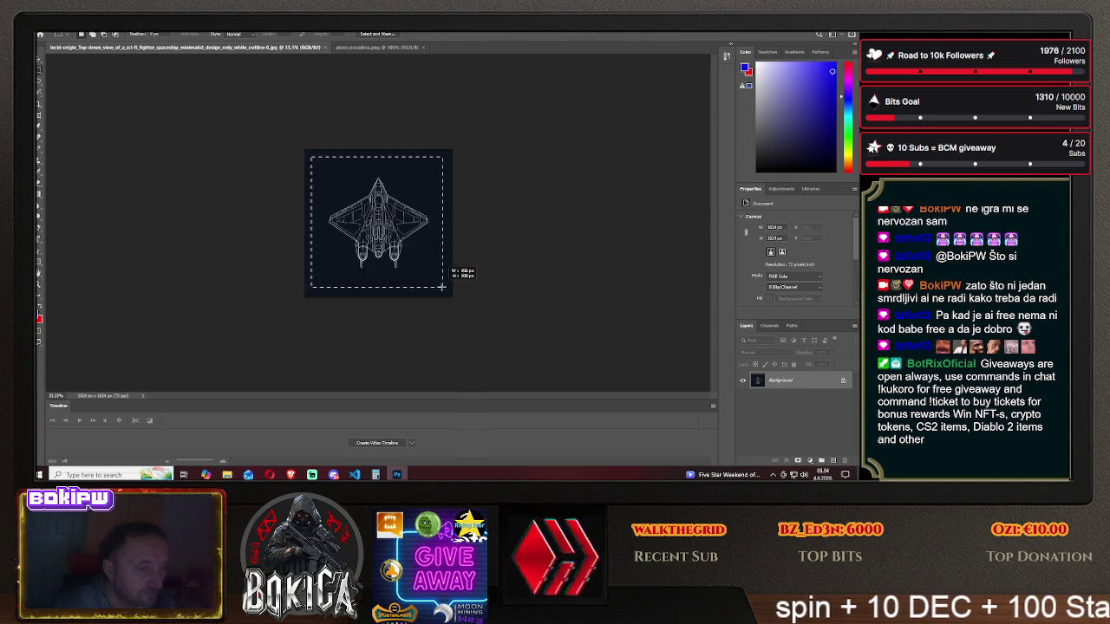
key(v)
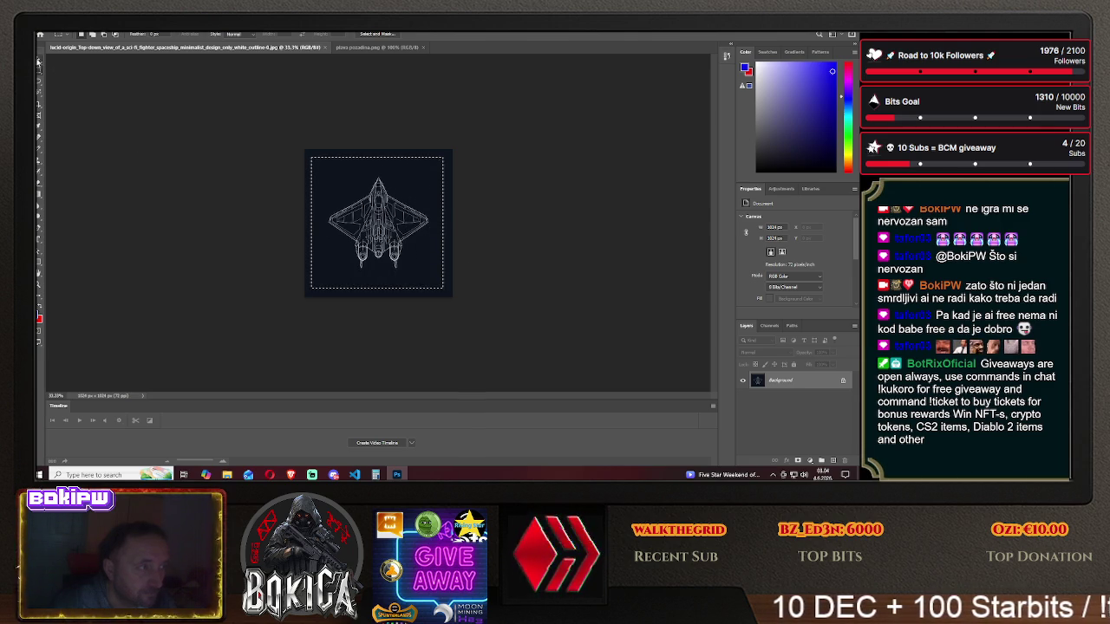
key(alt+BackSpace)
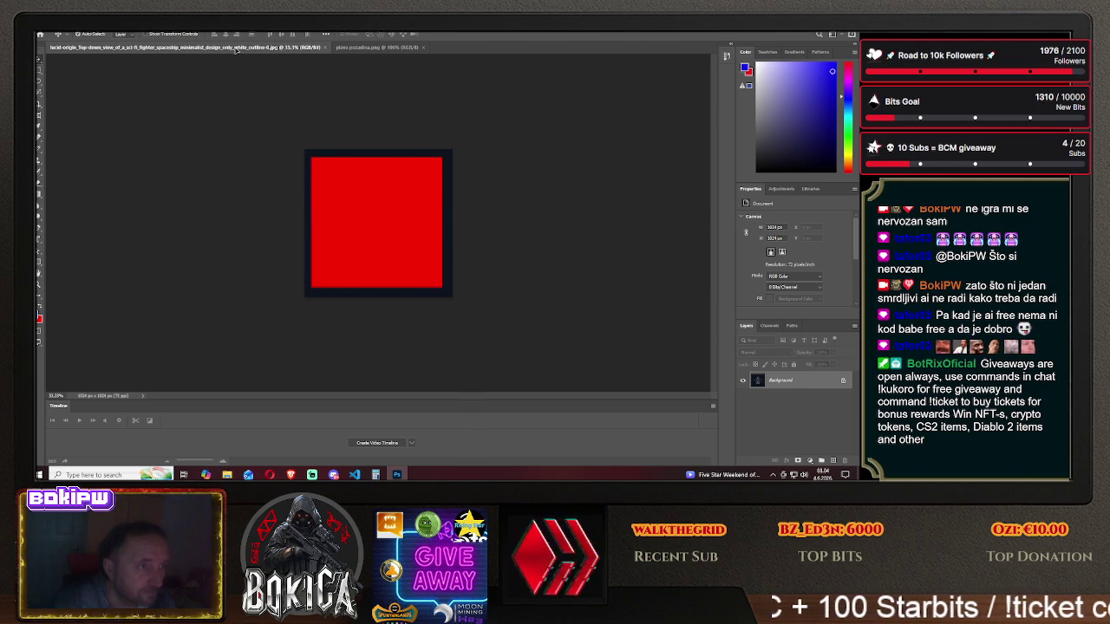
click(375, 47)
drag(382, 217, 388, 197)
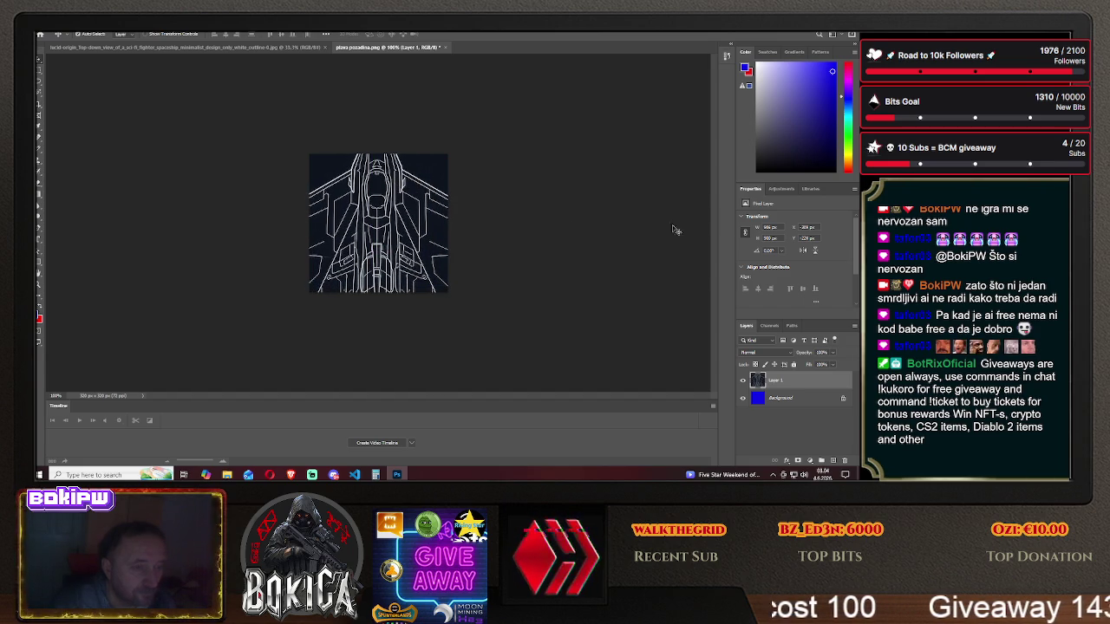
- Resize the spaceship layer to 533 then 400 px wide and centre it on the canvas
click(769, 227)
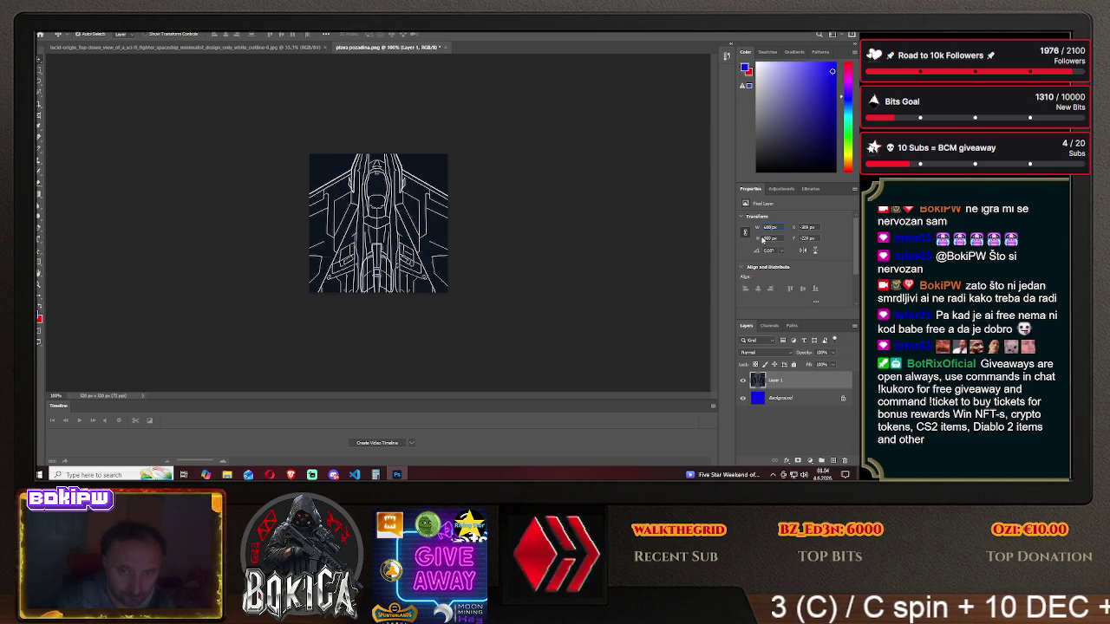
key(Return)
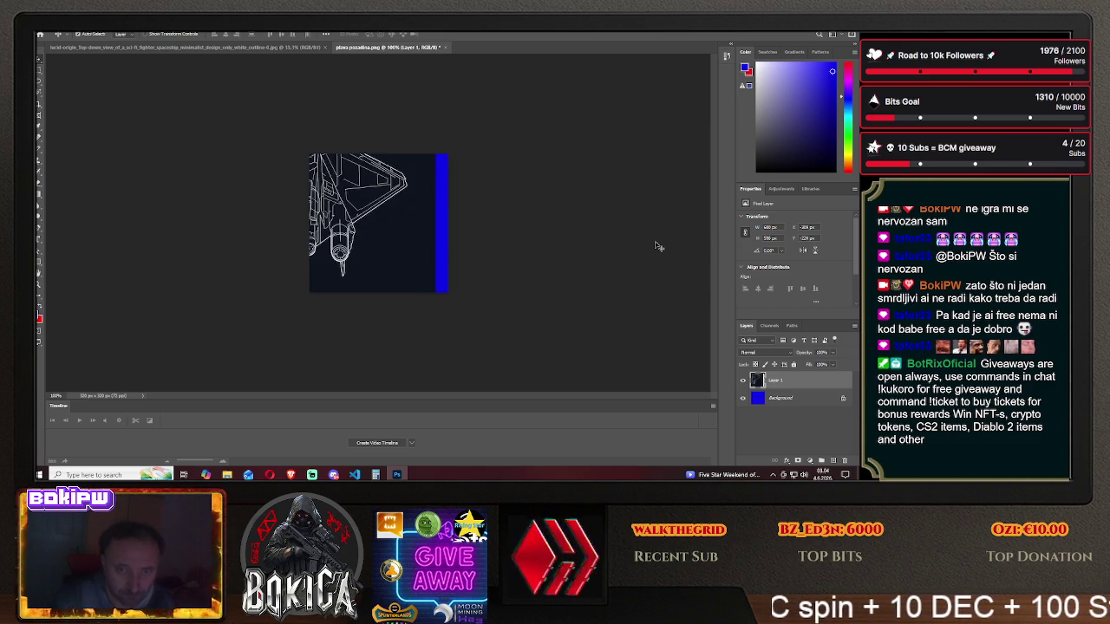
drag(345, 213, 417, 236)
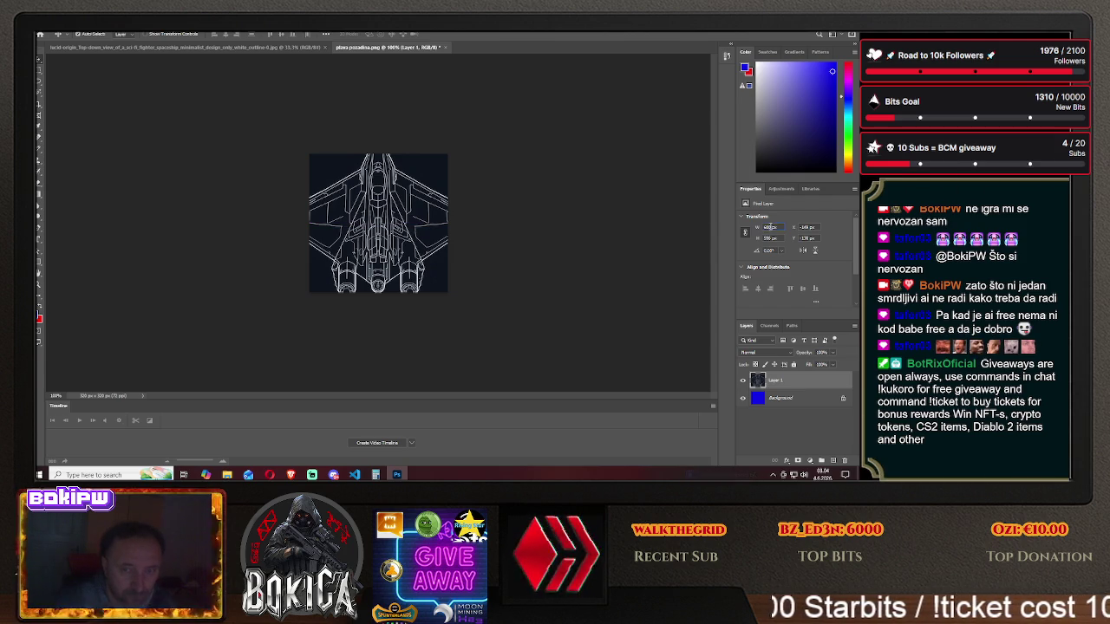
text(533)
key(Tab)
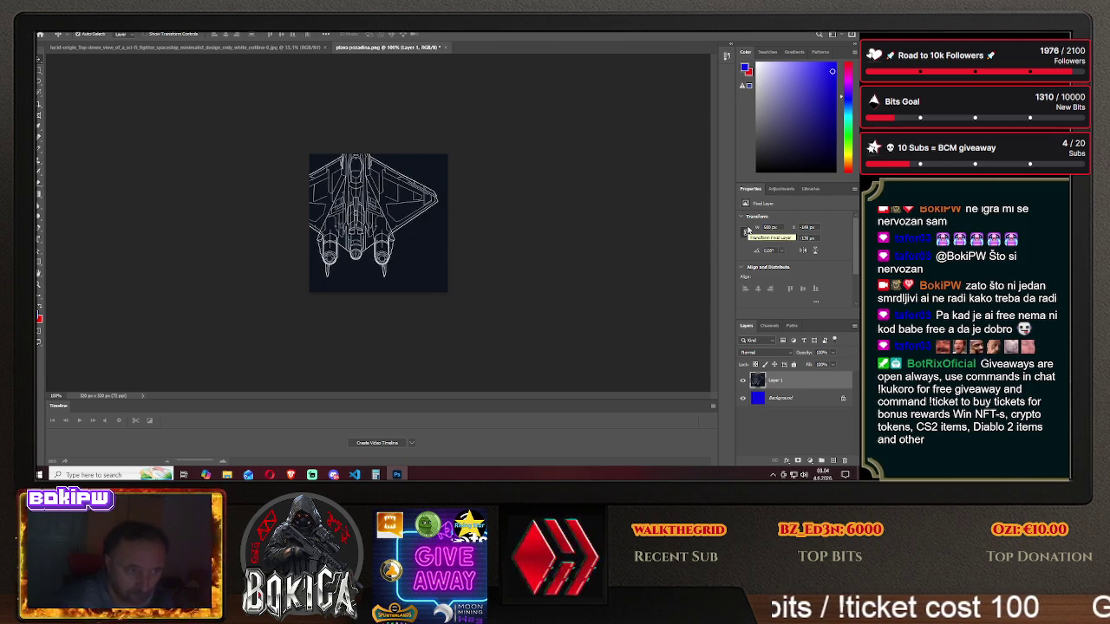
drag(369, 214, 394, 226)
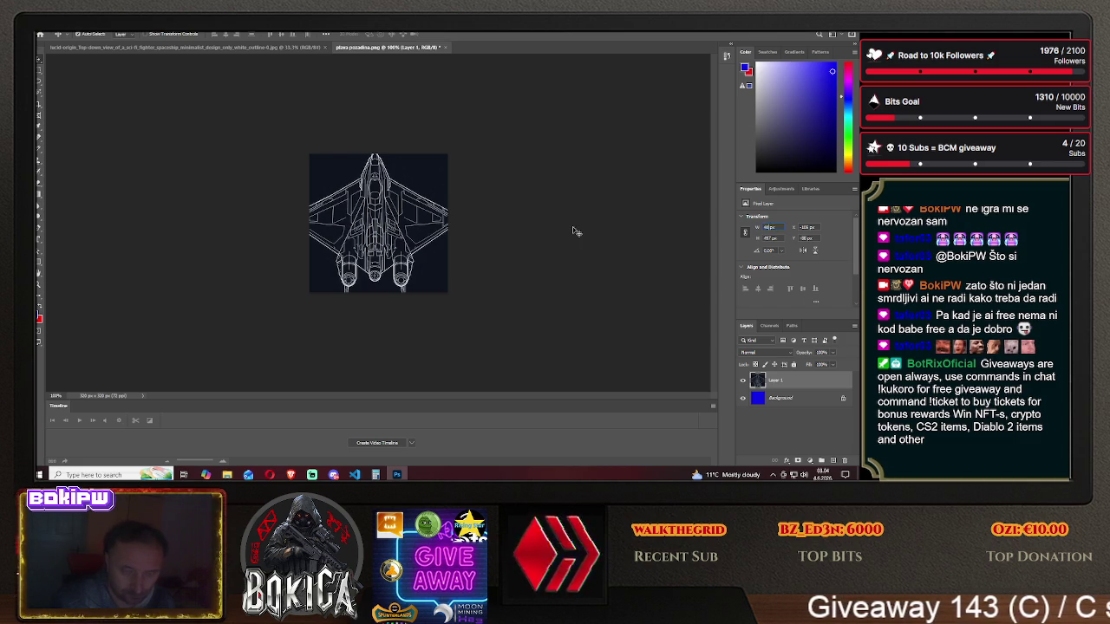
text(400)
key(Tab)
drag(368, 217, 412, 231)
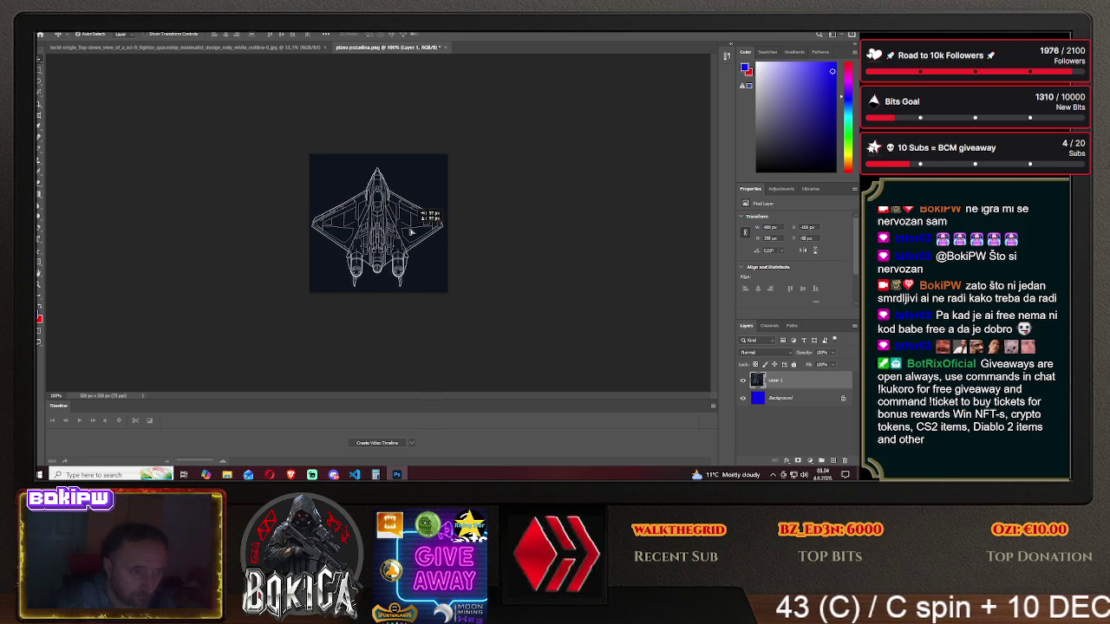
drag(411, 232, 411, 228)
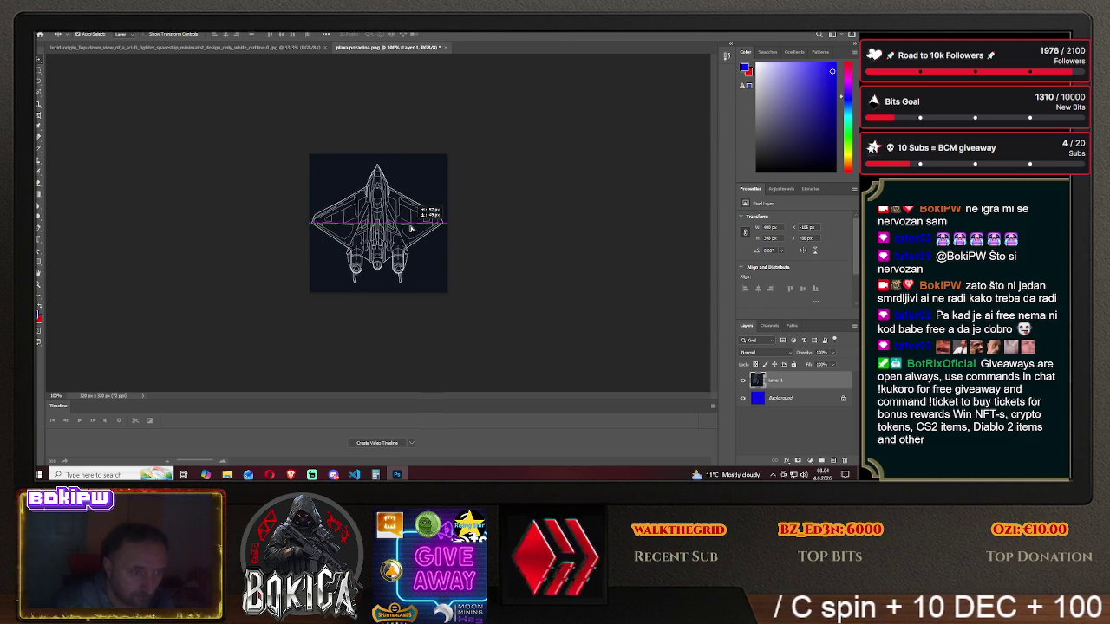
drag(411, 228, 412, 230)
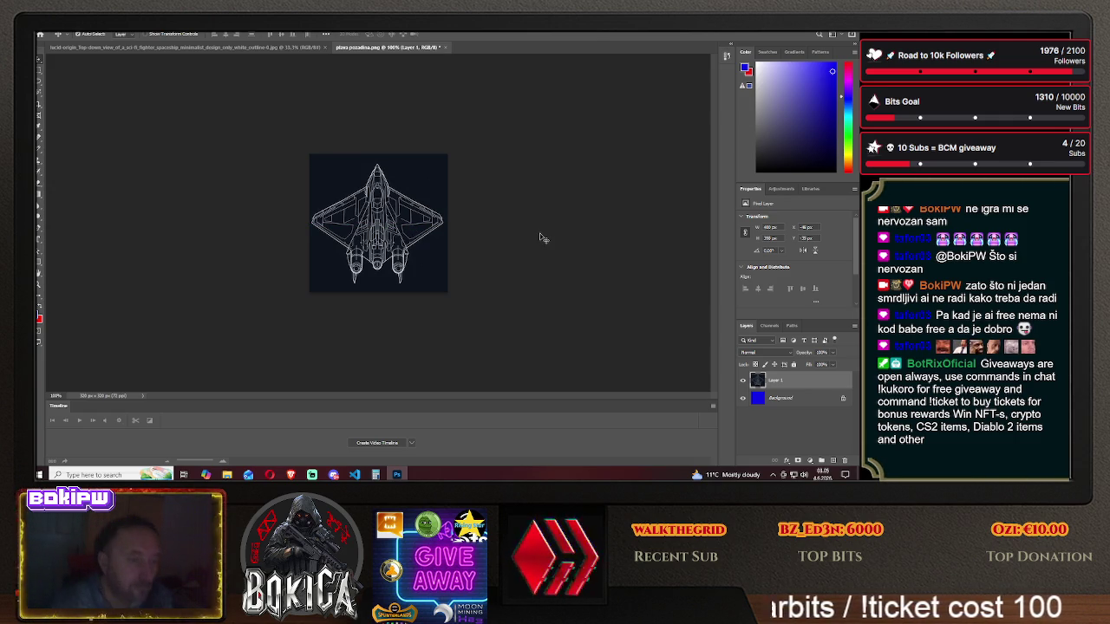
- Magic-wand select the dark backdrop around the ship, delete it, and deselect
click(39, 94)
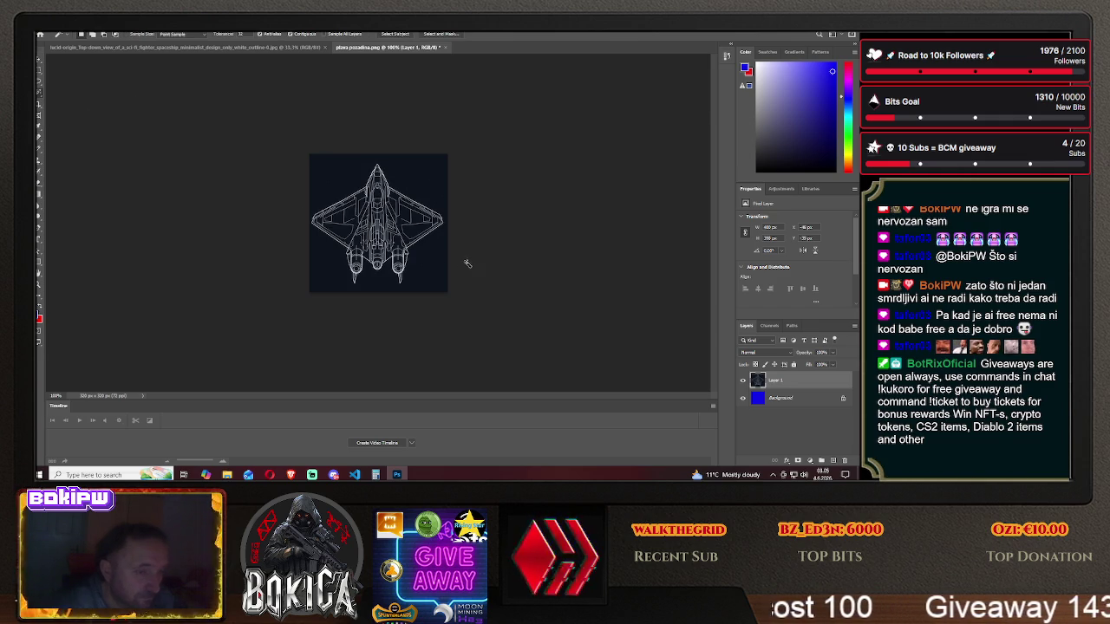
click(433, 268)
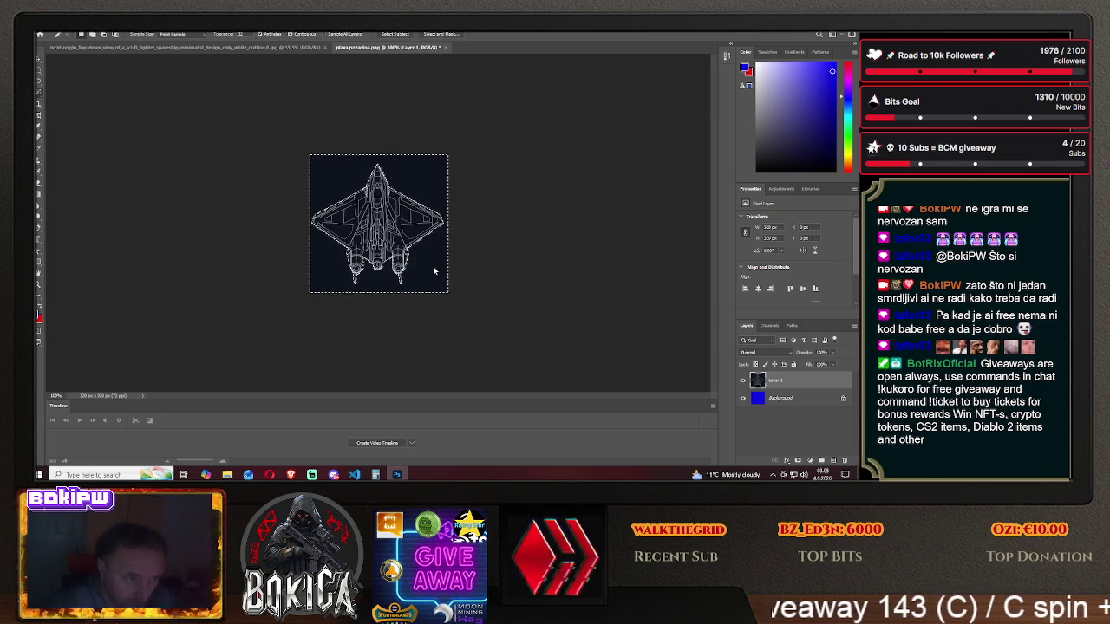
key(Delete)
key(m)
key(ctrl+d)
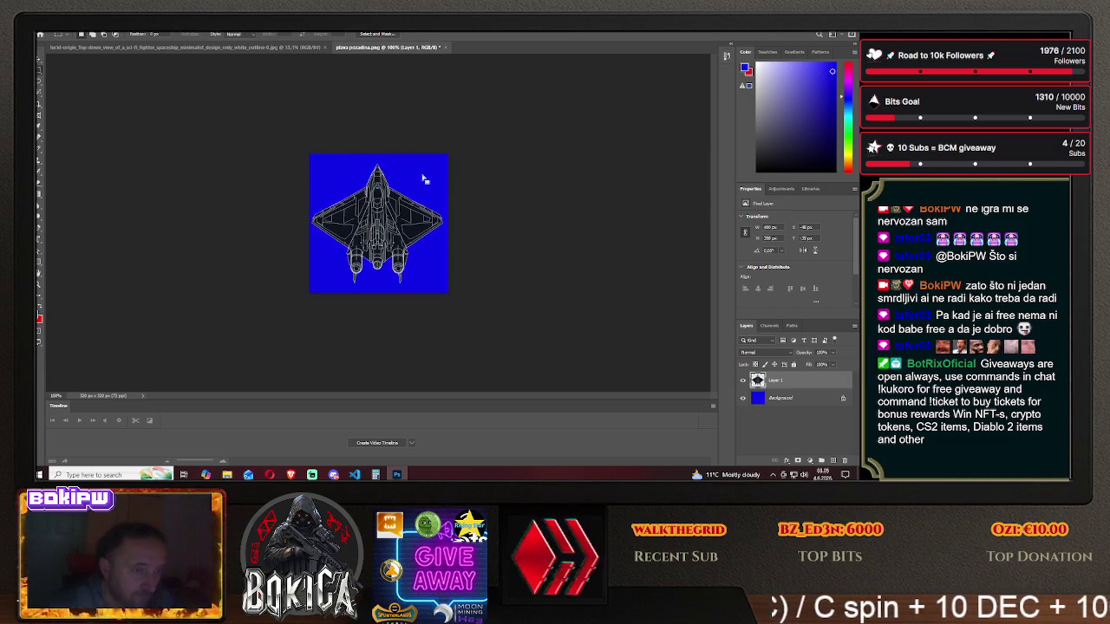
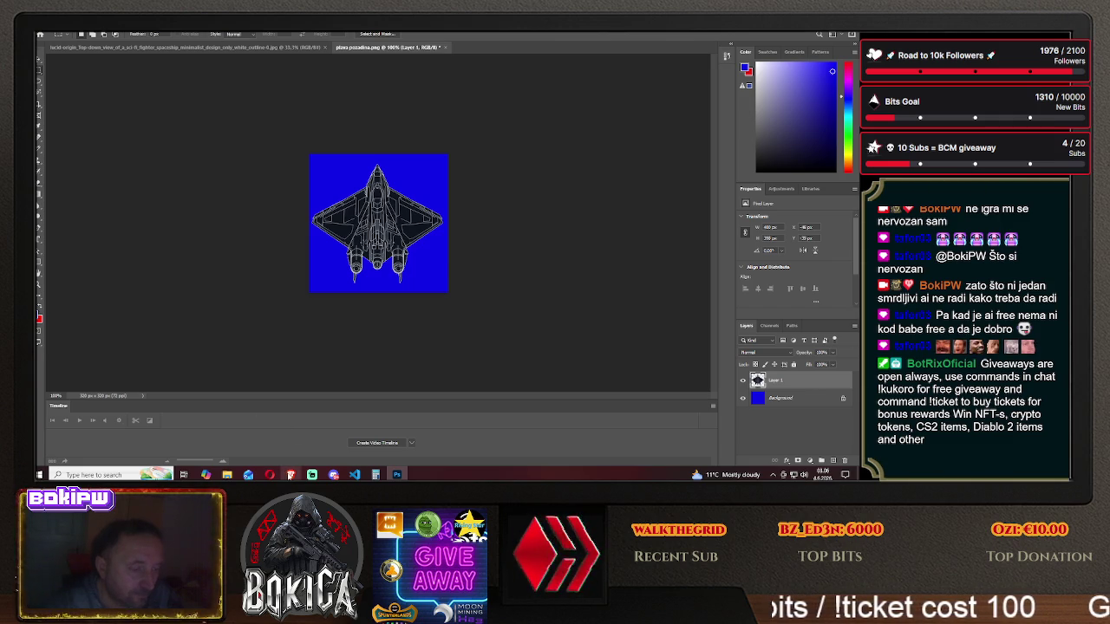
- Switch from Photoshop to the Leonardo.ai page showing the spaceship outline
click(290, 475)
key(alt+Tab)
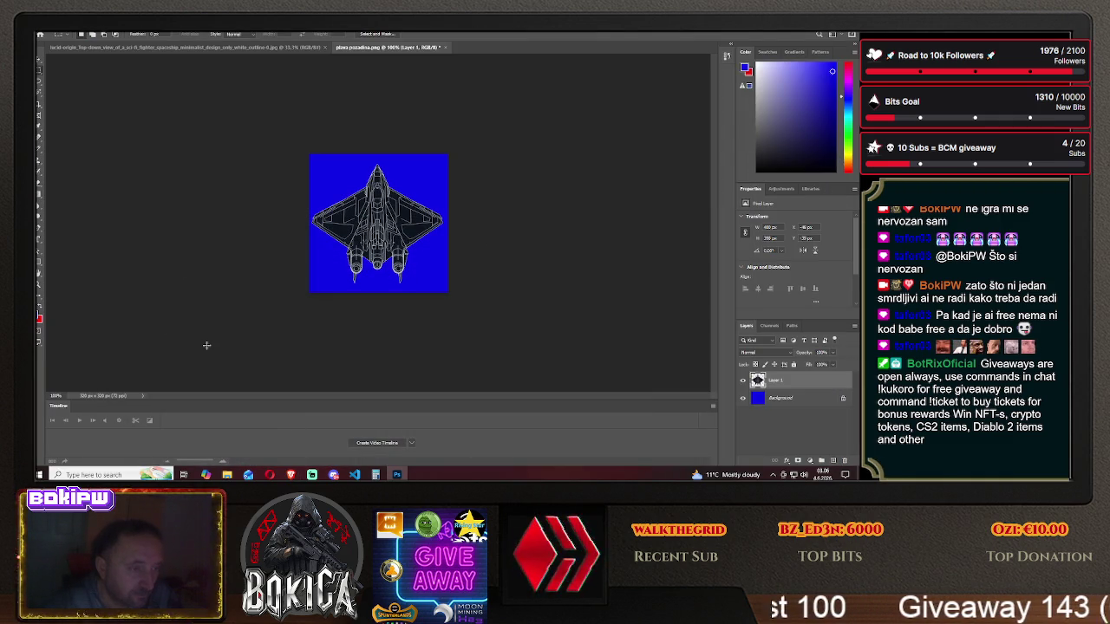
click(291, 474)
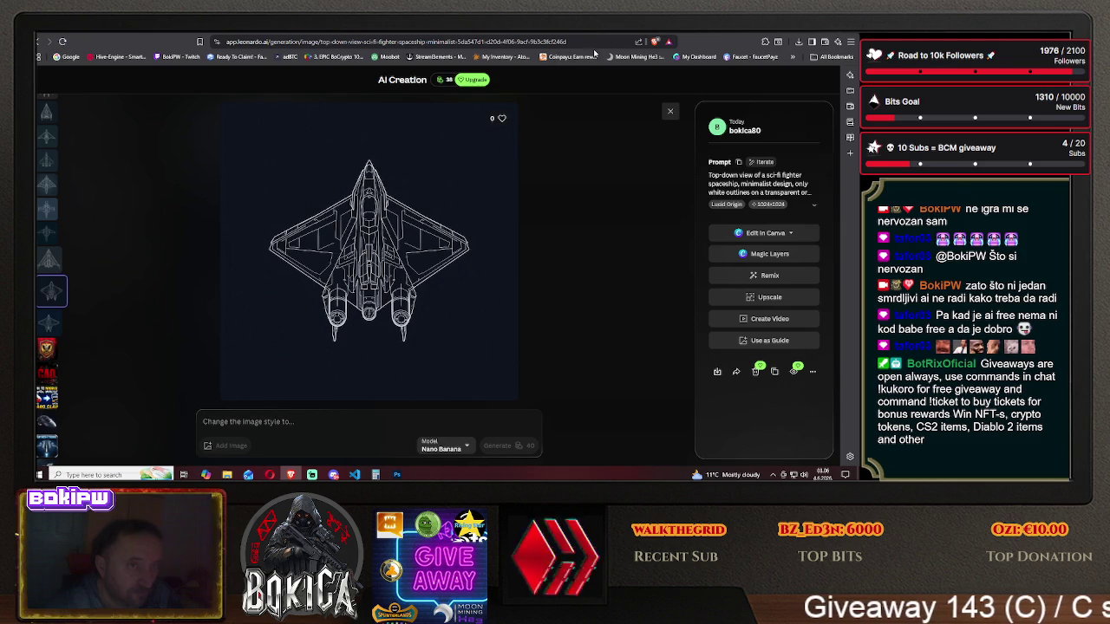
- Open the Hive Galaxy ship designer tab, then return to the blue ship image in Photoshop
click(724, 37)
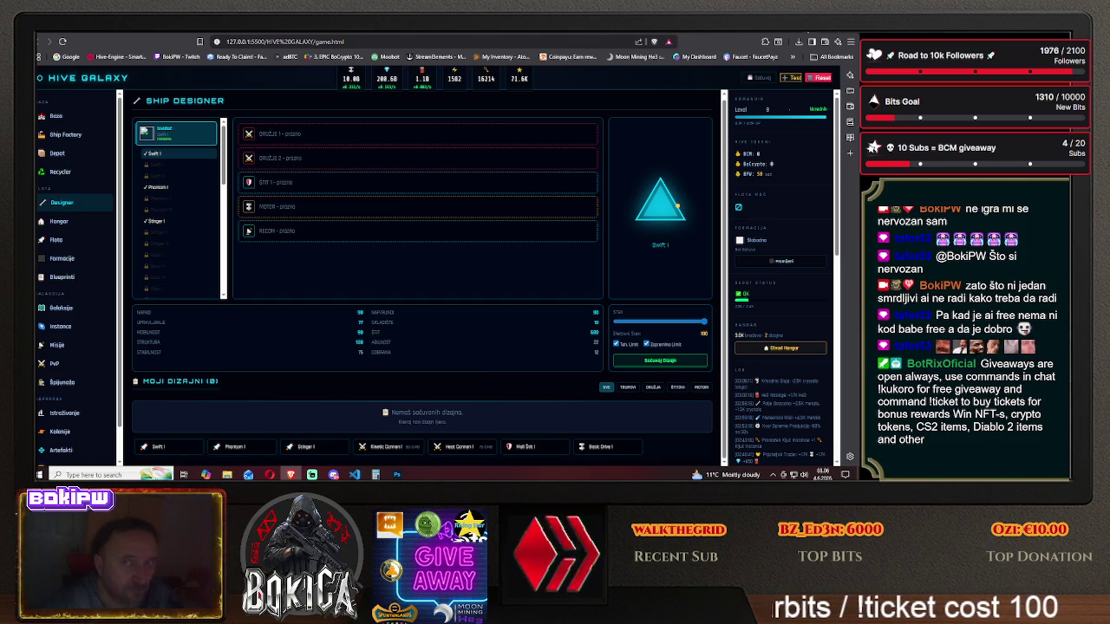
key(alt+Tab)
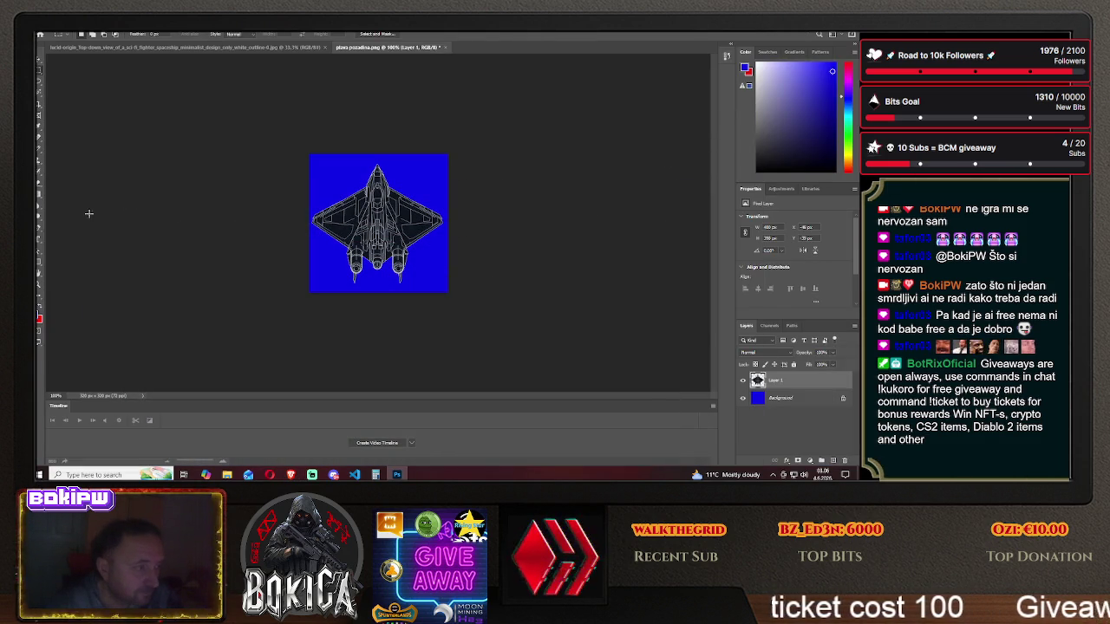
click(38, 267)
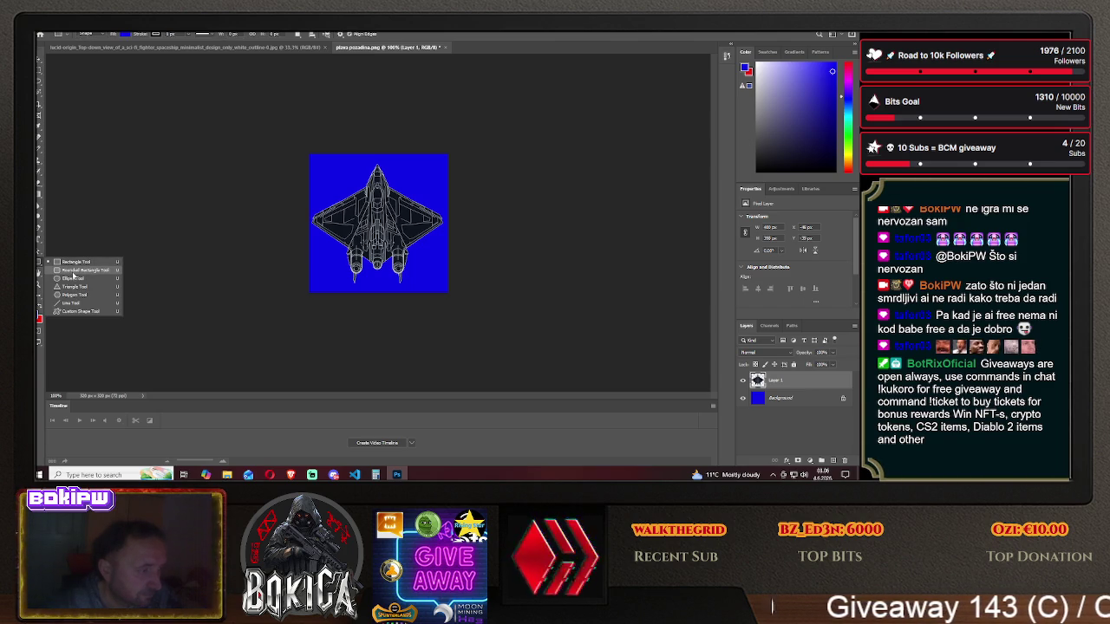
- Pick the Rounded Rectangle Tool and set the background colour to greyish green (R 82, G 113, B 92)
click(73, 274)
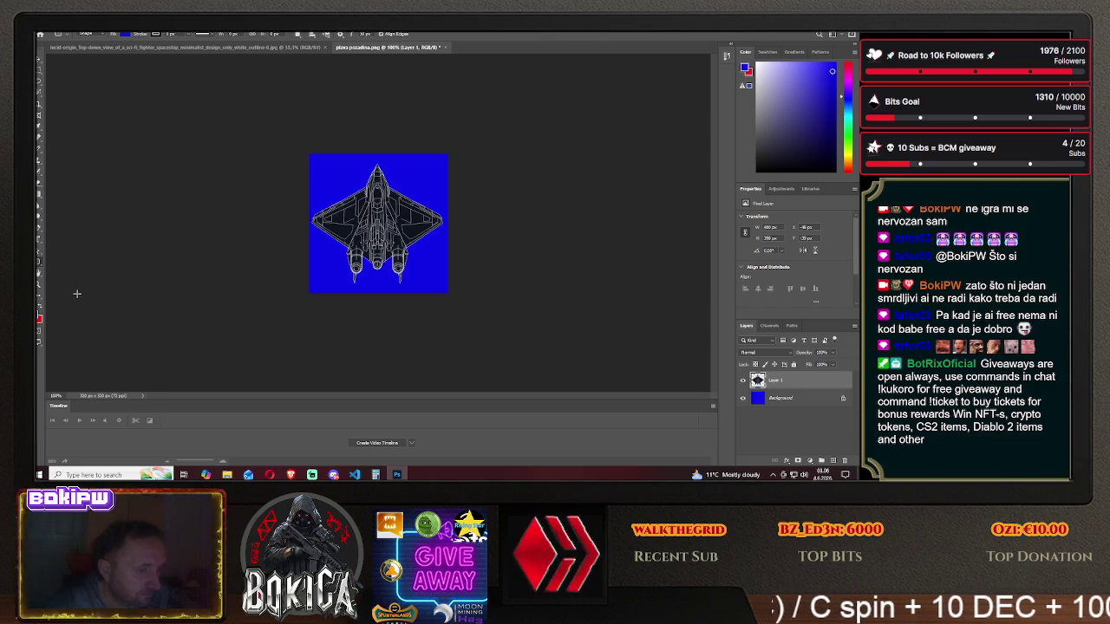
click(39, 319)
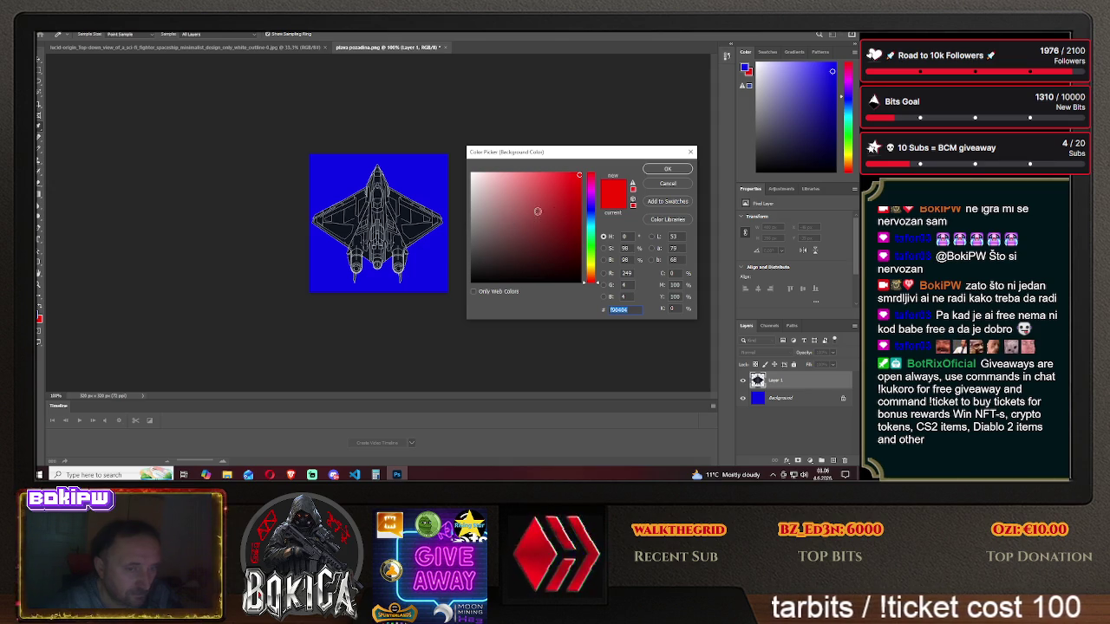
click(590, 194)
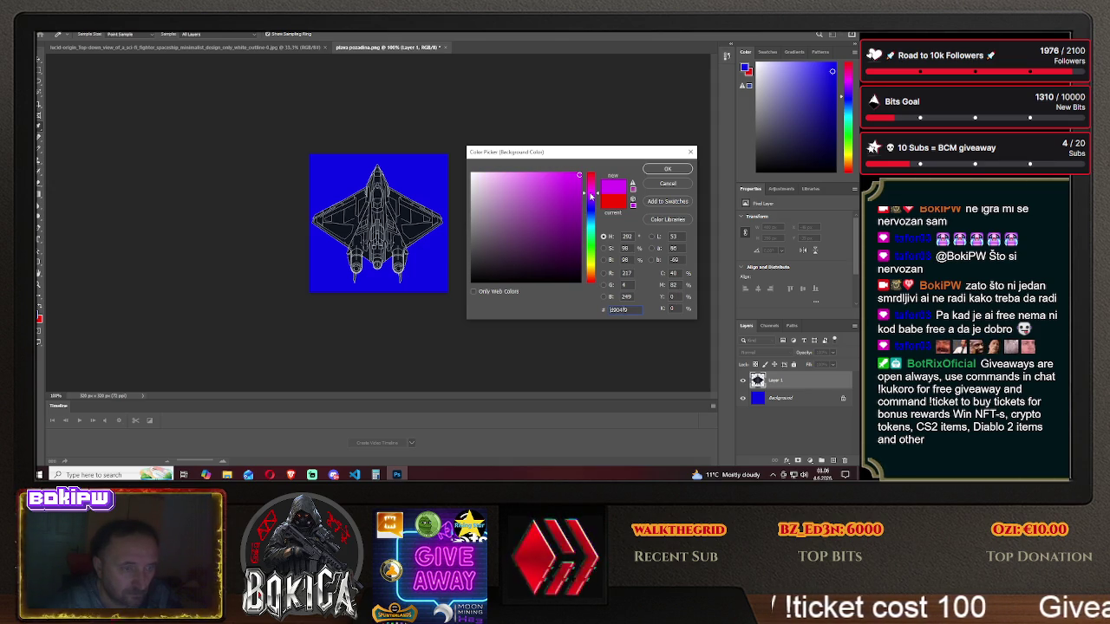
click(592, 240)
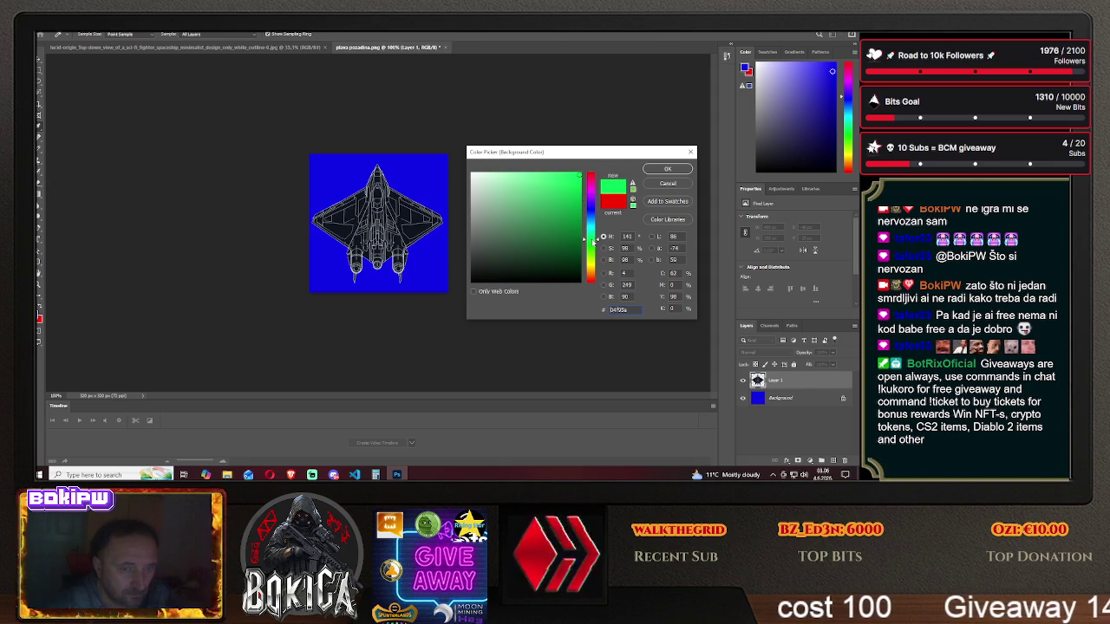
click(567, 216)
click(544, 210)
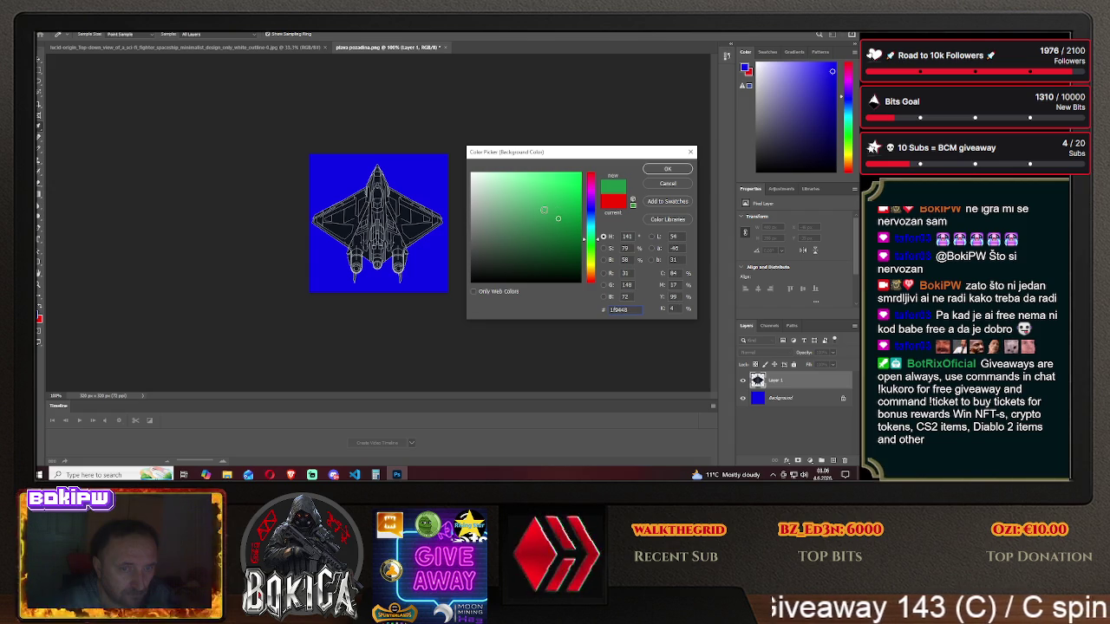
click(500, 234)
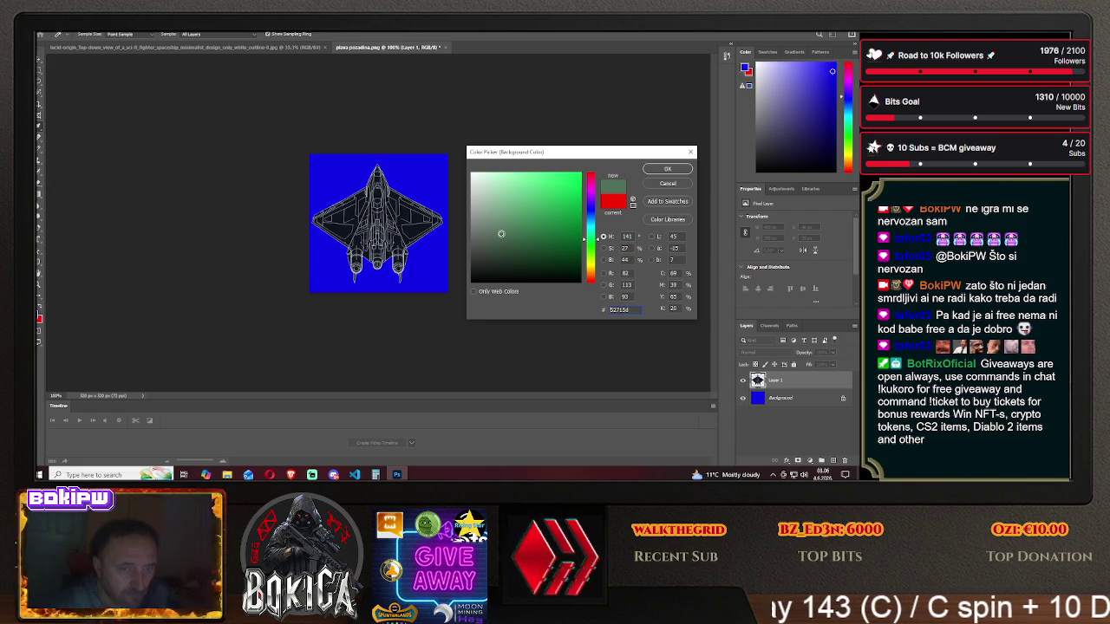
click(669, 171)
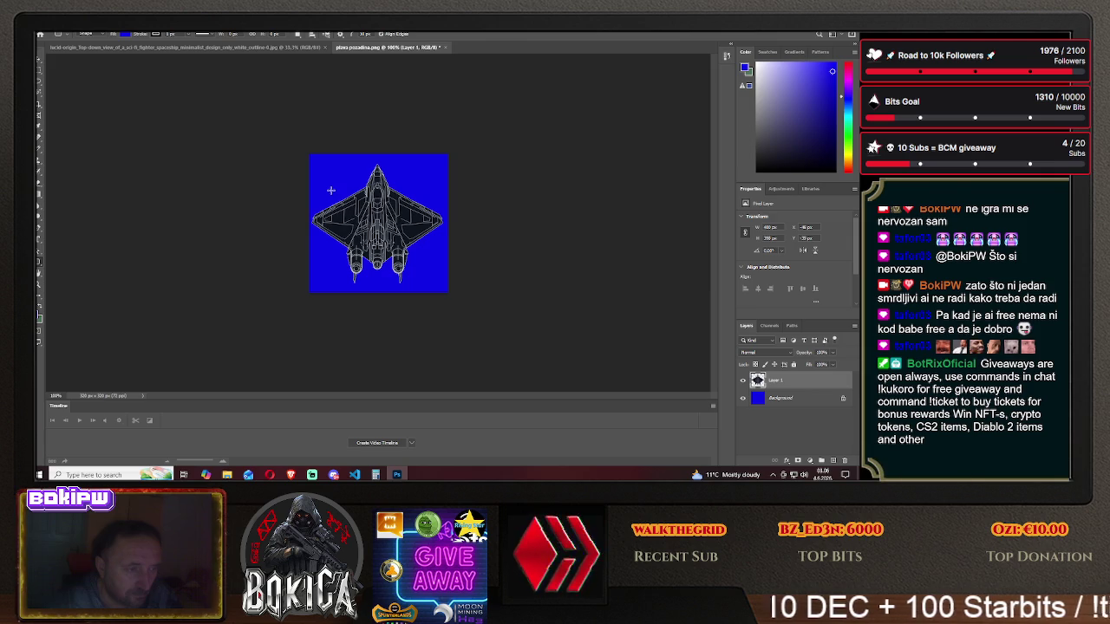
- Draw a rounded-rectangle slot over the ship's left wing and position it
drag(330, 189, 360, 213)
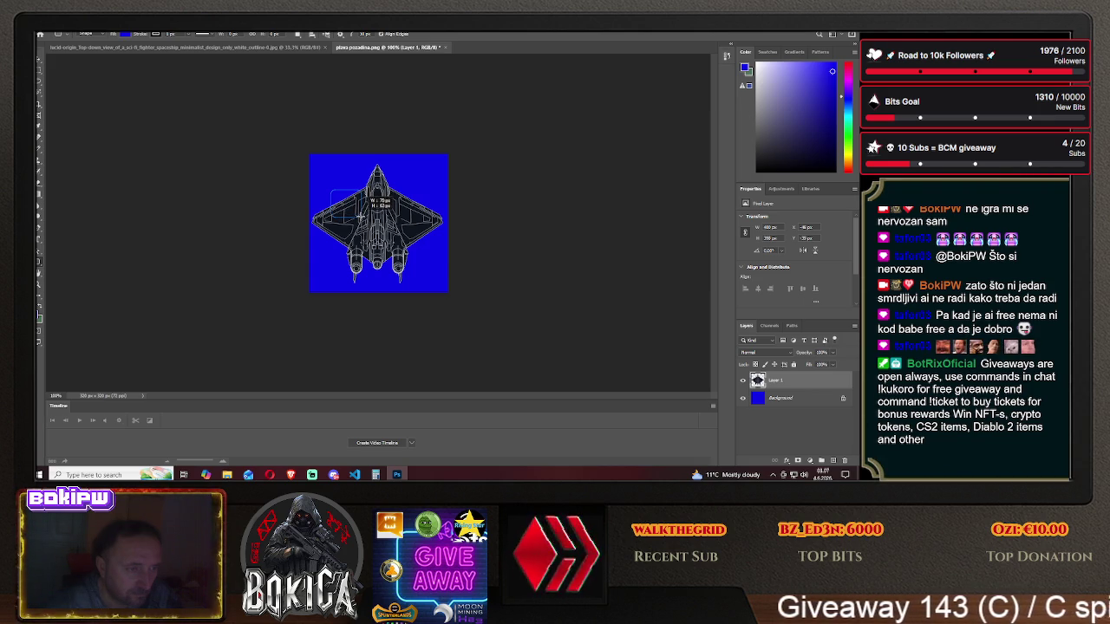
drag(359, 213, 362, 221)
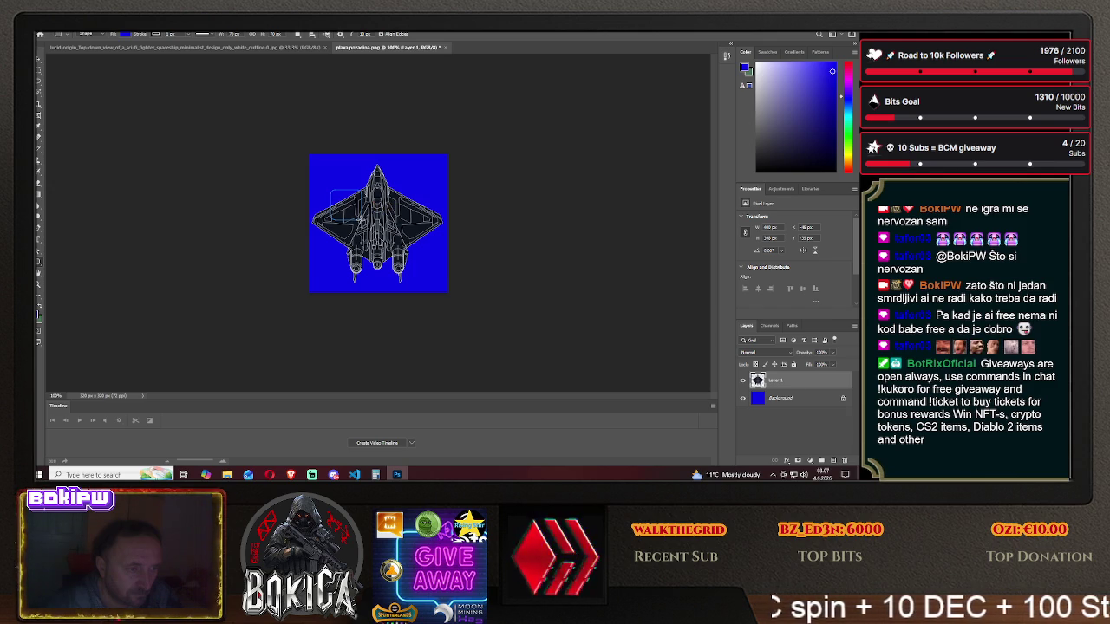
drag(361, 220, 361, 220)
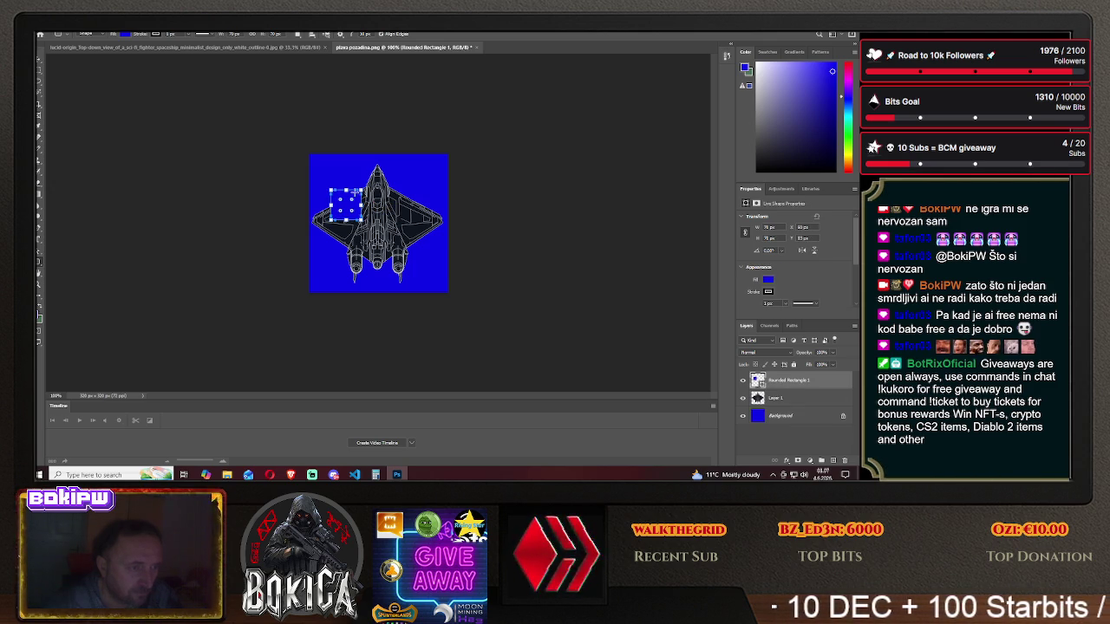
key(v)
mouse_move(352, 209)
mouse_down()
mouse_move(369, 212)
mouse_move(345, 201)
mouse_up()
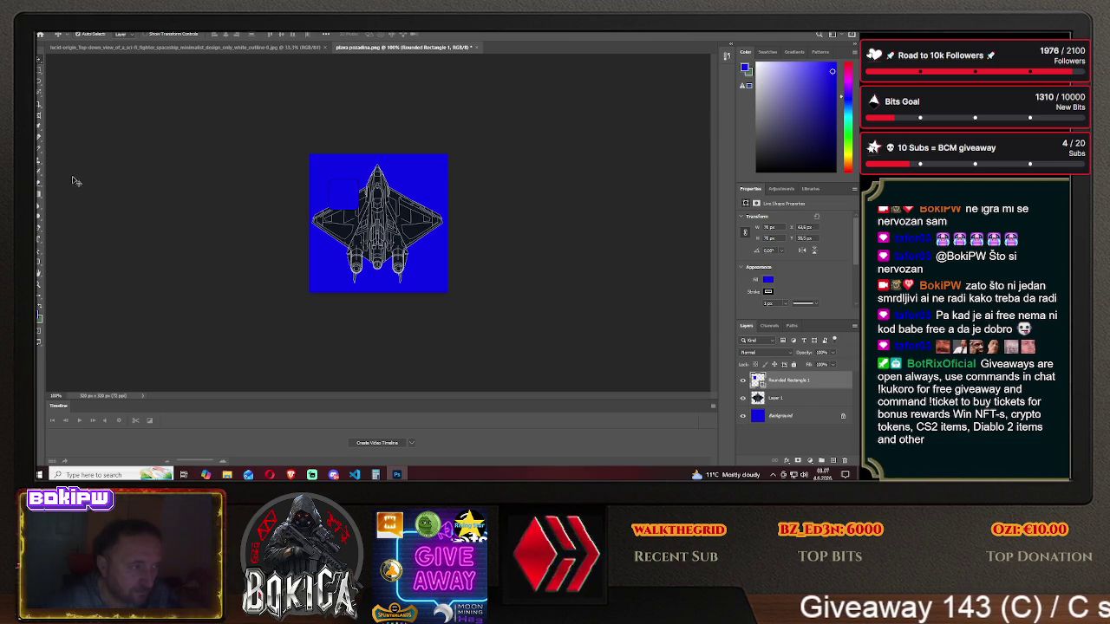
- Draw a second rounded-rectangle slot on the right wing, aligned with the left one
click(40, 261)
drag(402, 182, 430, 205)
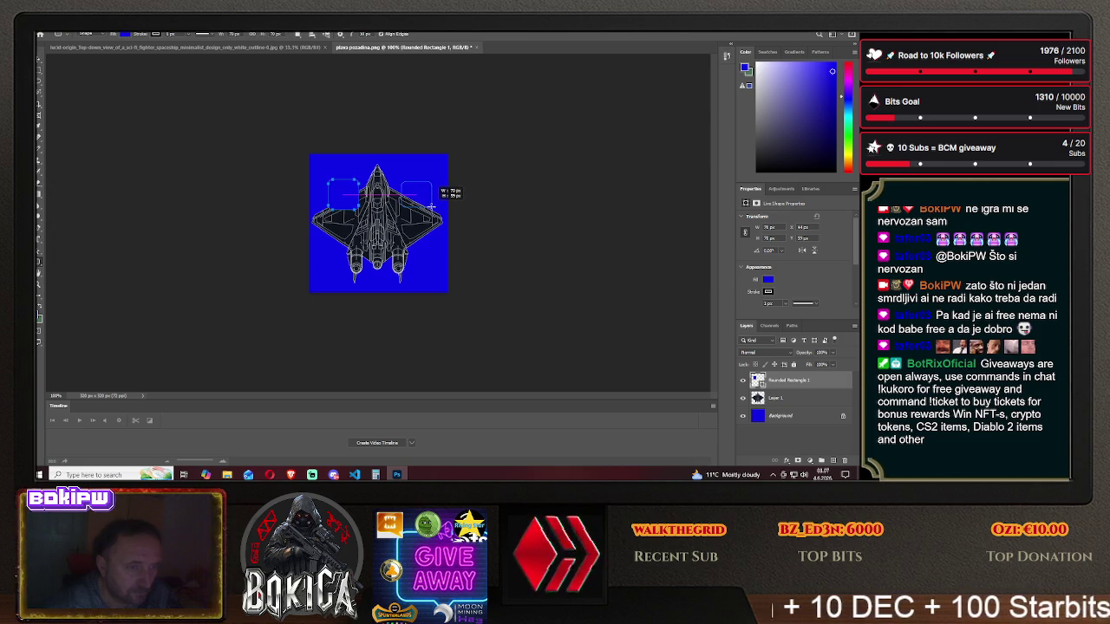
drag(431, 205, 431, 210)
key(v)
drag(417, 205, 415, 202)
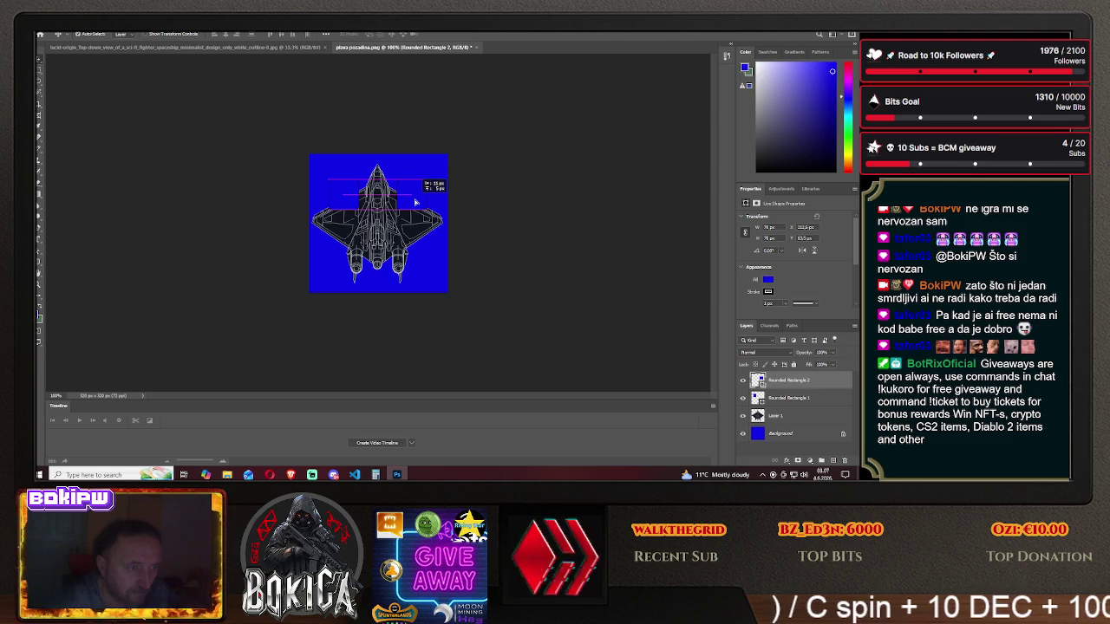
drag(415, 202, 415, 203)
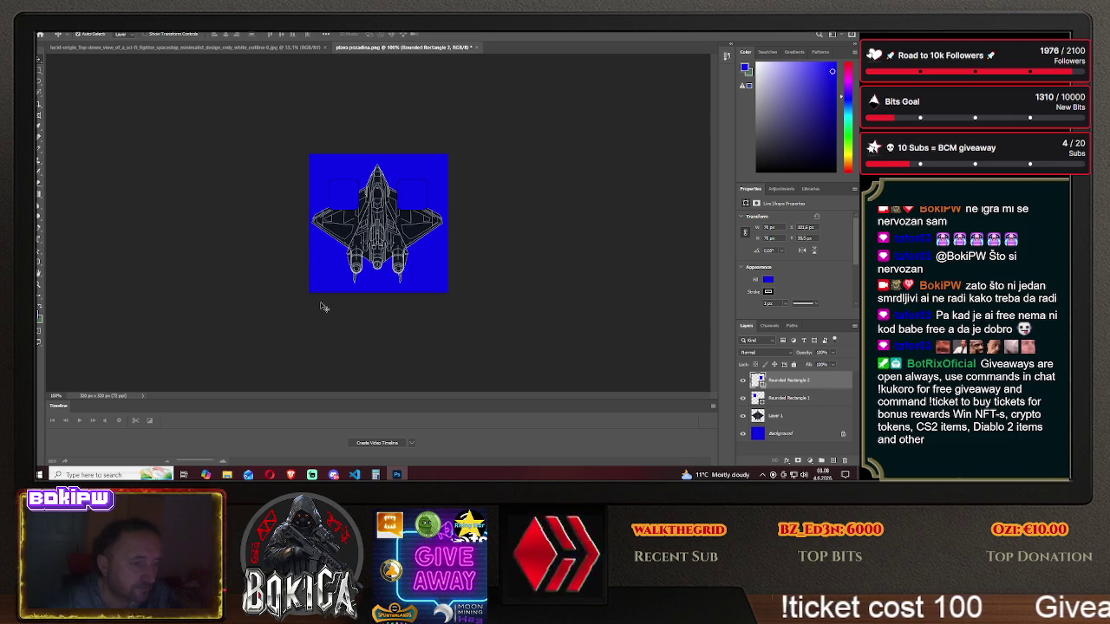
click(290, 474)
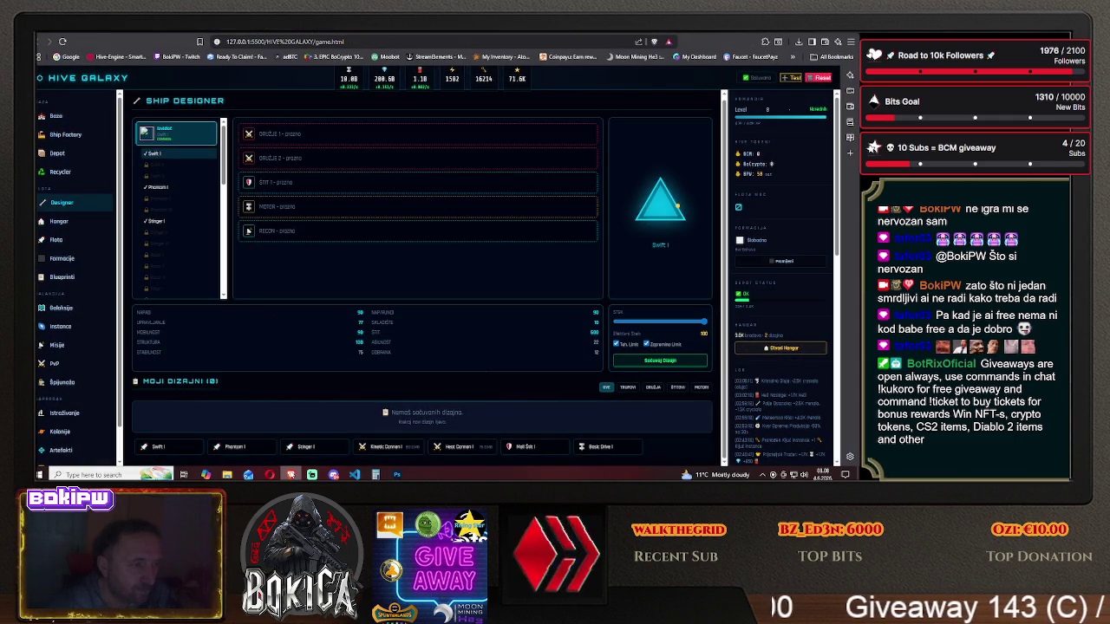
click(291, 474)
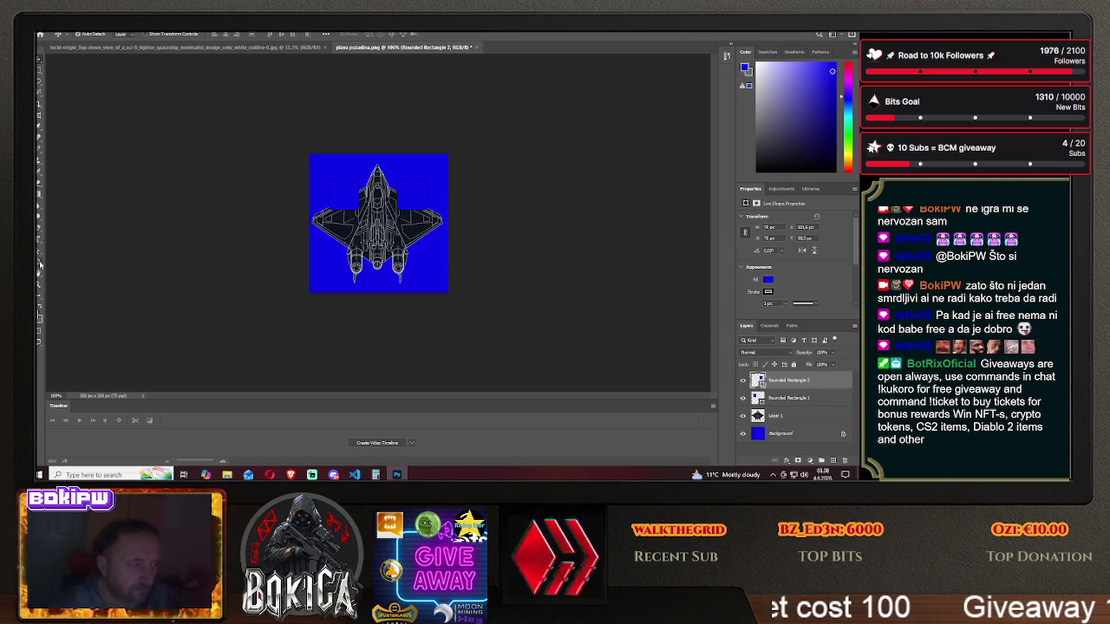
click(40, 265)
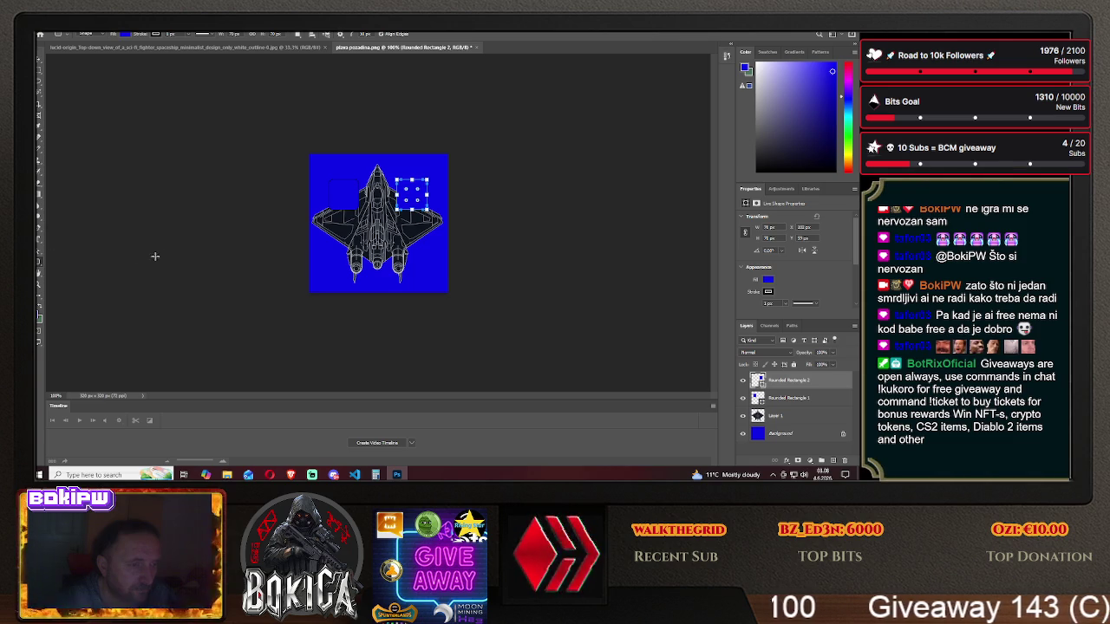
- Set the foreground colour to bright green
click(39, 317)
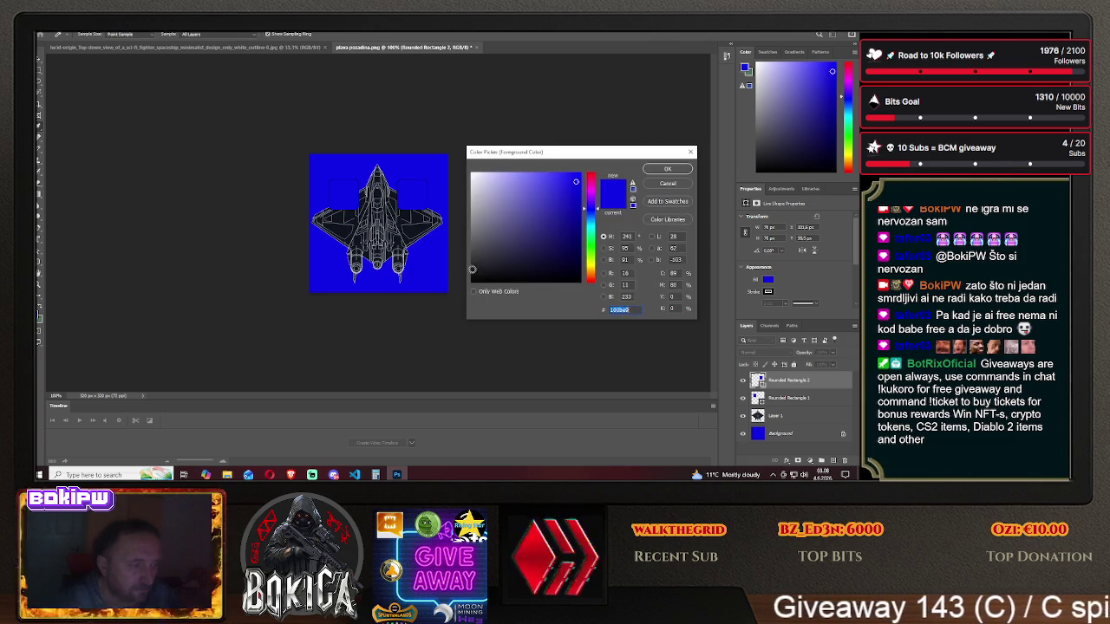
click(590, 249)
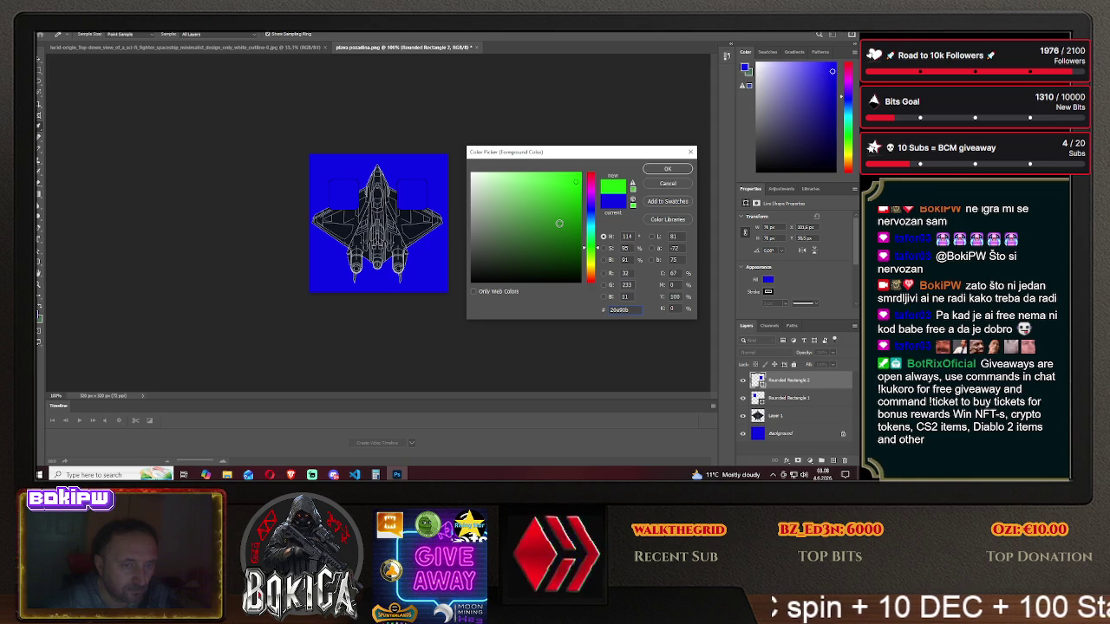
click(667, 170)
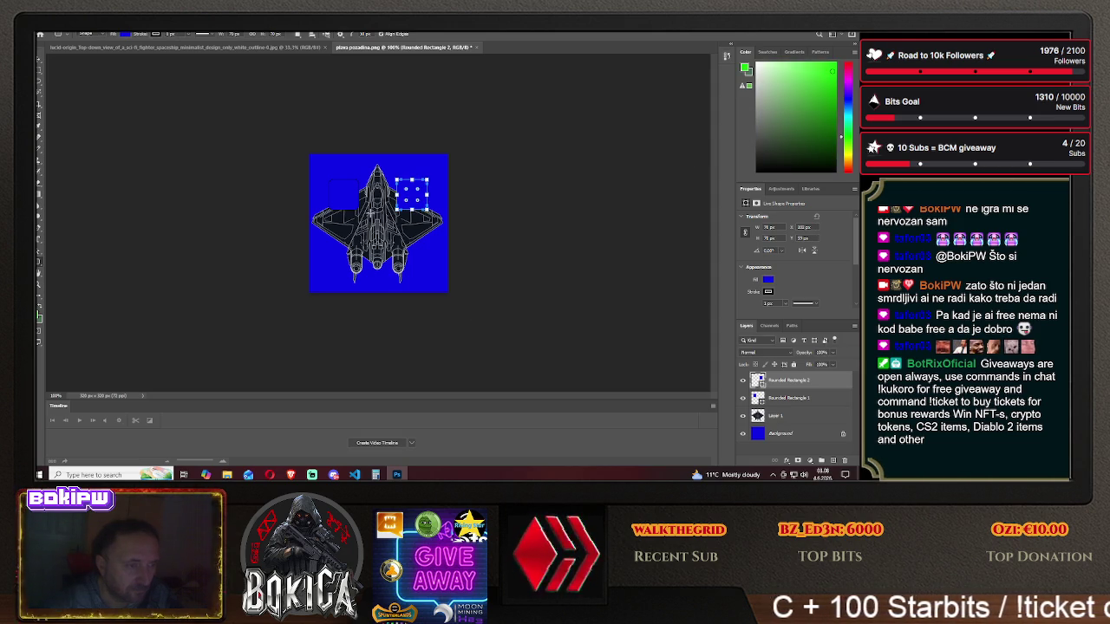
- Draw a third rounded-rectangle slot centred over the ship's fuselage
drag(368, 197, 395, 227)
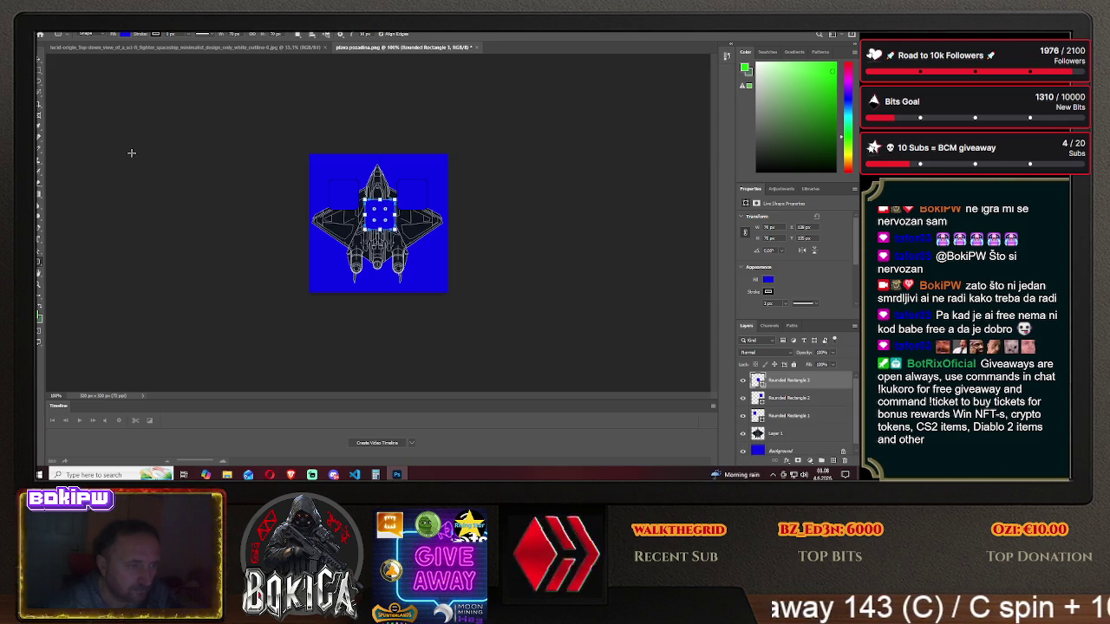
click(39, 61)
drag(379, 219, 378, 218)
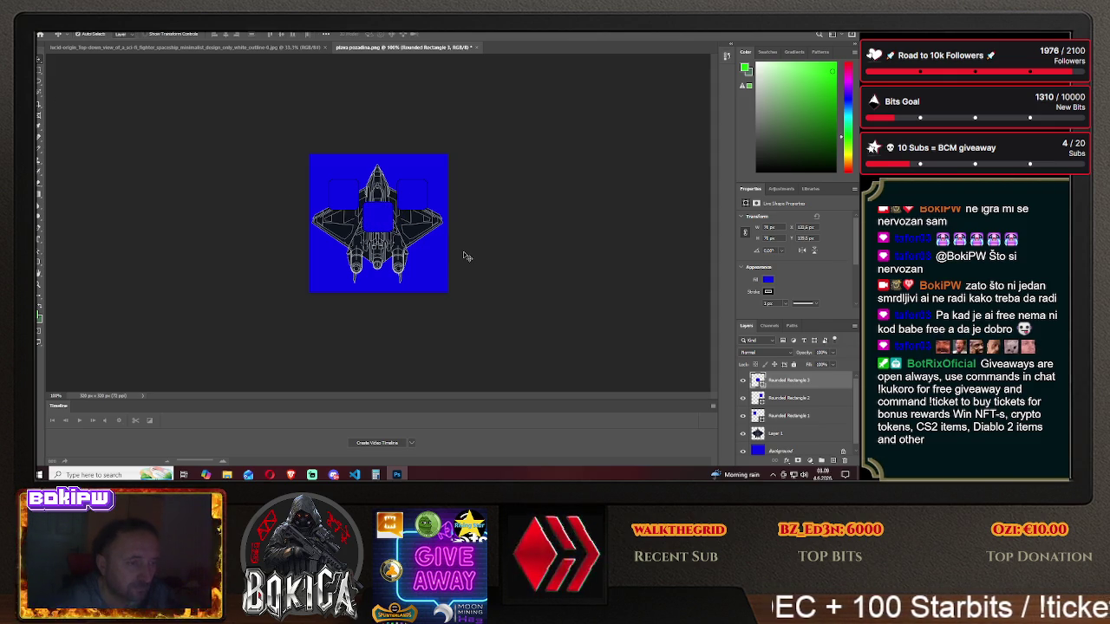
- Check the Hive Galaxy ship designer, then return to the ship in Photoshop
click(290, 474)
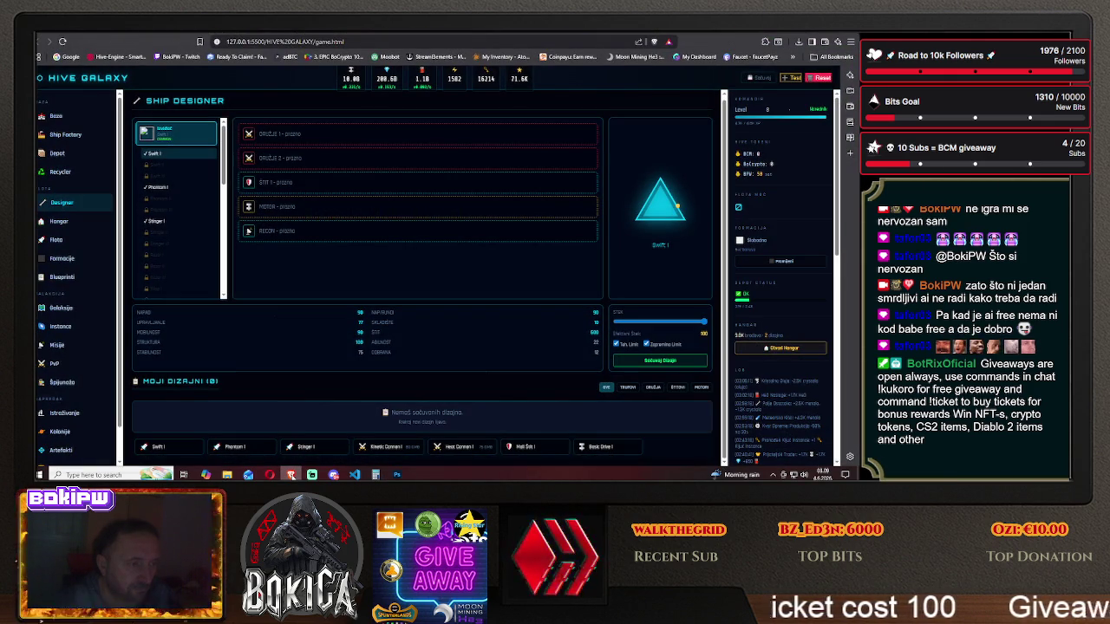
key(alt+Tab)
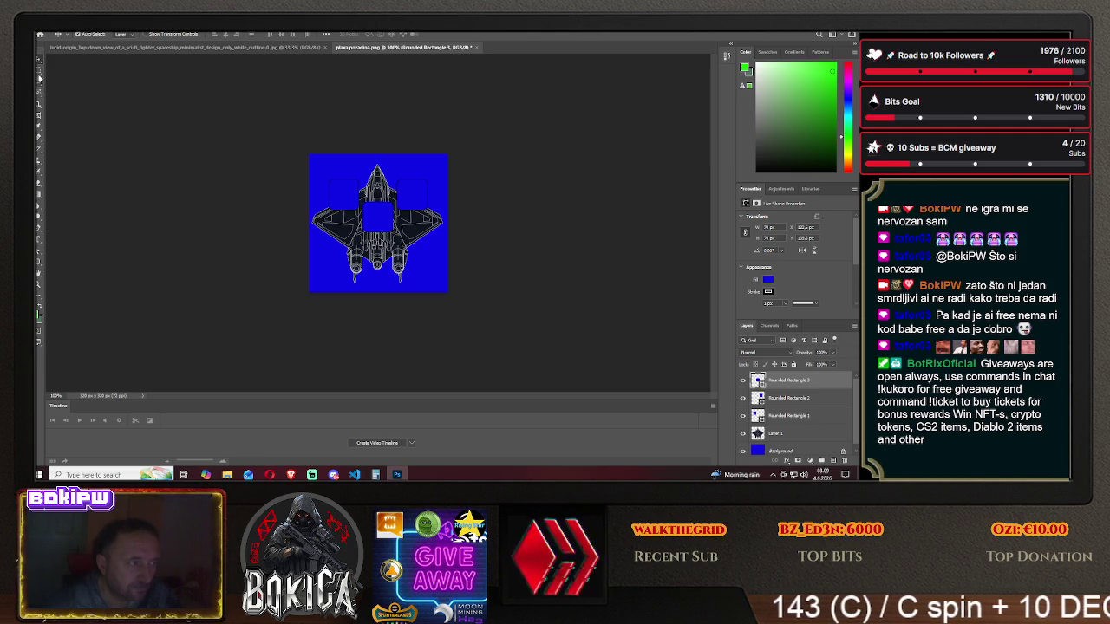
click(40, 262)
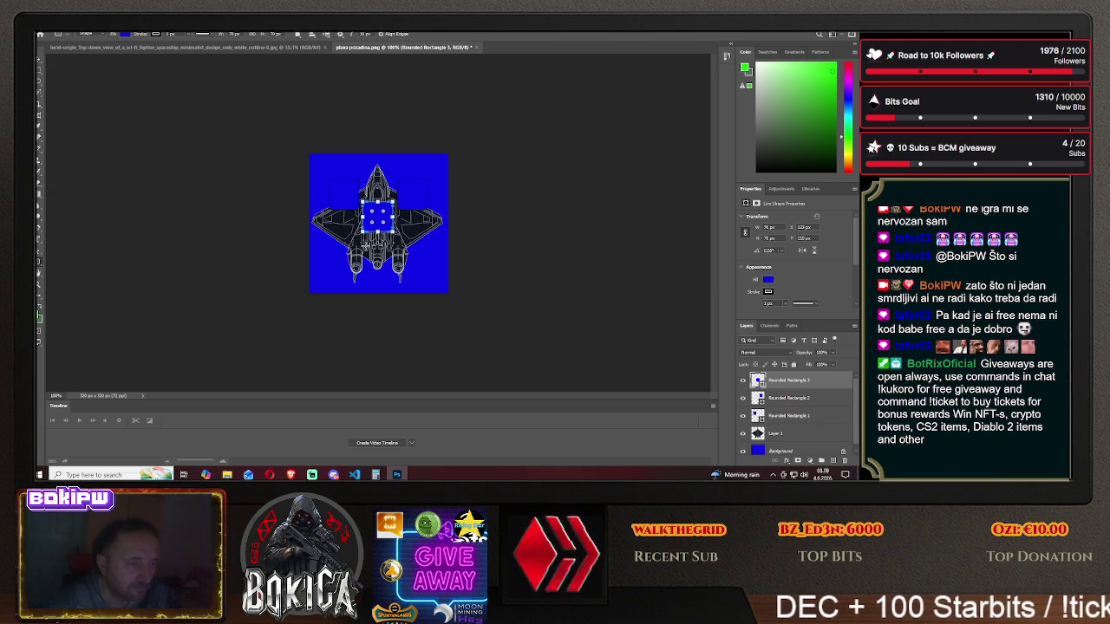
- Draw a small rounded rectangle over the lower body, centred on the ship's vertical axis
drag(365, 259, 398, 277)
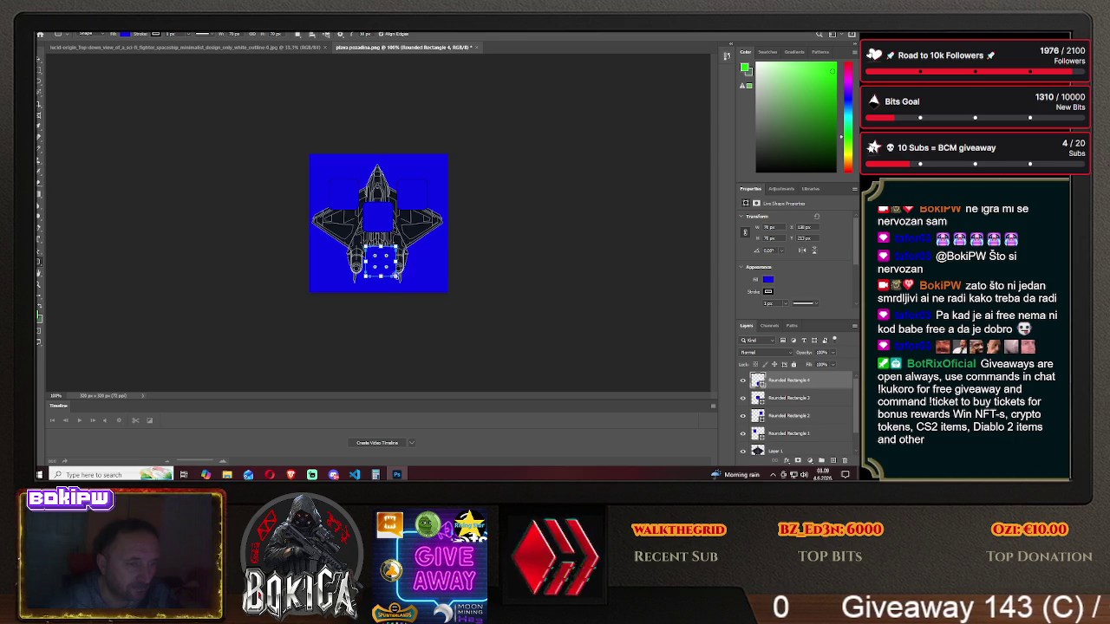
key(v)
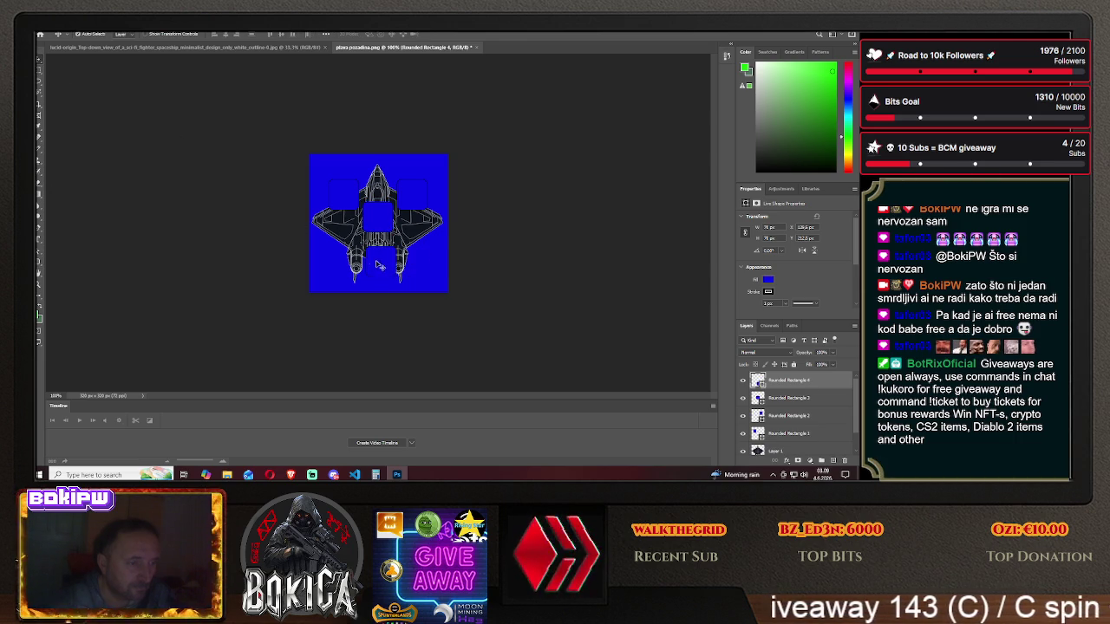
drag(387, 267, 385, 266)
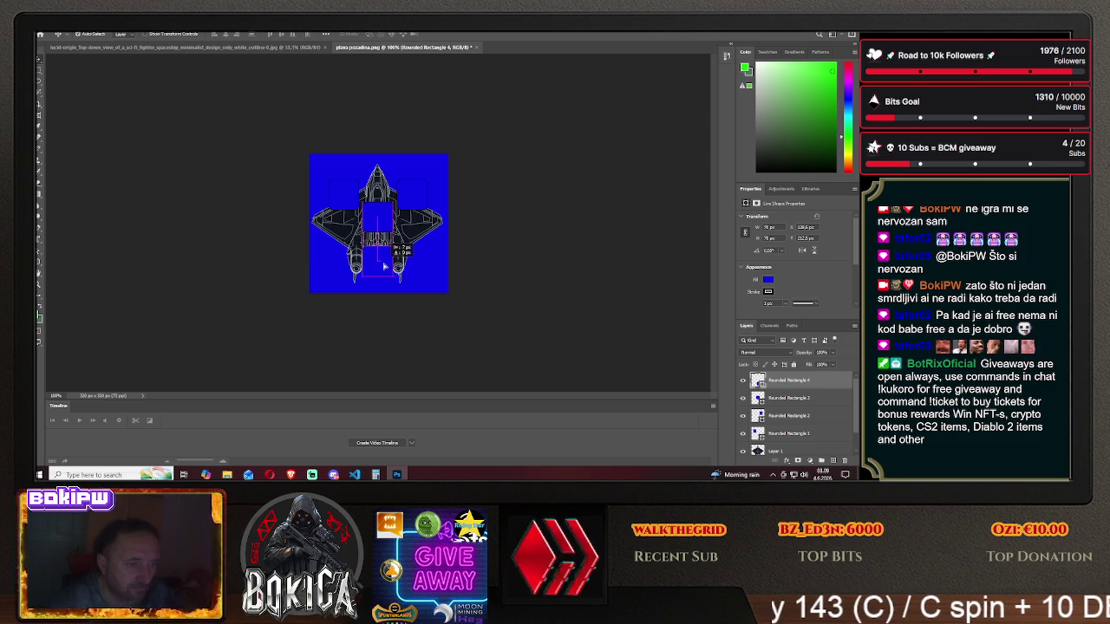
drag(384, 266, 384, 271)
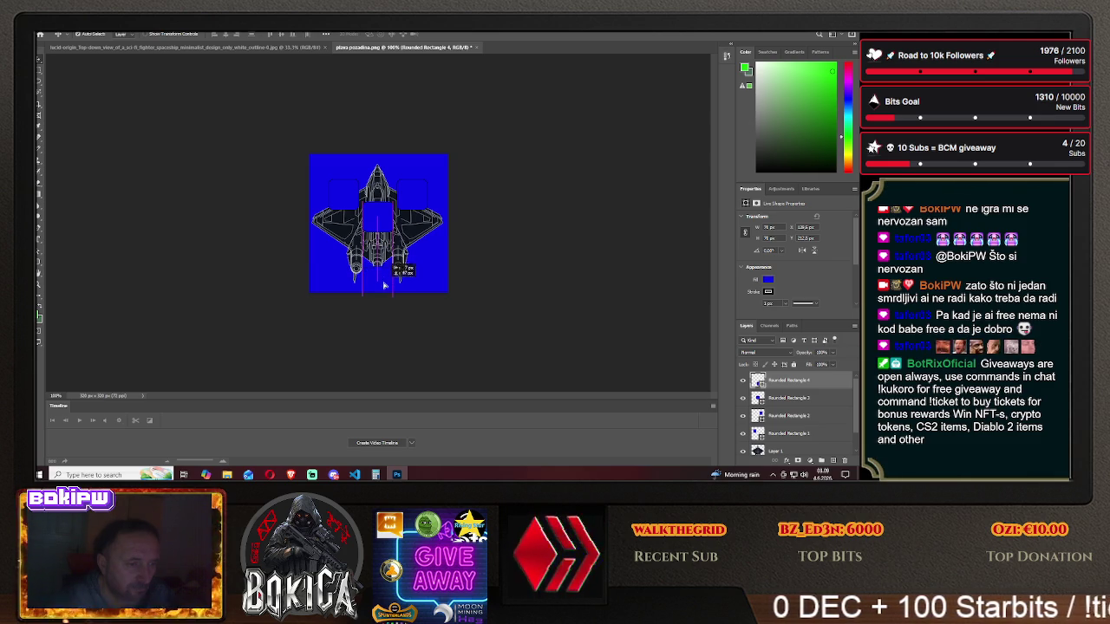
drag(383, 271, 384, 275)
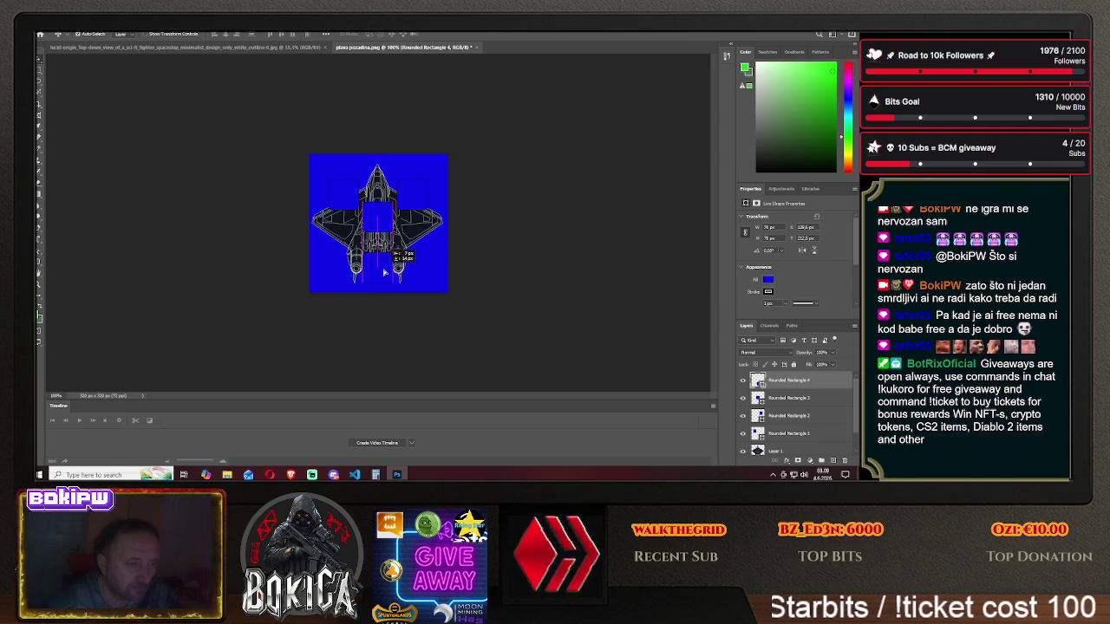
drag(384, 275, 384, 275)
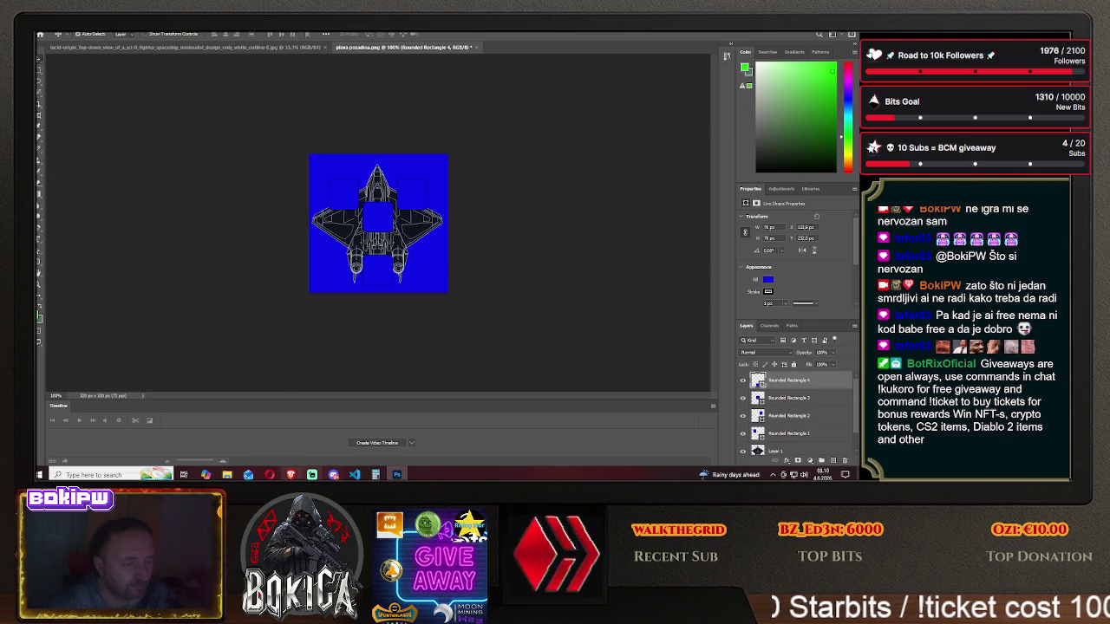
click(290, 474)
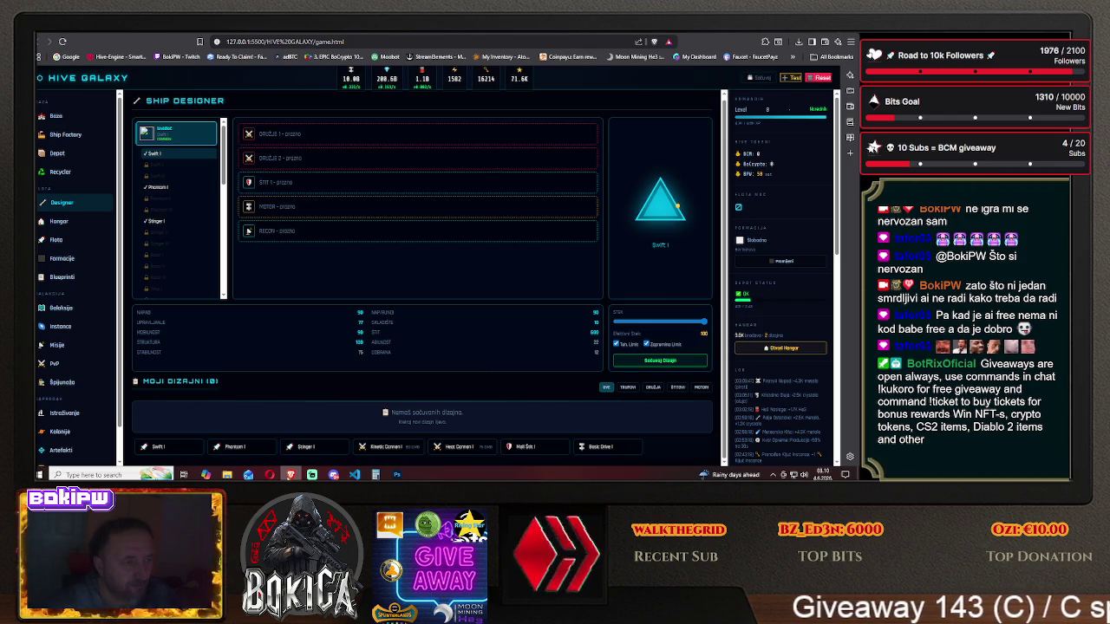
- Move Rounded Rectangle 3 up toward the ship's nose and keep its rotation at 0°
key(alt+Tab)
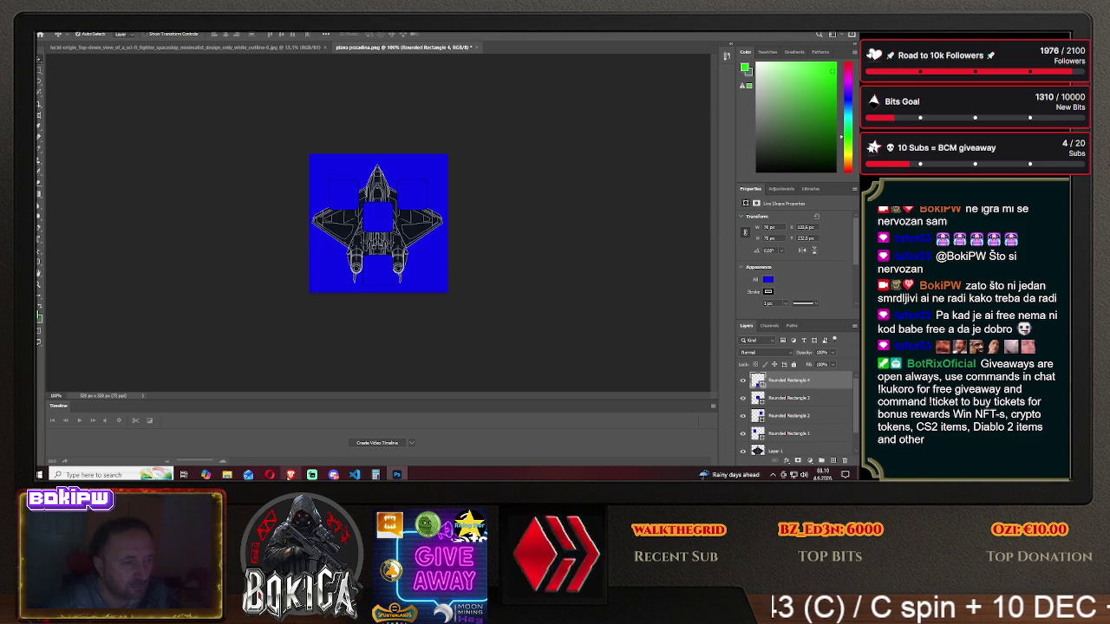
key(alt+Tab)
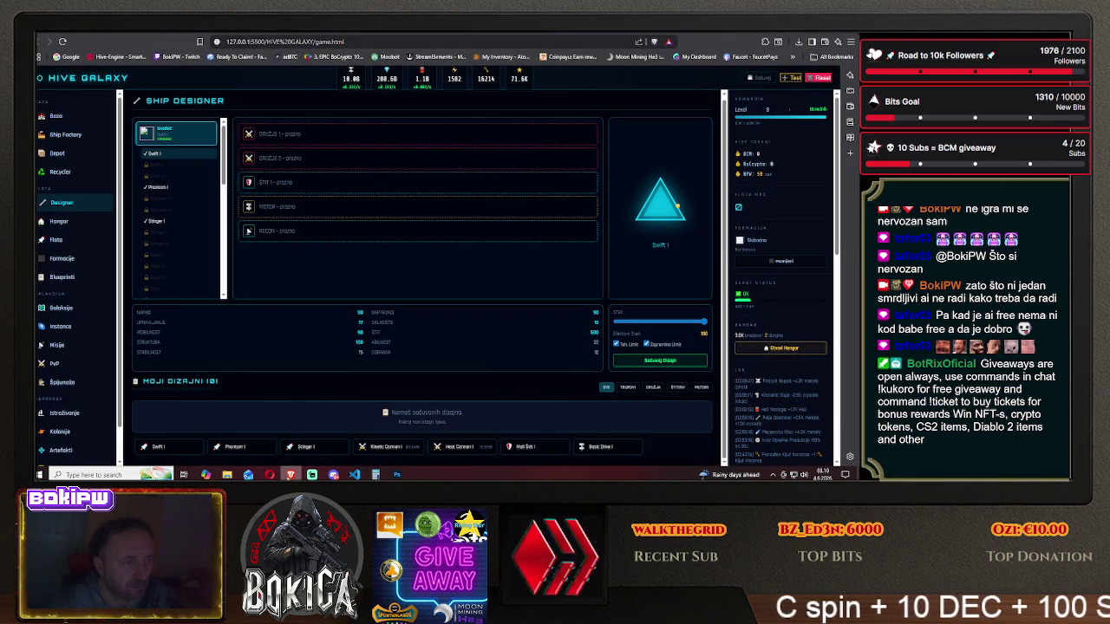
key(alt+Tab)
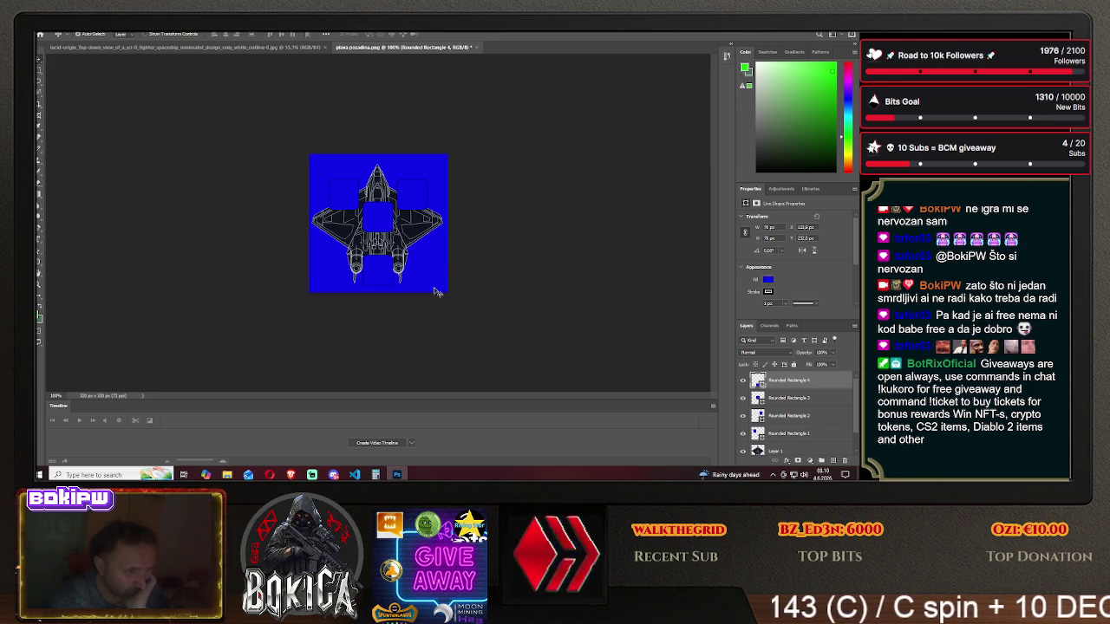
drag(378, 219, 378, 201)
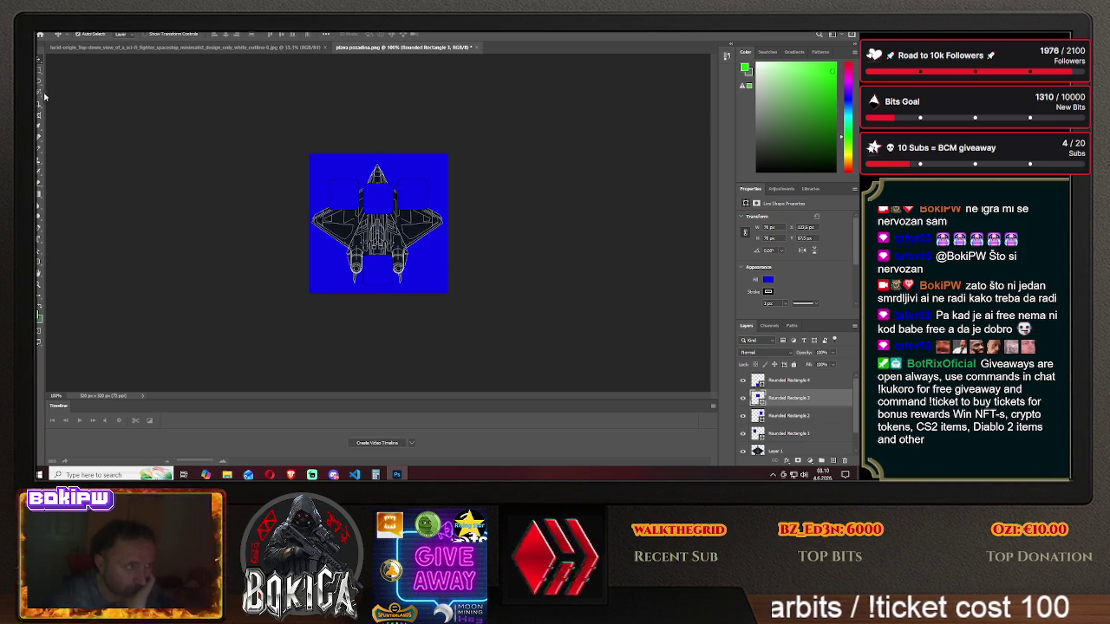
click(39, 263)
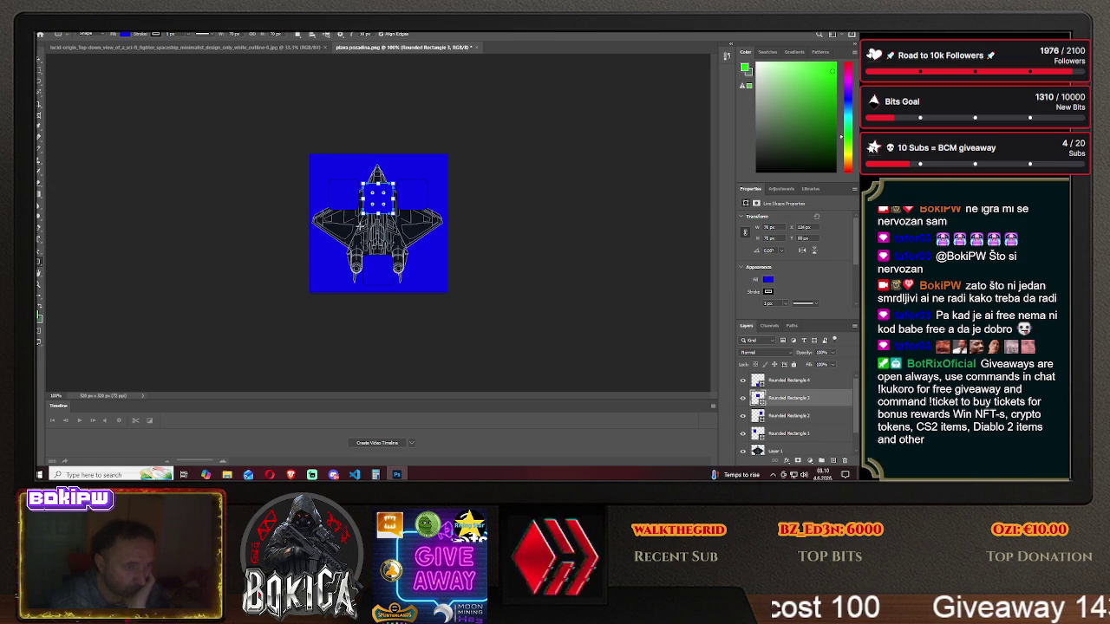
drag(379, 208, 381, 212)
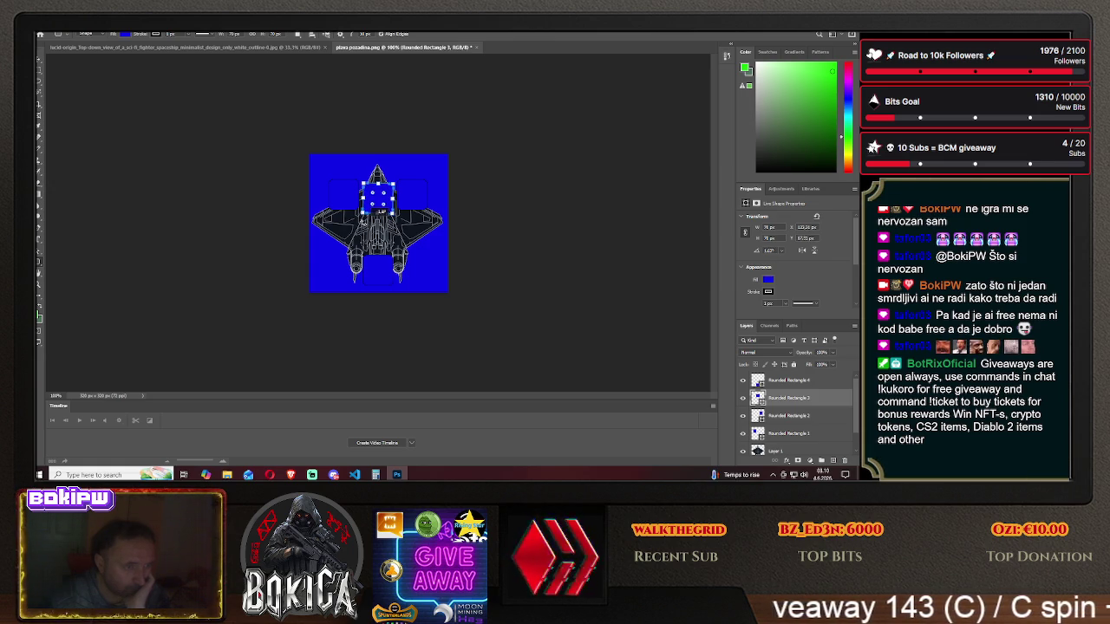
drag(382, 211, 379, 211)
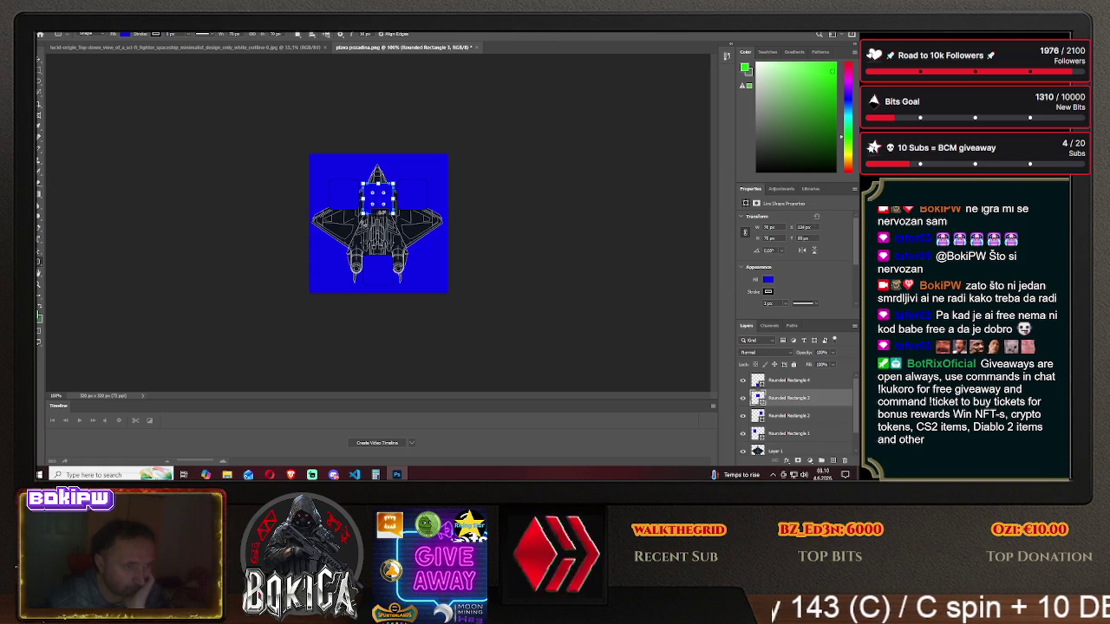
- Draw a fifth rounded rectangle and move it to the ship's middle
drag(314, 230, 351, 258)
click(39, 64)
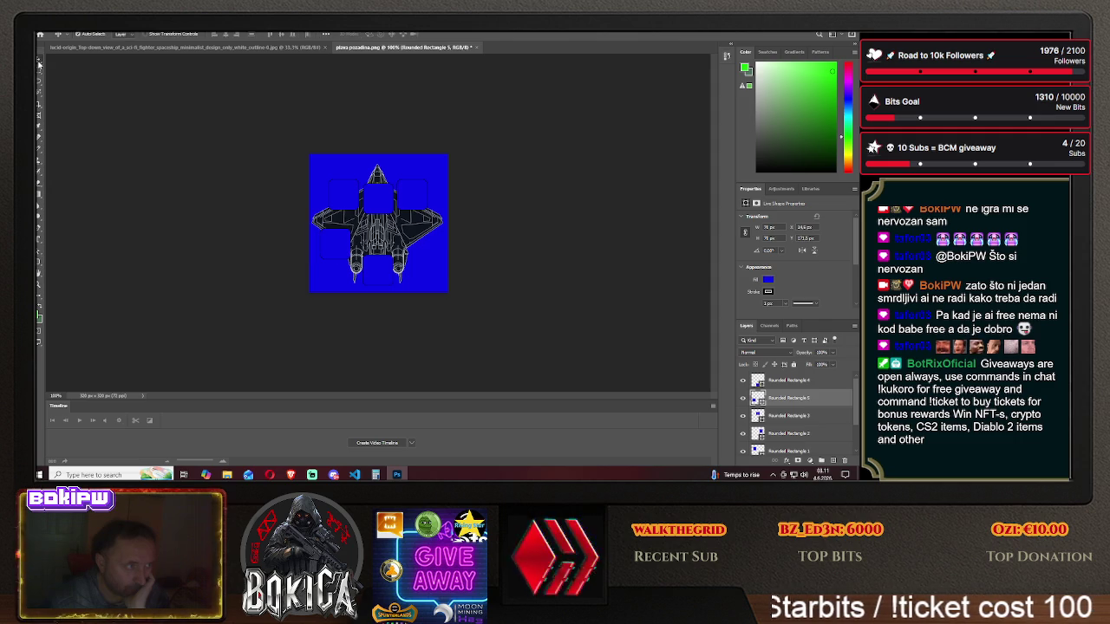
drag(379, 201, 384, 234)
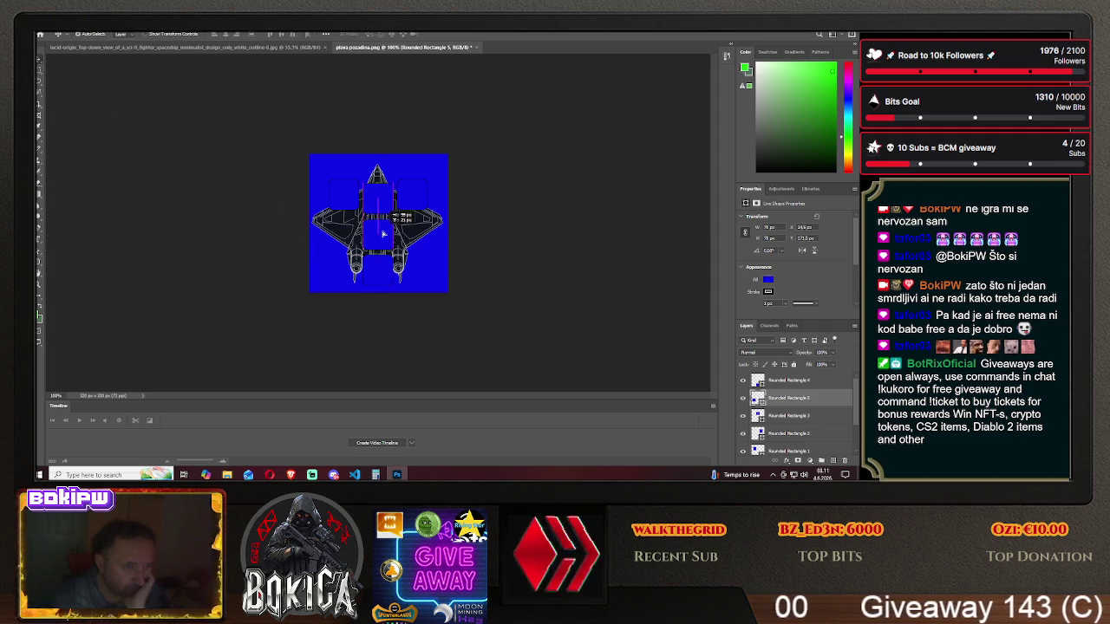
drag(382, 234, 384, 234)
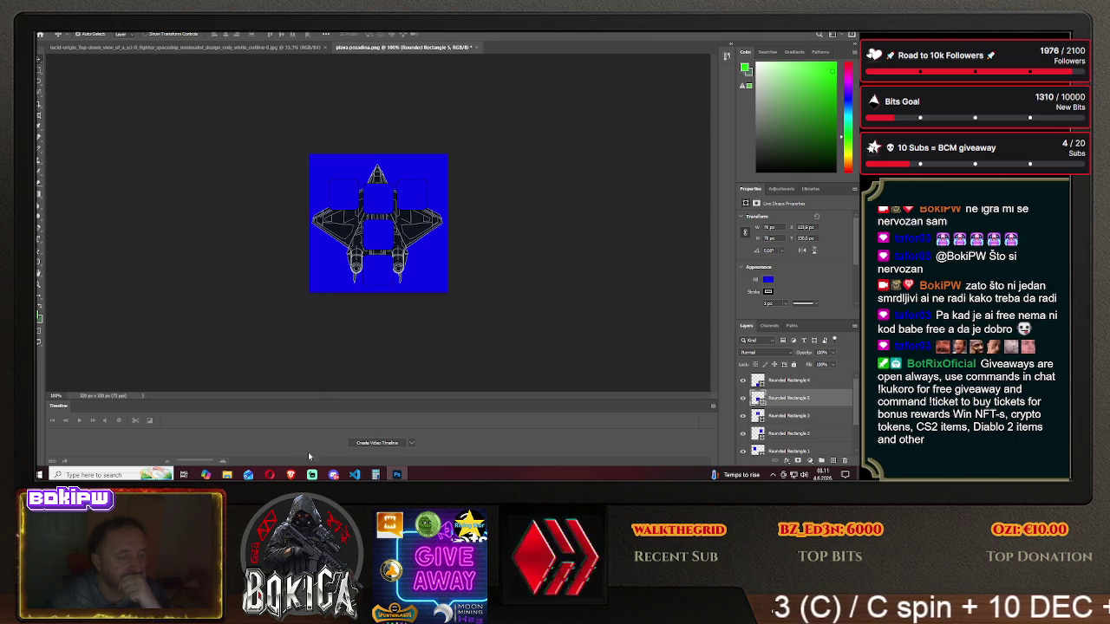
click(292, 475)
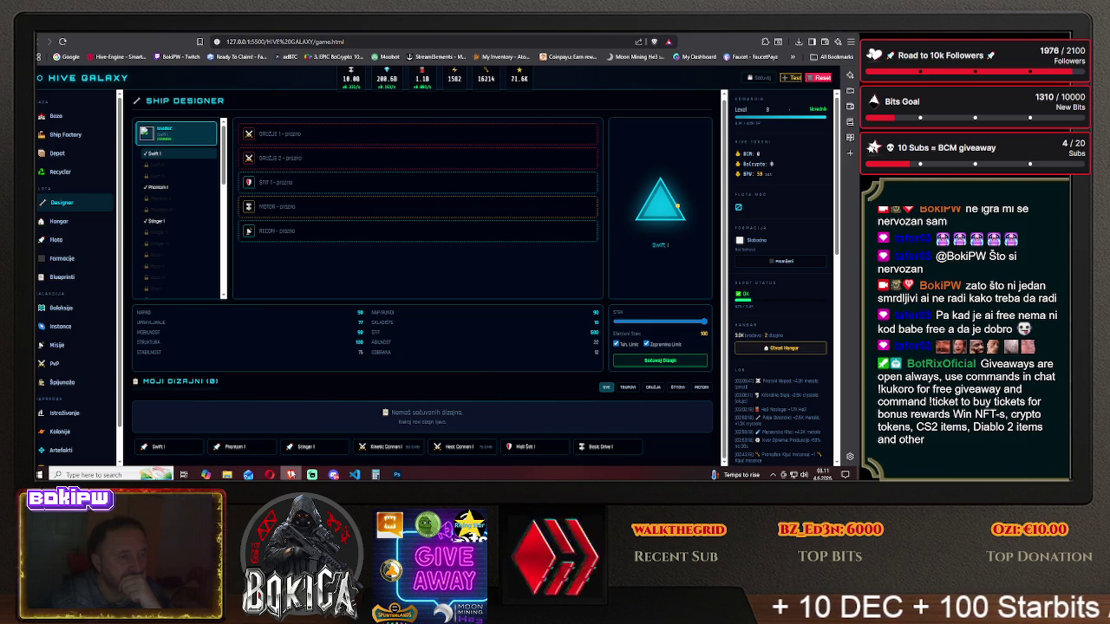
click(291, 474)
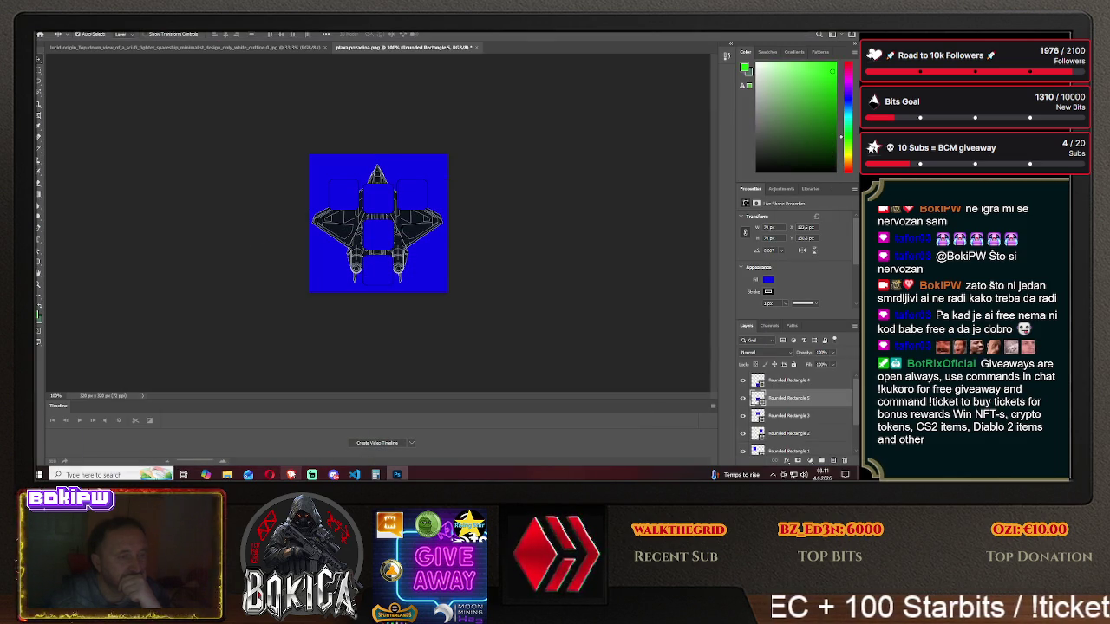
click(291, 475)
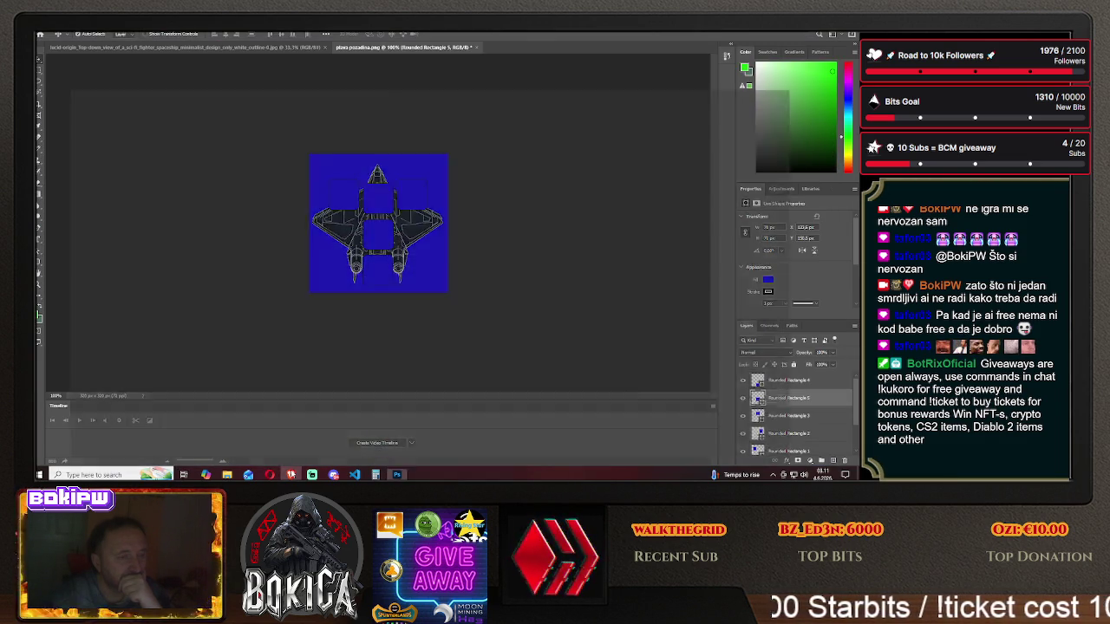
- Draw a sixth rounded rectangle beside the ship's lower right engine
click(291, 474)
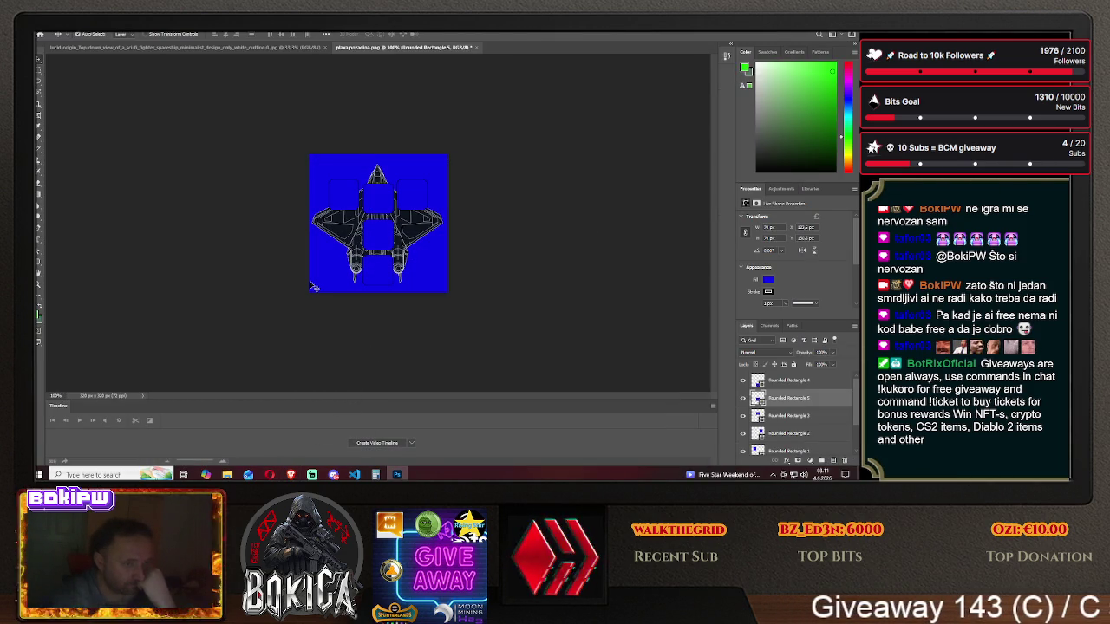
click(40, 262)
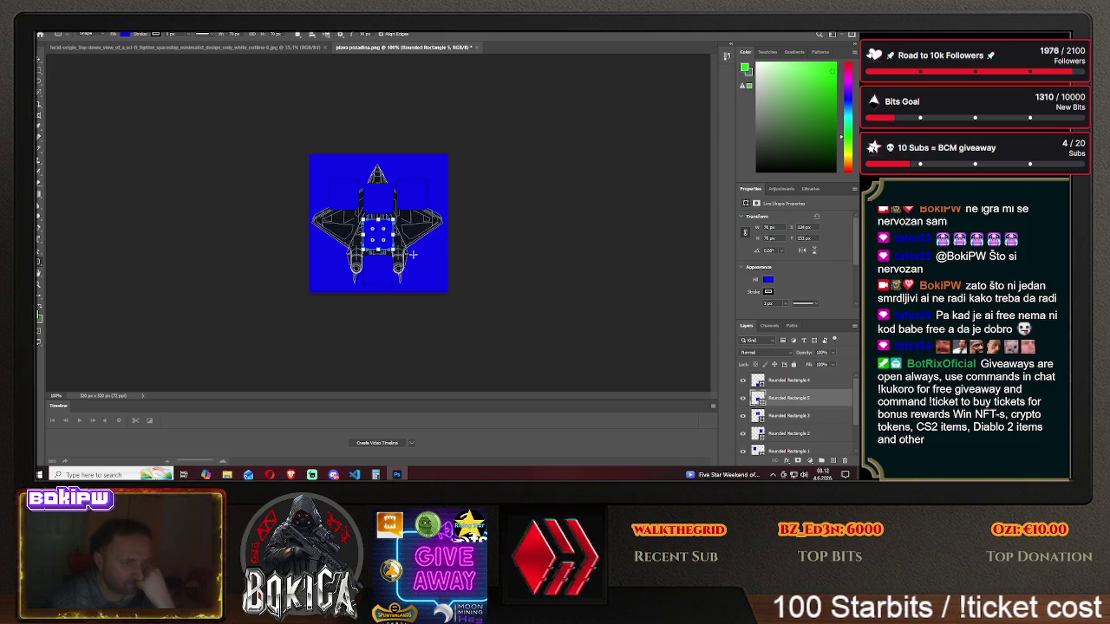
drag(414, 254, 441, 278)
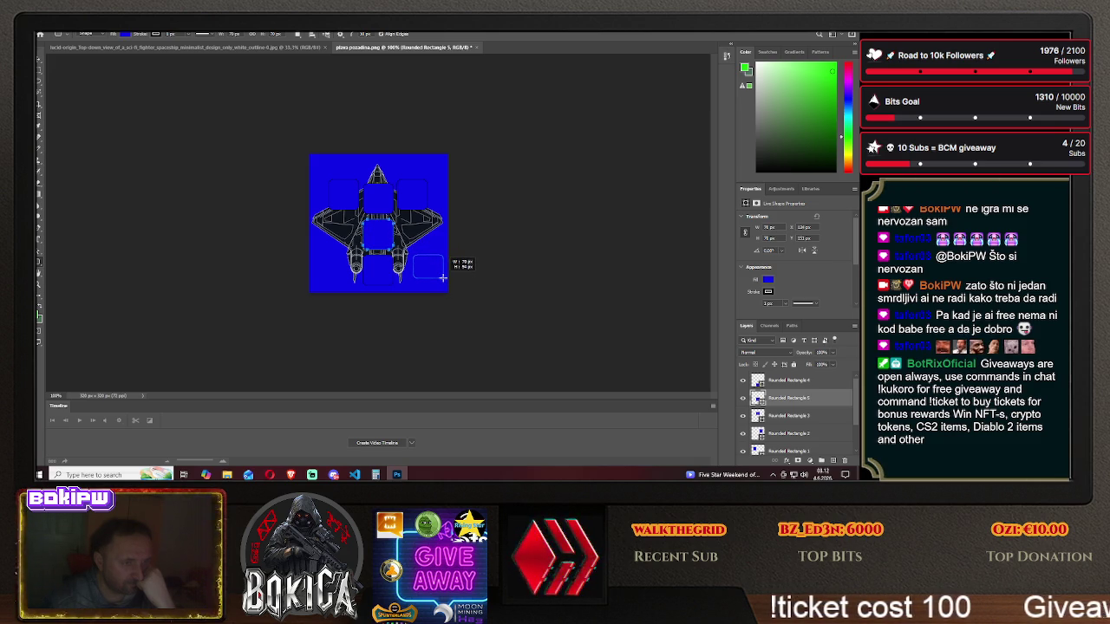
drag(442, 277, 443, 284)
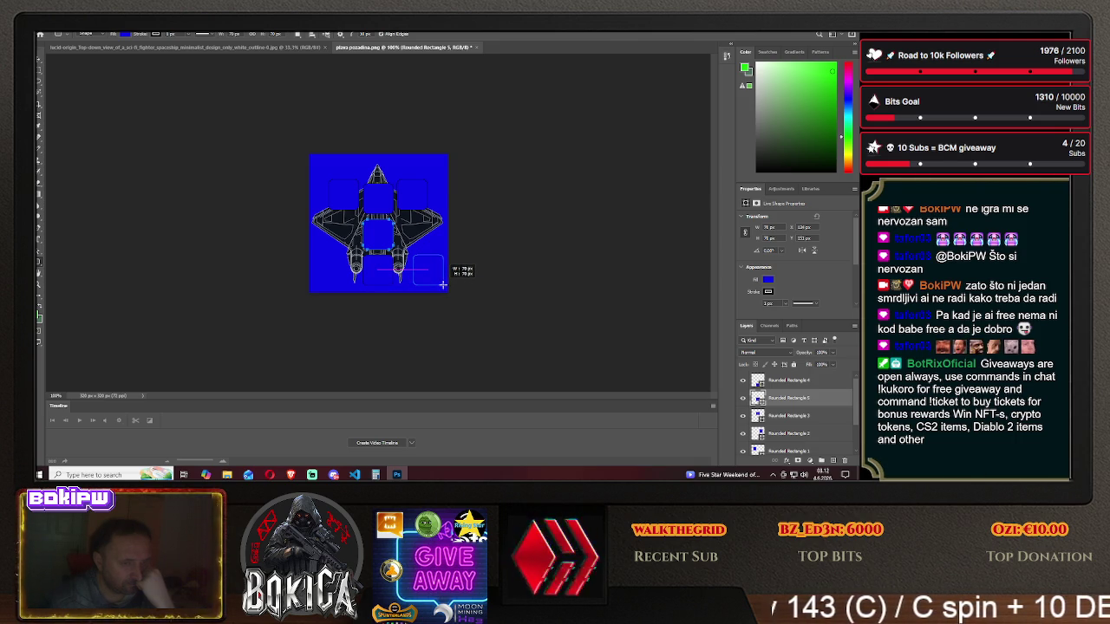
drag(442, 284, 425, 270)
click(38, 67)
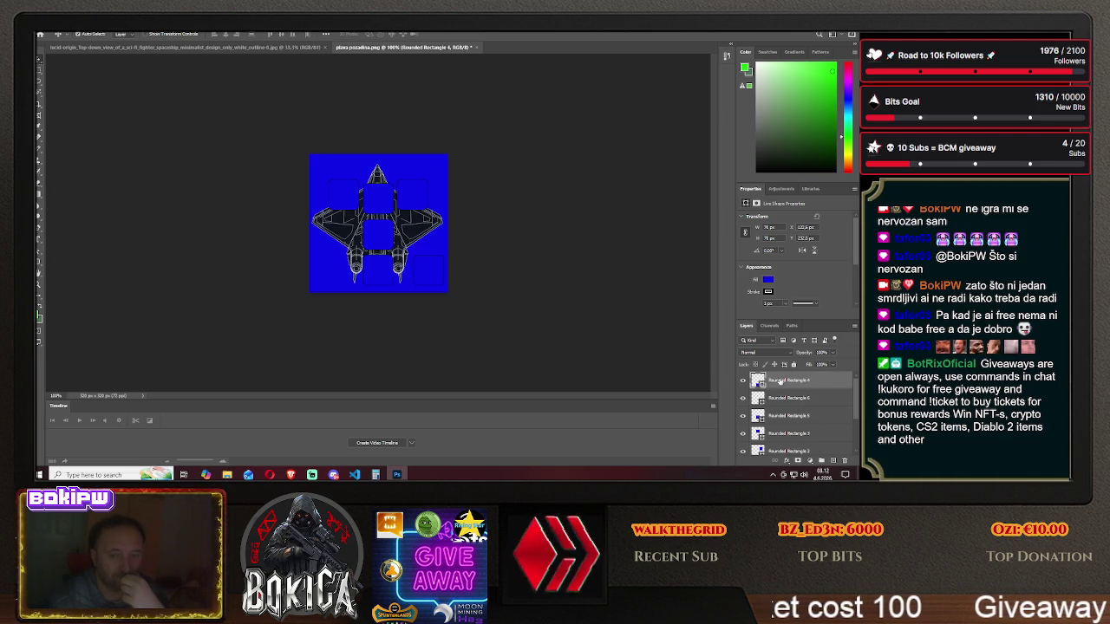
- Give the lower centre slot a green Stroke layer effect
right_click(779, 382)
click(781, 36)
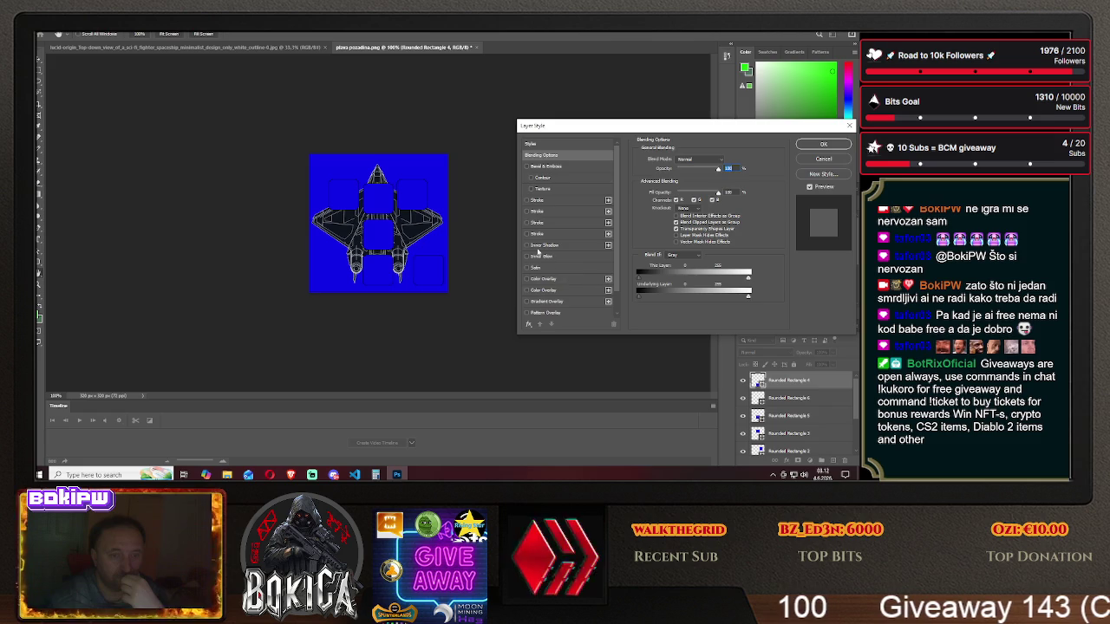
click(526, 200)
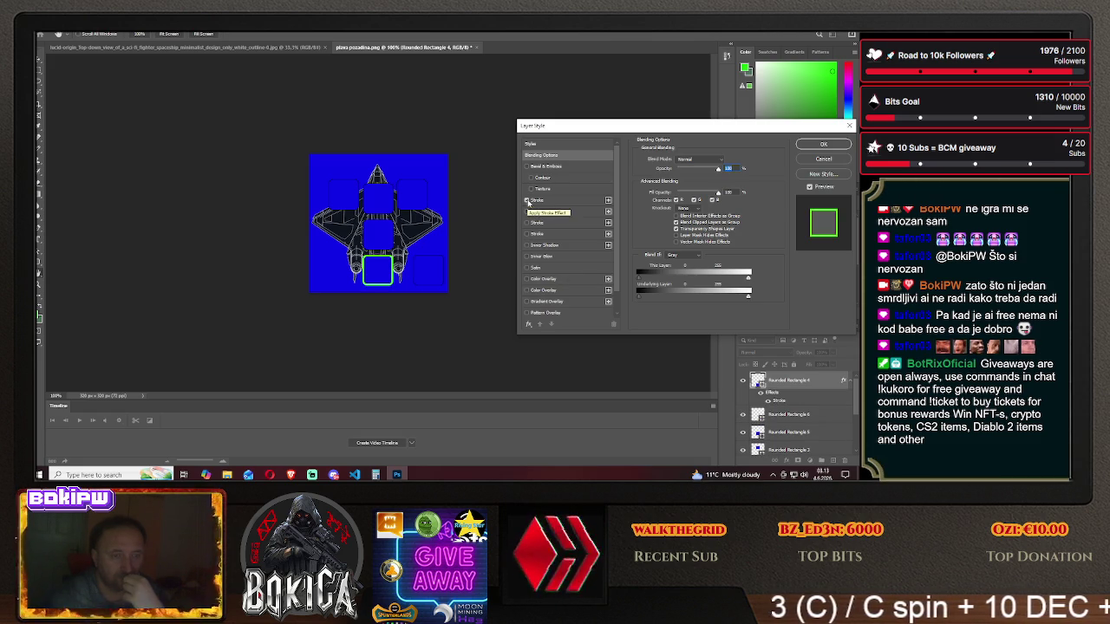
click(526, 211)
click(526, 222)
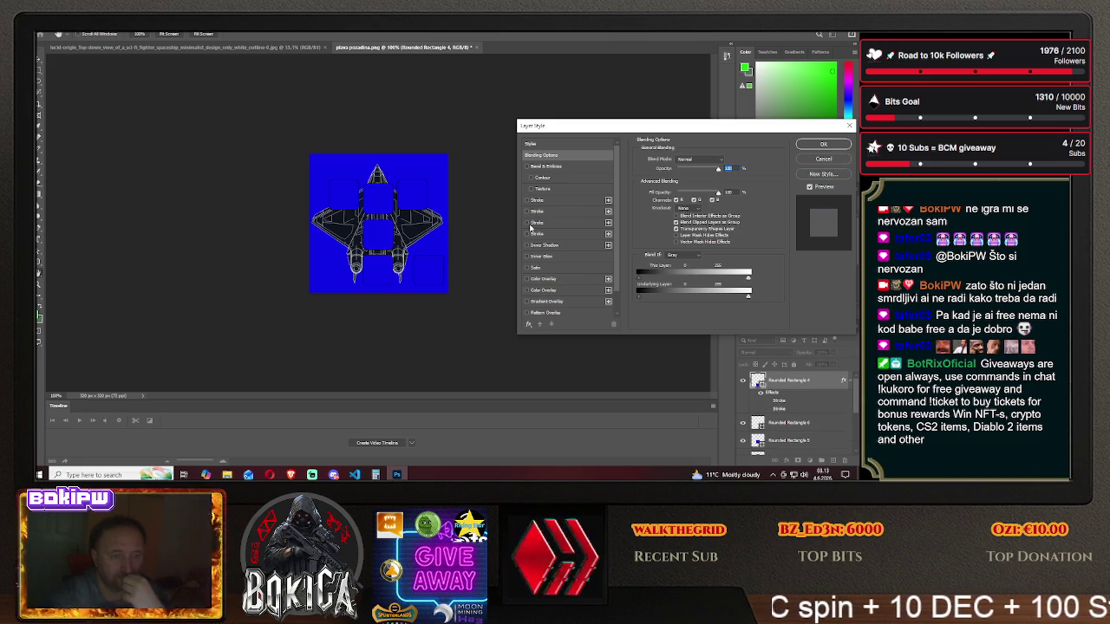
click(527, 234)
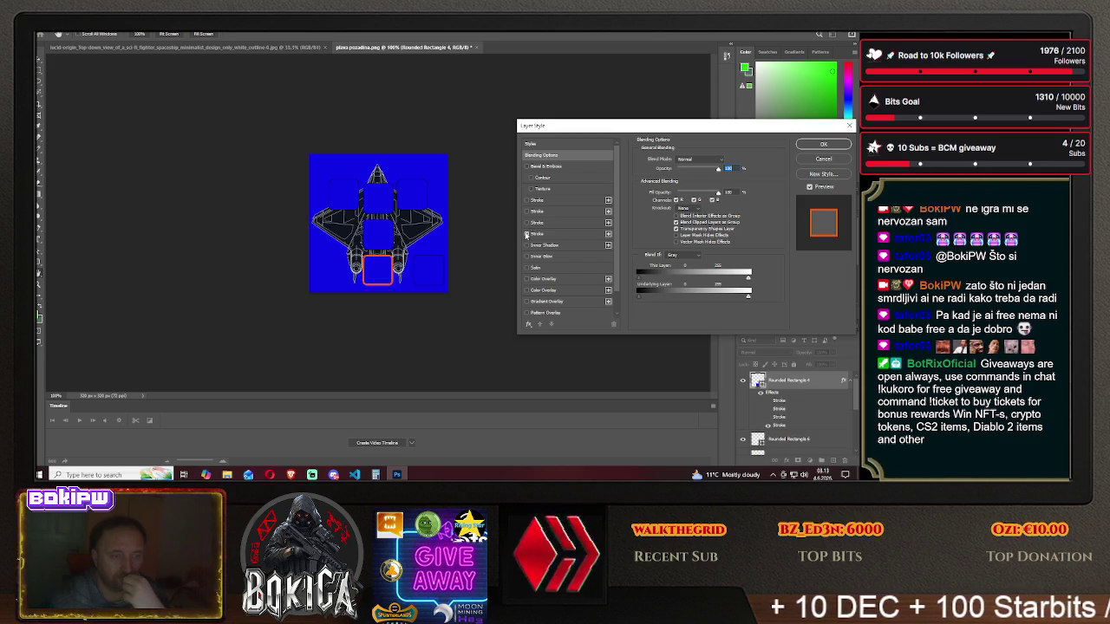
click(526, 235)
click(526, 201)
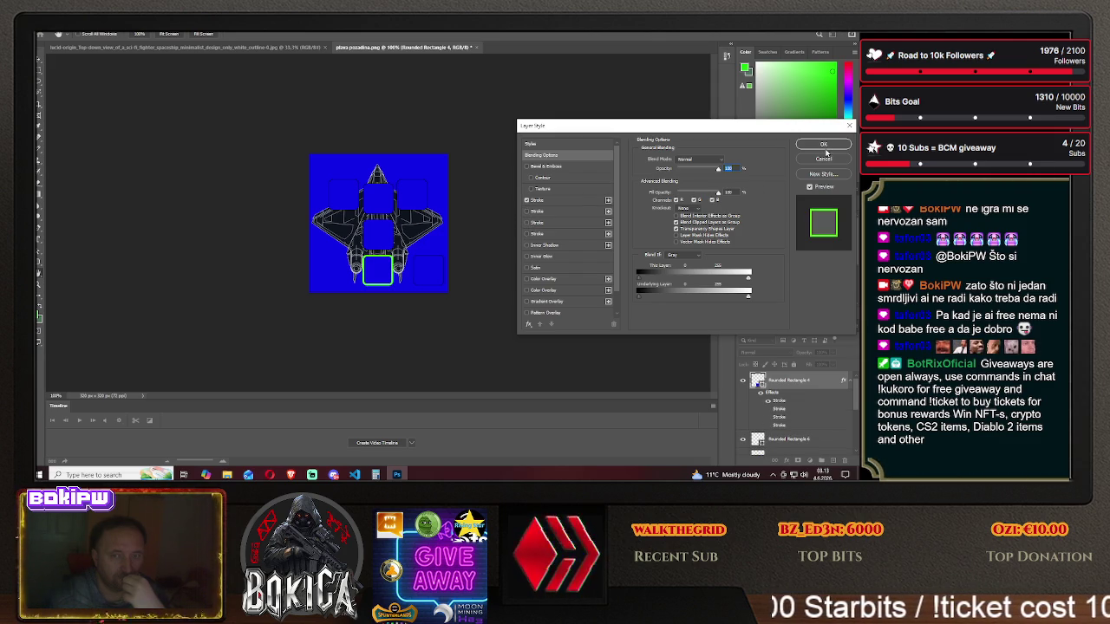
click(825, 145)
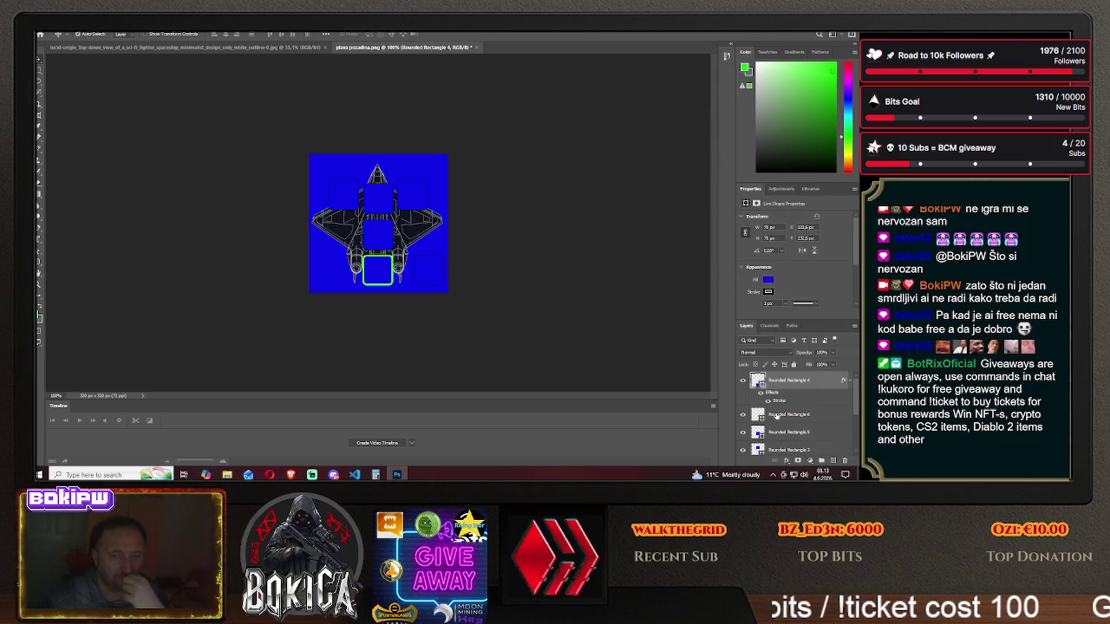
- Add a green Stroke to the lower right slot, Rounded Rectangle 6
right_click(776, 415)
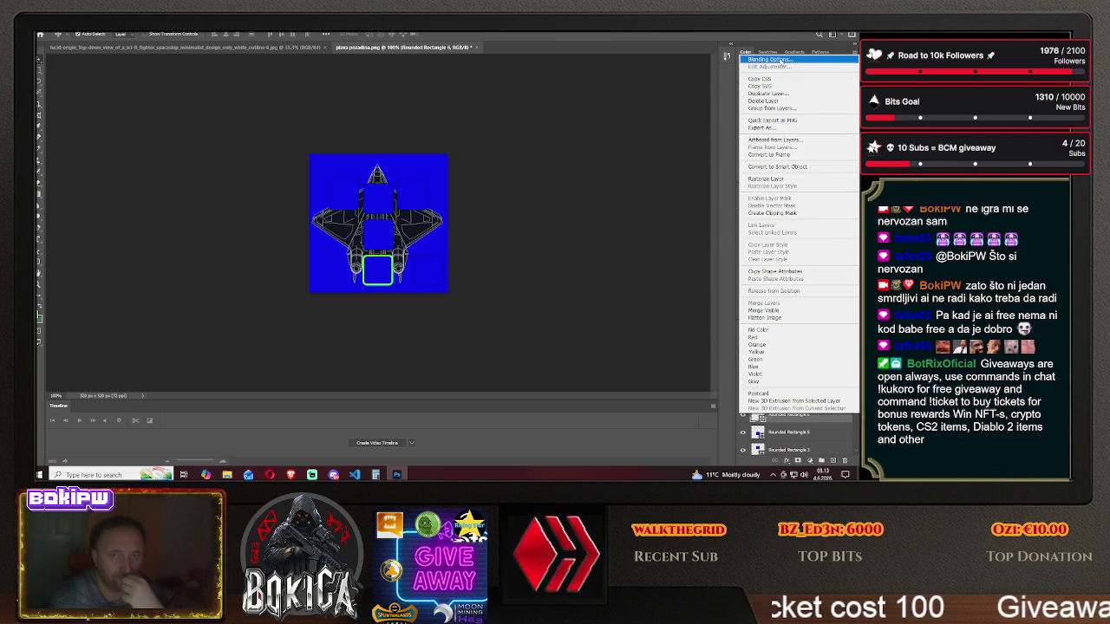
click(779, 59)
click(528, 201)
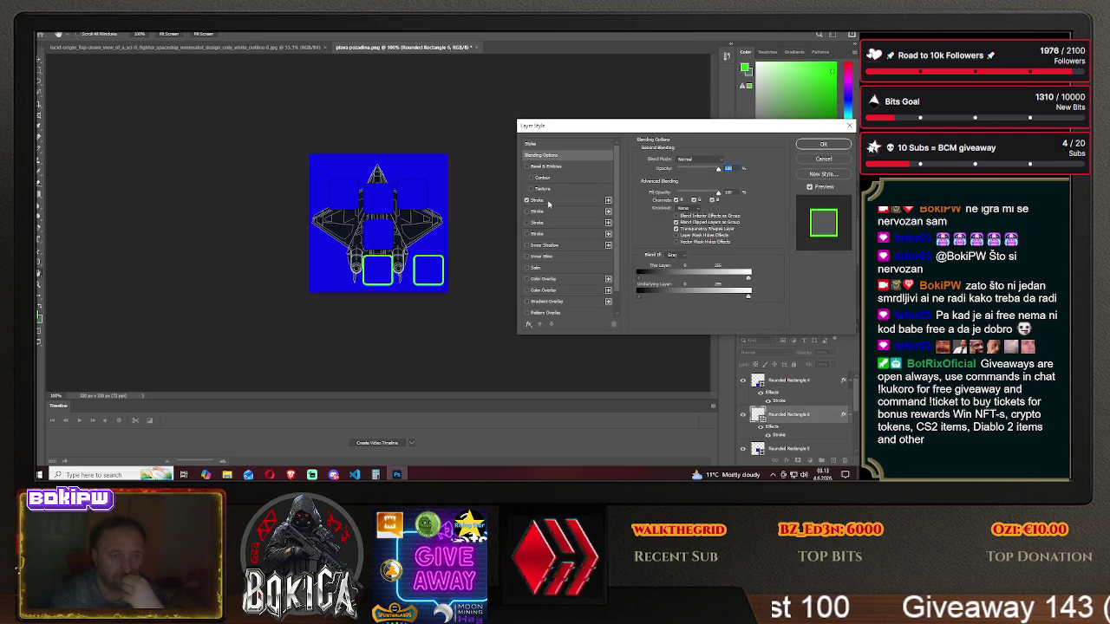
click(826, 145)
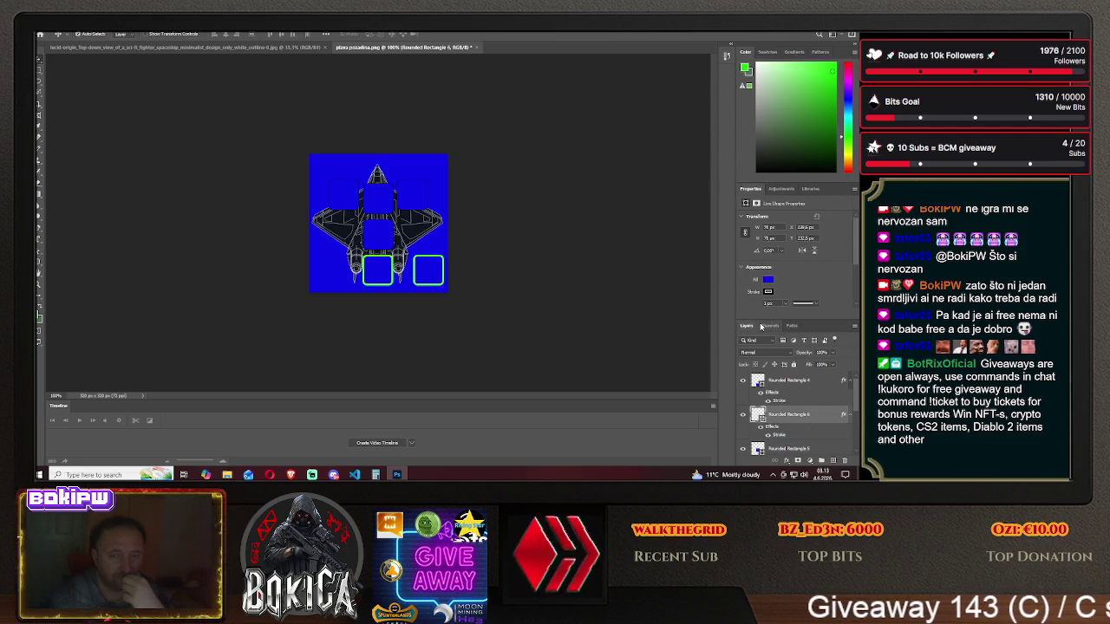
scroll(783, 376, down, 1)
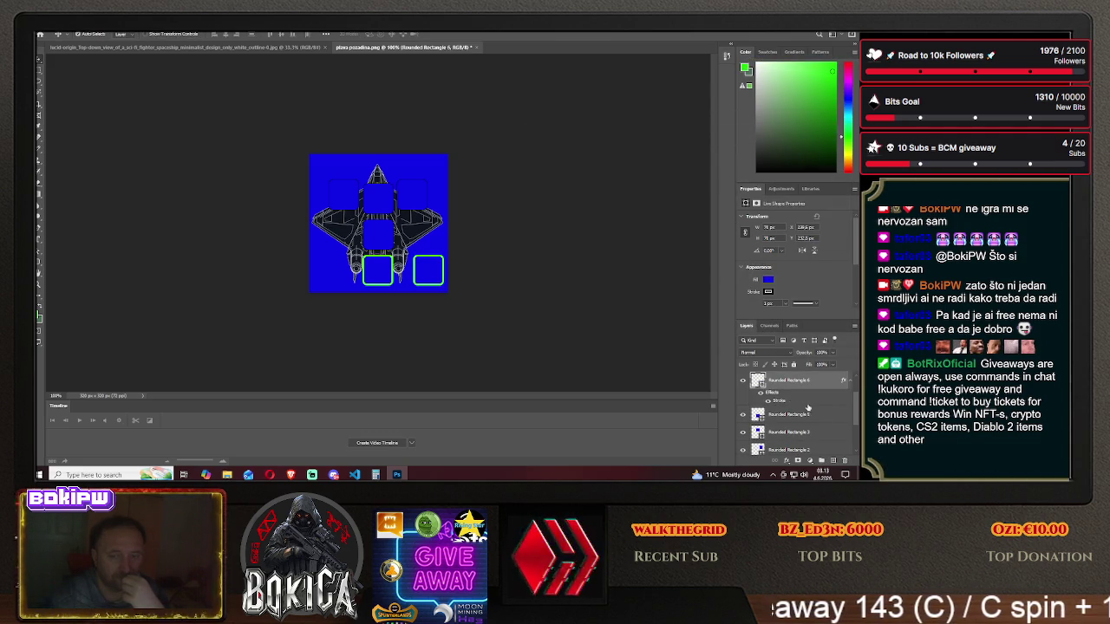
scroll(816, 407, up, 1)
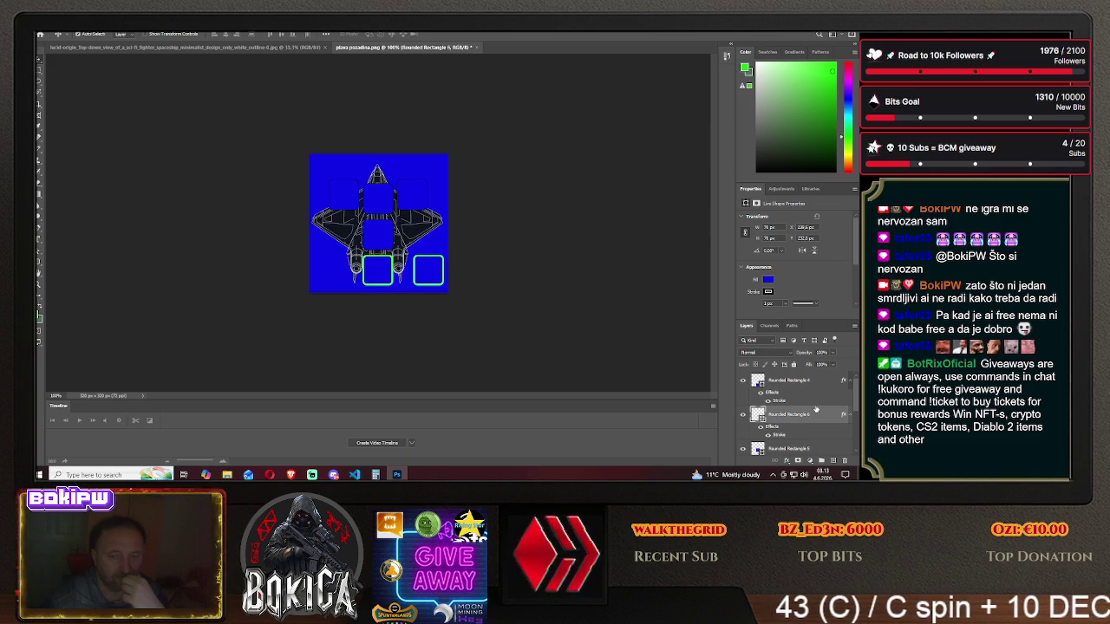
scroll(832, 415, down, 3)
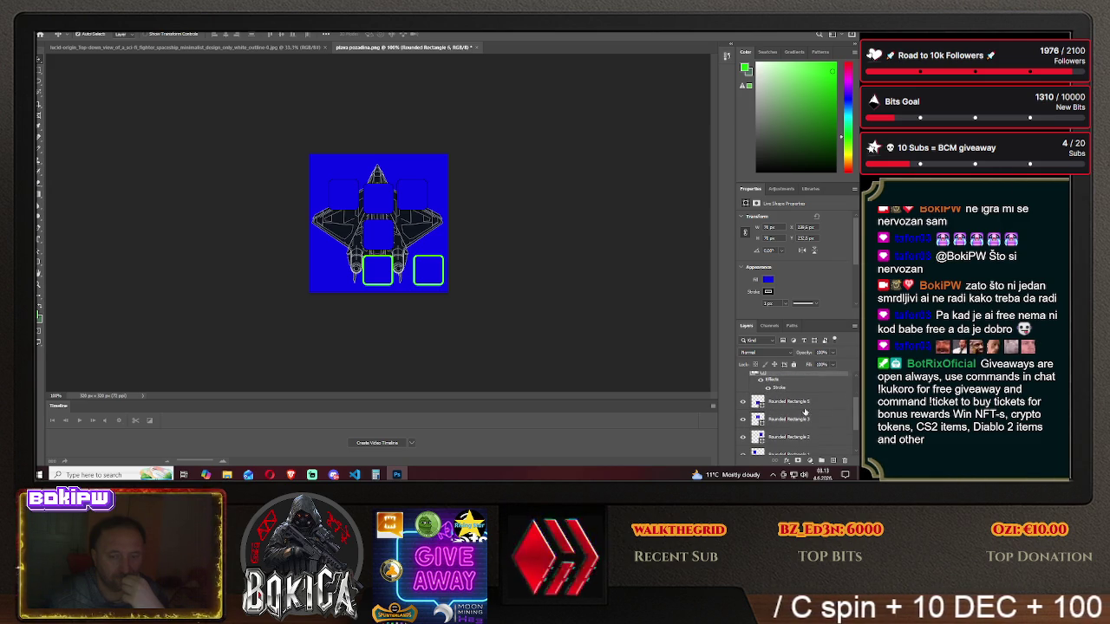
click(780, 404)
- Add green strokes to the middle slot (Rounded Rectangle 5) and top centre slot (Rounded Rectangle 3)
right_click(780, 403)
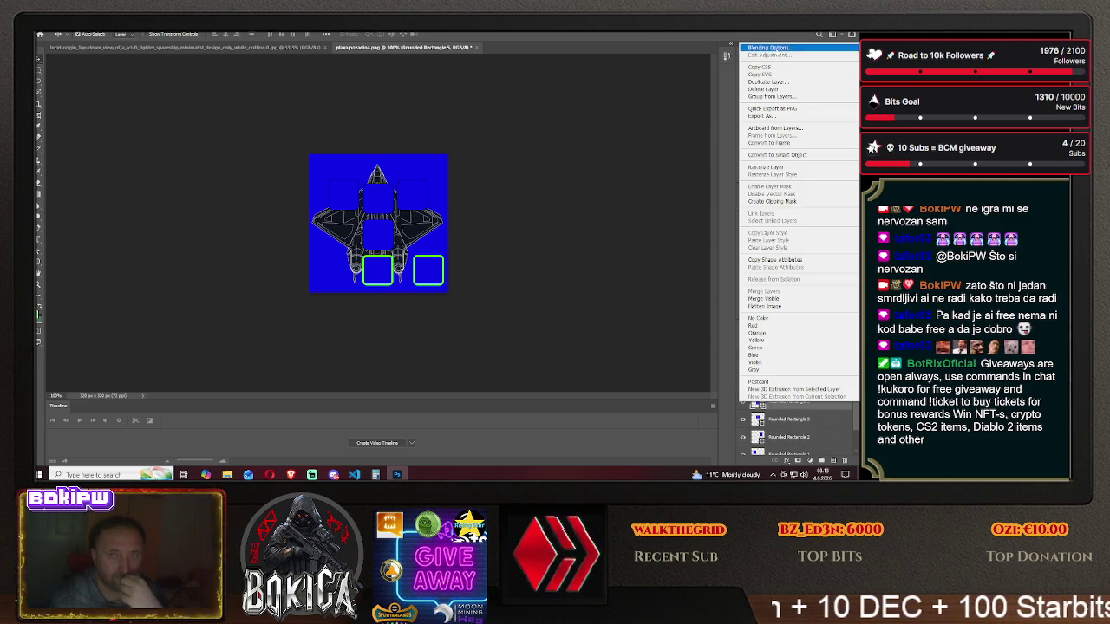
click(780, 50)
click(609, 201)
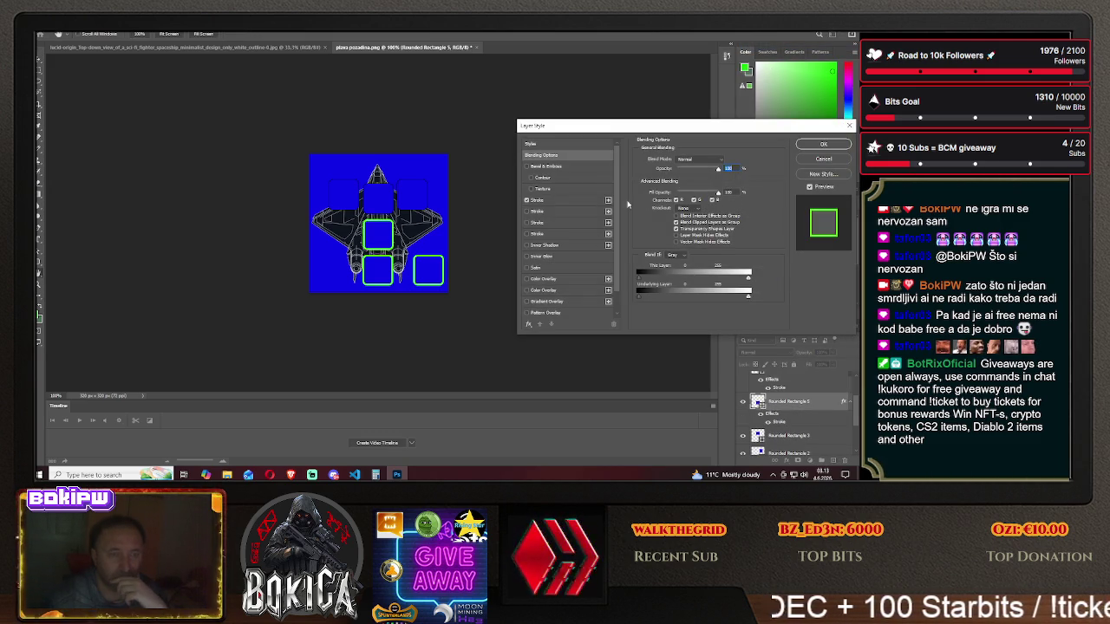
click(823, 144)
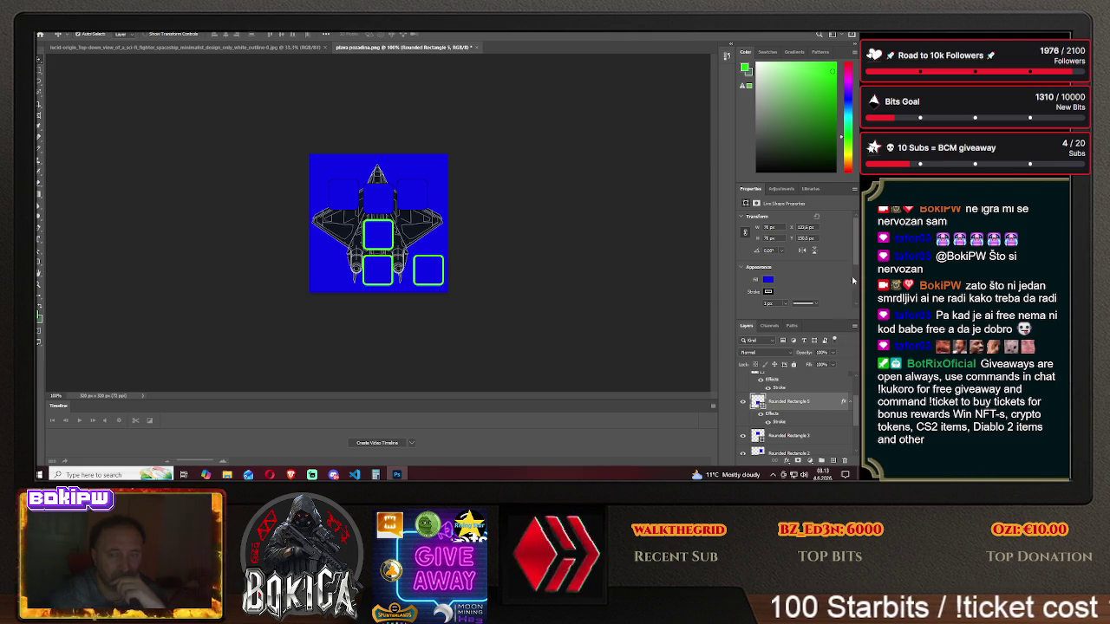
drag(856, 401, 855, 429)
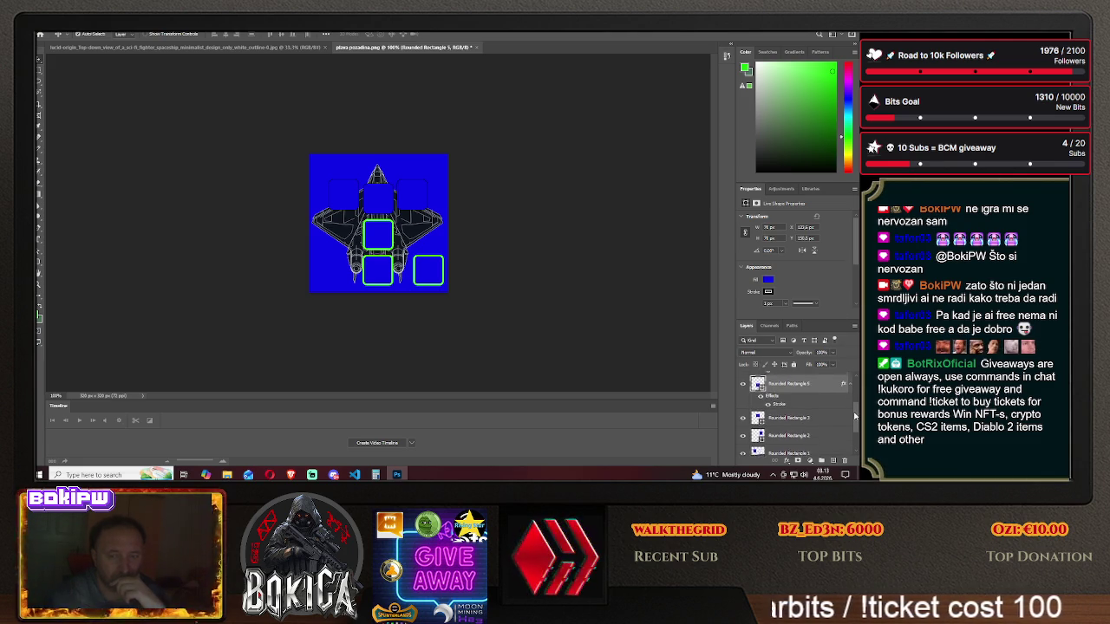
right_click(789, 382)
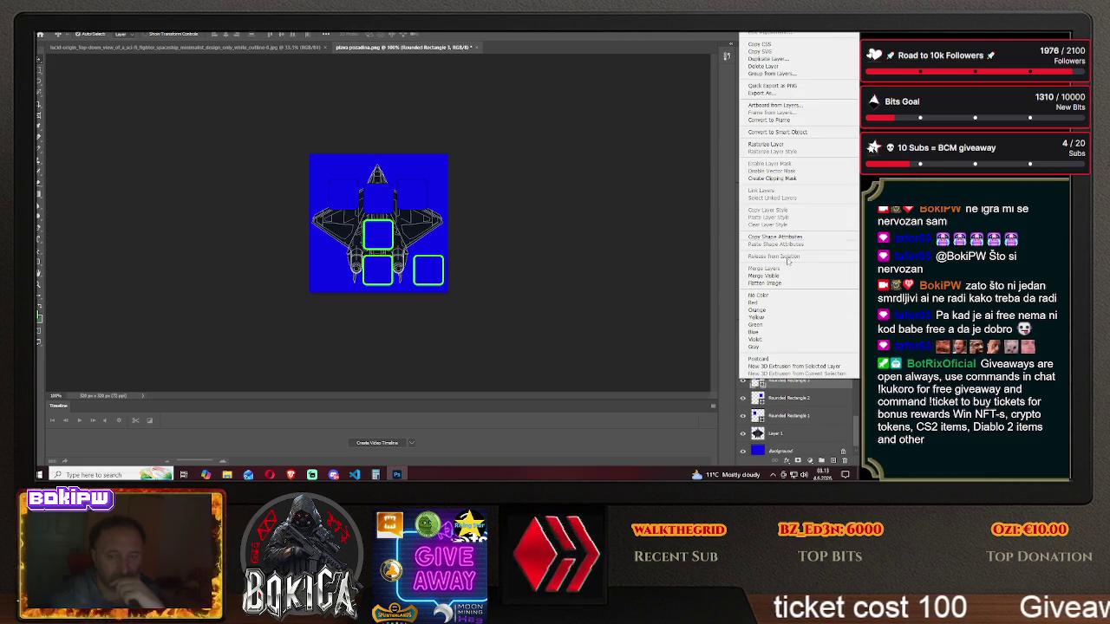
click(767, 33)
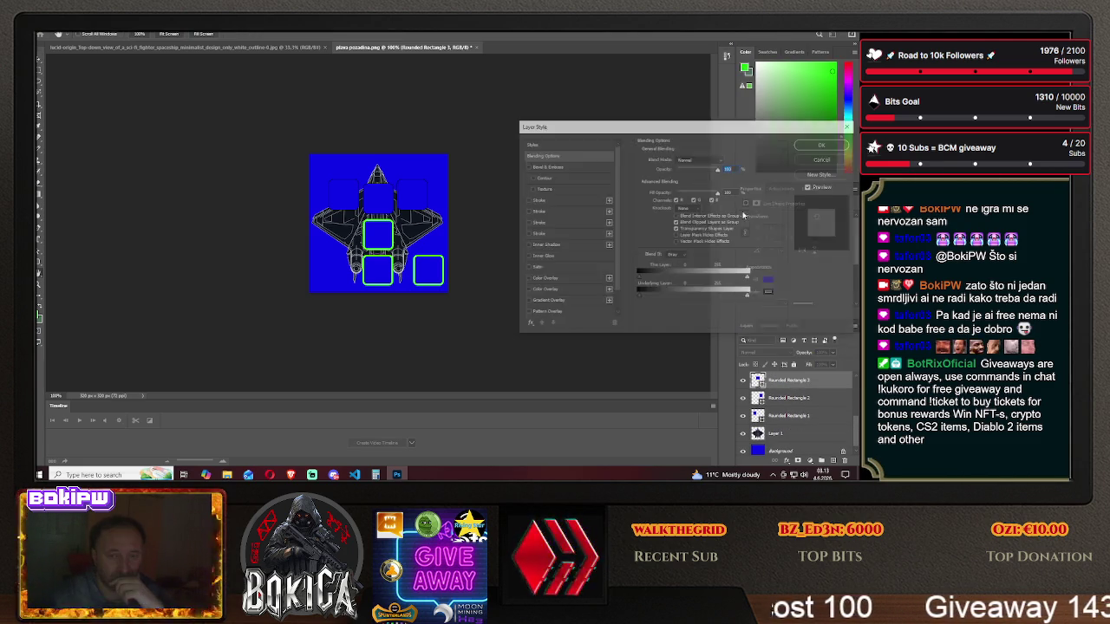
click(526, 201)
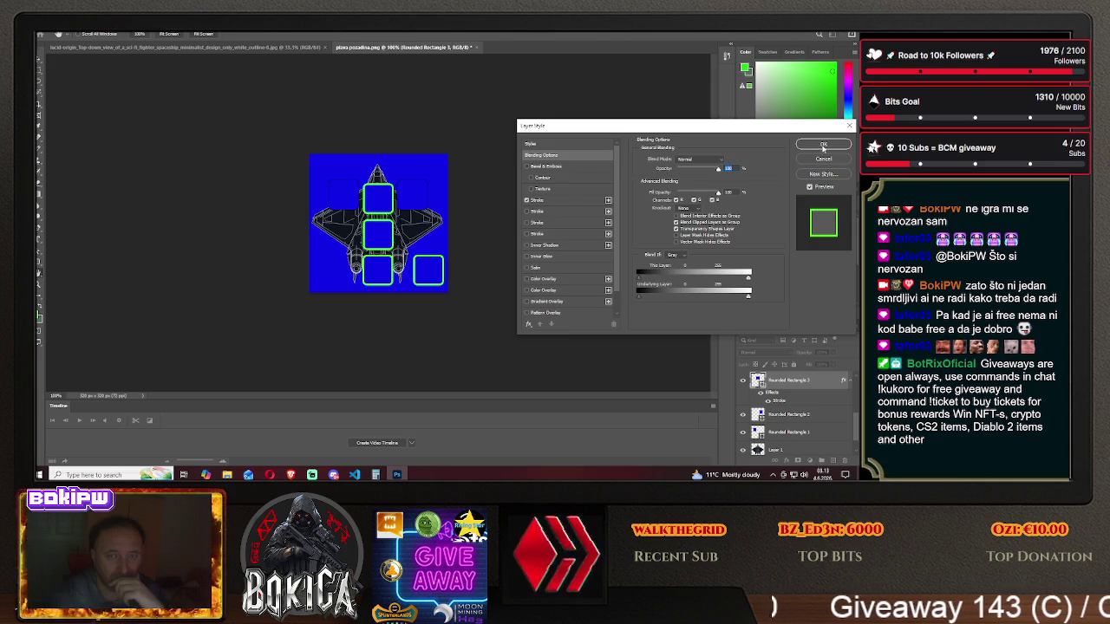
click(823, 144)
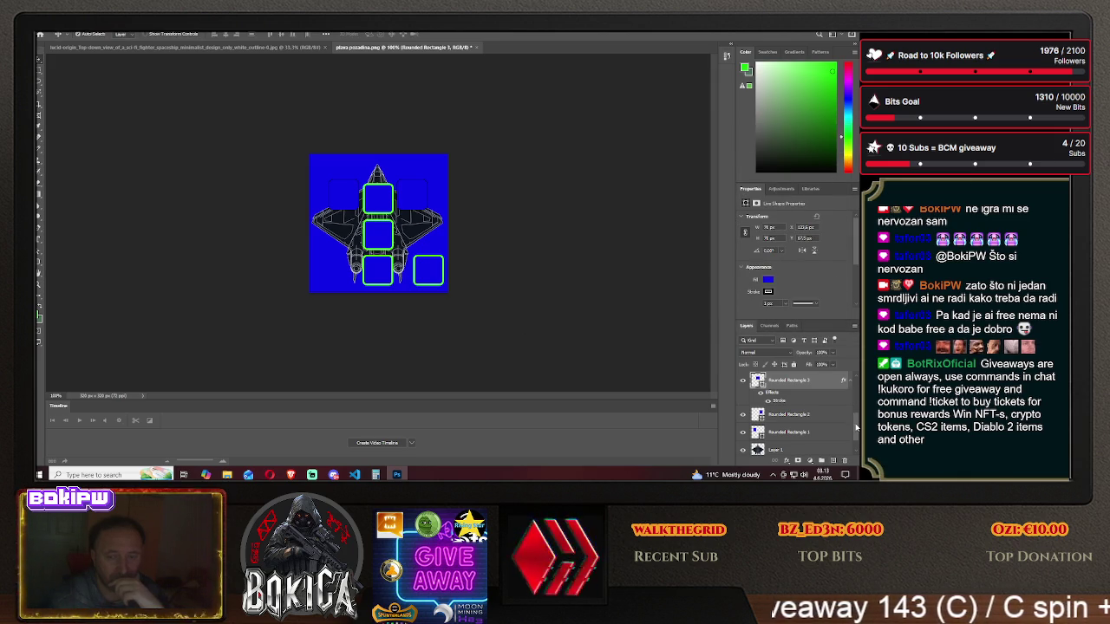
- Add green strokes to the upper right and upper left slots (Rounded Rectangles 2 and 1)
scroll(856, 427, down, 2)
click(789, 394)
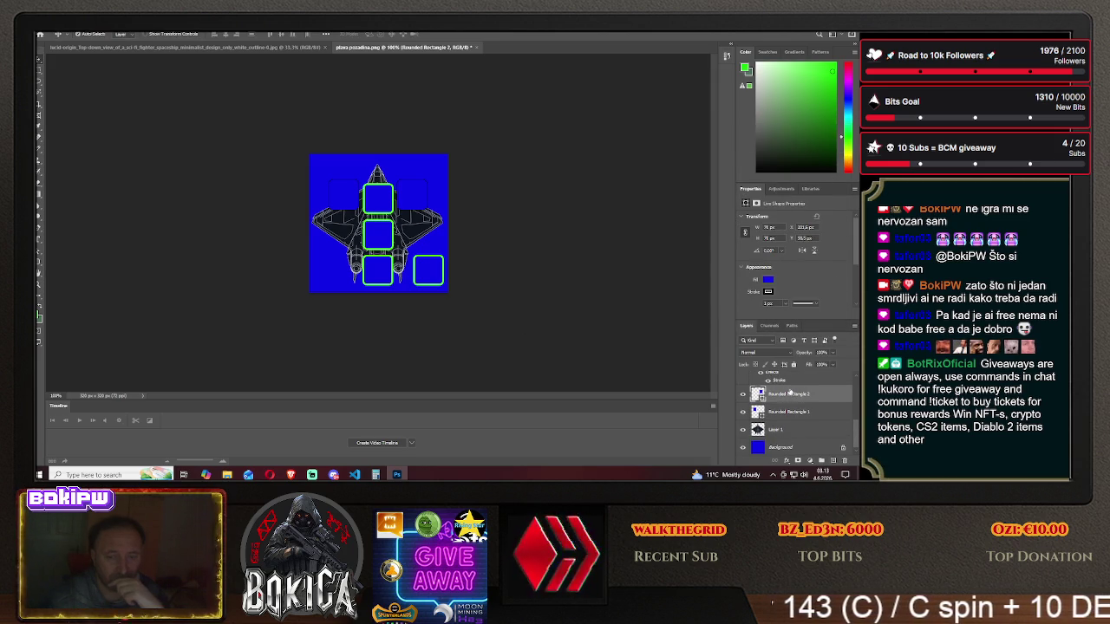
right_click(789, 394)
click(789, 39)
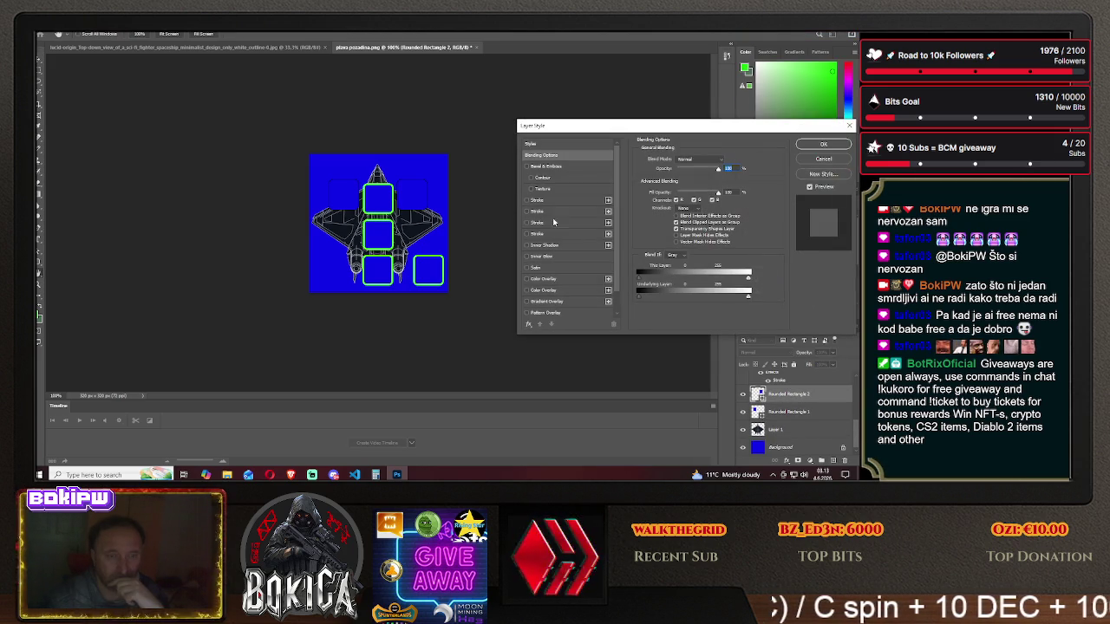
click(530, 200)
click(823, 144)
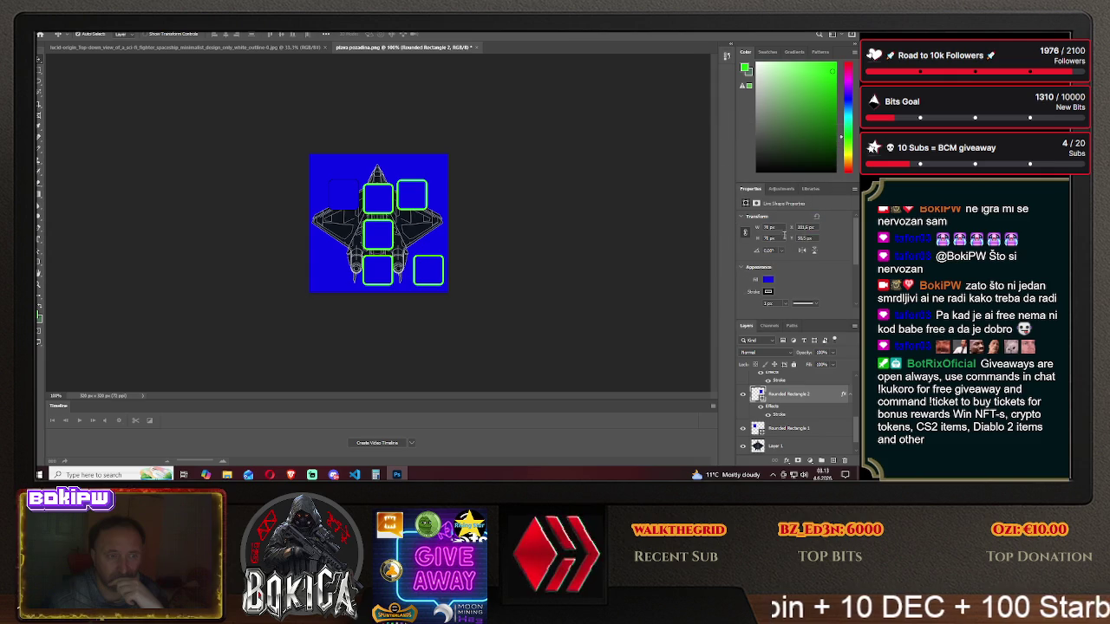
scroll(859, 436, down, 2)
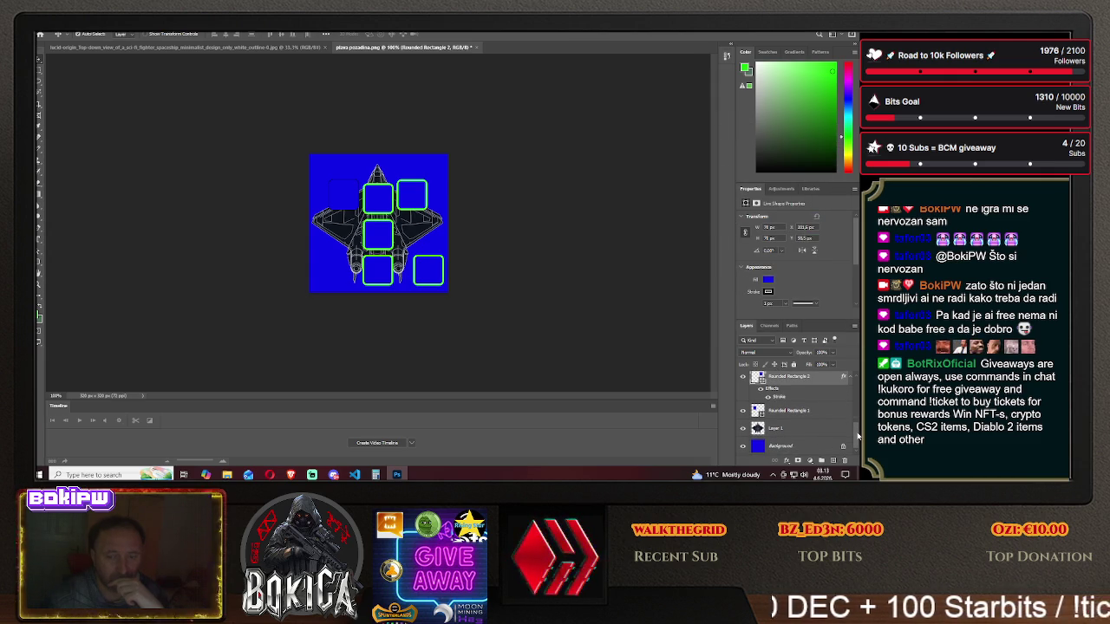
scroll(788, 414, up, 1)
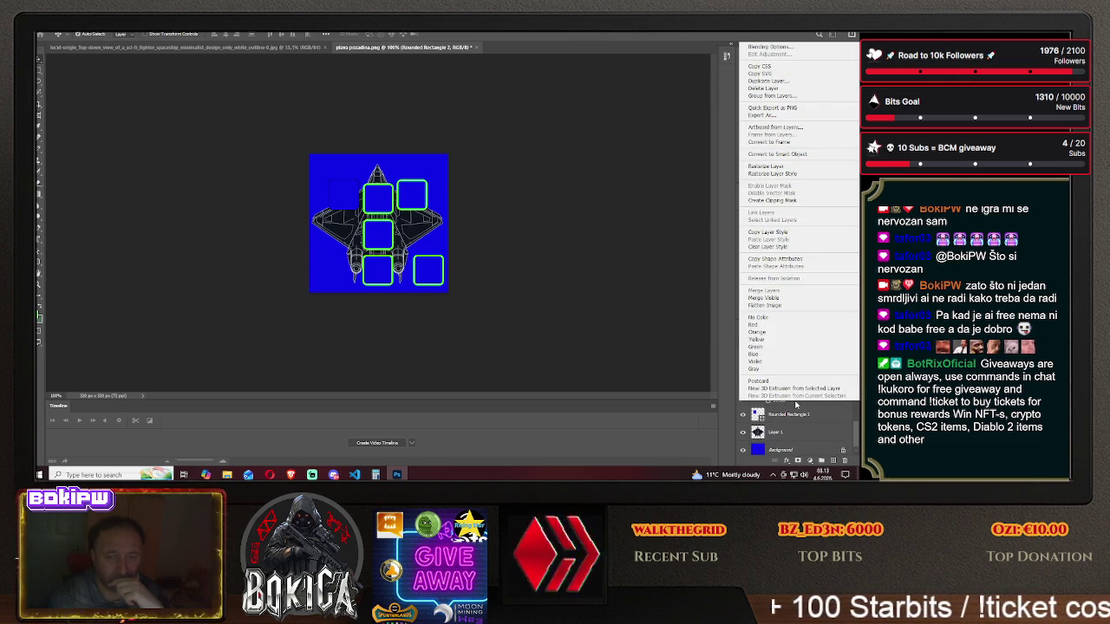
click(790, 417)
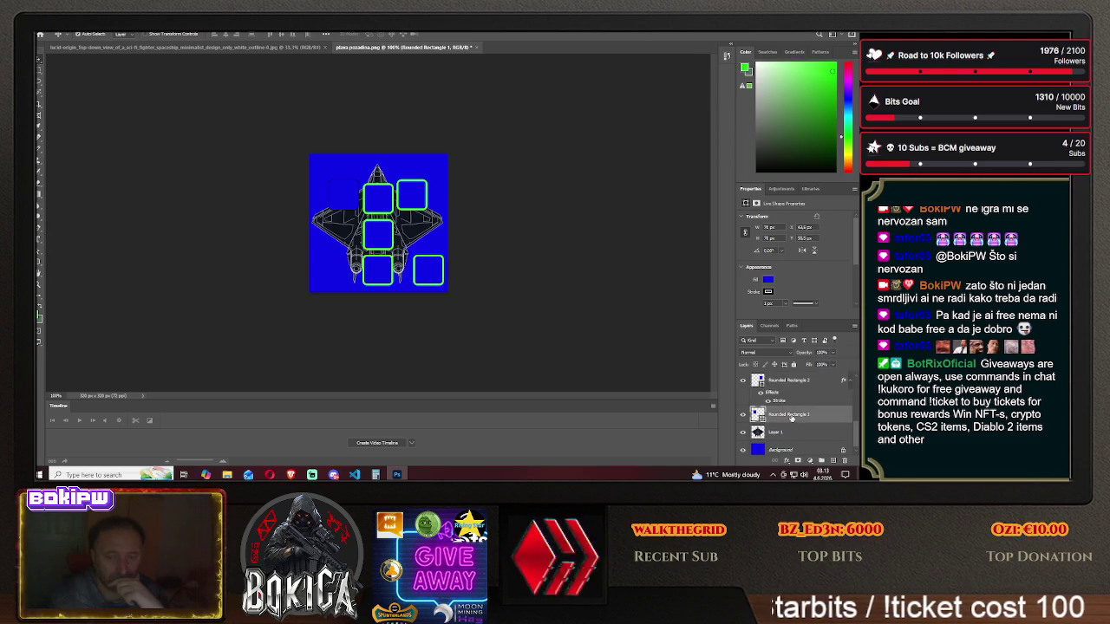
right_click(791, 416)
click(798, 62)
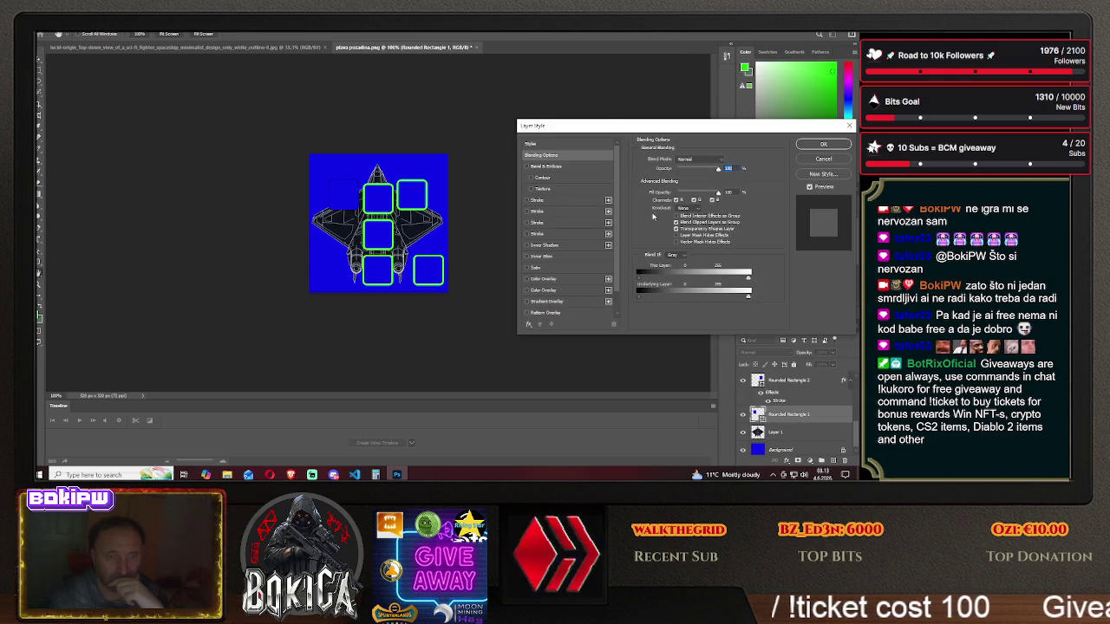
click(526, 200)
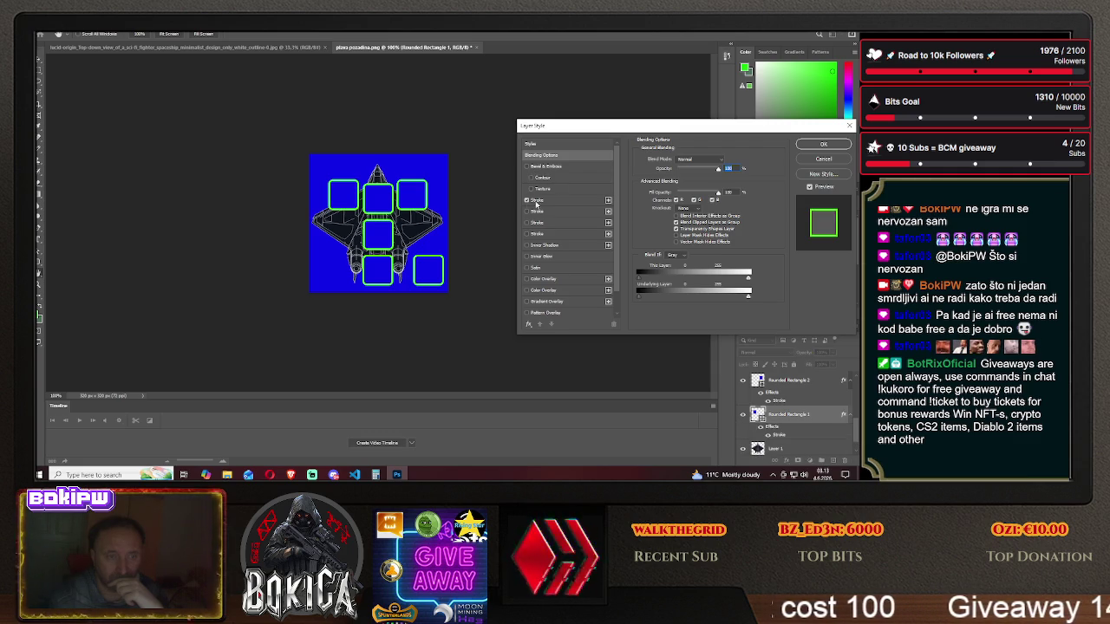
click(824, 144)
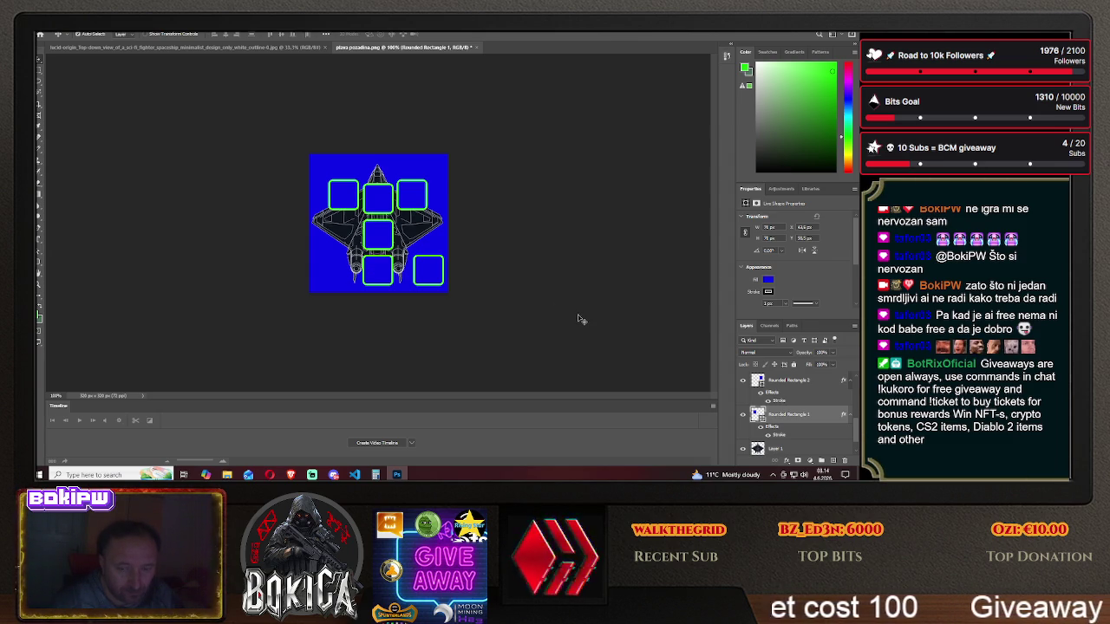
- Try a Magic Wand selection on the canvas and dismiss the fill-layer error
click(39, 97)
click(342, 198)
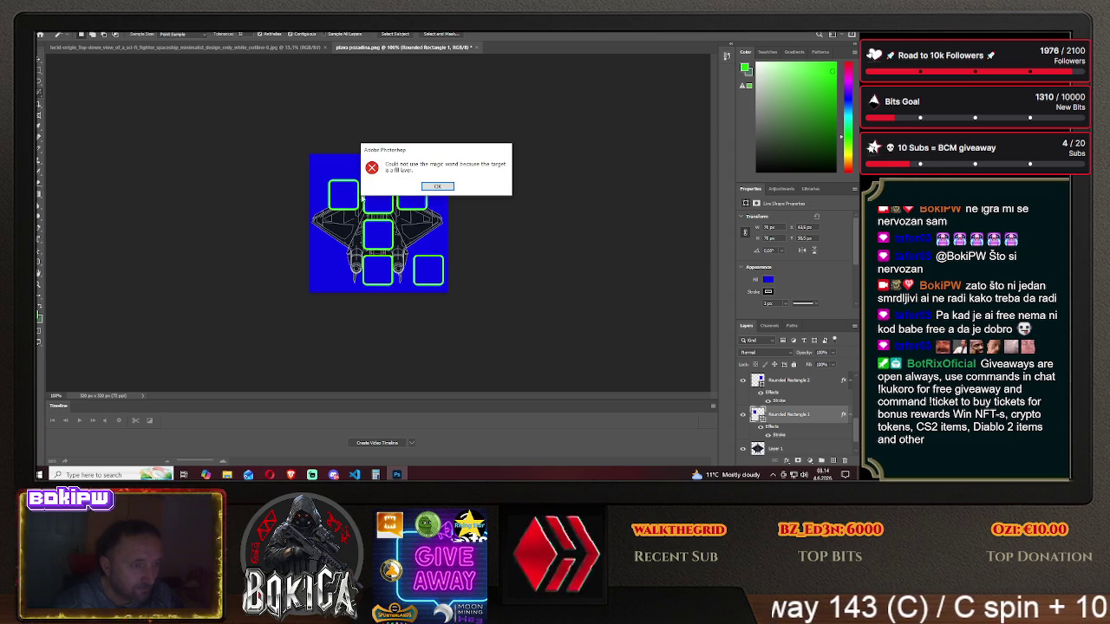
click(438, 187)
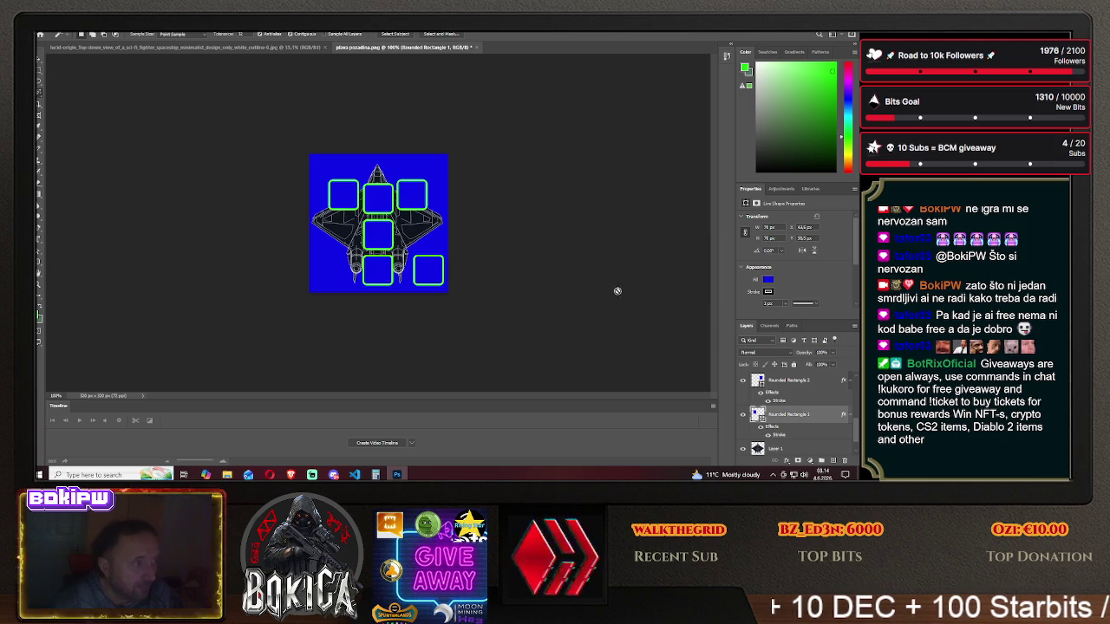
- Convert the locked blue Background layer into an ordinary layer named Layer 0
scroll(802, 397, up, 3)
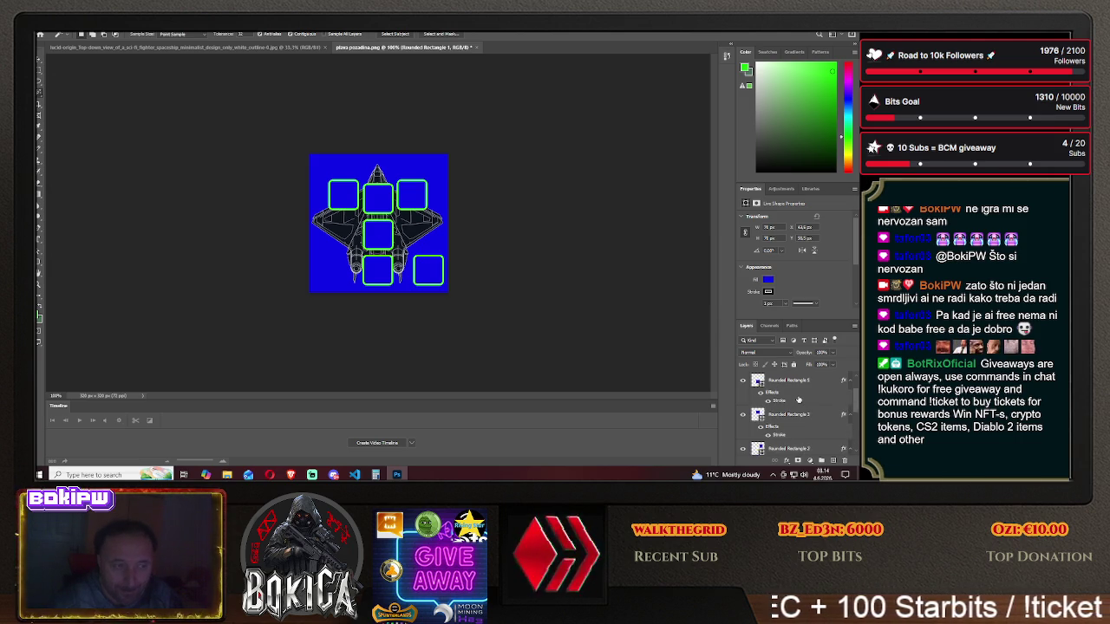
scroll(799, 398, down, 5)
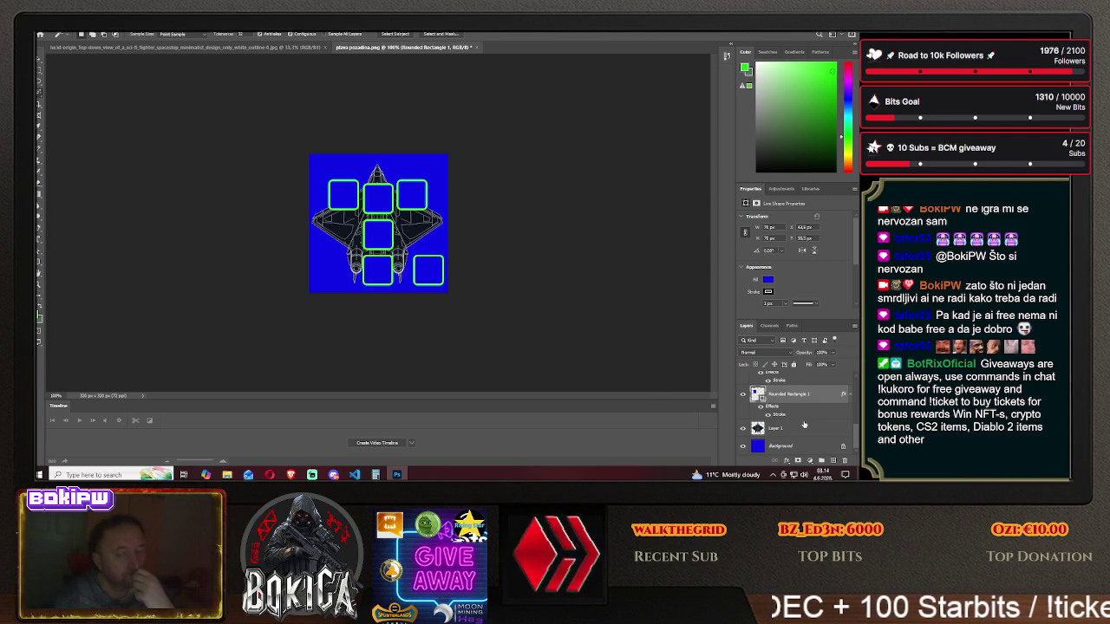
click(780, 449)
right_click(781, 449)
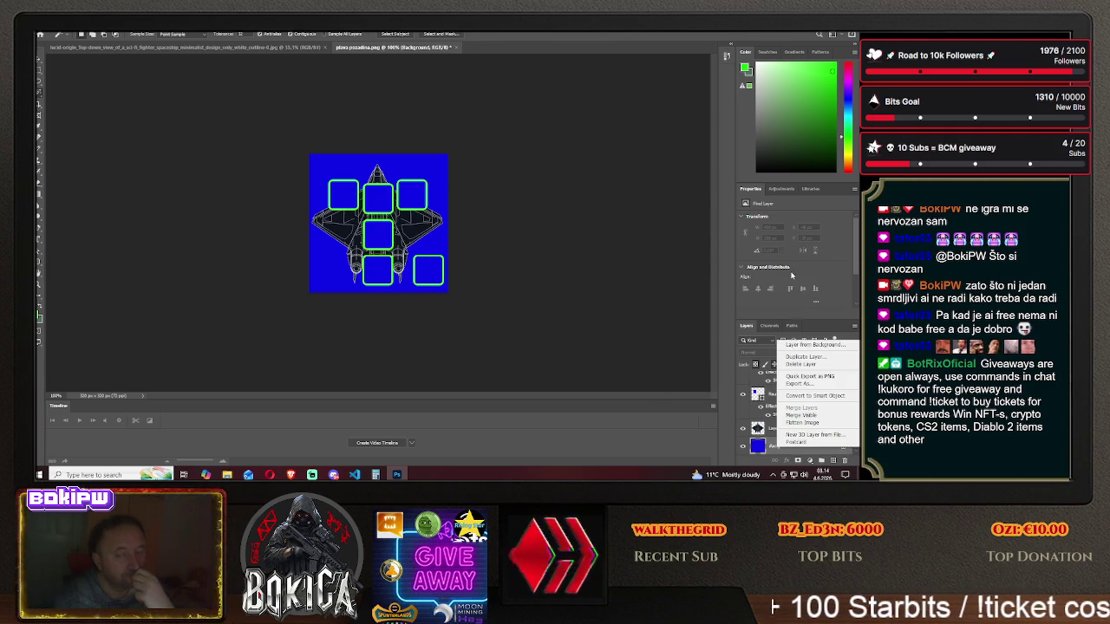
click(802, 347)
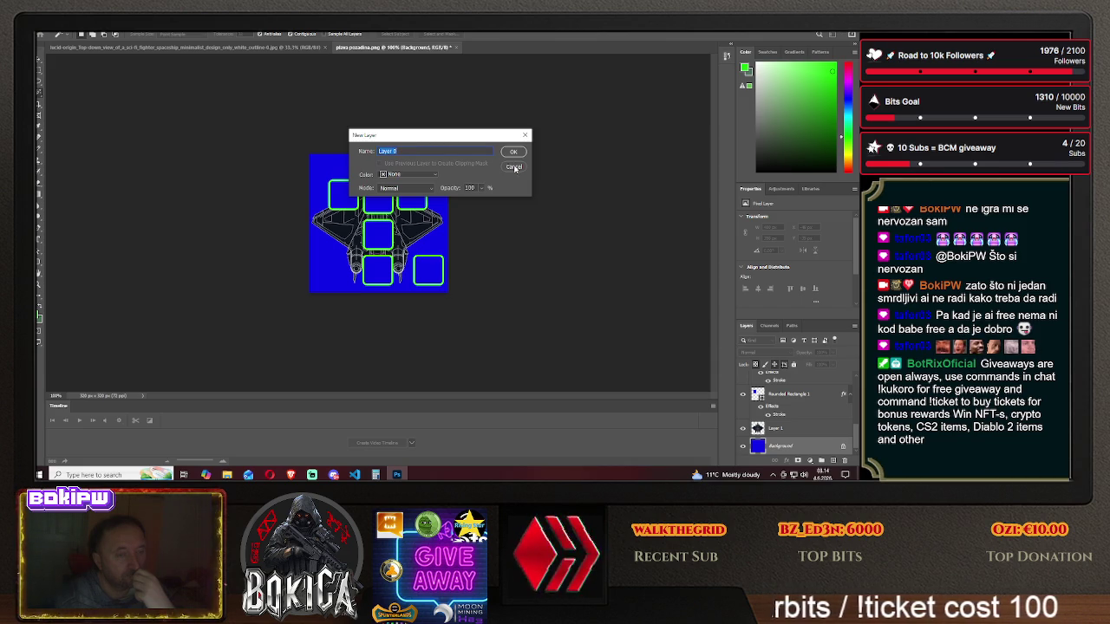
click(513, 166)
right_click(792, 442)
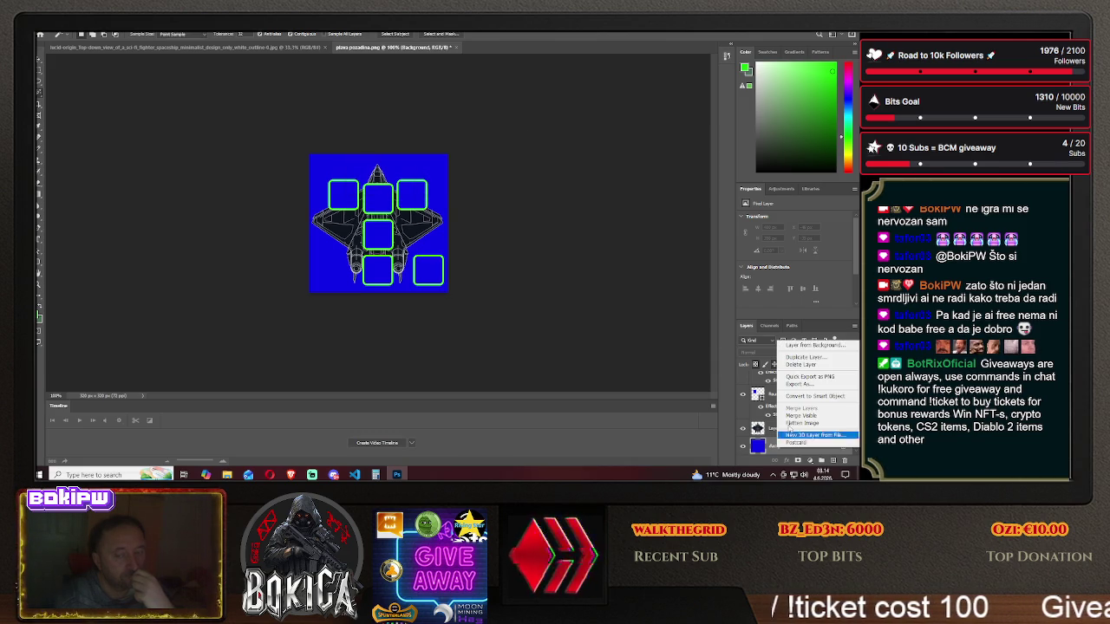
click(802, 347)
key(Escape)
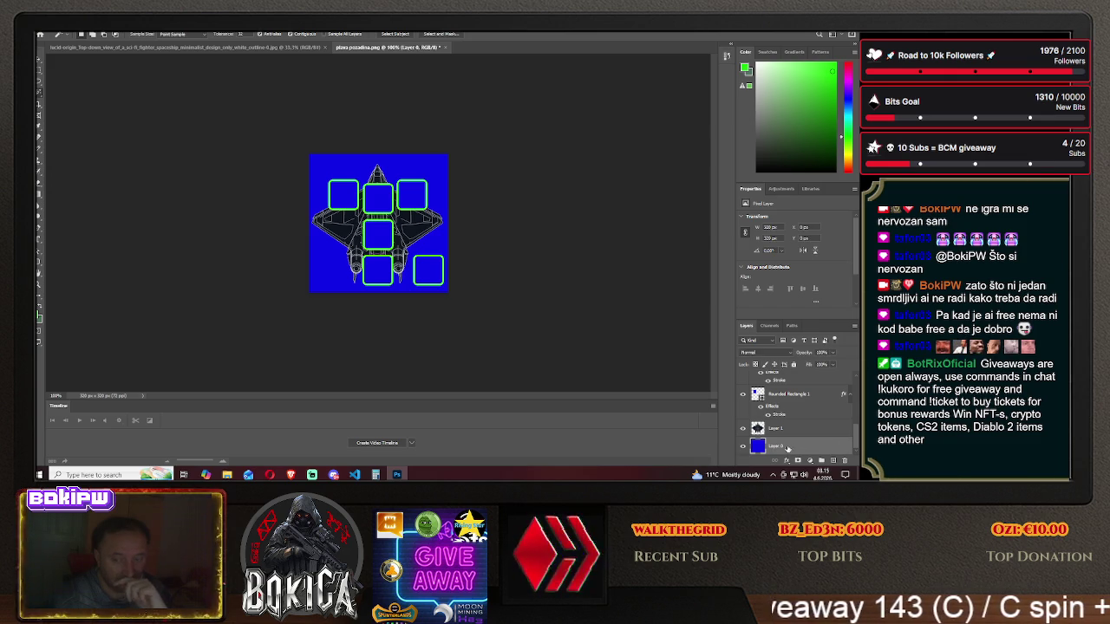
right_click(793, 448)
- Enable Bevel & Emboss on Layer 0, toggling it and testing a bevel texture
click(769, 92)
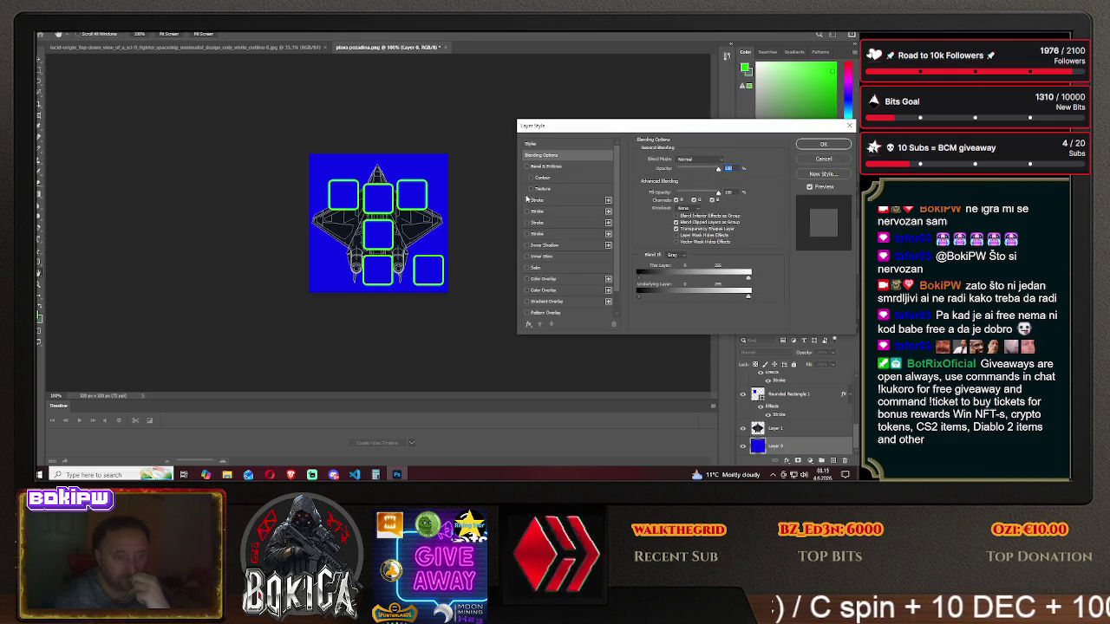
click(527, 166)
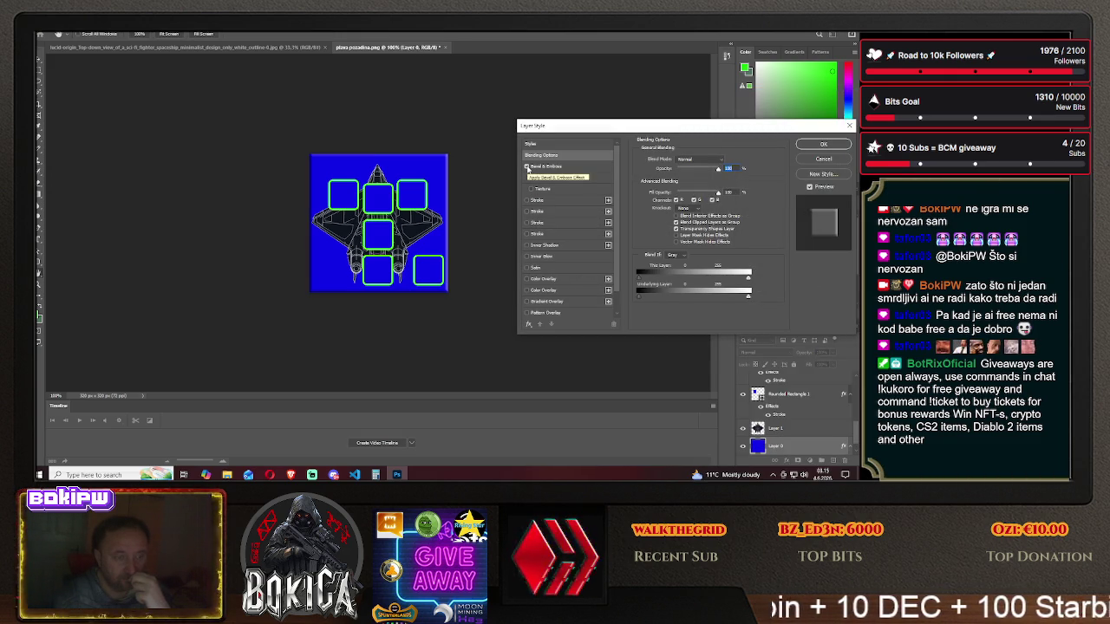
click(528, 166)
click(527, 167)
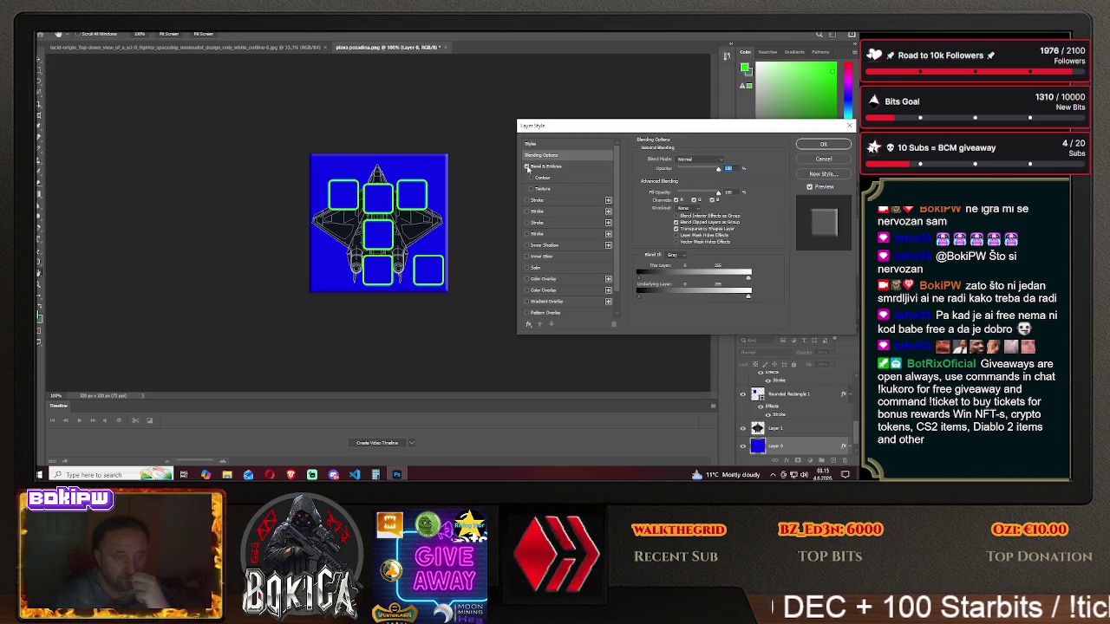
click(527, 166)
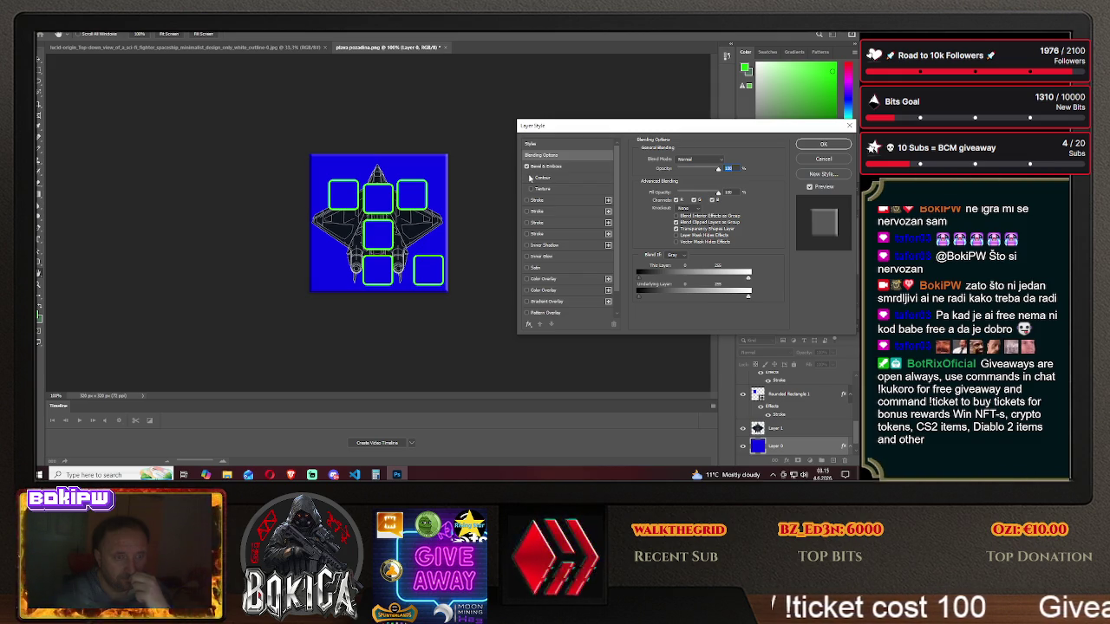
click(527, 167)
click(531, 188)
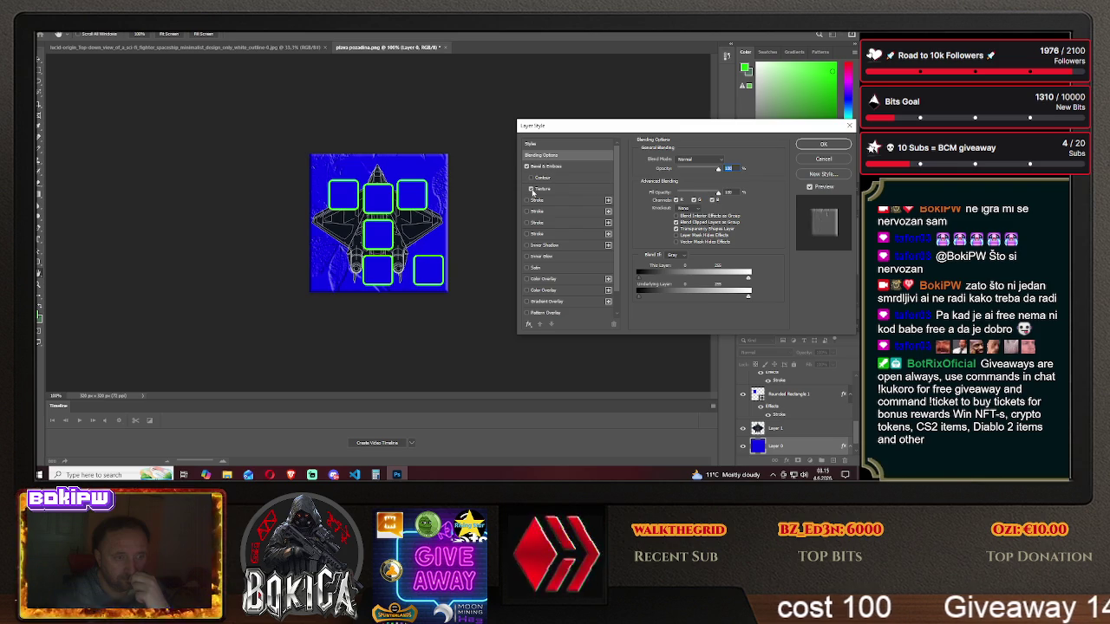
- Try green, purple, magenta and orange-red stroke borders, then remove the stroke
click(526, 200)
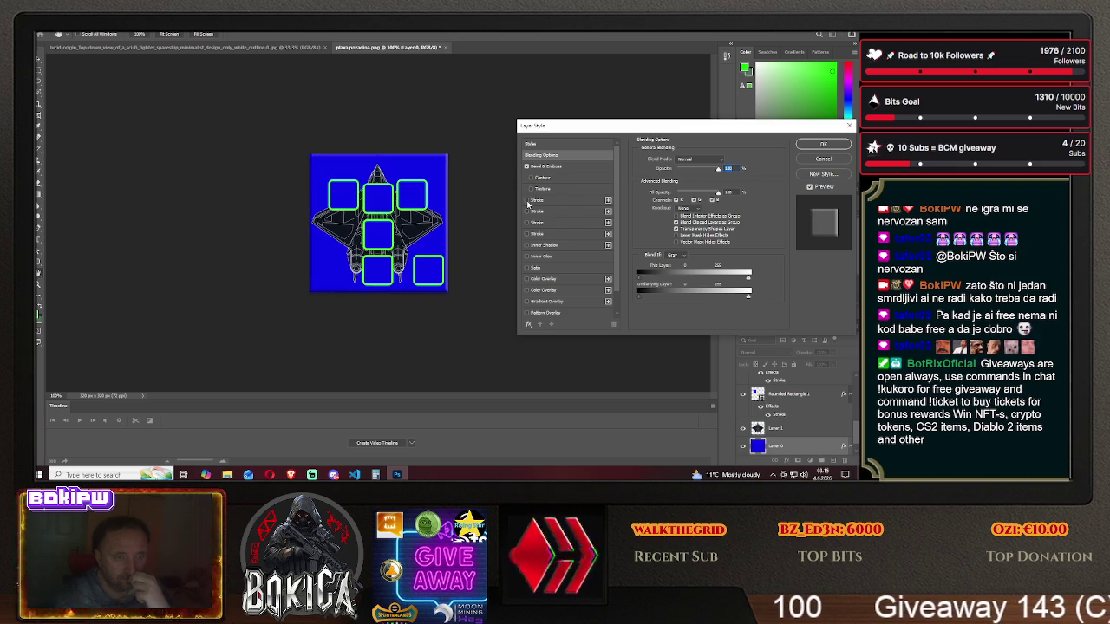
click(526, 201)
click(526, 211)
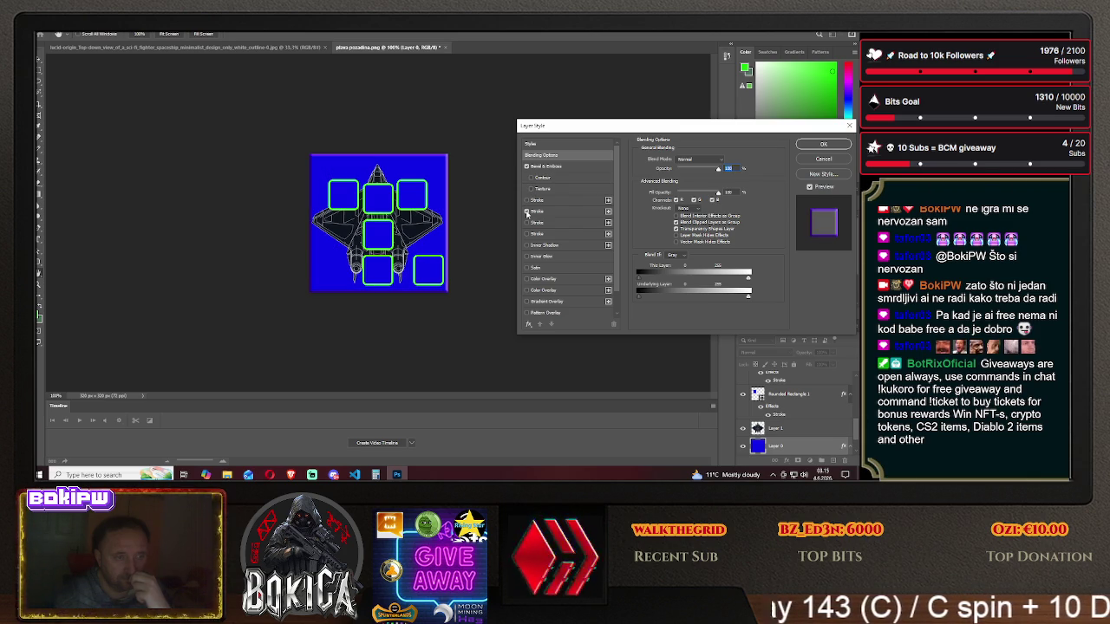
click(527, 223)
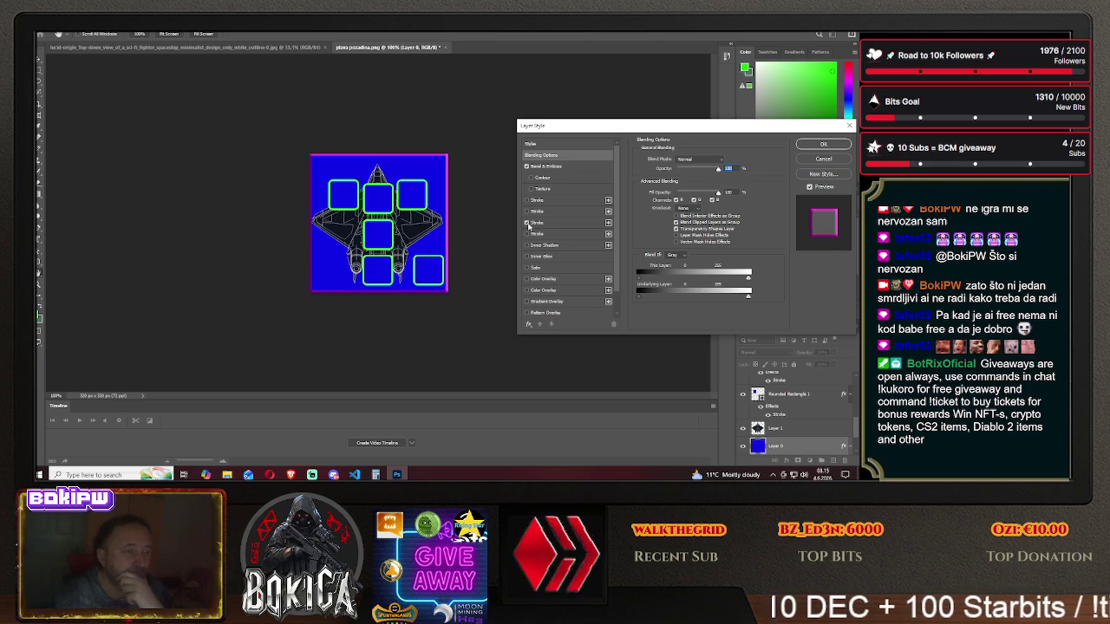
click(526, 223)
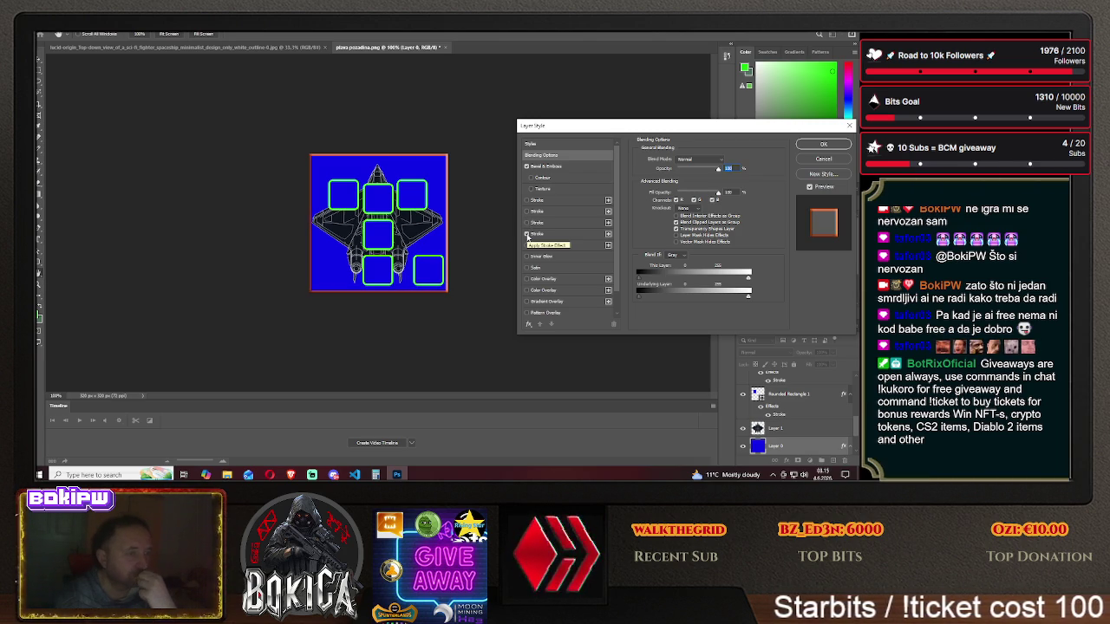
click(526, 234)
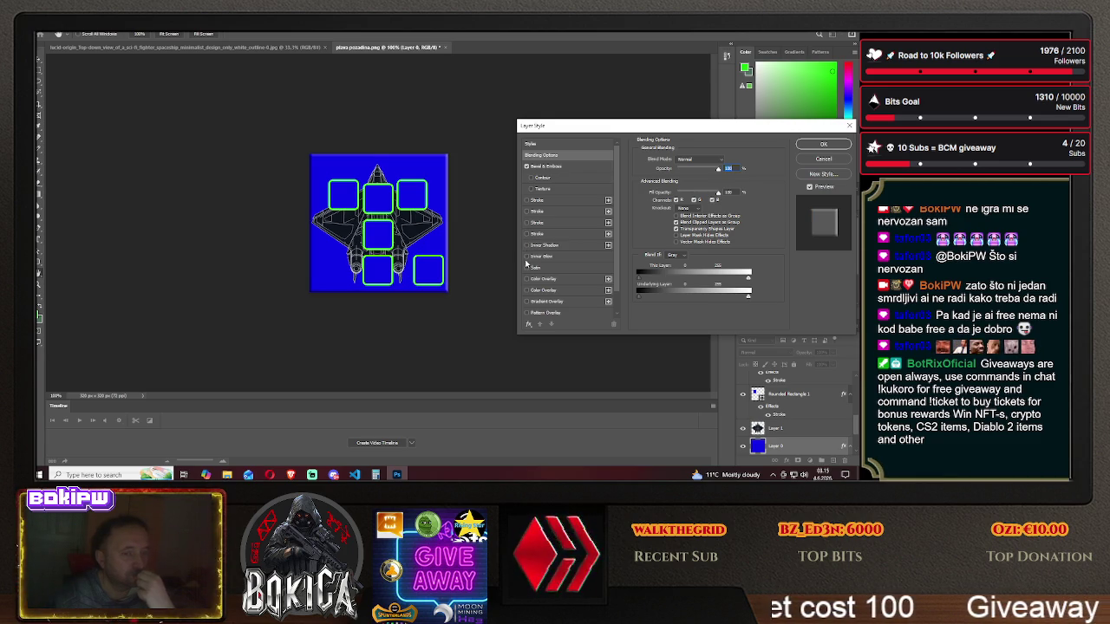
- Try an inner glow on the background, toggling it on and off to compare
click(526, 257)
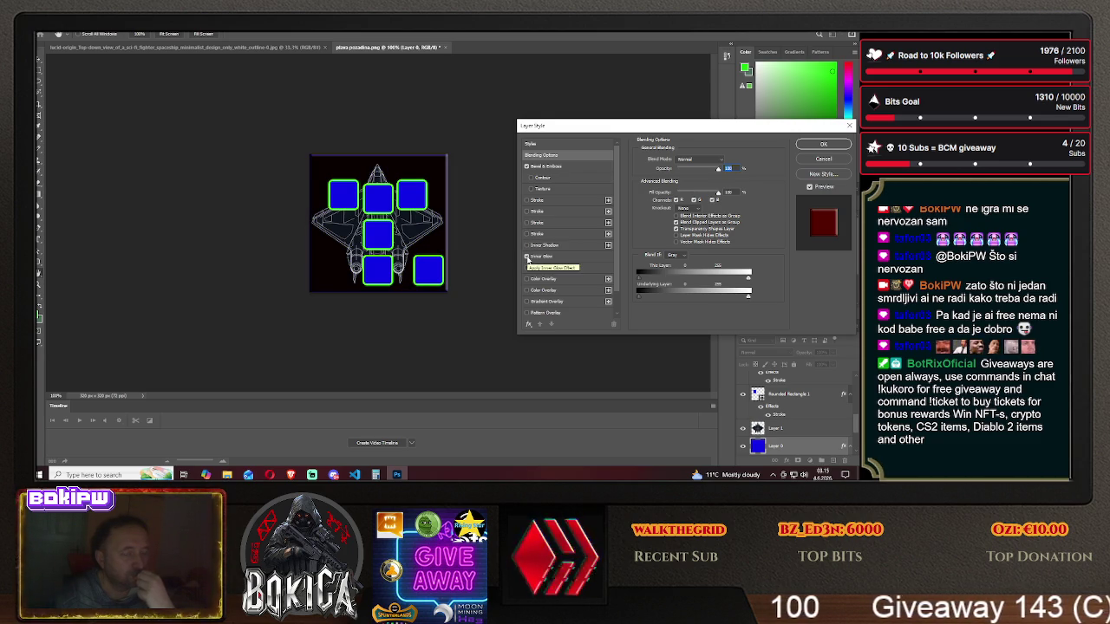
click(527, 256)
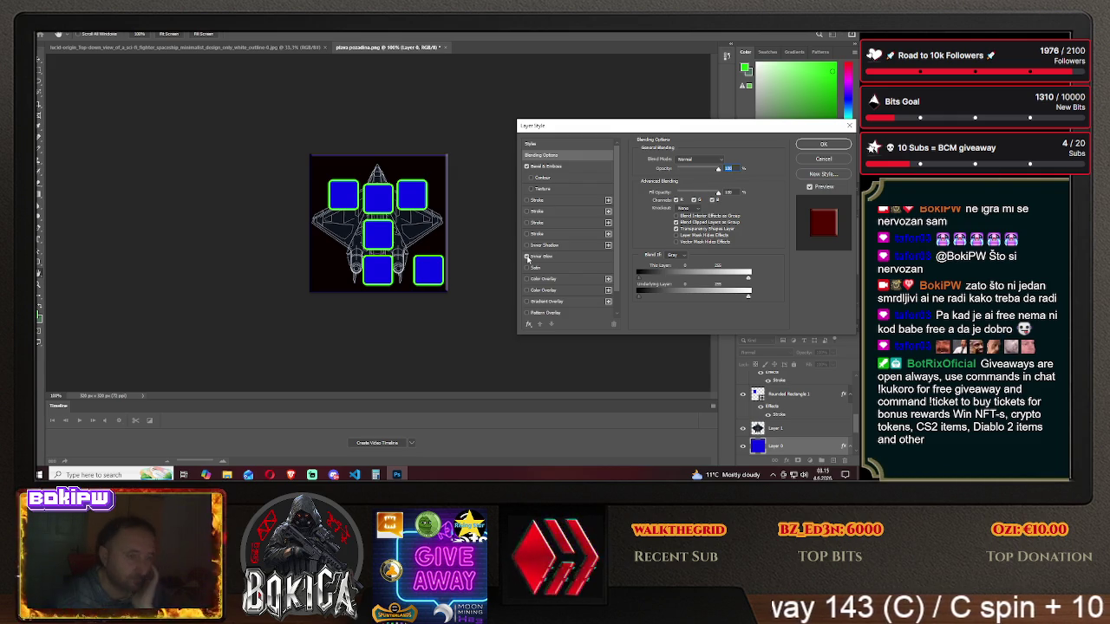
click(527, 258)
click(528, 257)
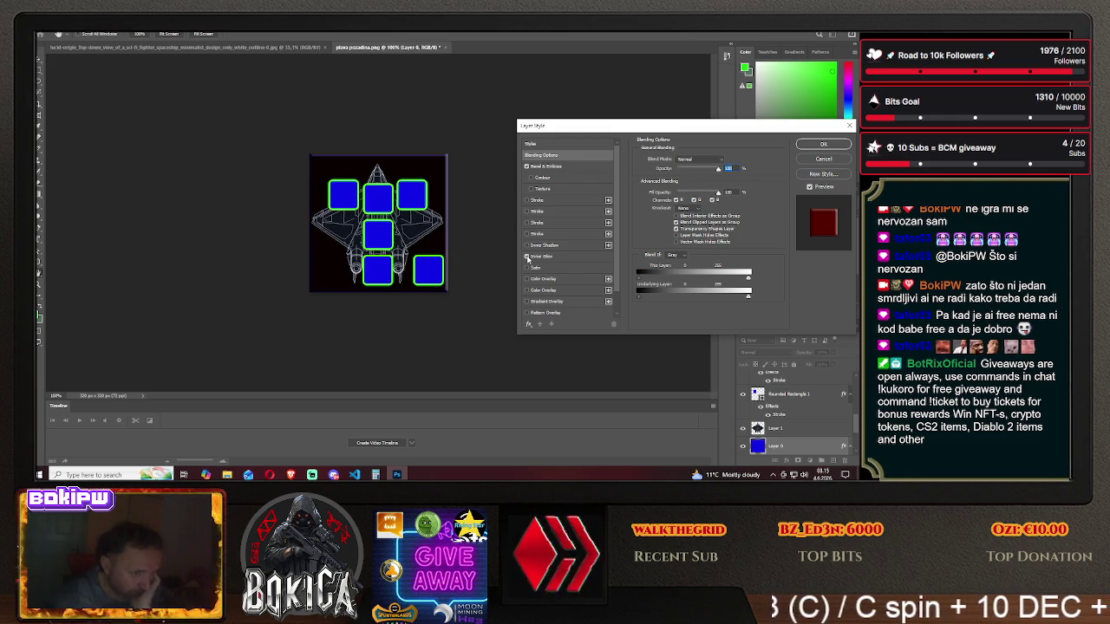
click(527, 258)
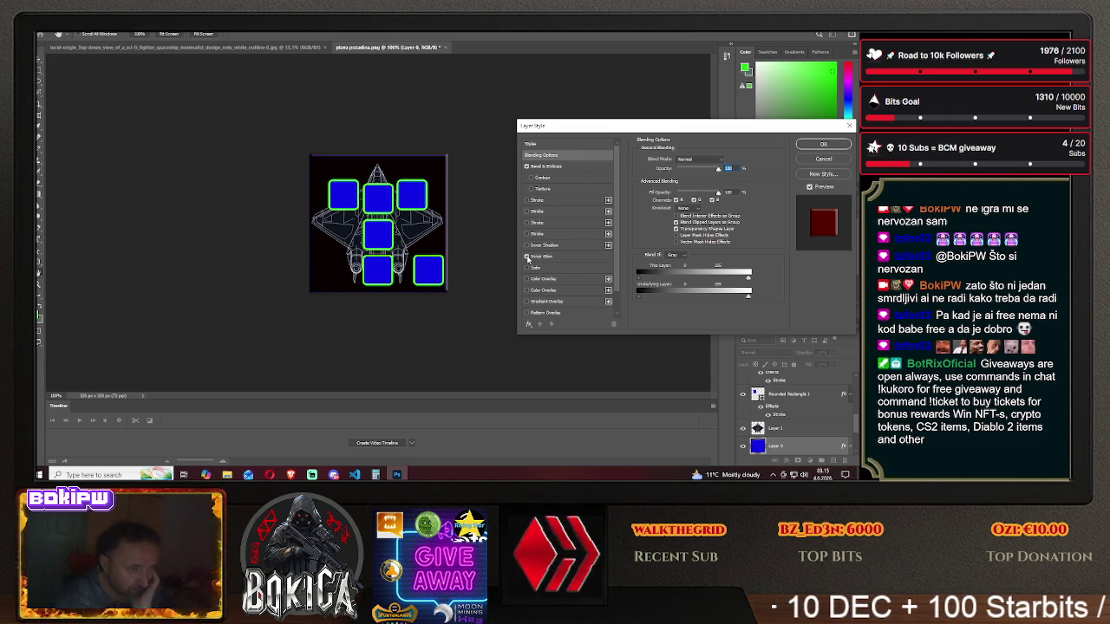
click(527, 258)
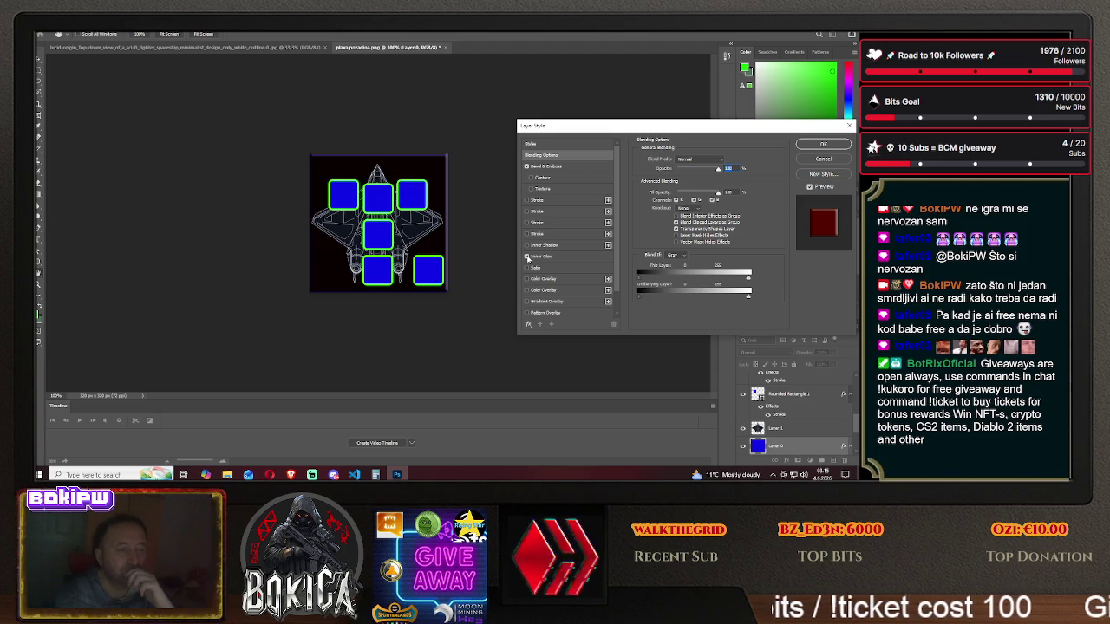
- Try satin and a grey colour overlay, then remove both effects
click(526, 267)
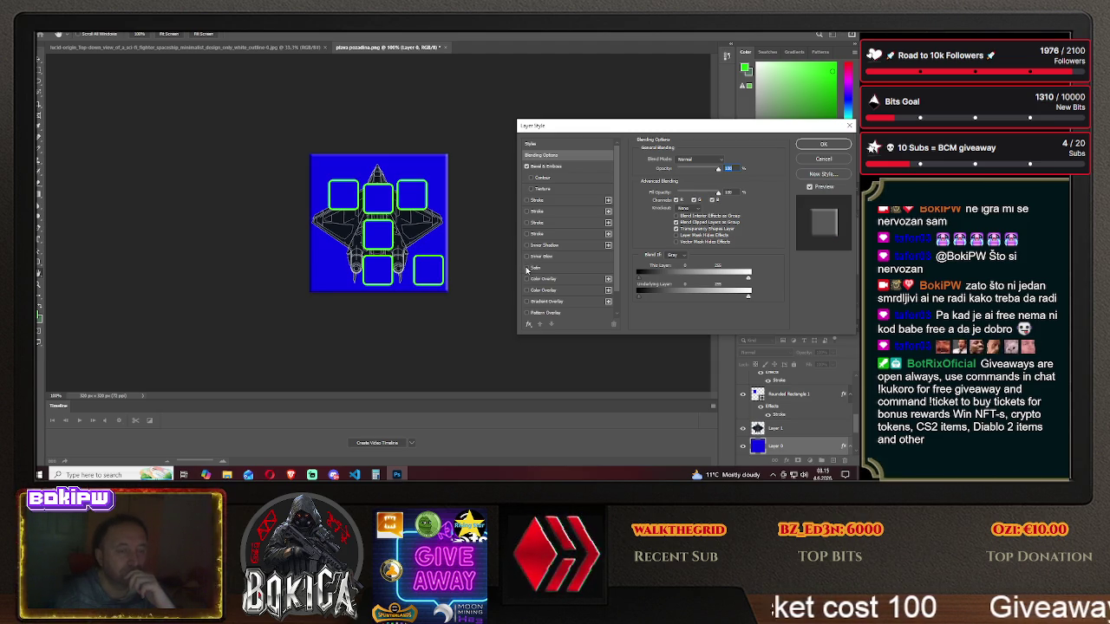
click(526, 269)
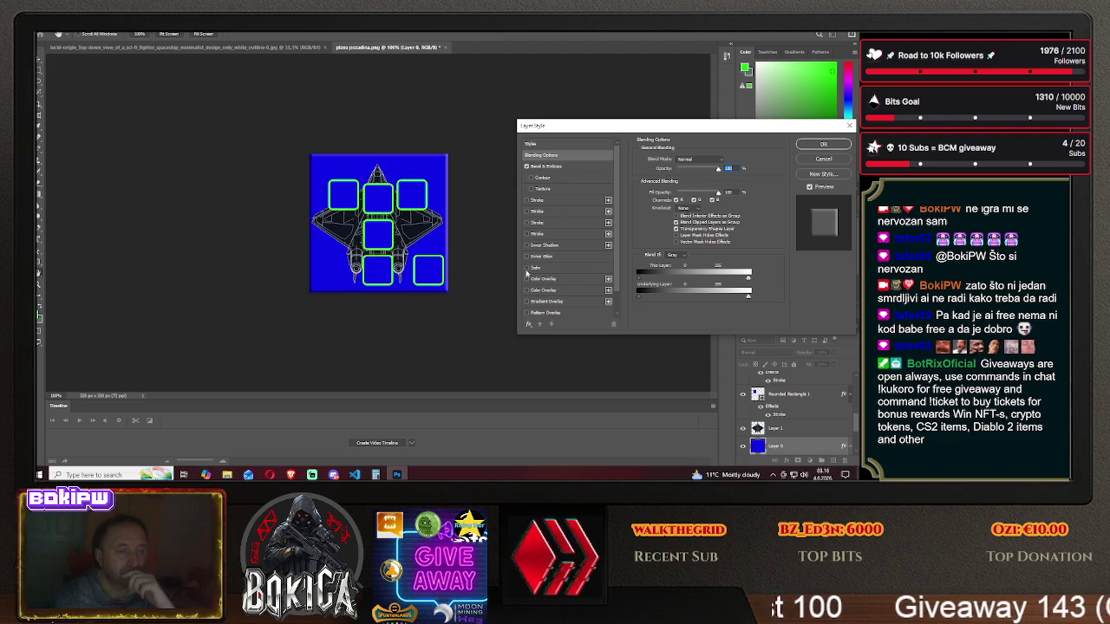
click(528, 280)
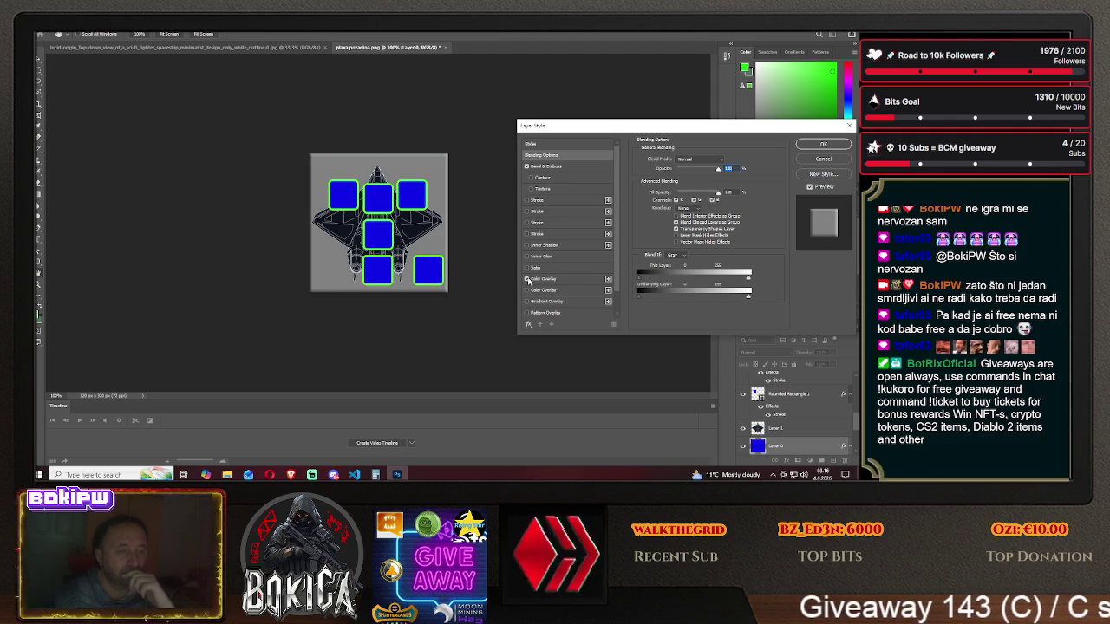
click(528, 279)
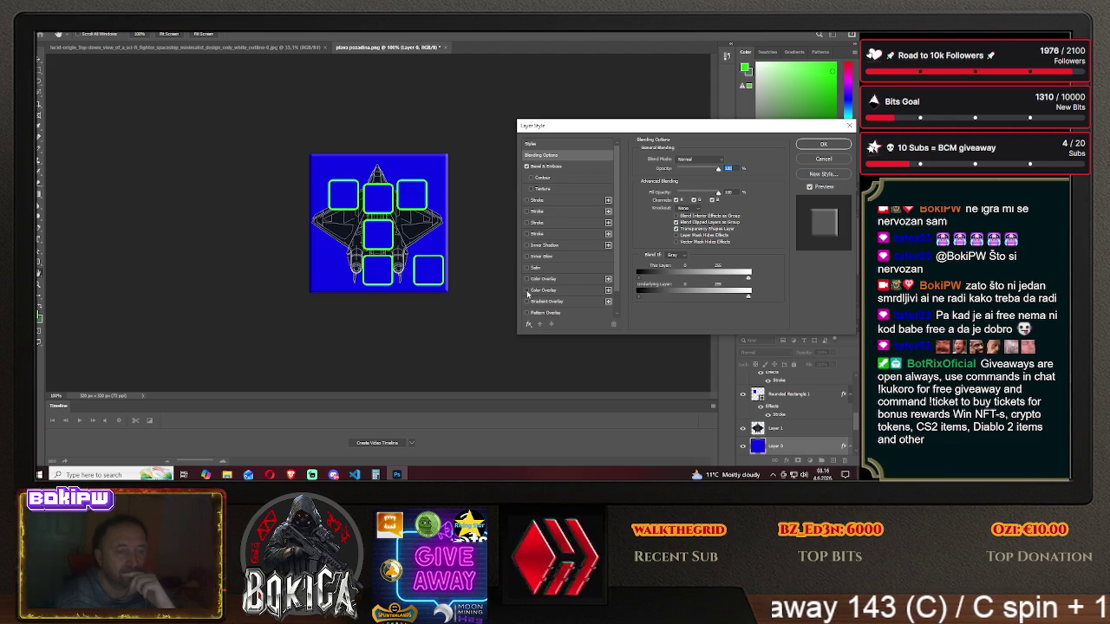
click(528, 291)
scroll(528, 286, down, 1)
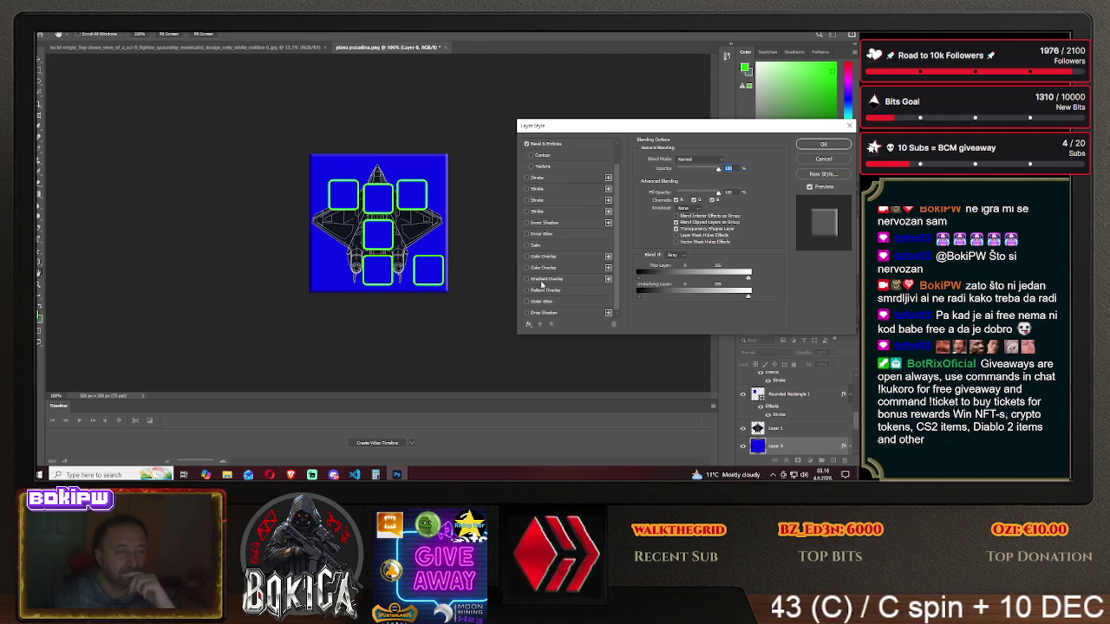
- Try white-to-grey gradient and leaf pattern overlays and satin, then re-add inner glow
click(526, 278)
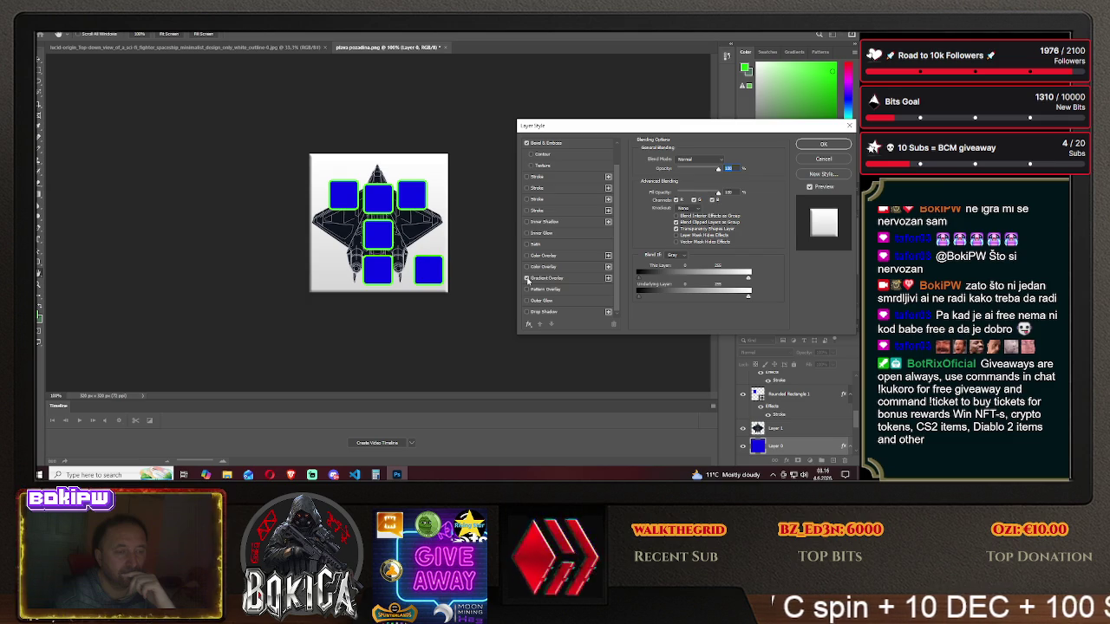
click(527, 279)
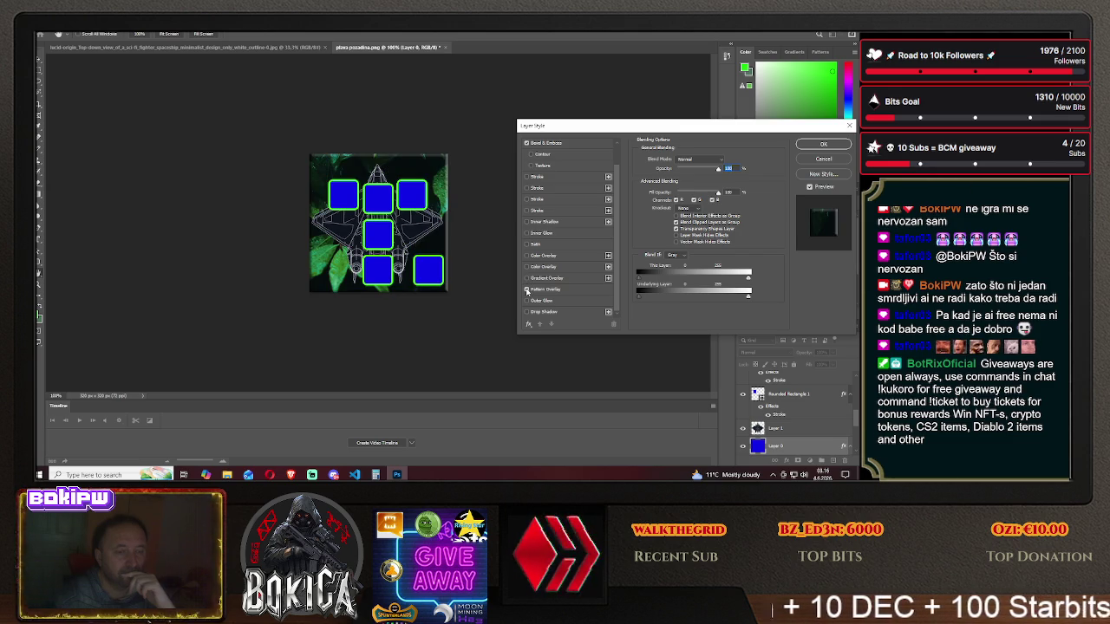
click(526, 290)
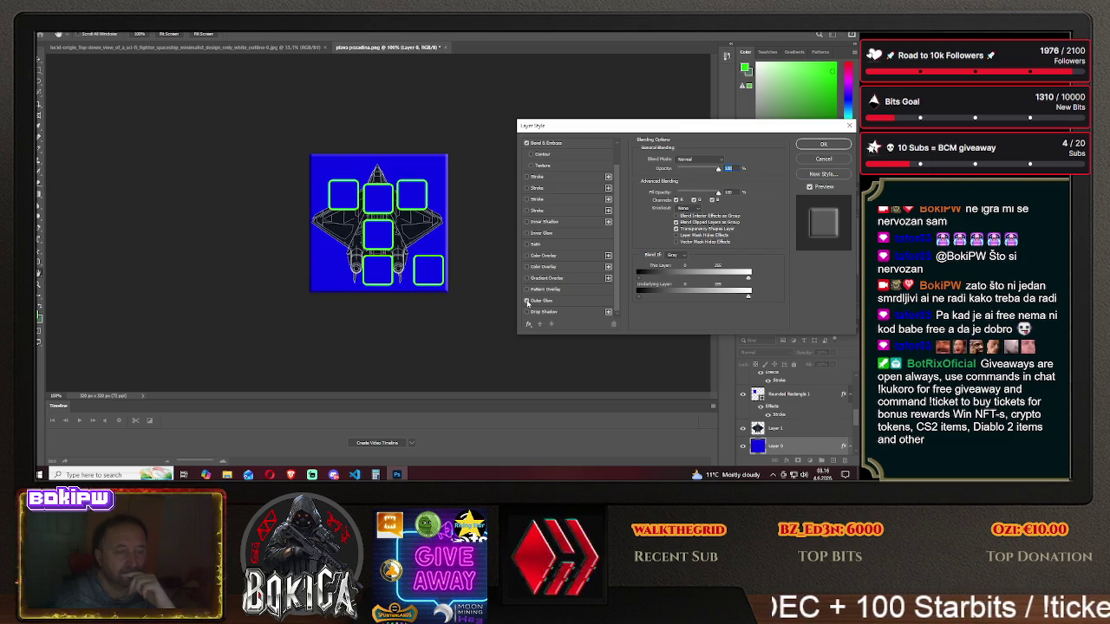
click(526, 244)
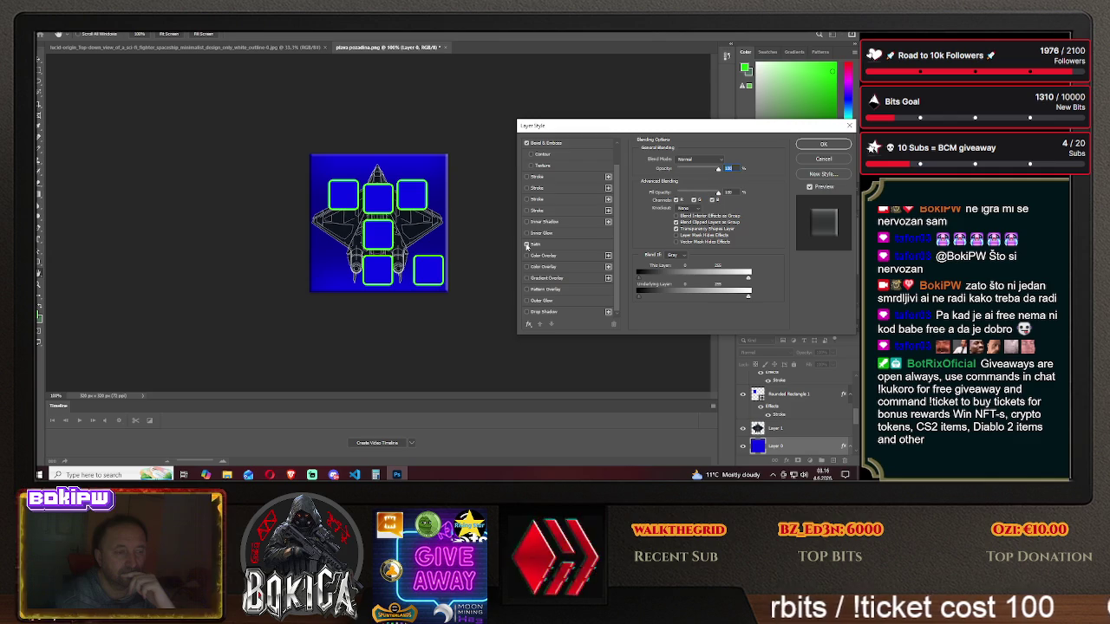
click(526, 245)
click(526, 233)
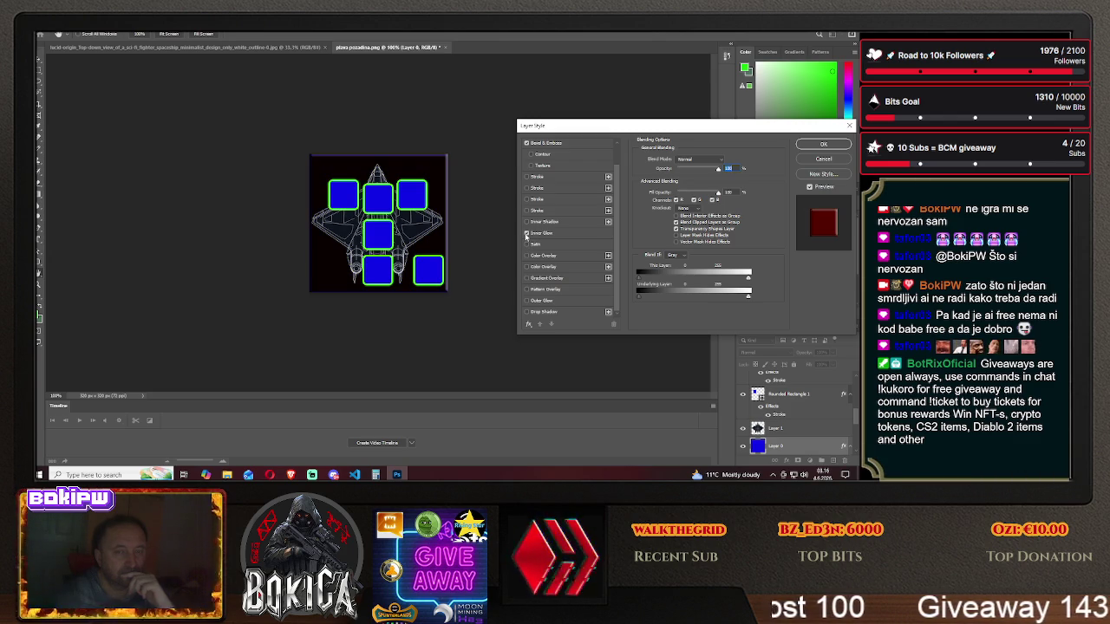
- Preview lower layer opacity and fill opacity, remove the inner glow, and restore opacity
drag(718, 168, 717, 168)
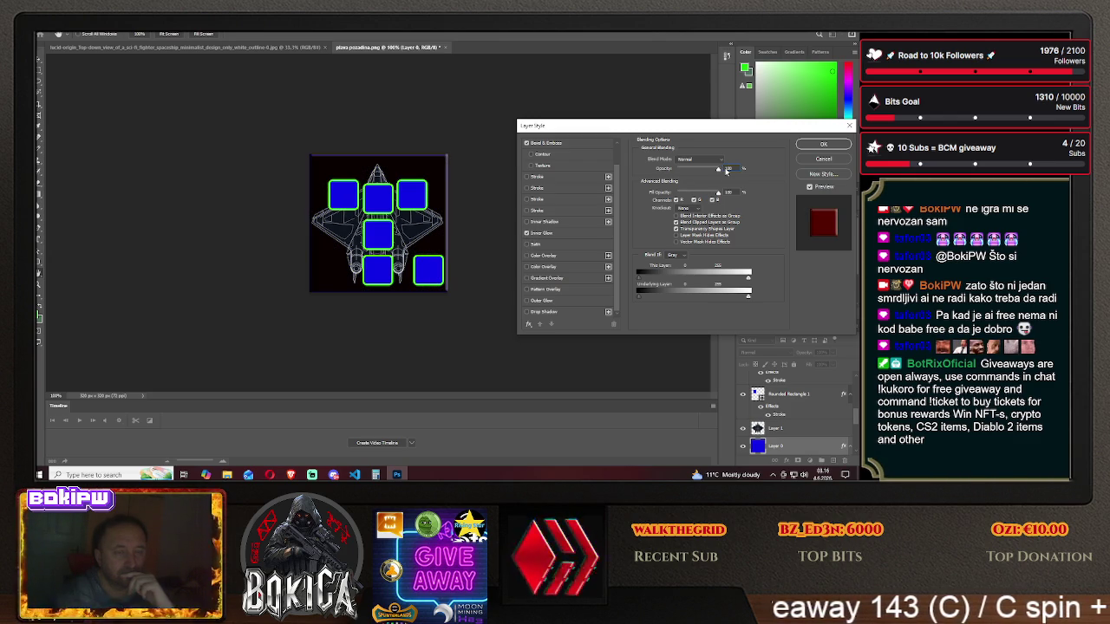
mouse_move(716, 193)
mouse_down()
mouse_move(681, 194)
mouse_move(720, 199)
mouse_up()
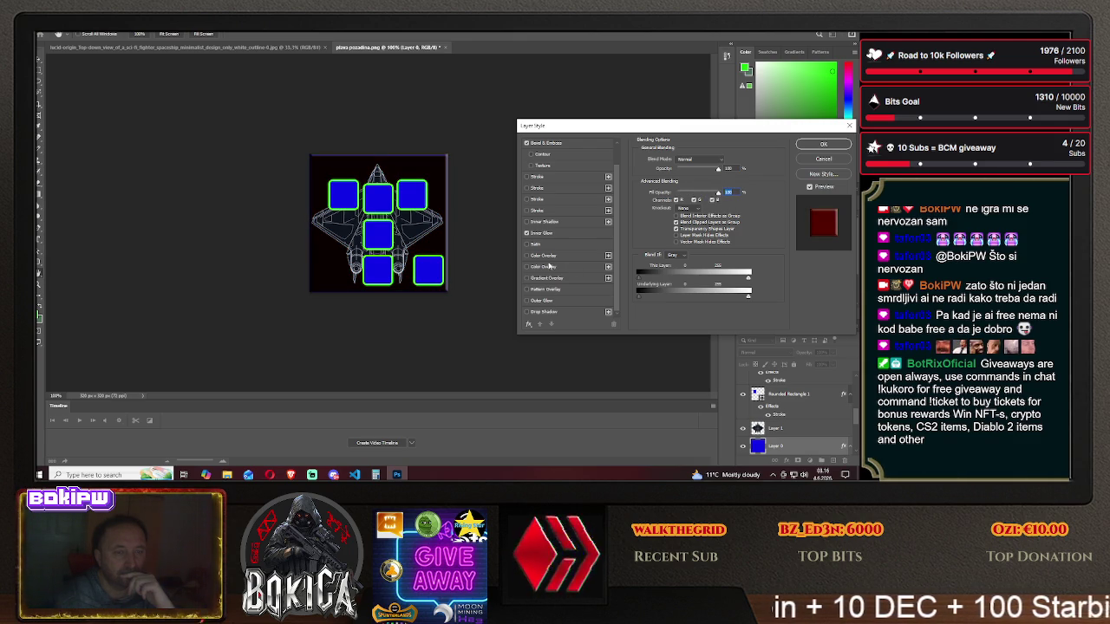
click(528, 234)
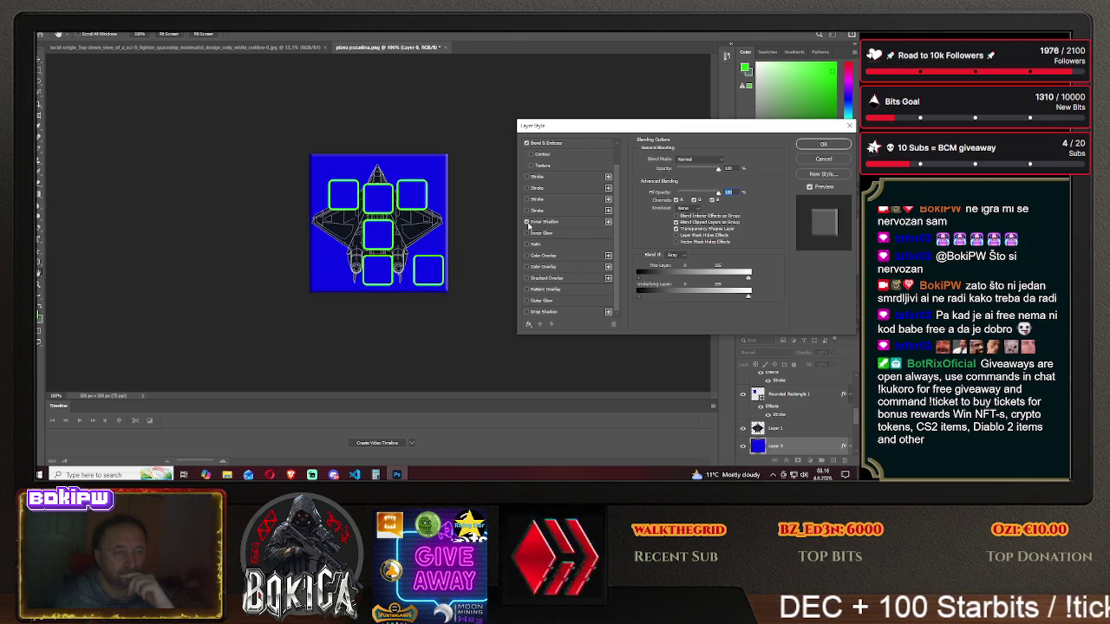
drag(718, 169, 734, 198)
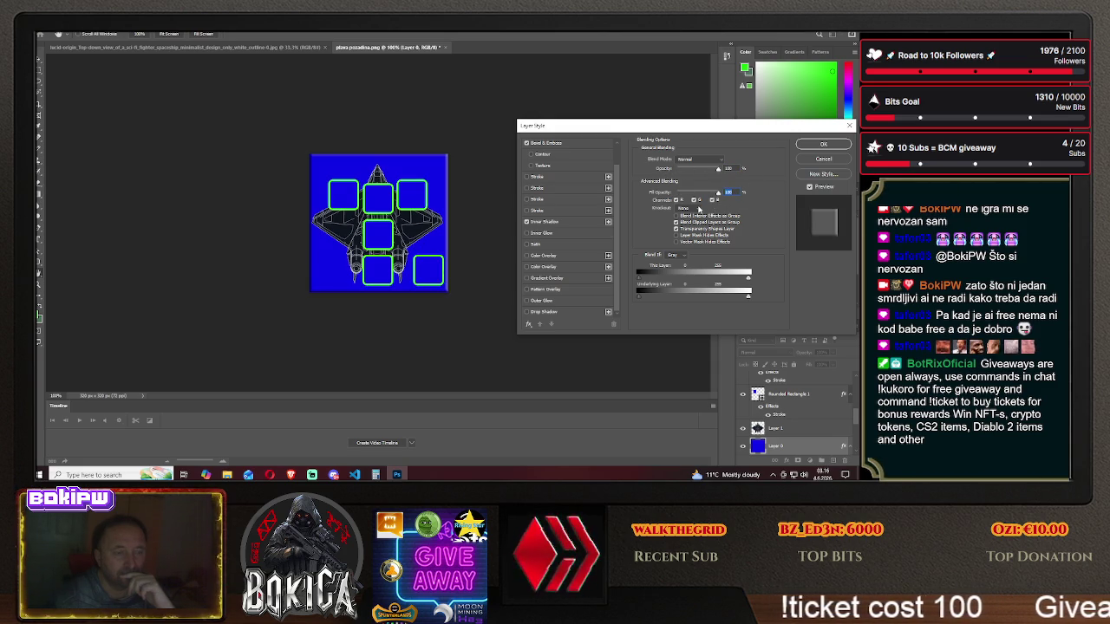
- Try a red stroke, then apply a solid grey colour overlay and confirm the style
click(527, 211)
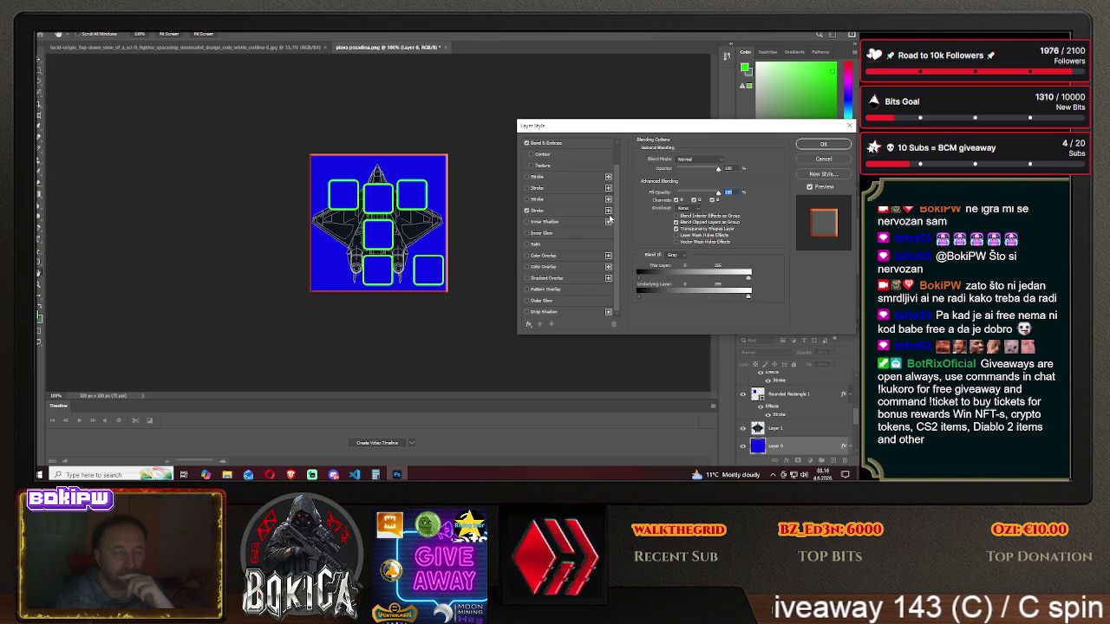
click(526, 211)
click(528, 256)
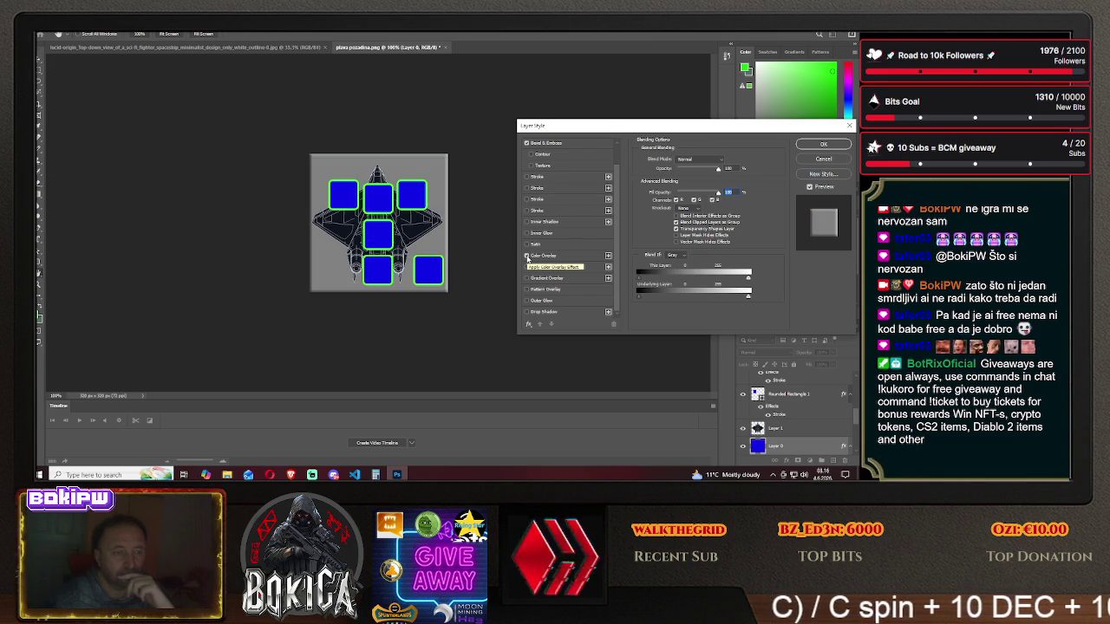
click(526, 256)
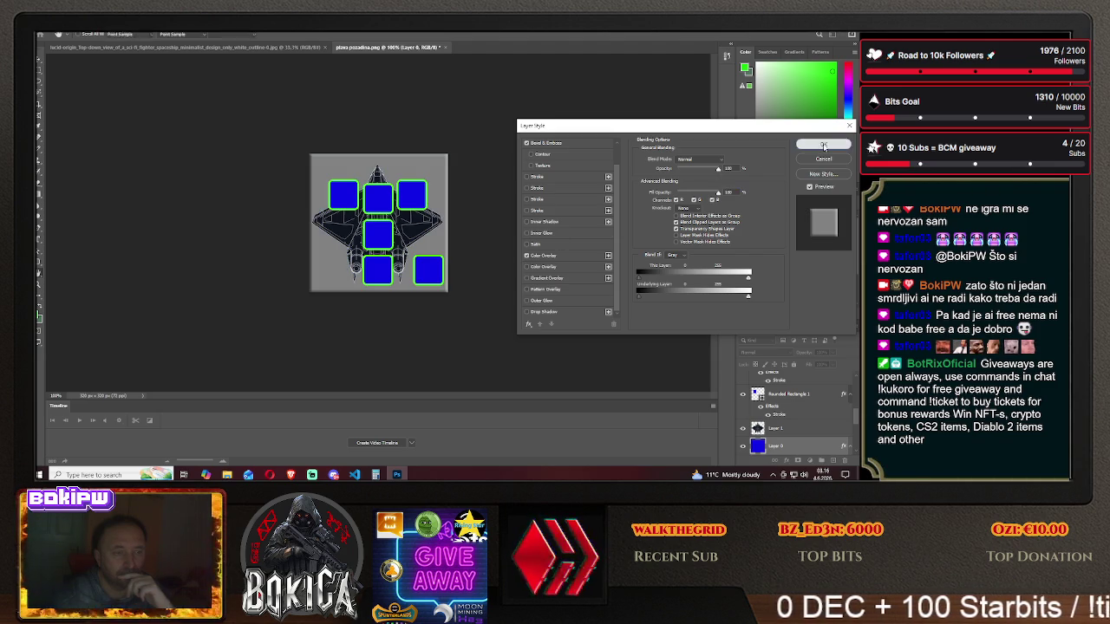
click(823, 144)
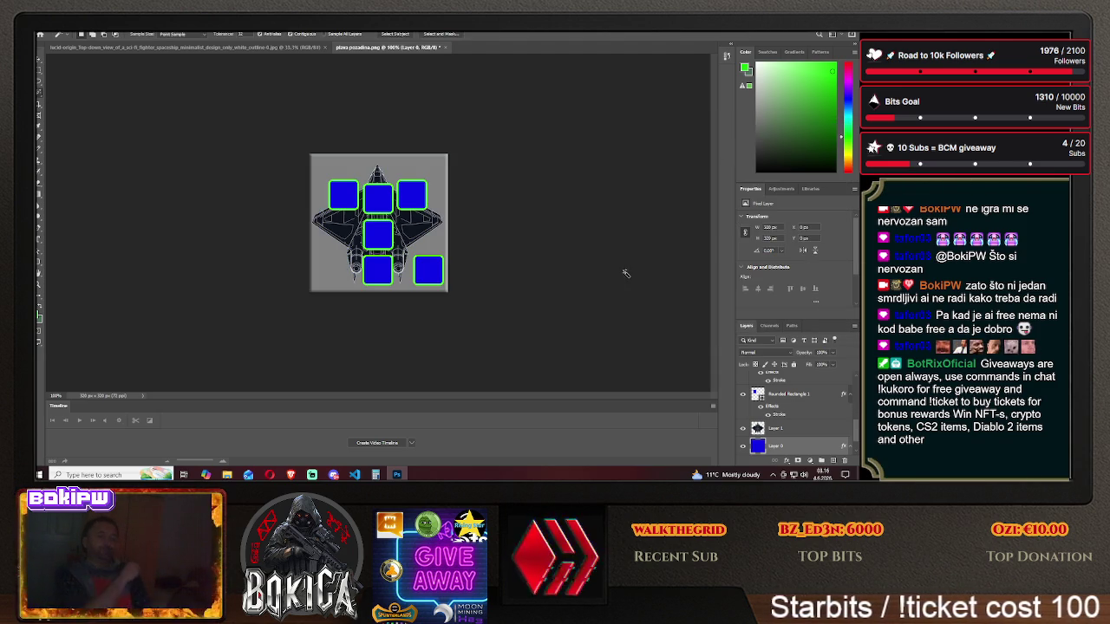
- Add Satin and a grey Color Overlay to the Rounded Rectangle 4 slot
scroll(791, 405, up, 3)
right_click(785, 382)
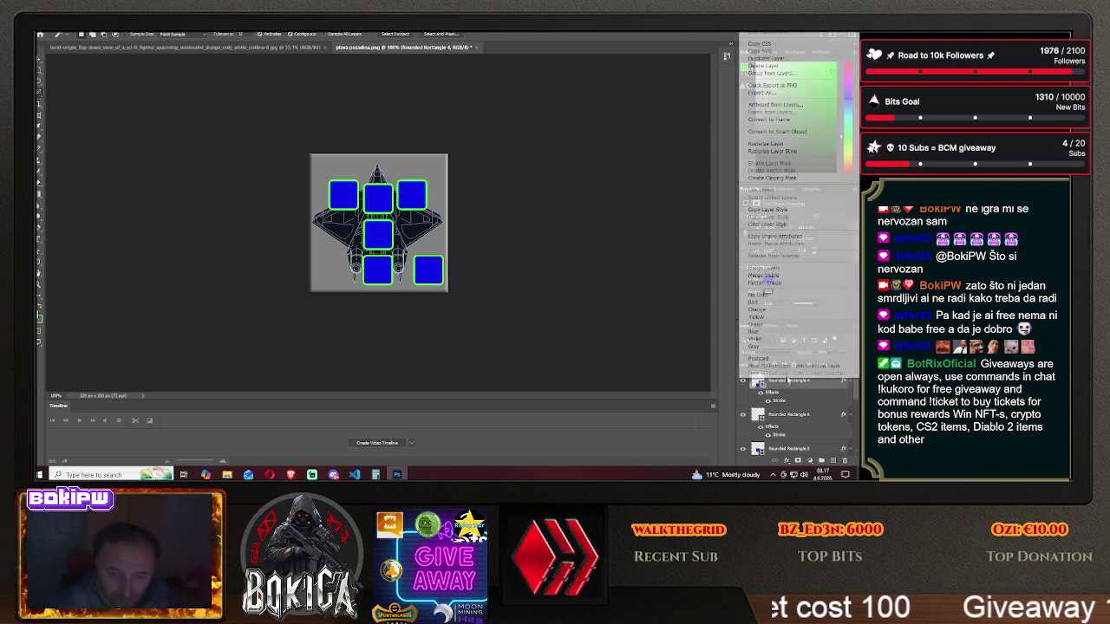
click(767, 34)
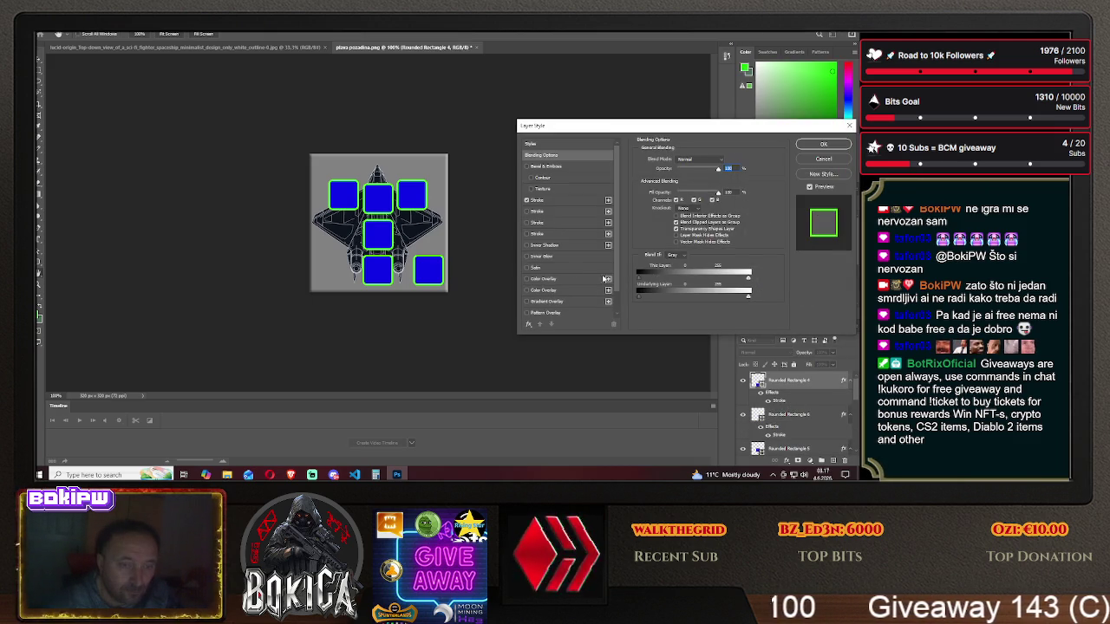
scroll(566, 264, down, 1)
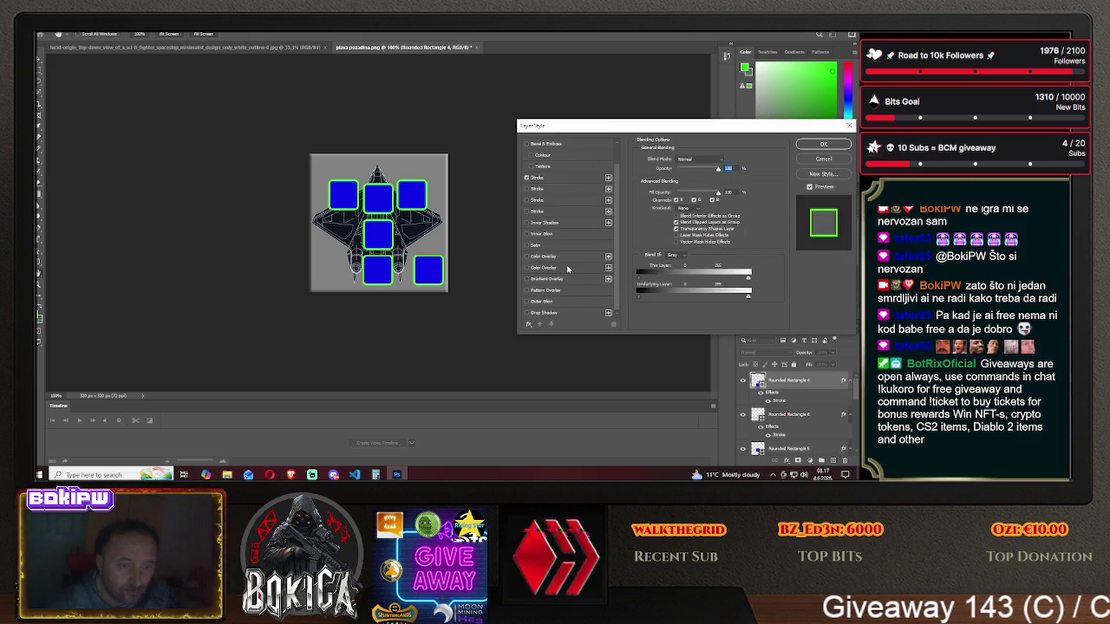
click(527, 245)
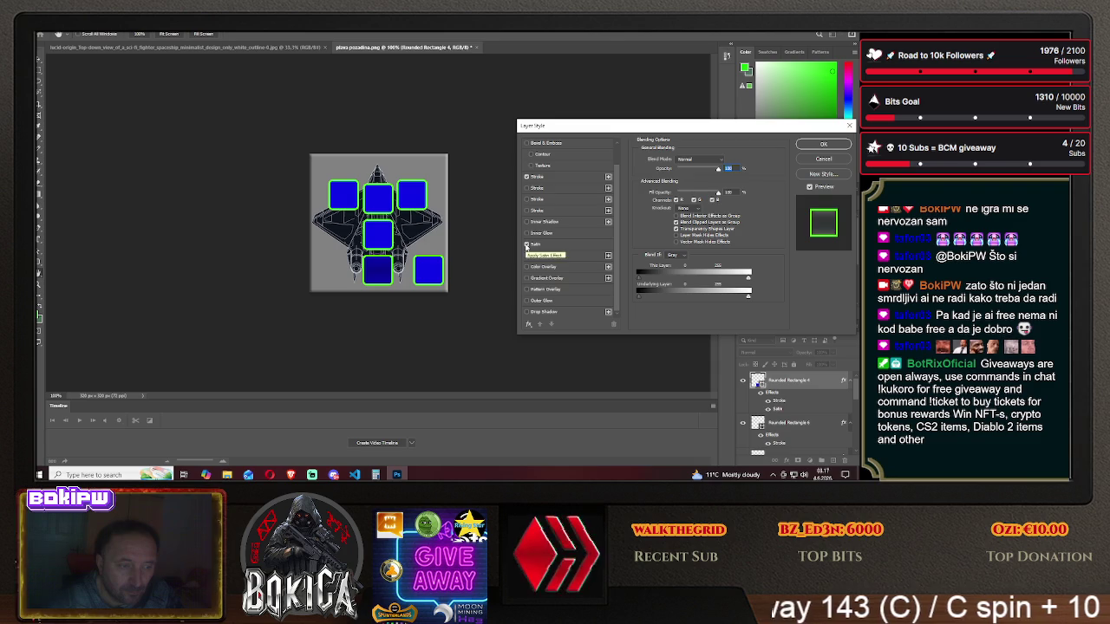
click(527, 256)
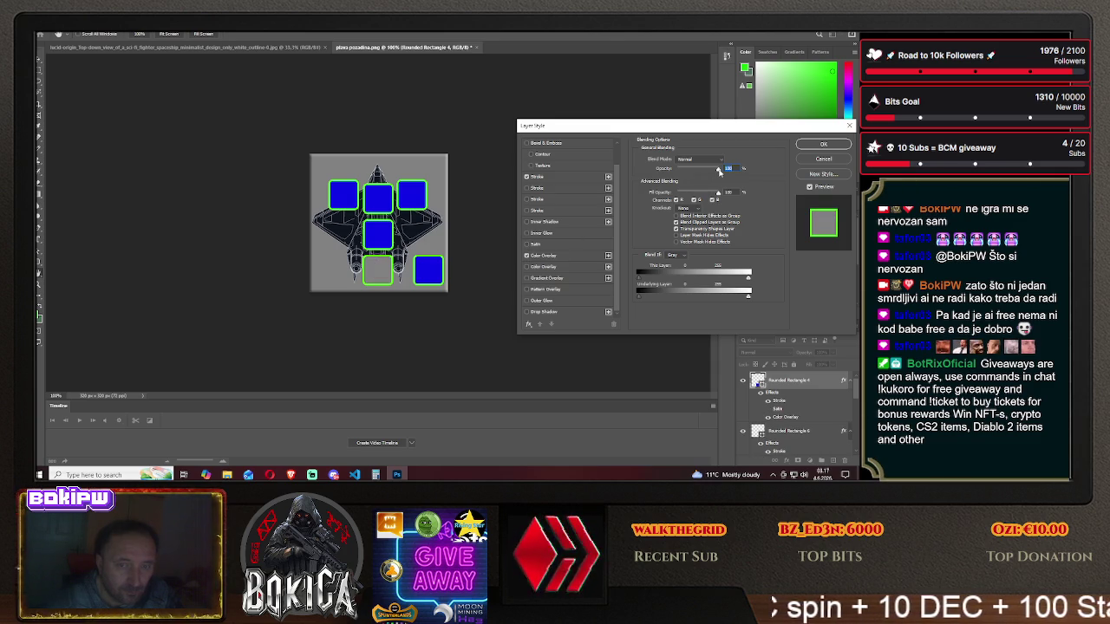
- Adjust the slot's Opacity and Fill Opacity sliders, then add a second colour overlay
drag(717, 171, 701, 171)
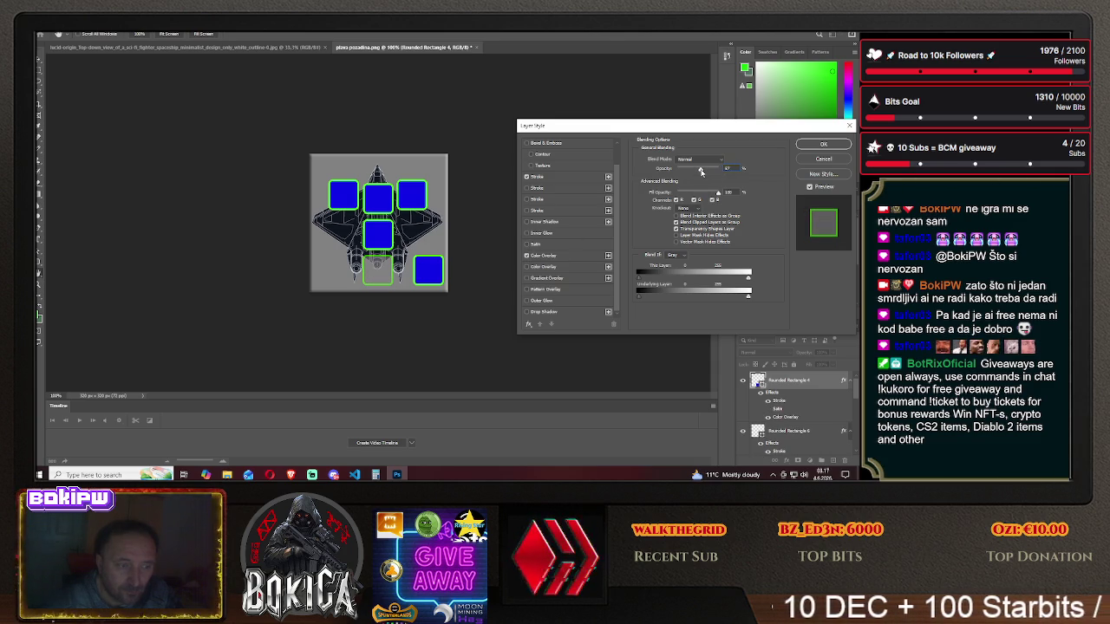
mouse_move(700, 171)
mouse_down()
mouse_move(718, 170)
mouse_move(710, 180)
mouse_up()
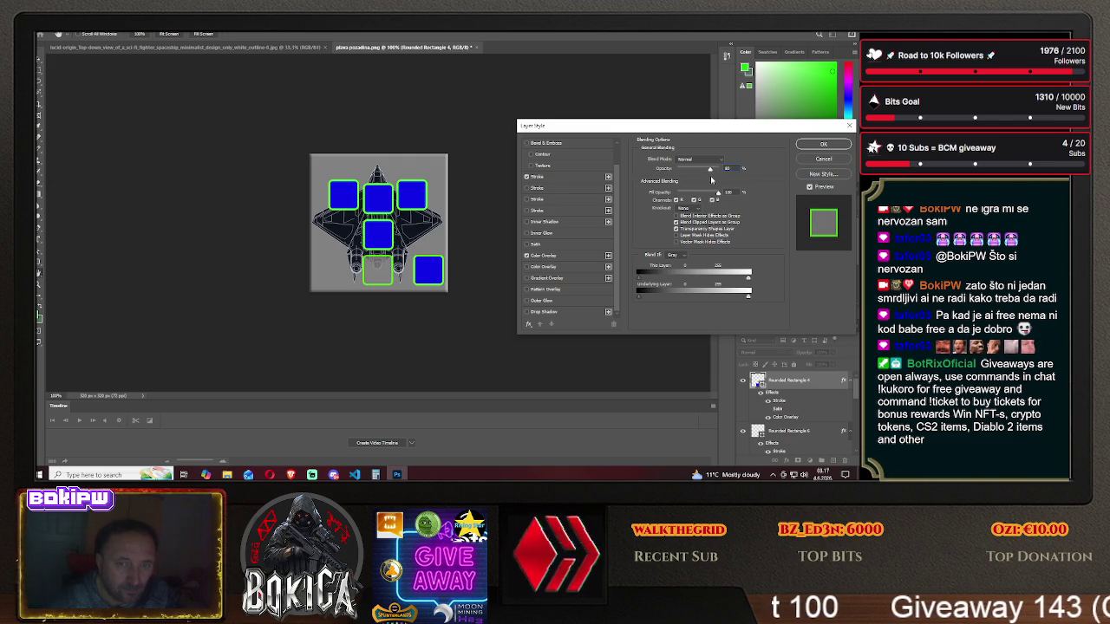
drag(719, 193, 724, 197)
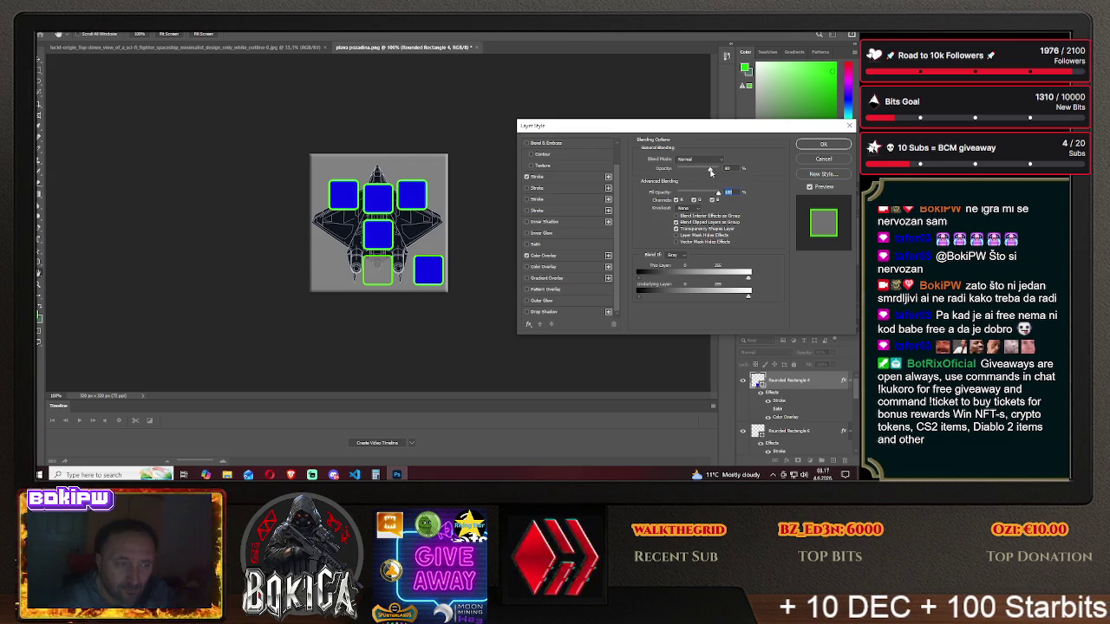
drag(710, 171, 692, 177)
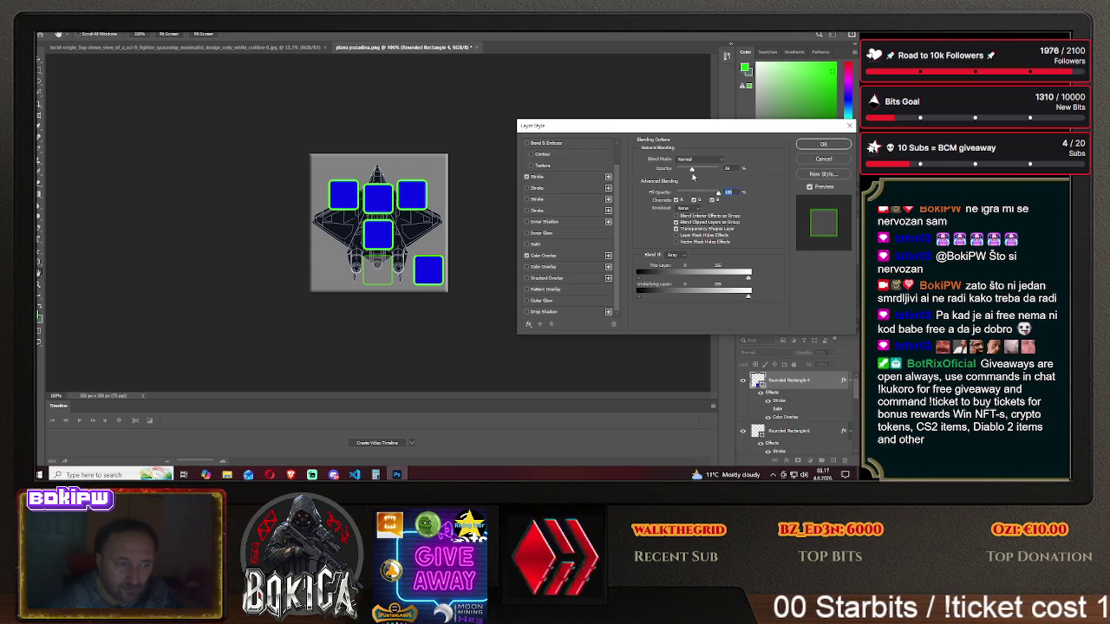
mouse_move(696, 176)
mouse_down()
mouse_move(710, 176)
mouse_move(701, 178)
mouse_up()
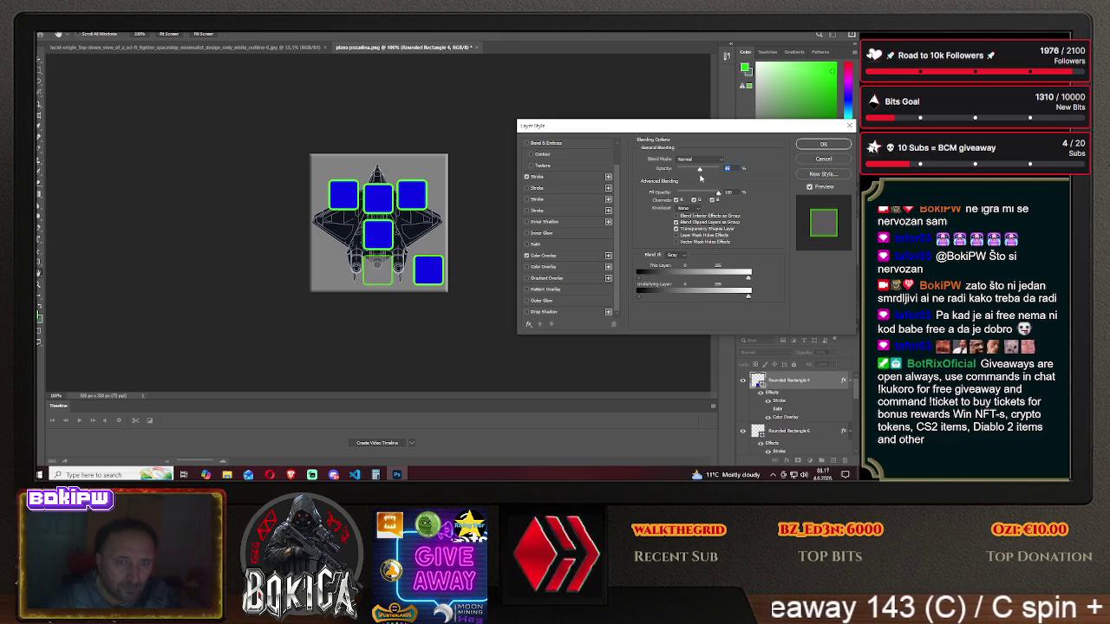
click(527, 267)
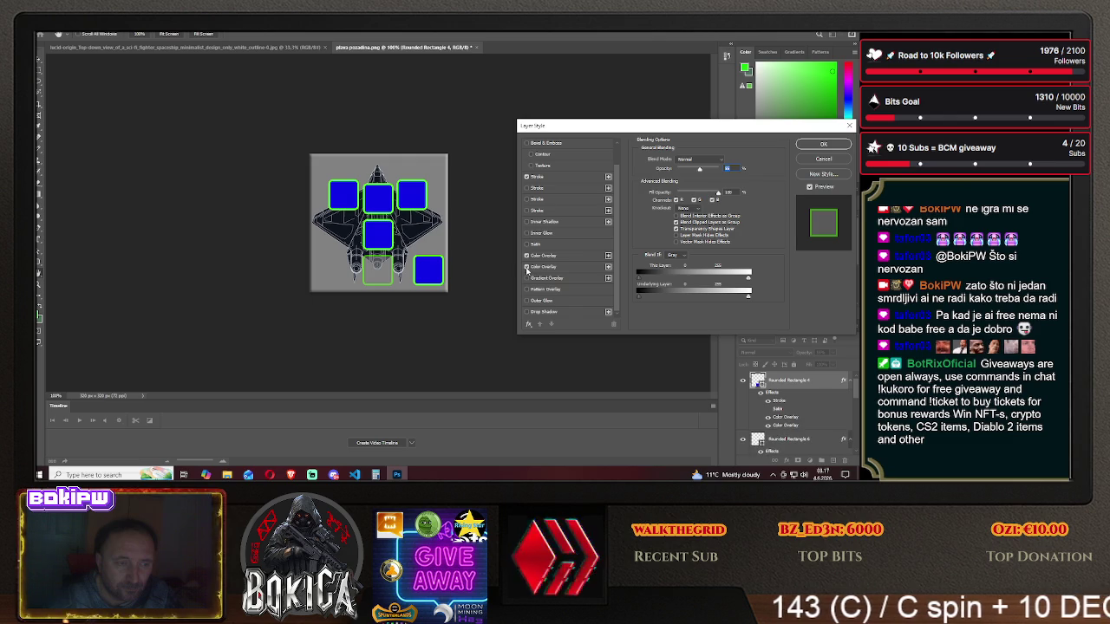
click(560, 268)
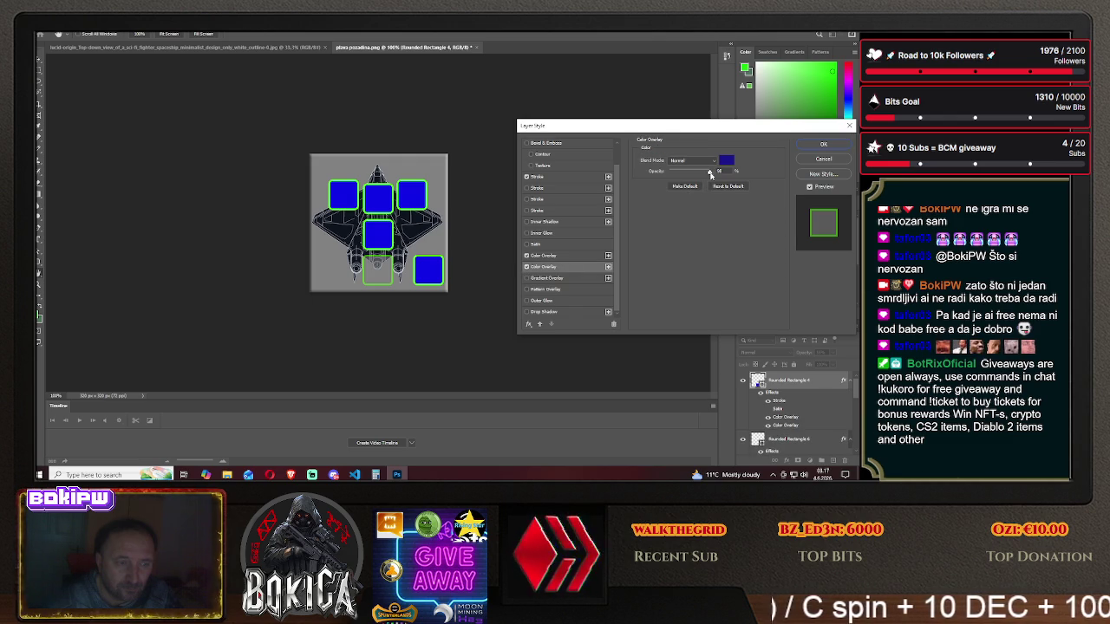
drag(705, 173, 671, 175)
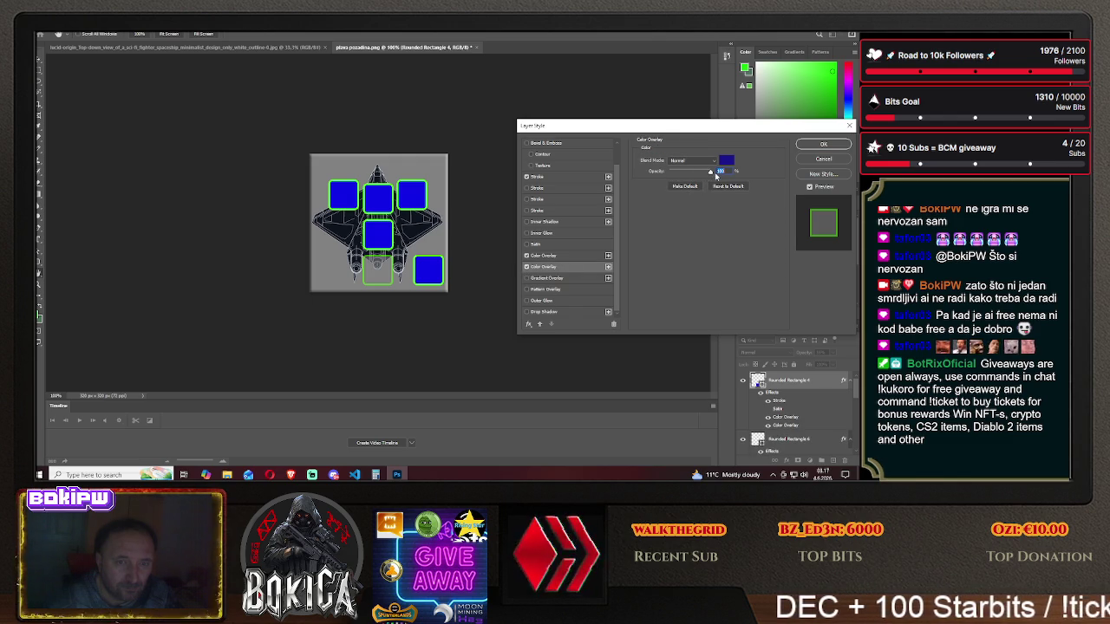
click(526, 267)
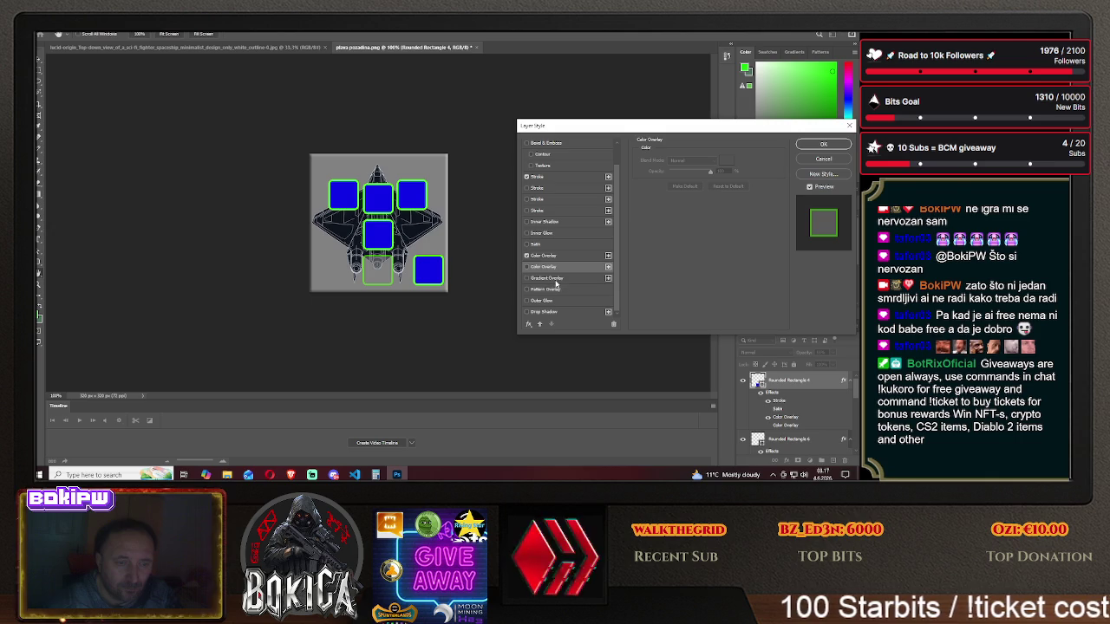
click(555, 279)
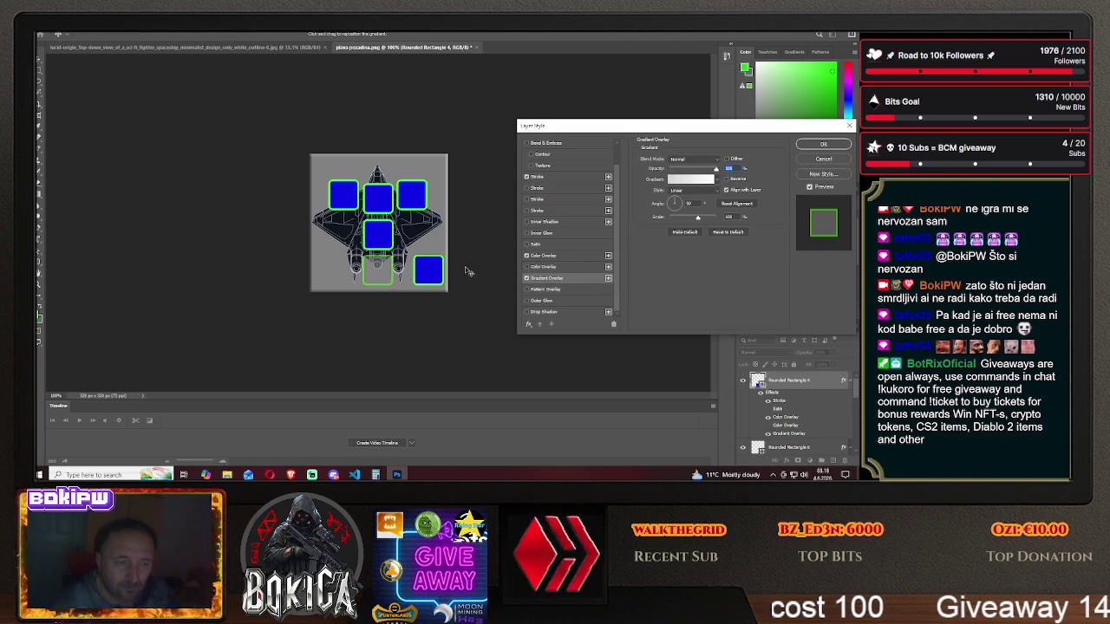
click(527, 279)
click(528, 290)
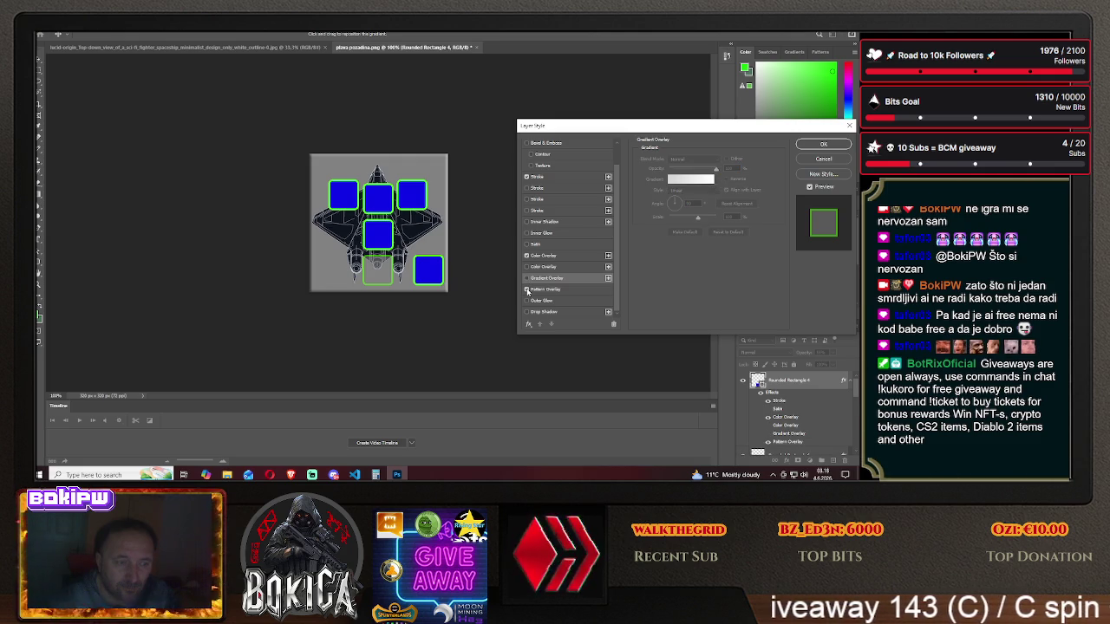
click(528, 301)
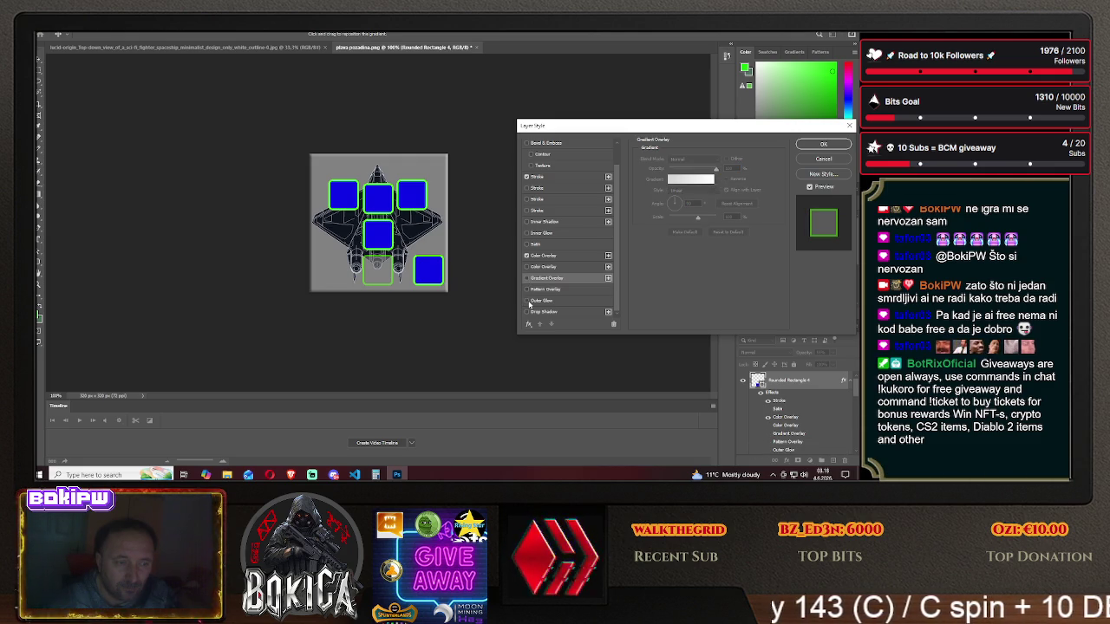
click(527, 301)
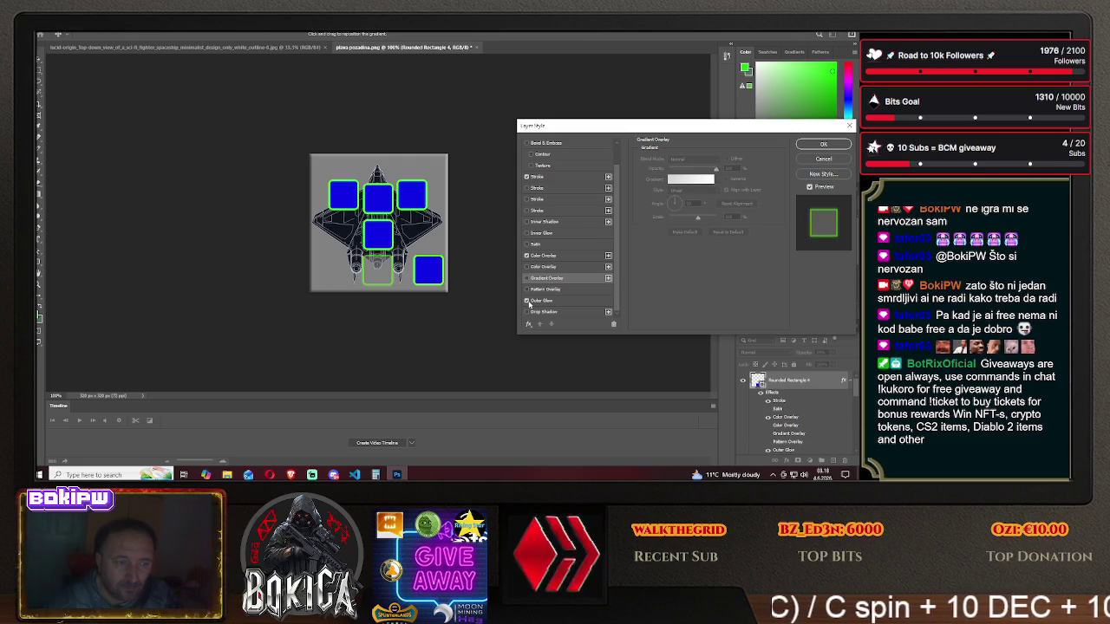
click(528, 301)
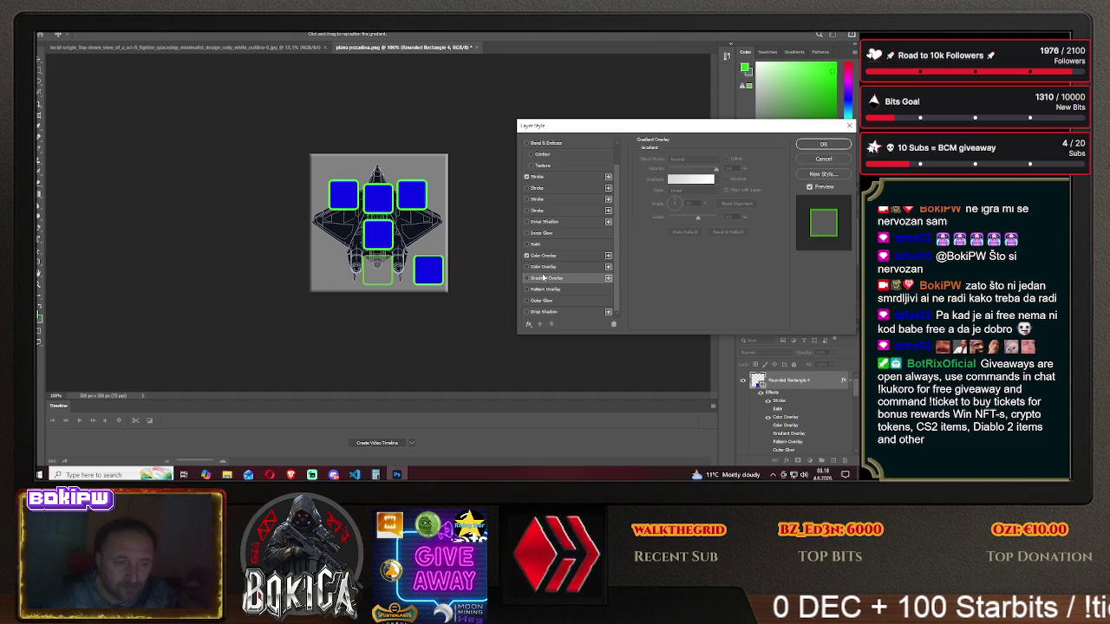
click(527, 246)
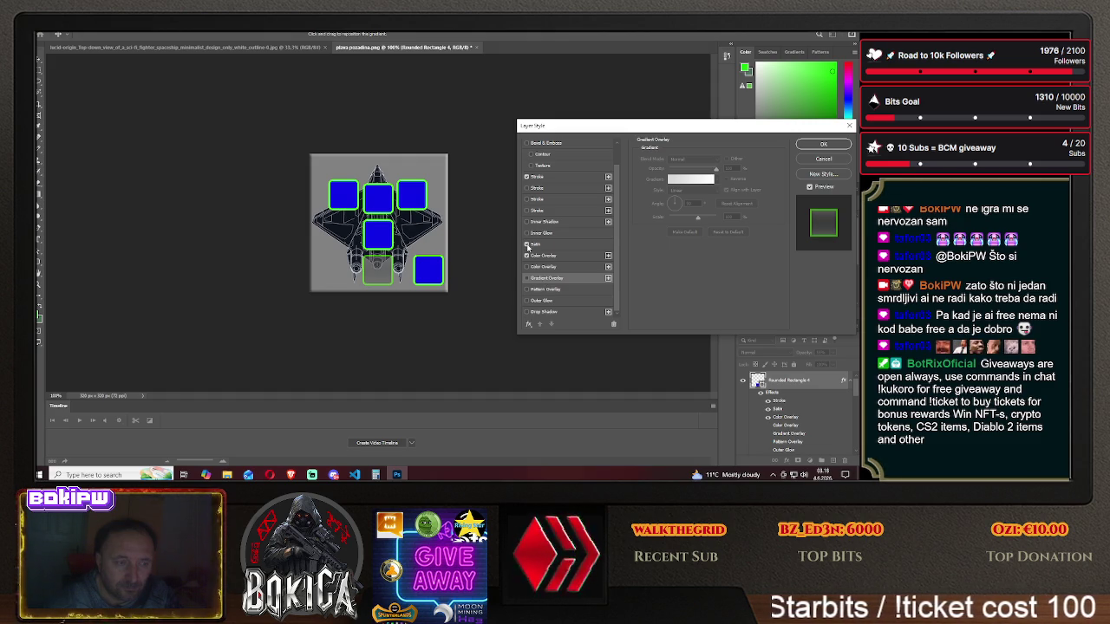
click(527, 233)
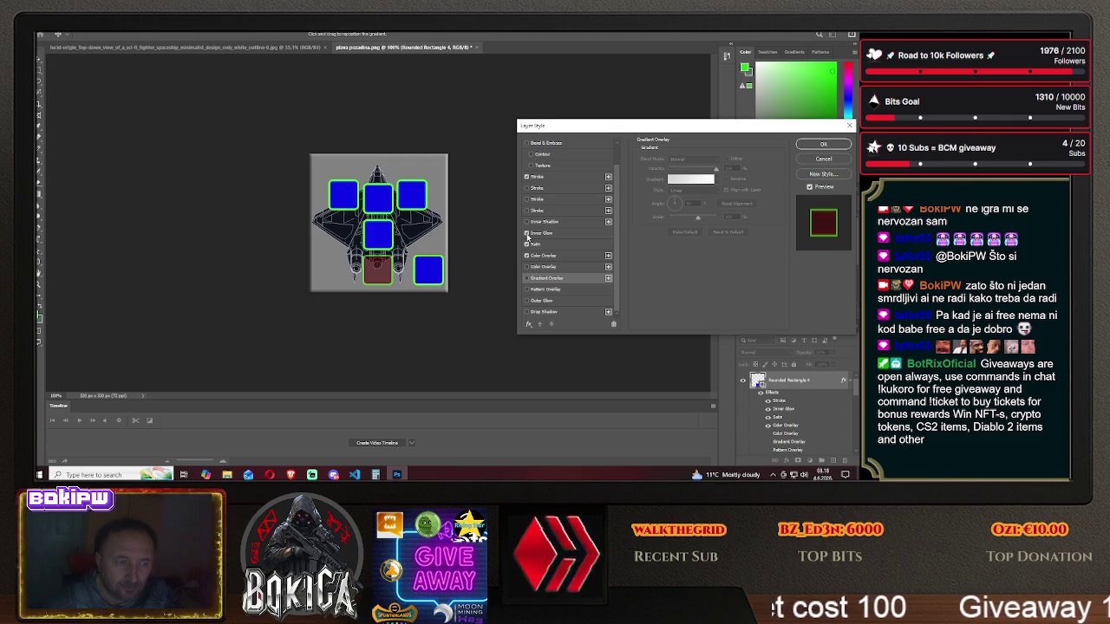
click(526, 222)
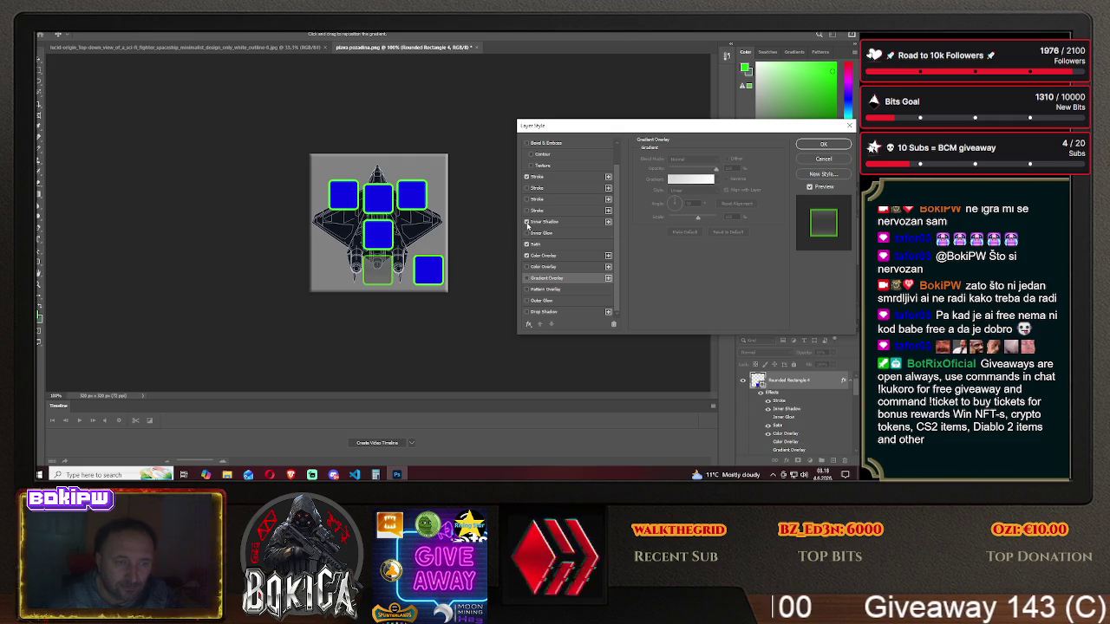
click(526, 210)
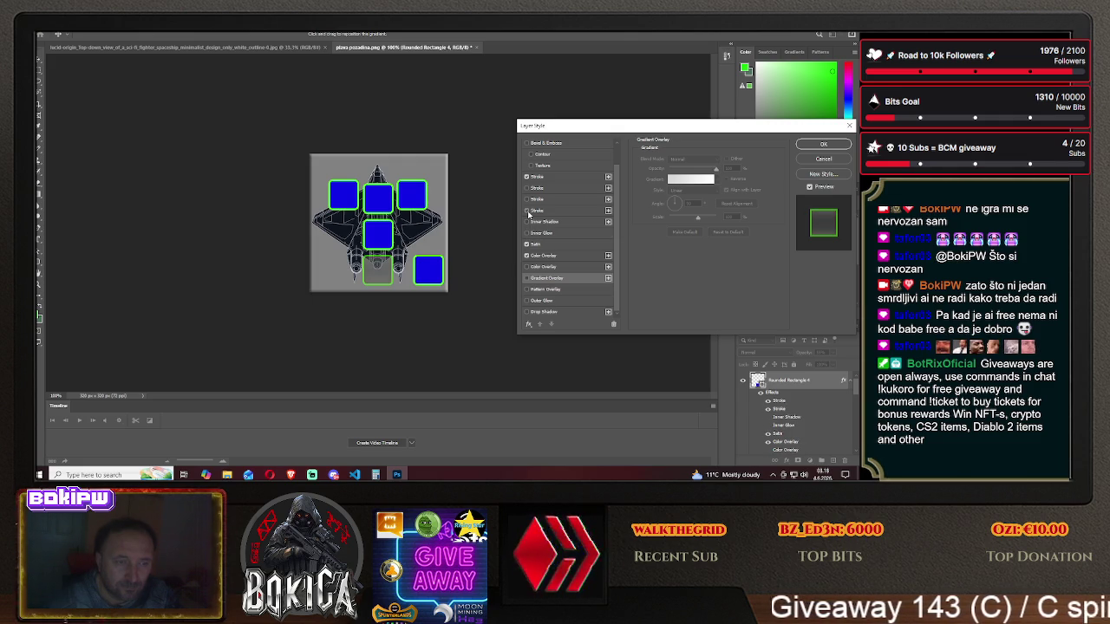
click(530, 166)
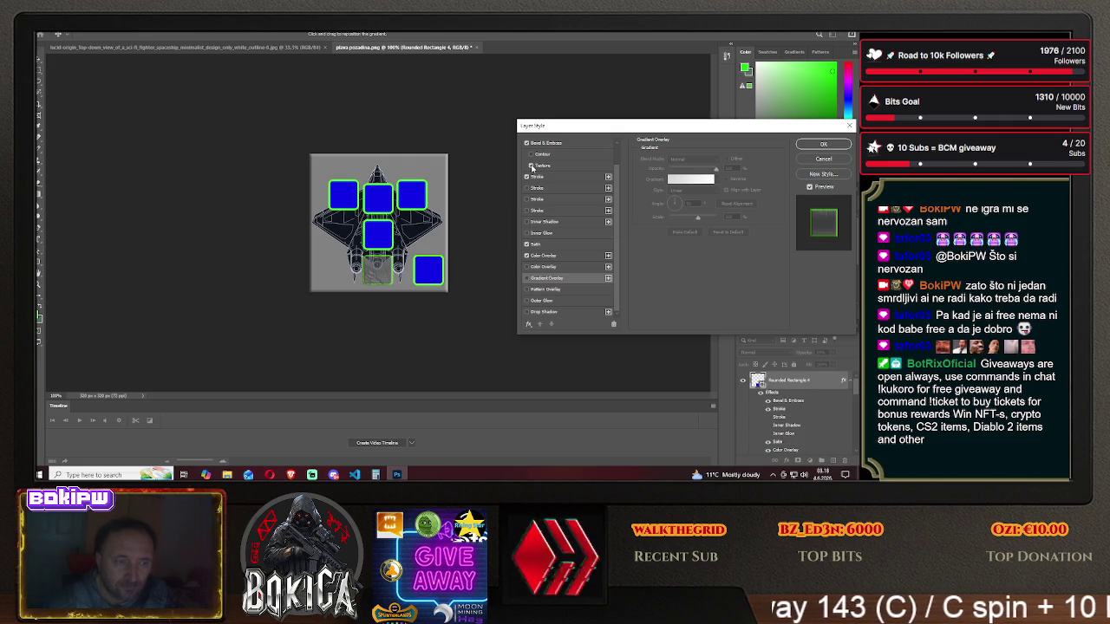
click(531, 154)
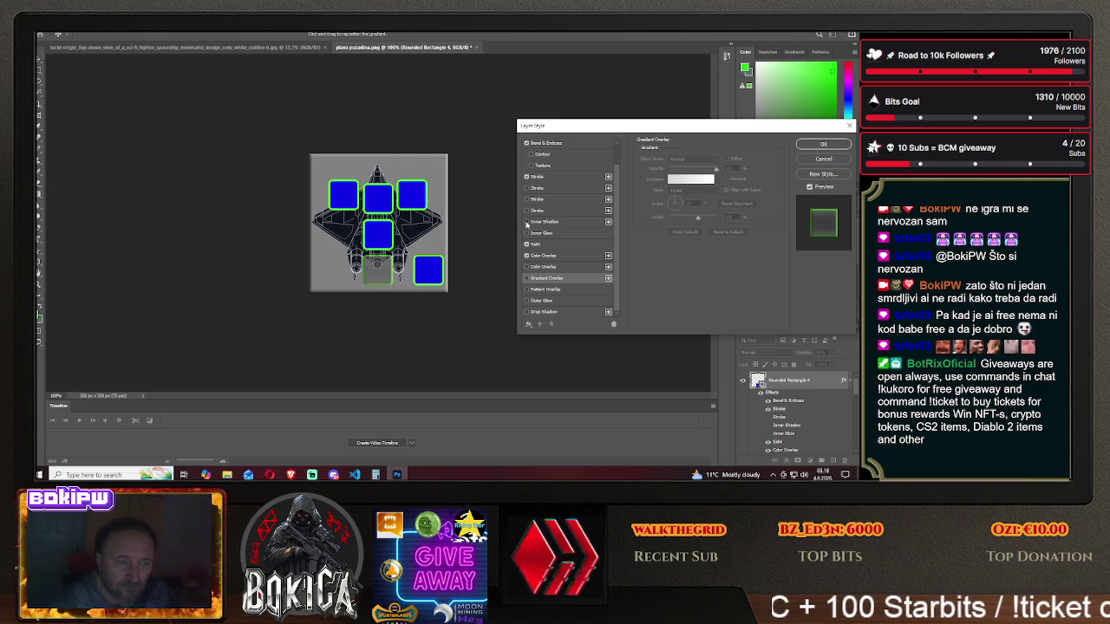
click(526, 233)
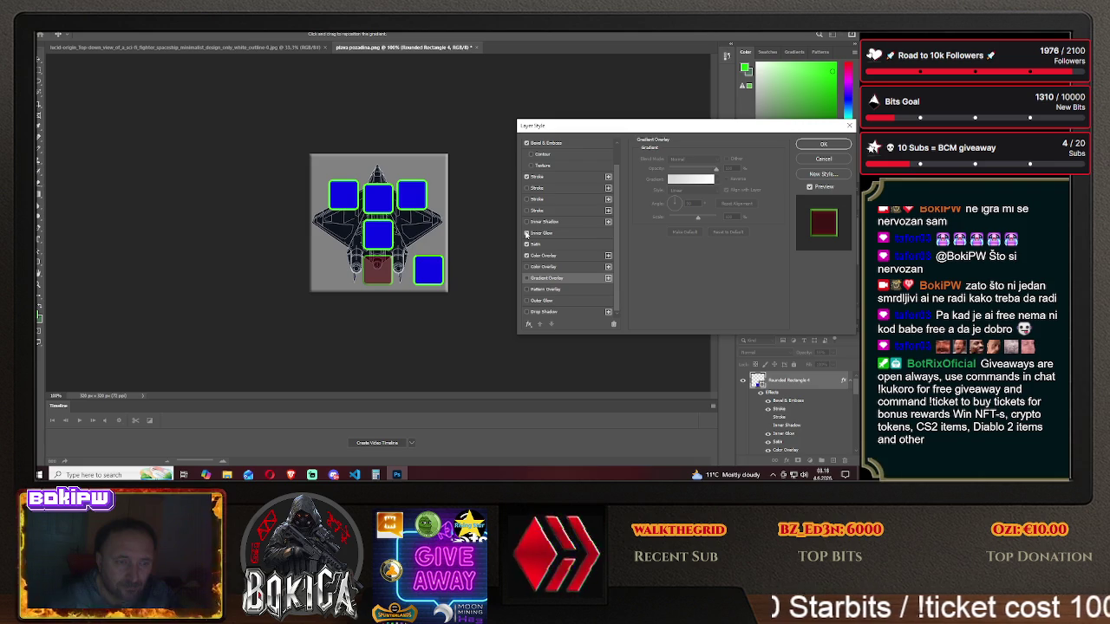
click(526, 233)
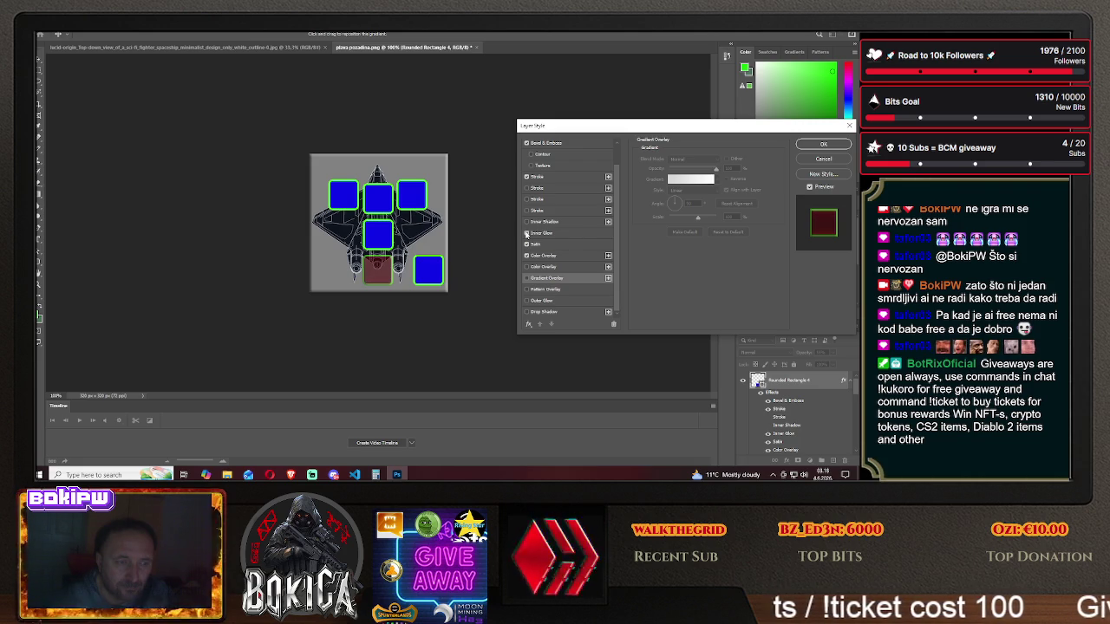
click(526, 234)
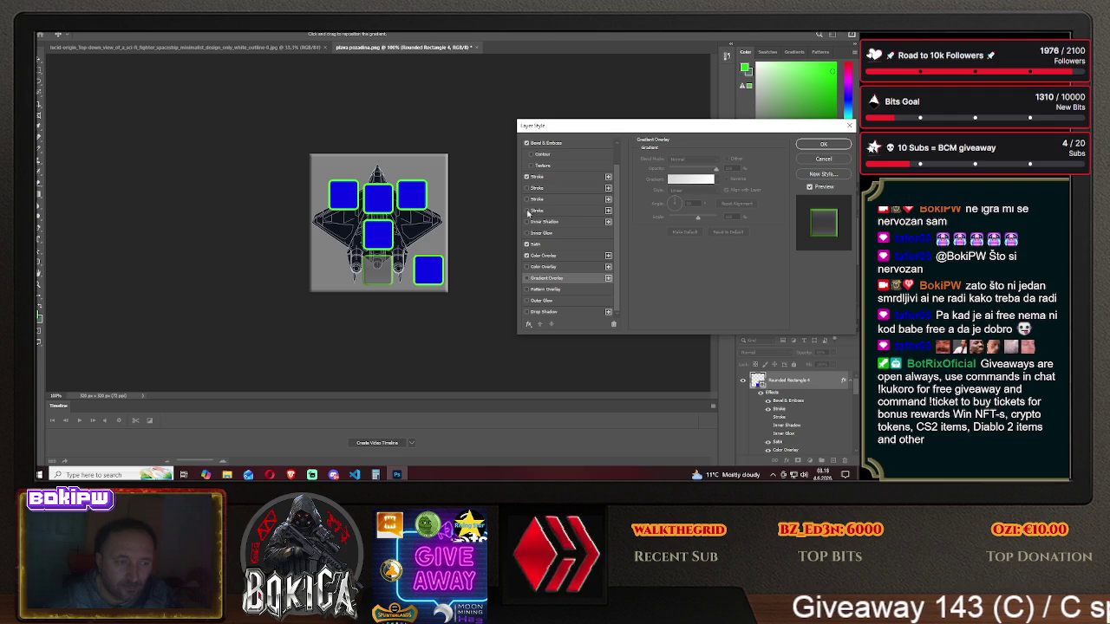
click(526, 301)
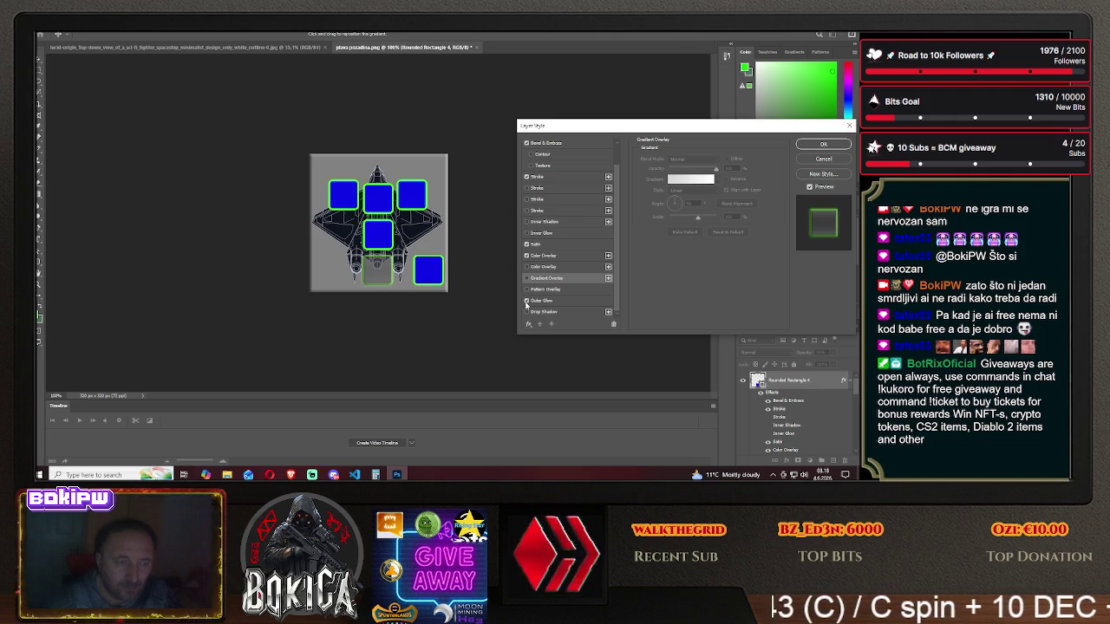
click(526, 300)
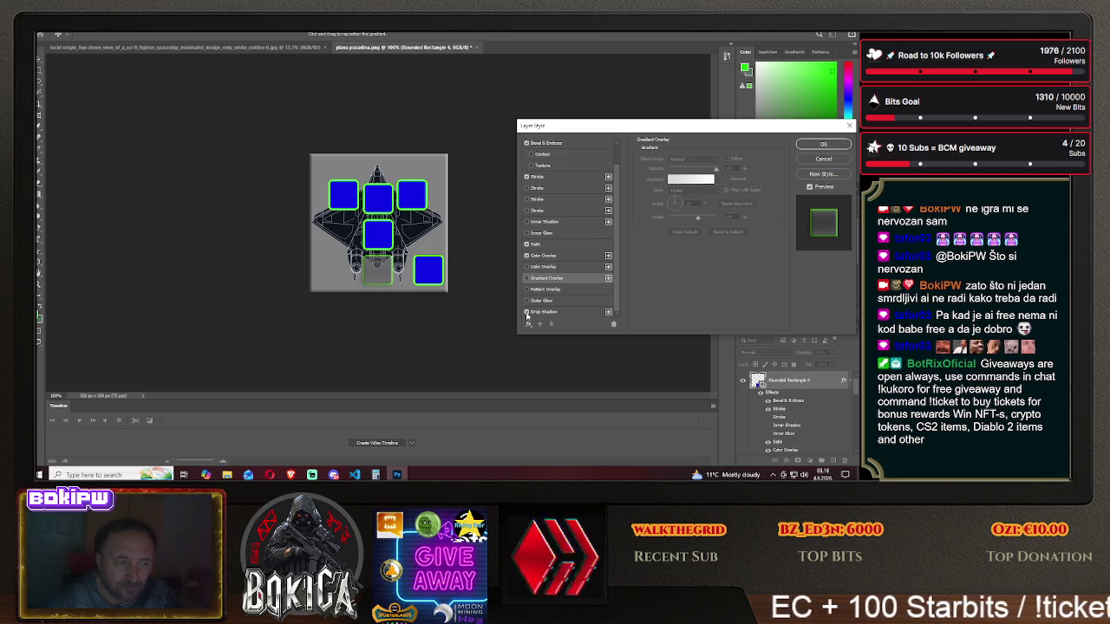
- Set Rounded Rectangle 4's Color Overlay opacity to 0% and apply the layer style
click(553, 256)
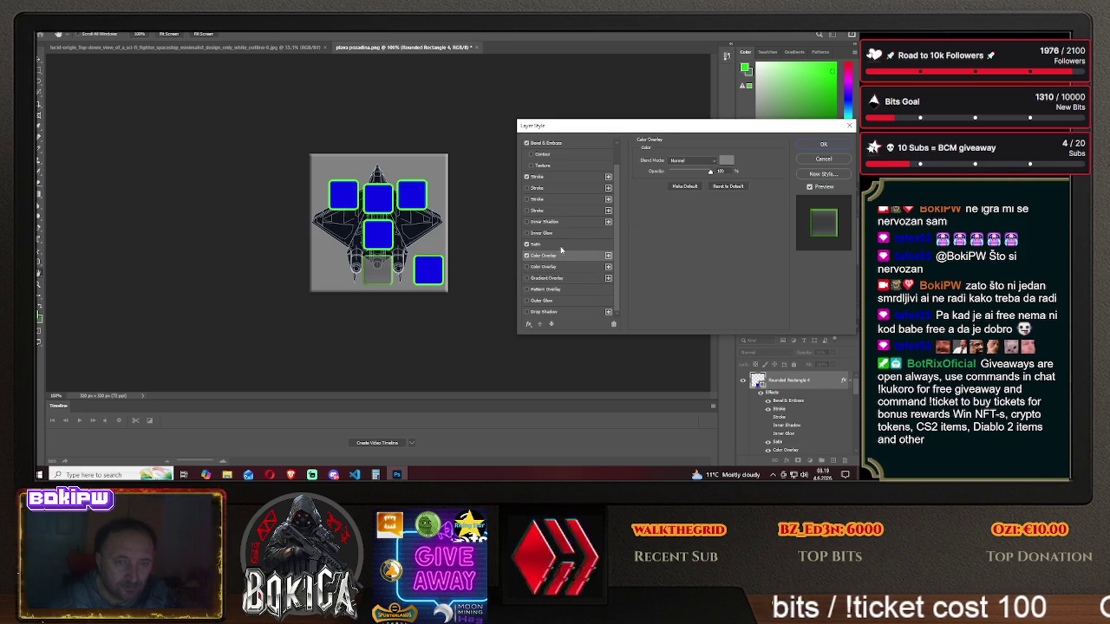
drag(711, 172, 668, 173)
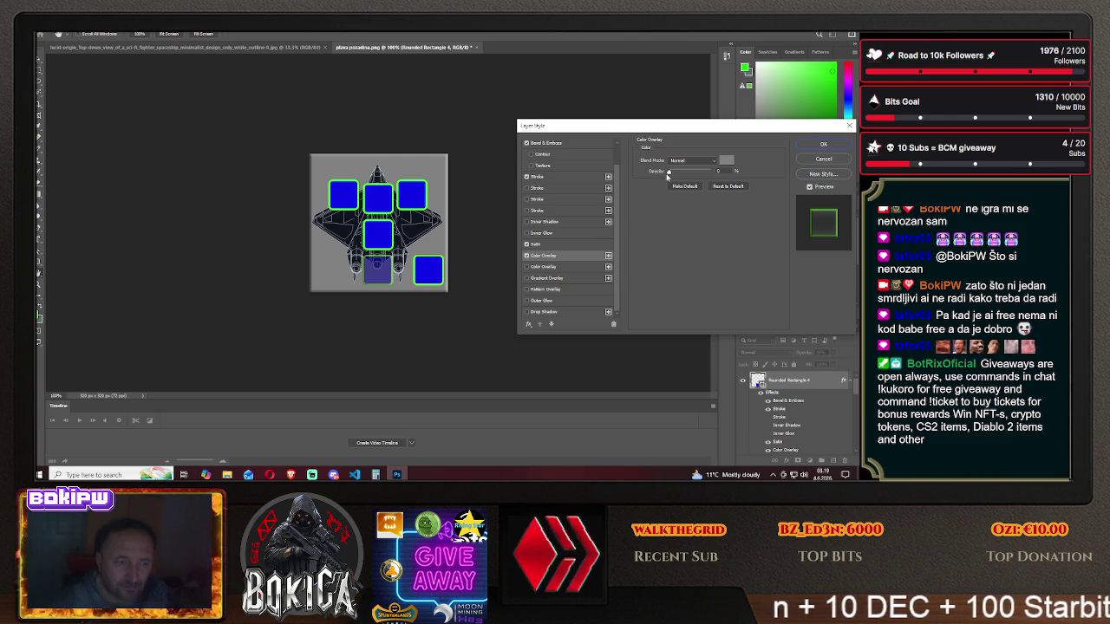
click(668, 171)
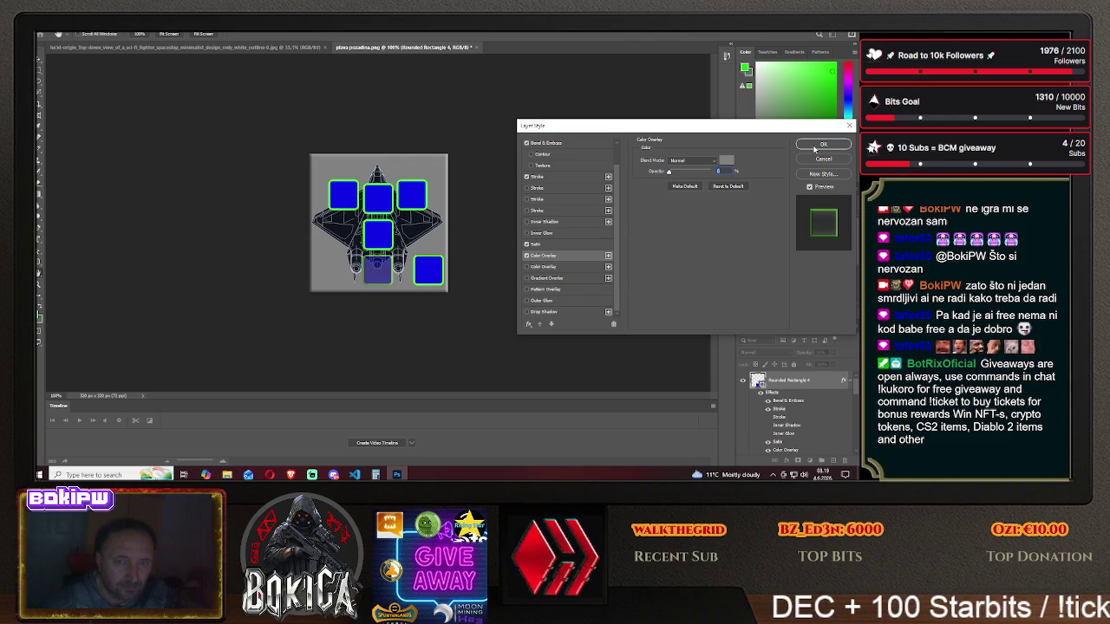
click(814, 147)
click(814, 148)
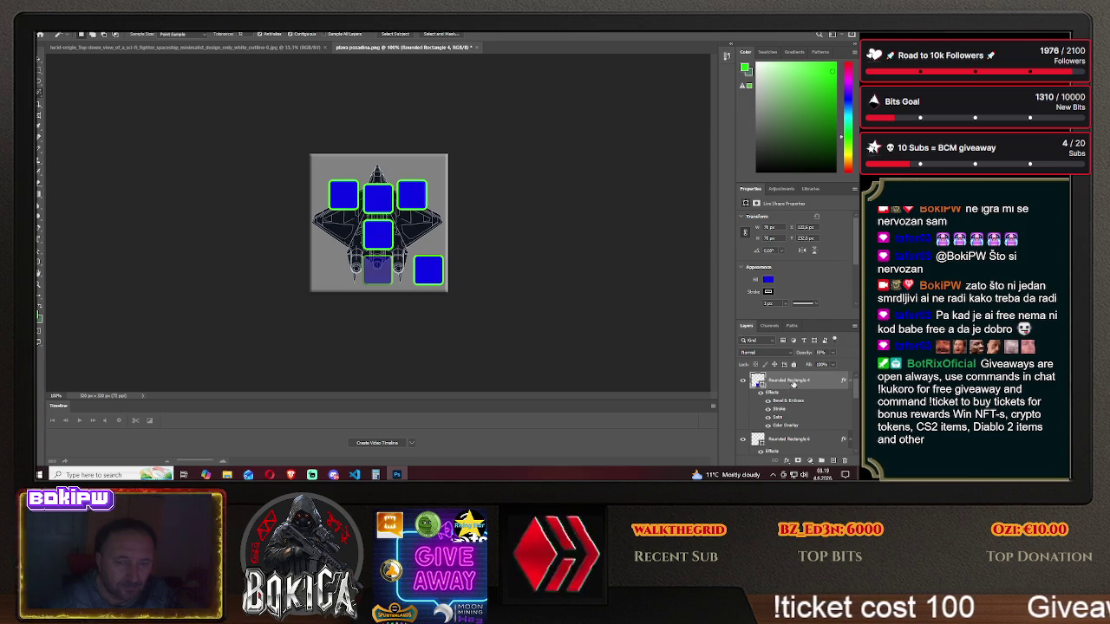
- Identify the bottom-right square's layer, Rounded Rectangle 6, and open its layer style
scroll(789, 405, down, 3)
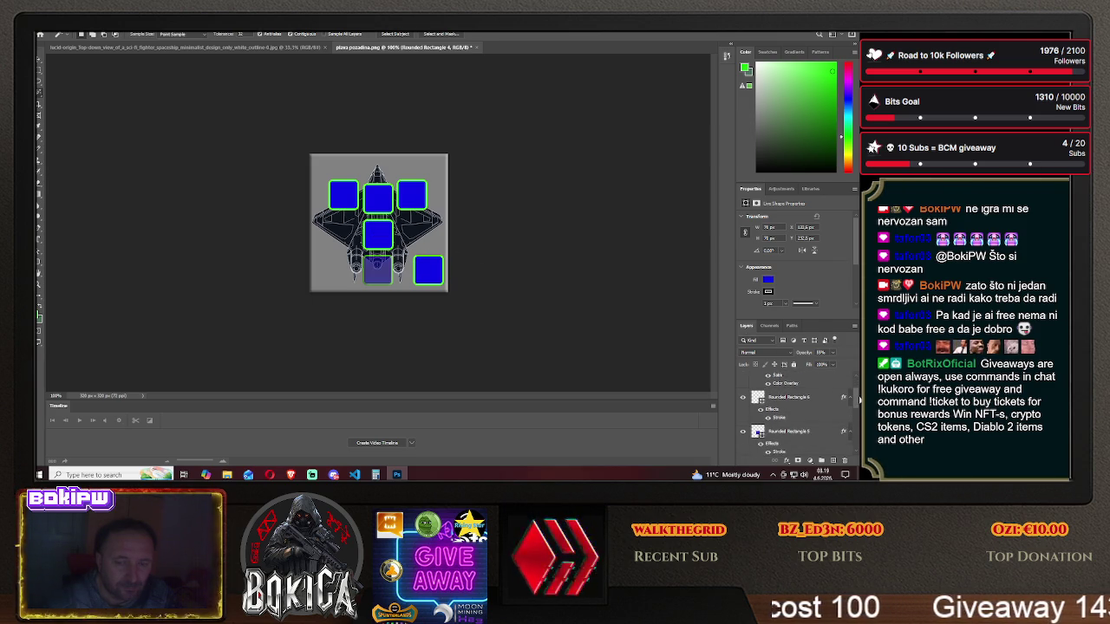
click(743, 388)
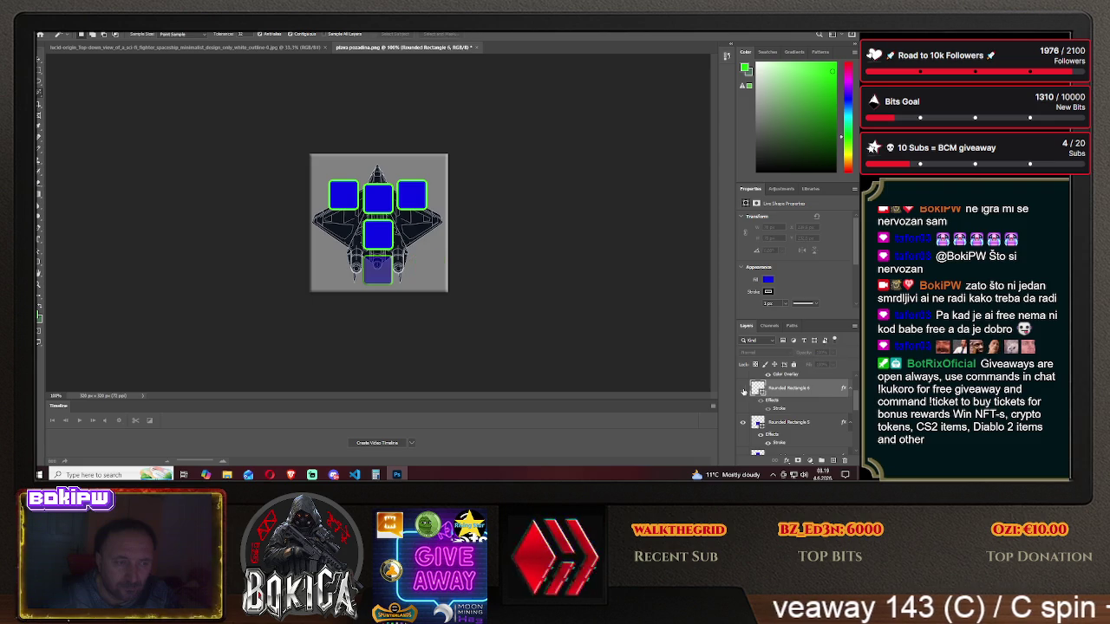
click(743, 389)
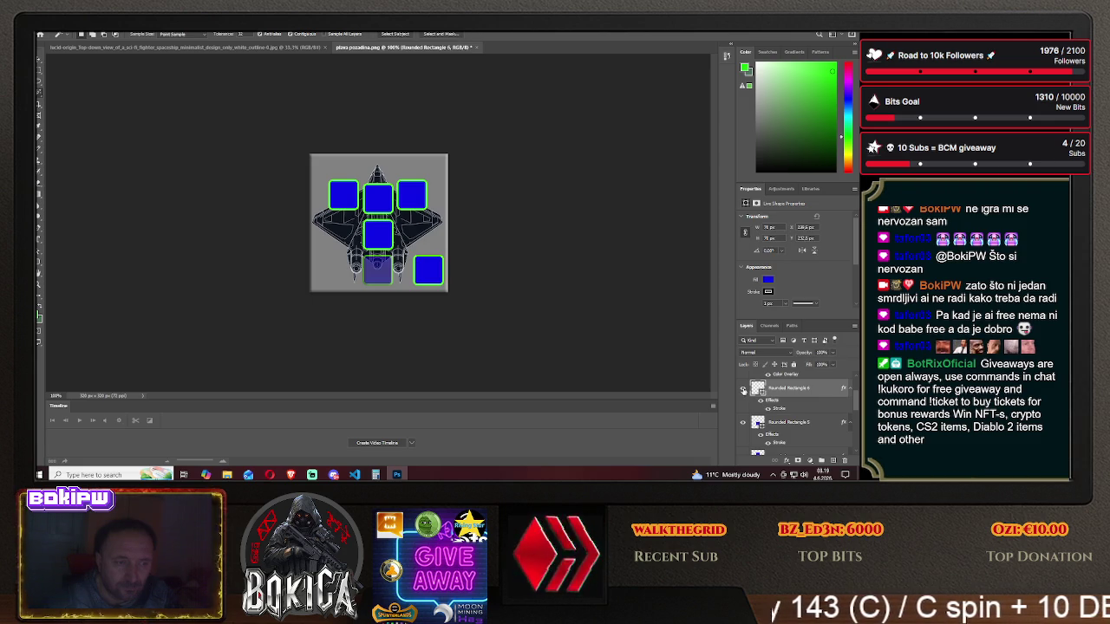
right_click(792, 390)
click(785, 40)
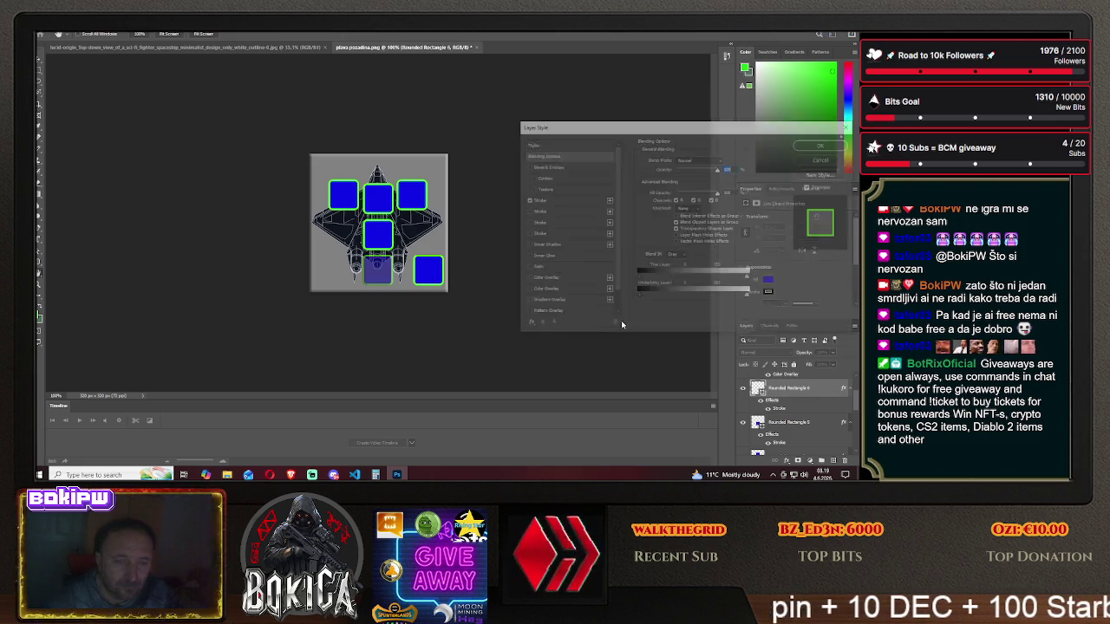
- Try colour overlays on the square and lower its opacity, removing the extra overlay
click(527, 279)
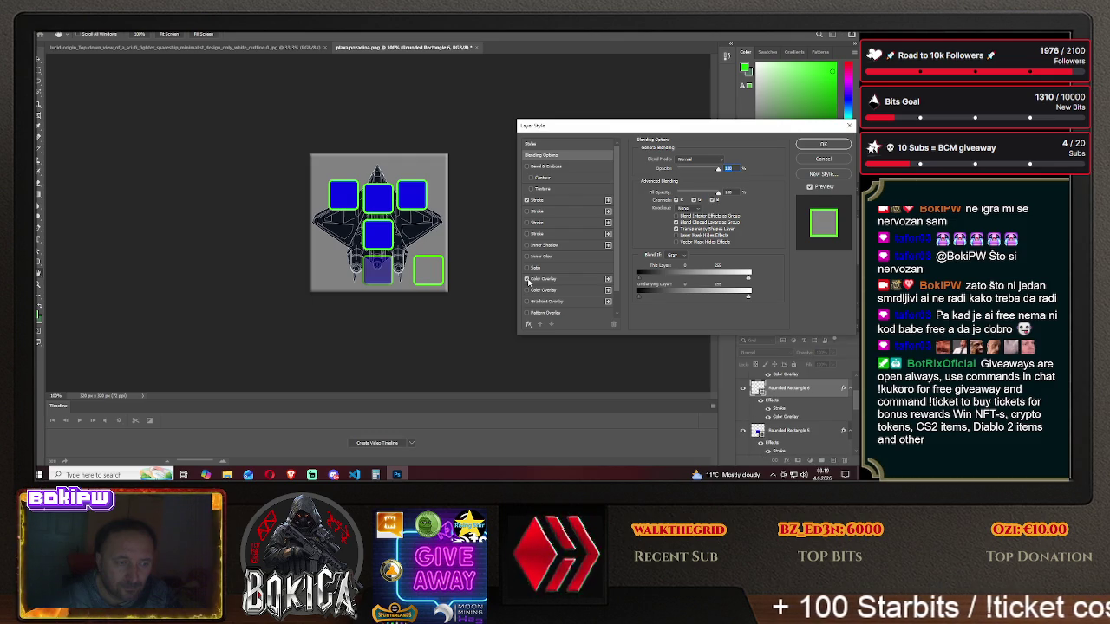
click(527, 280)
click(527, 290)
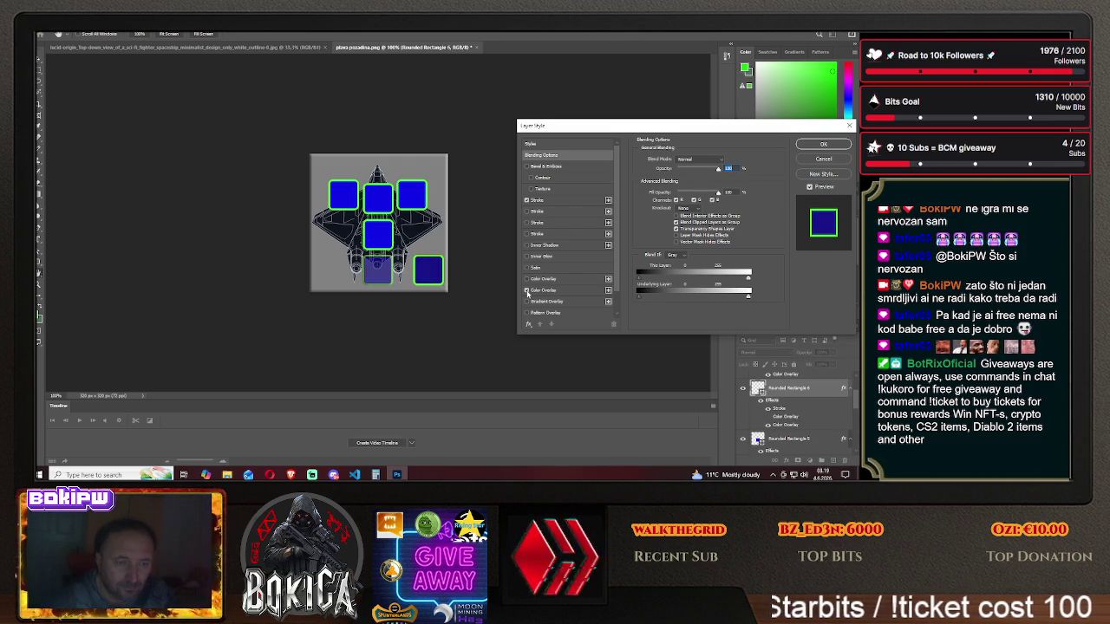
click(527, 291)
click(527, 279)
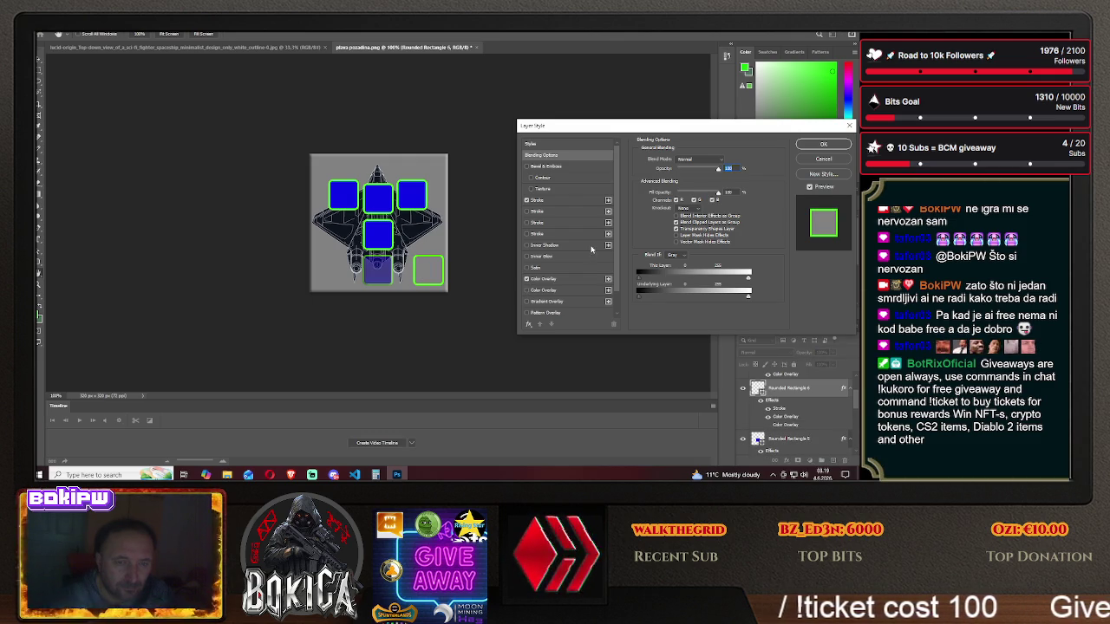
mouse_move(717, 171)
mouse_down()
mouse_move(694, 173)
mouse_move(721, 171)
mouse_up()
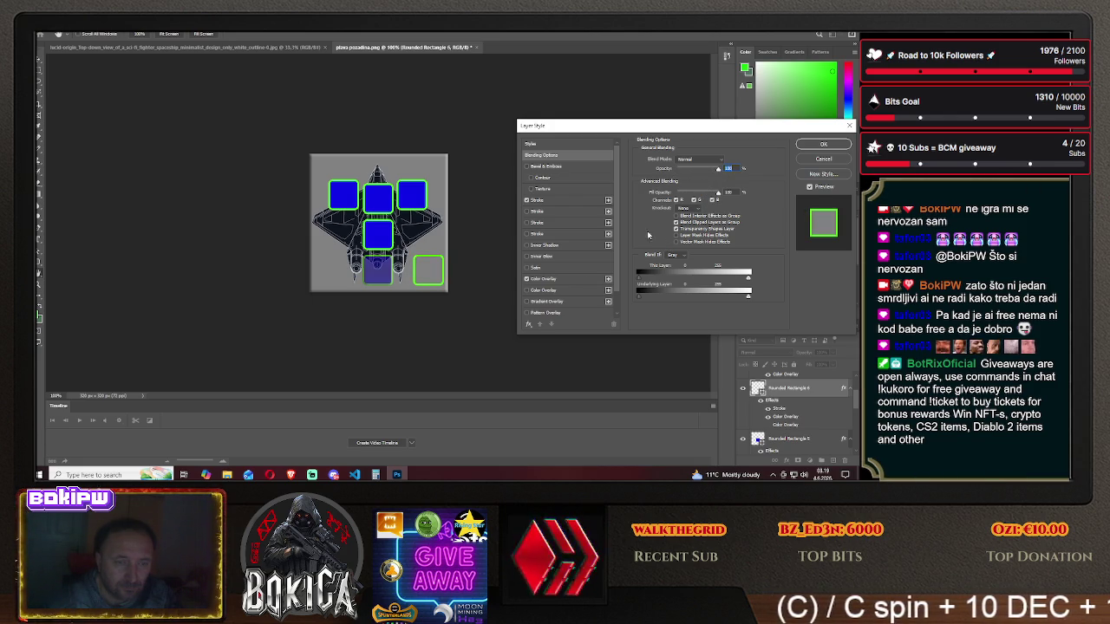
click(526, 291)
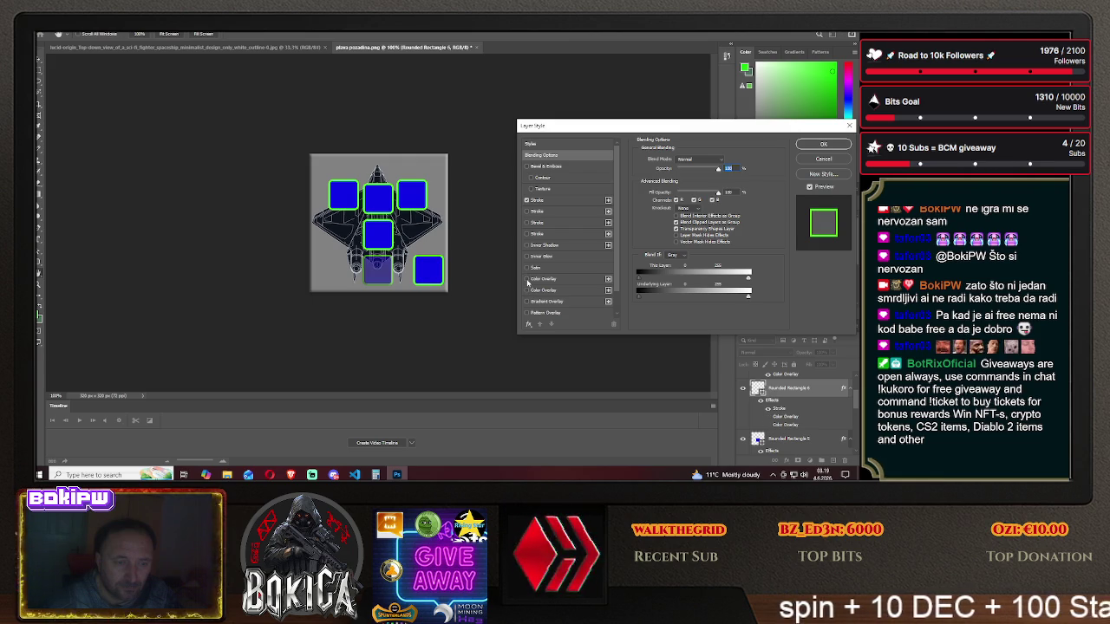
- Add Satin, Inner Glow and Inner Shadow, lower the square's opacity, and apply
click(526, 268)
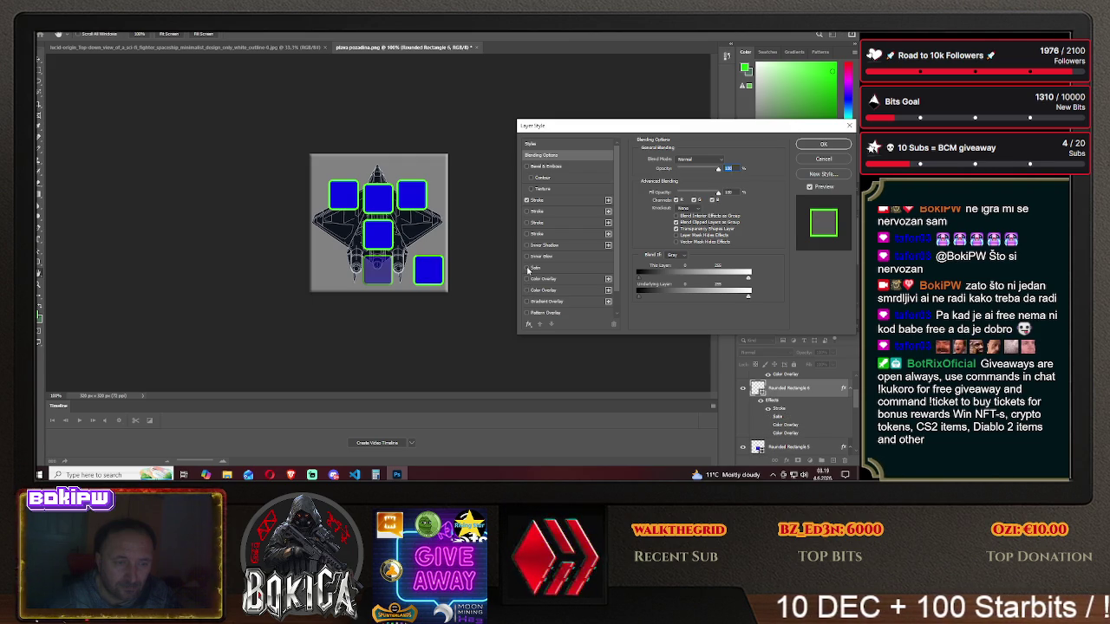
click(526, 257)
click(526, 245)
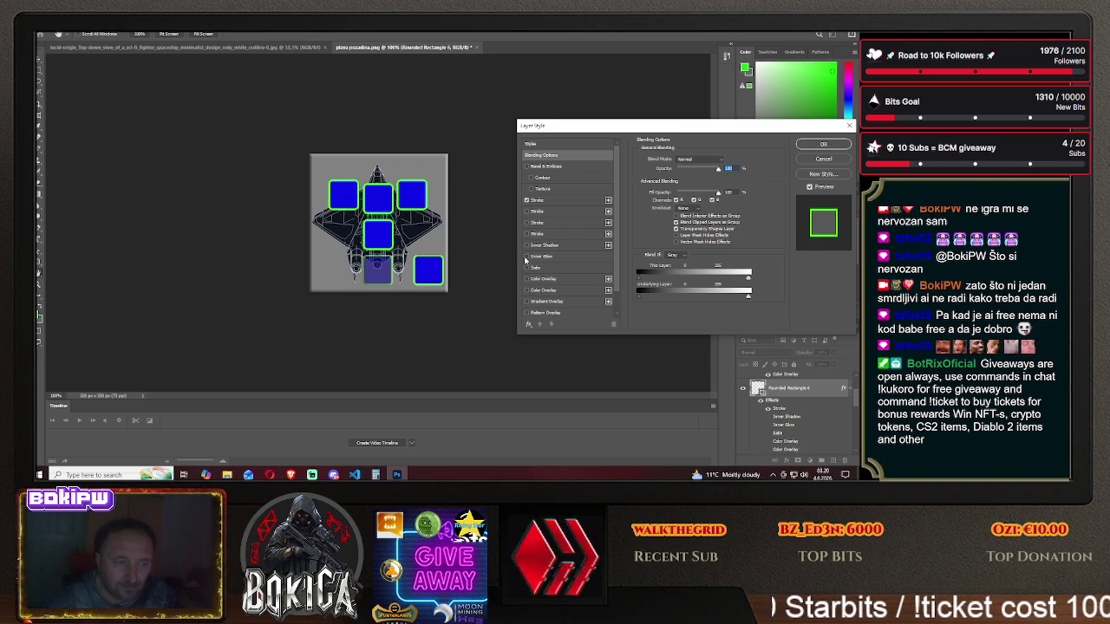
click(526, 267)
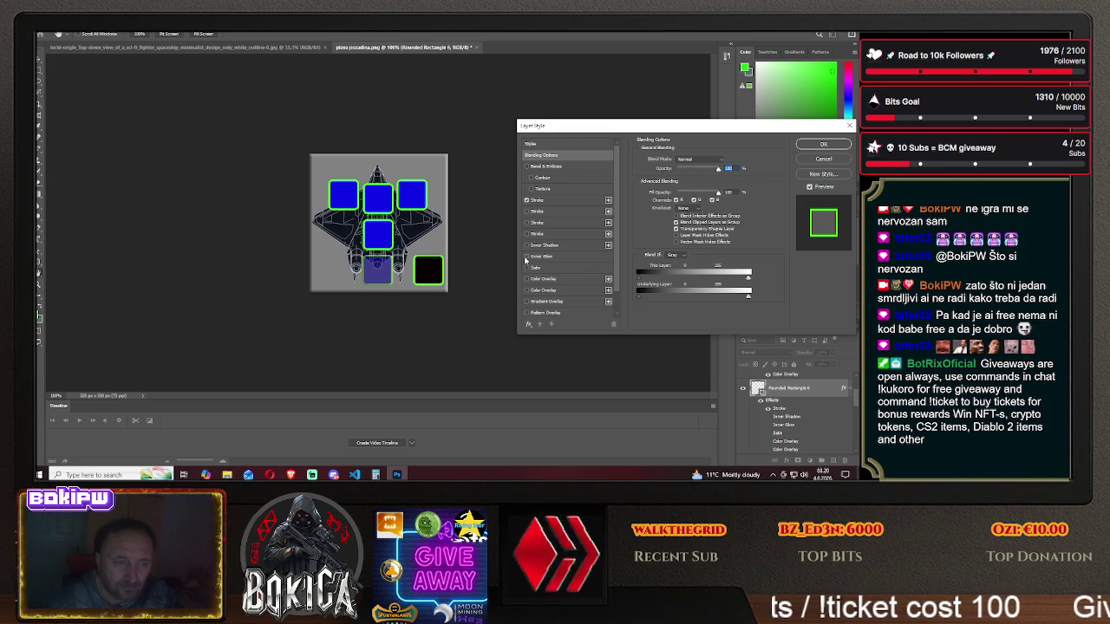
click(527, 268)
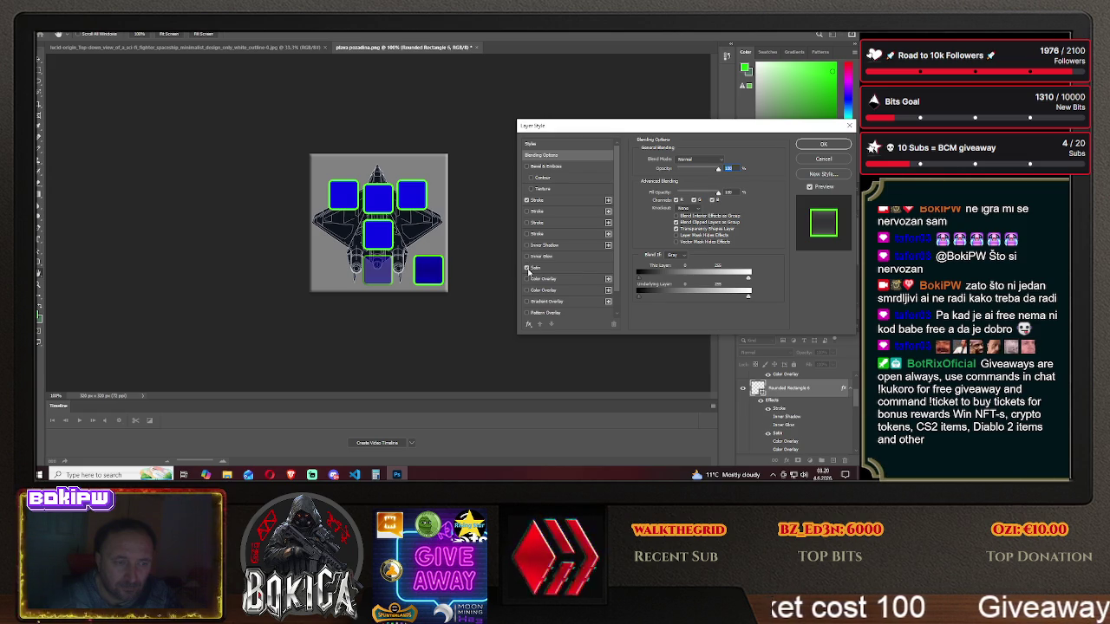
drag(718, 169, 700, 172)
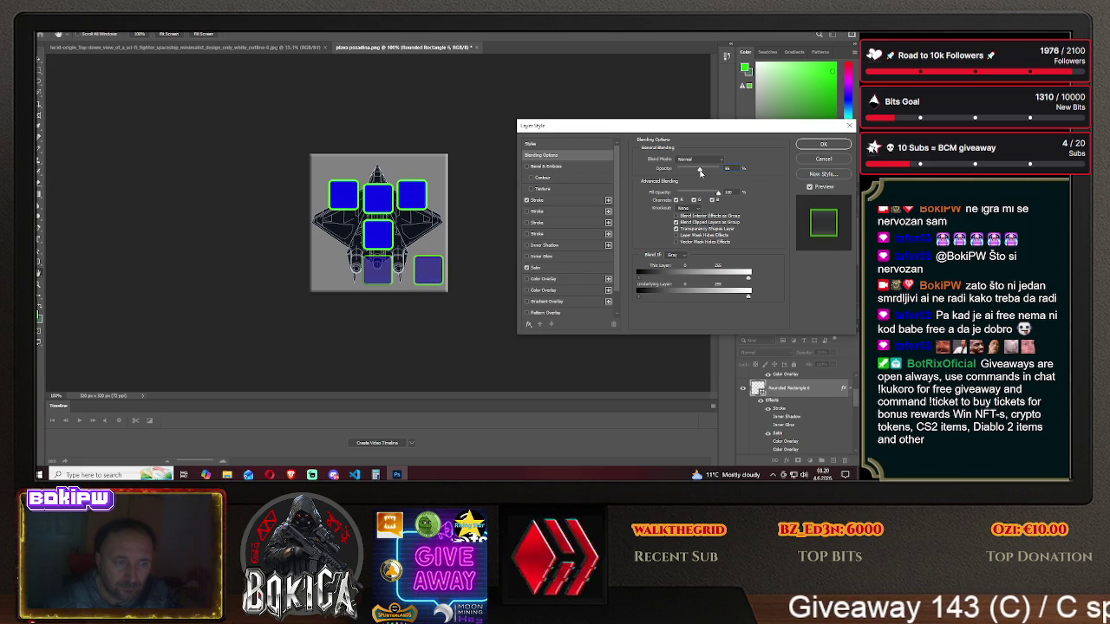
drag(698, 171, 701, 172)
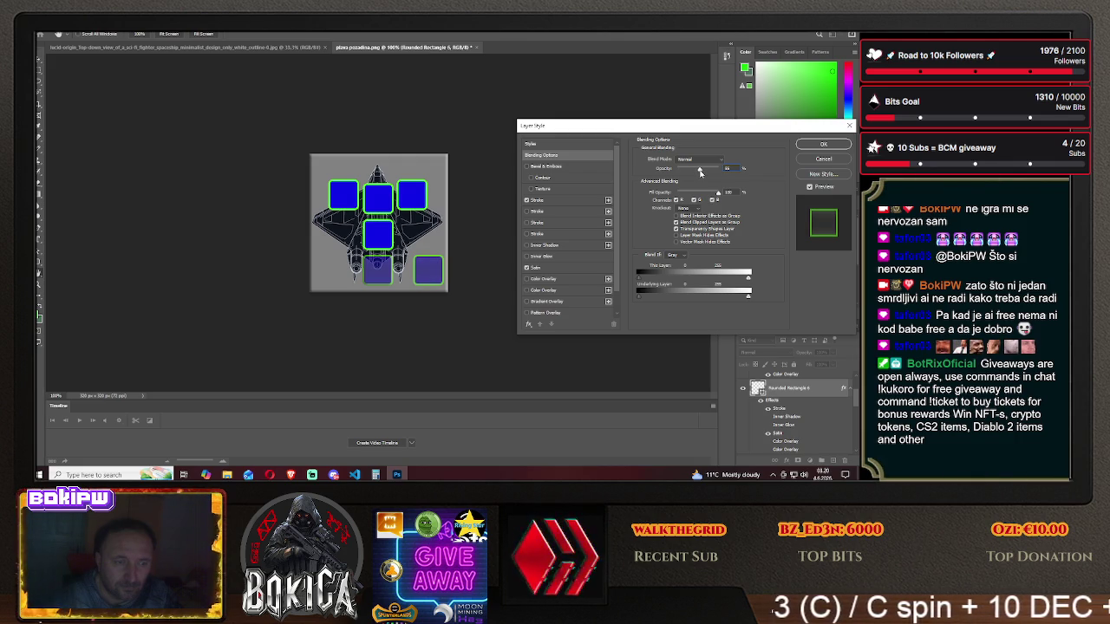
click(824, 144)
double_click(815, 429)
click(527, 279)
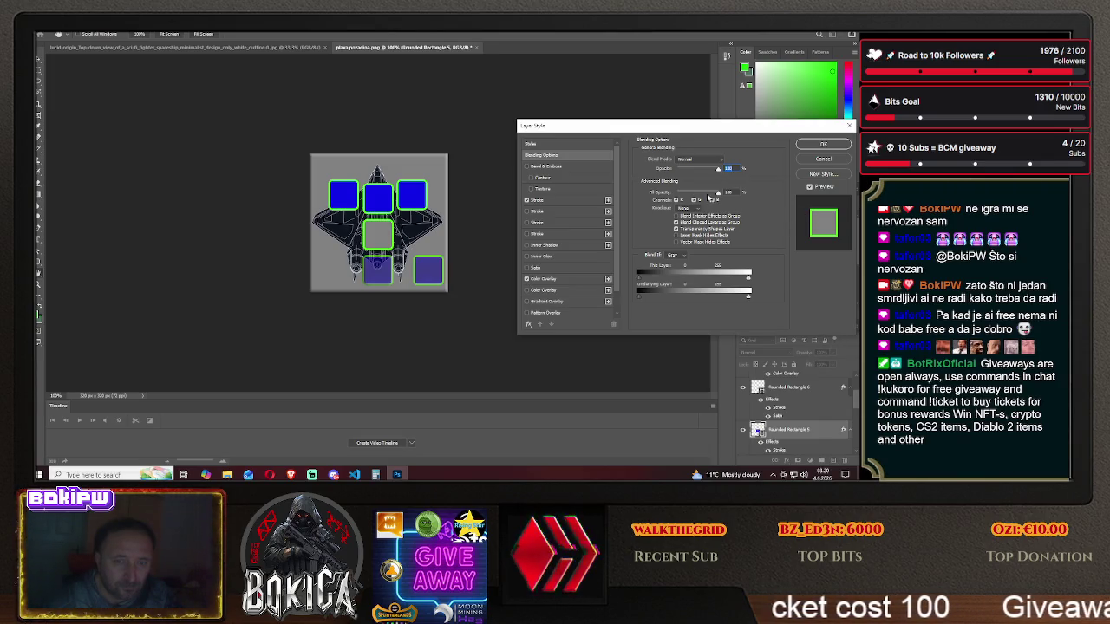
- Test the centre slot's colour overlay opacity, restore it to full, and apply
click(565, 276)
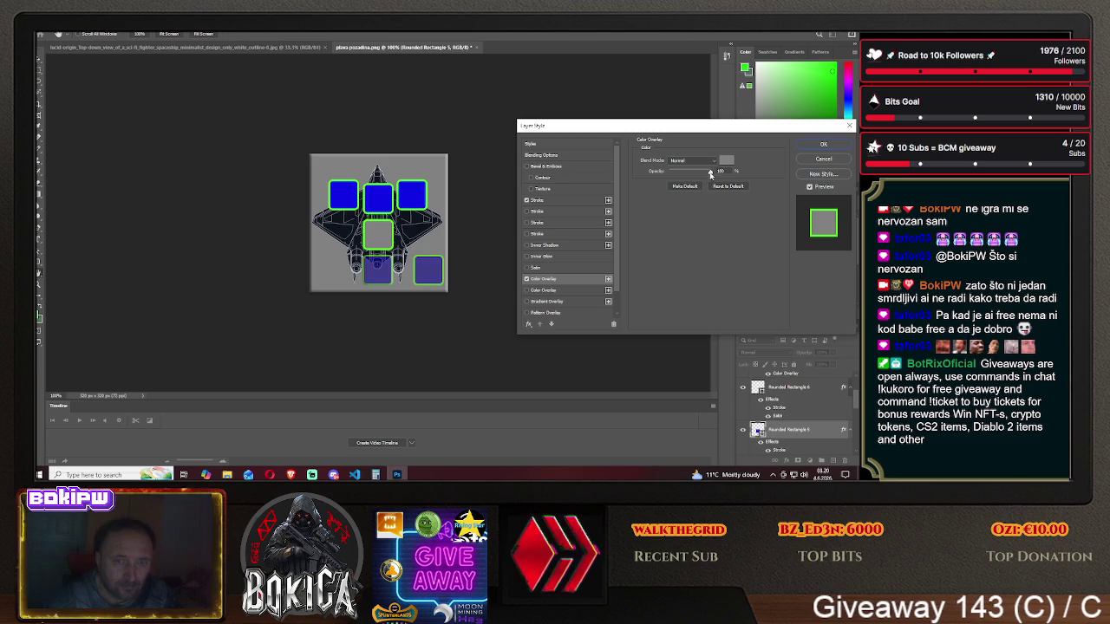
drag(709, 173, 674, 172)
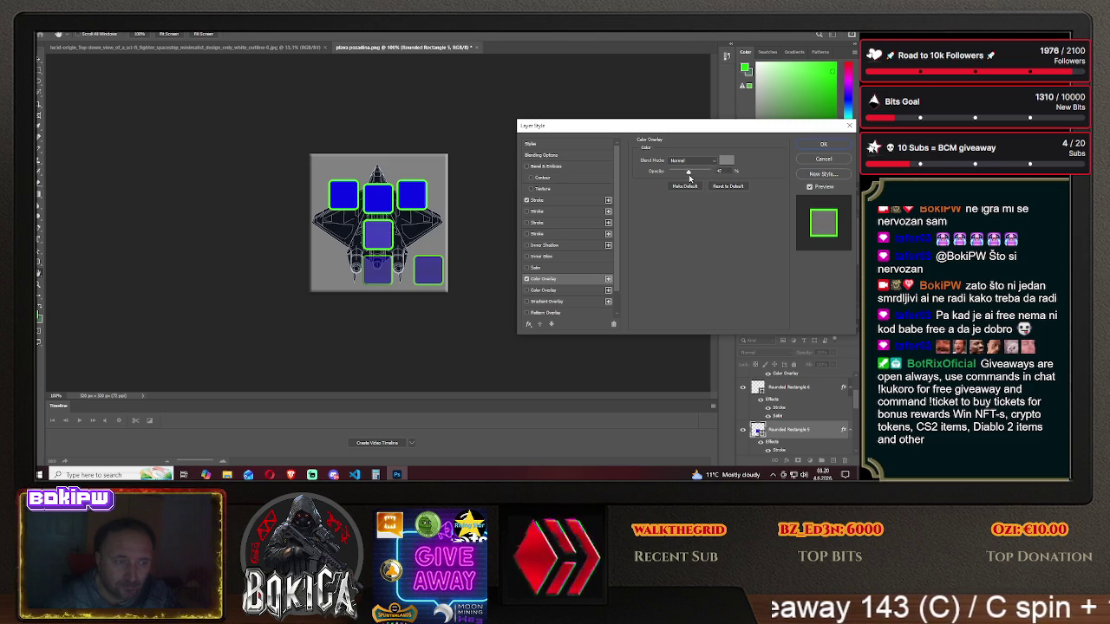
drag(673, 173, 714, 179)
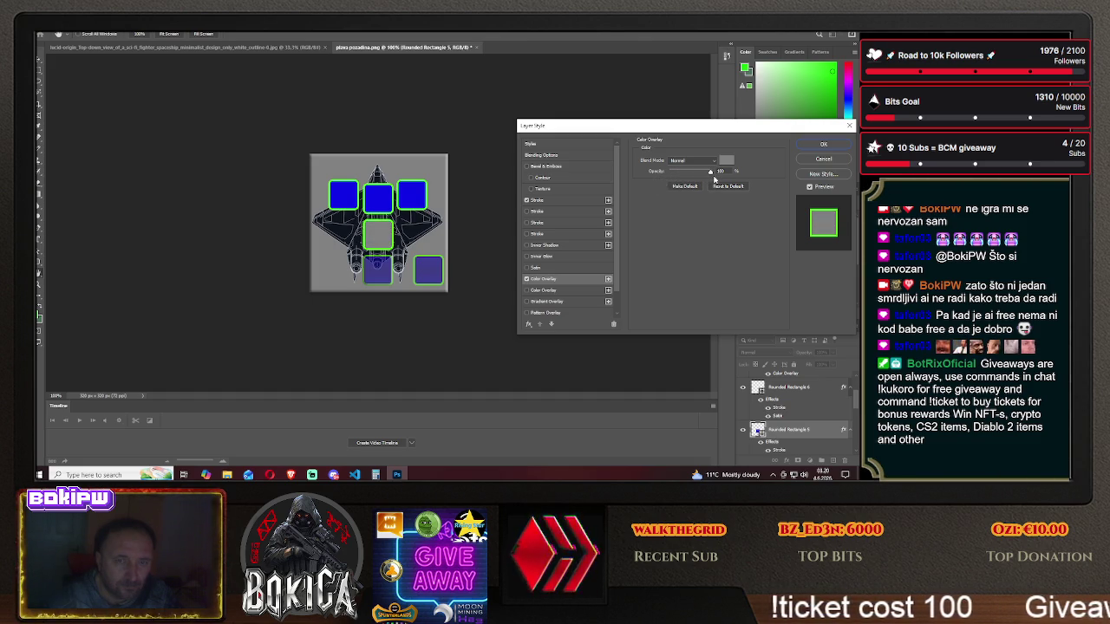
click(820, 145)
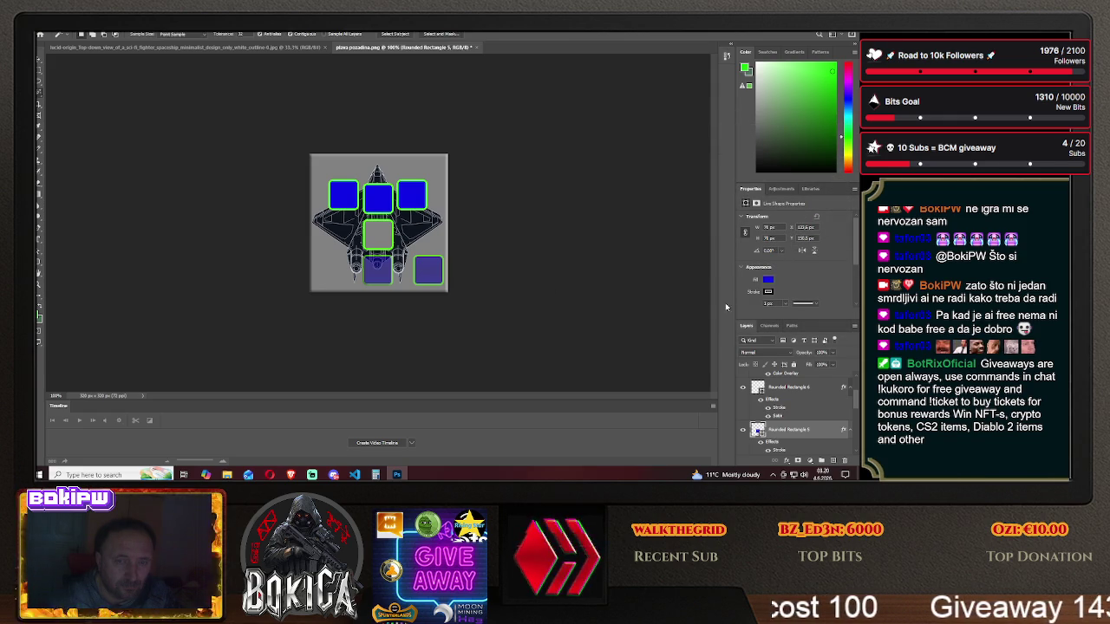
- Give Rounded Rectangle 5 a colour overlay, lower its opacity and overlay opacity, and confirm
double_click(789, 430)
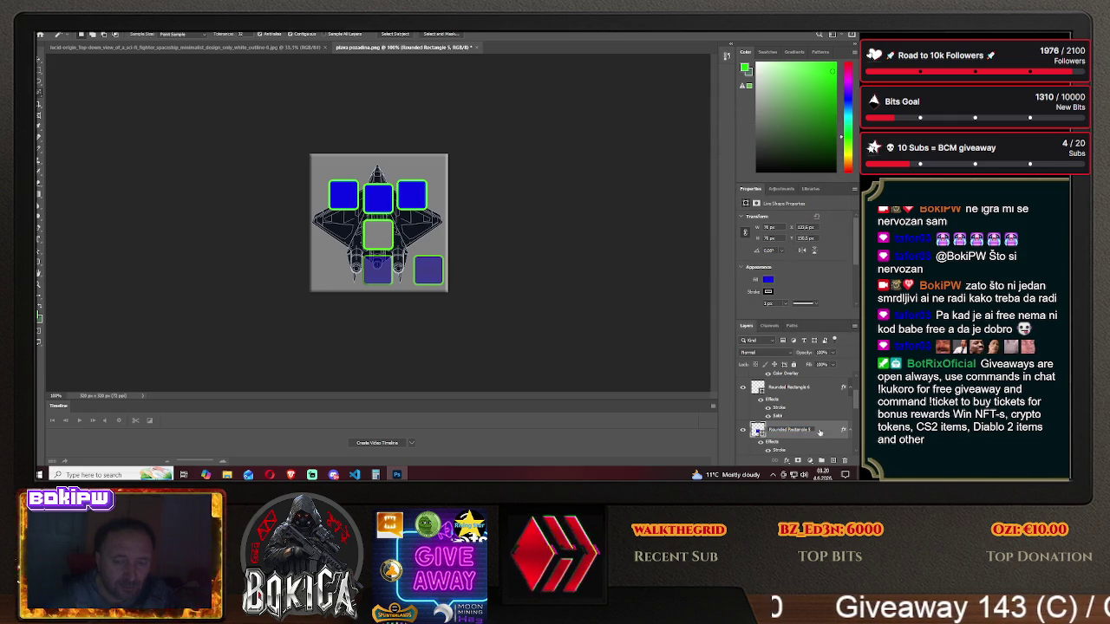
right_click(818, 432)
click(785, 76)
click(526, 291)
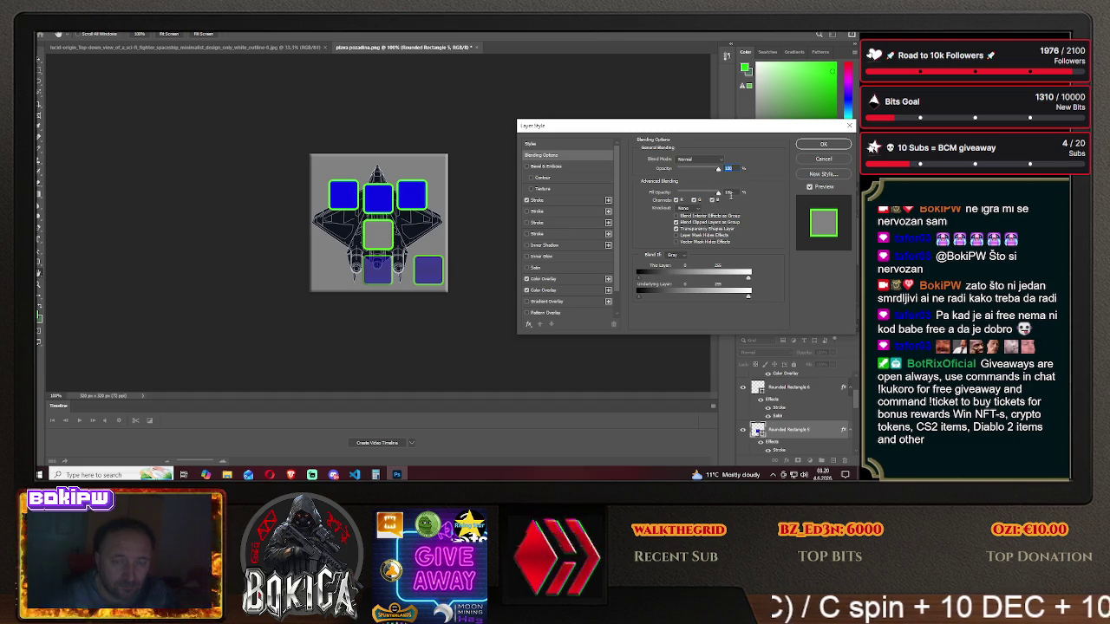
drag(719, 176, 714, 171)
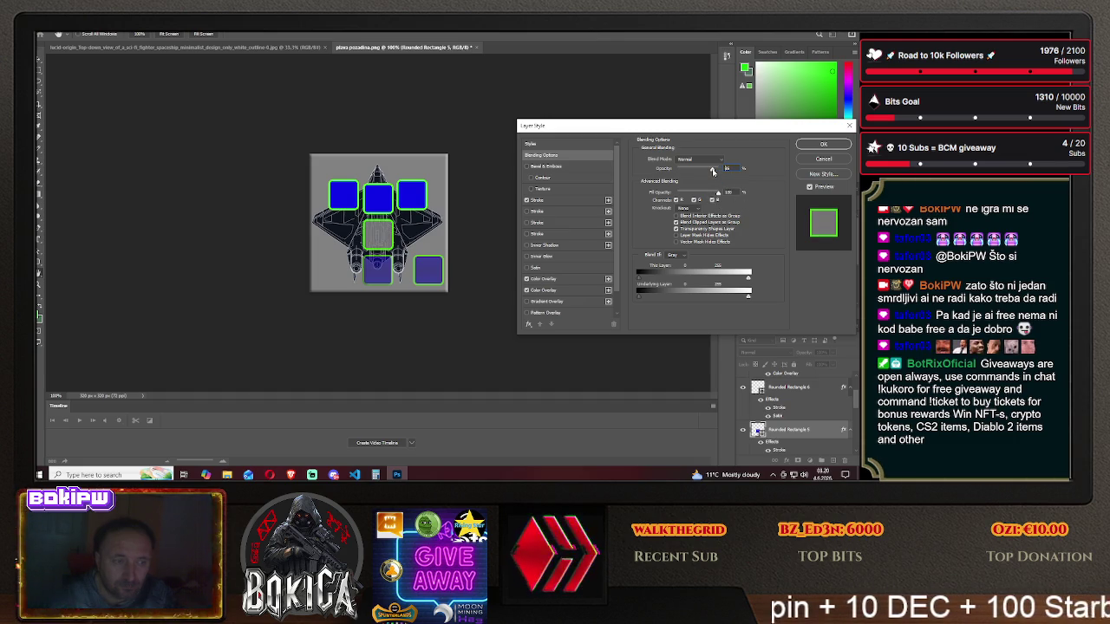
mouse_move(715, 171)
mouse_down()
mouse_move(690, 171)
mouse_move(702, 171)
mouse_up()
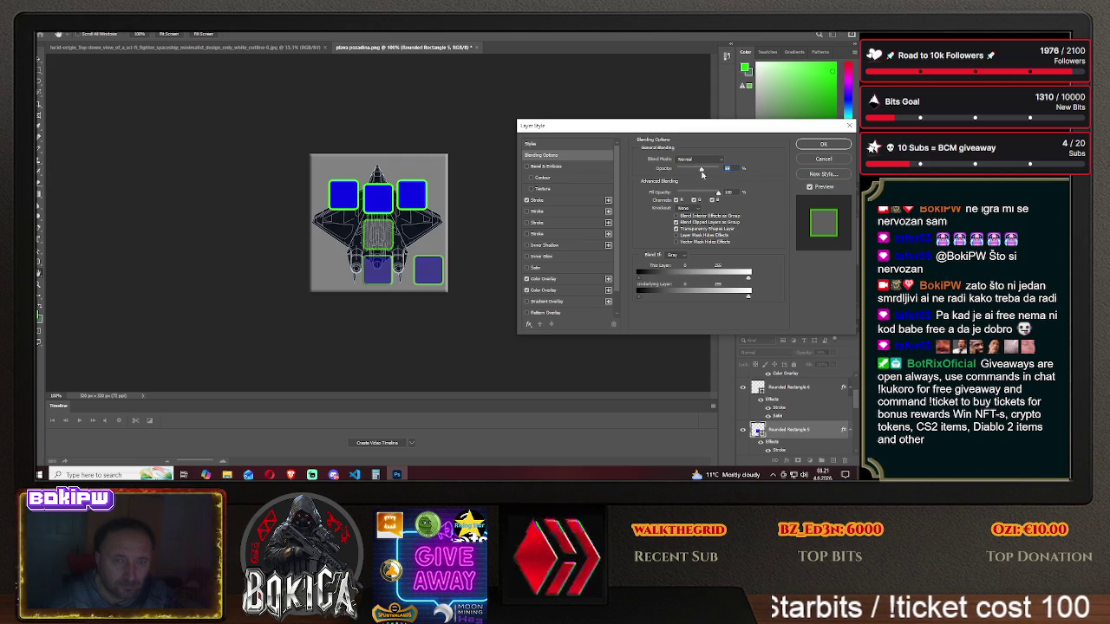
click(581, 278)
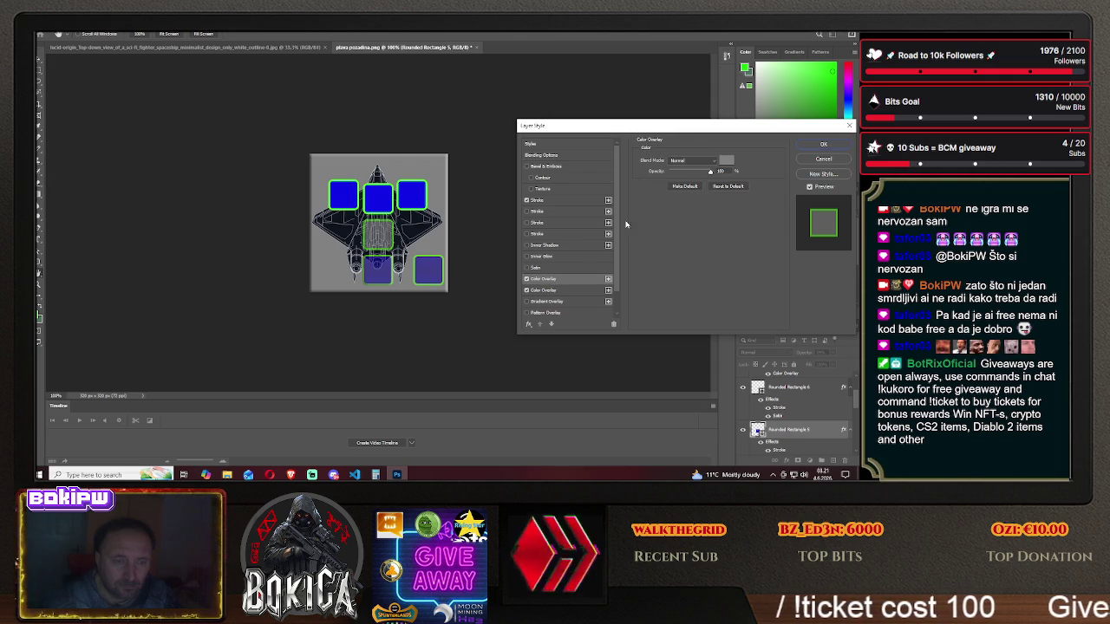
drag(711, 174, 675, 174)
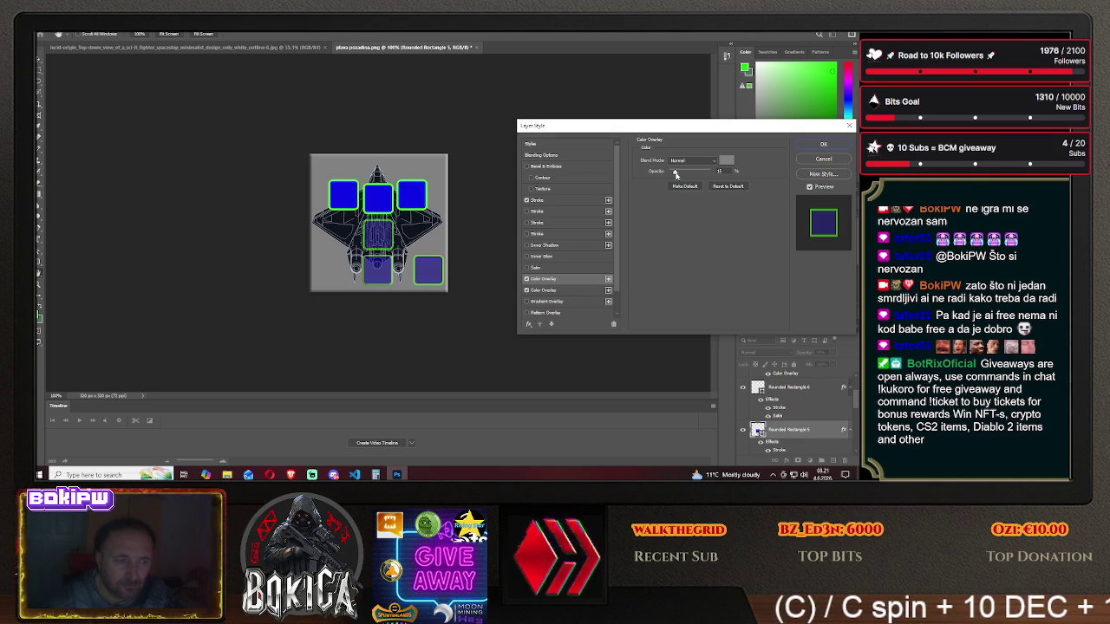
click(676, 173)
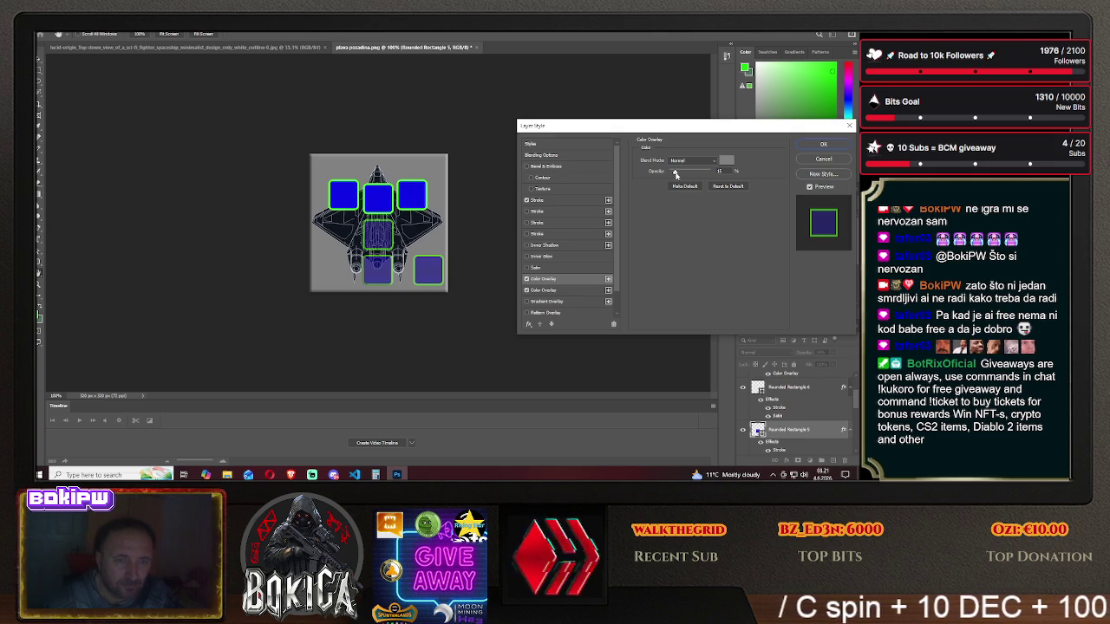
click(816, 145)
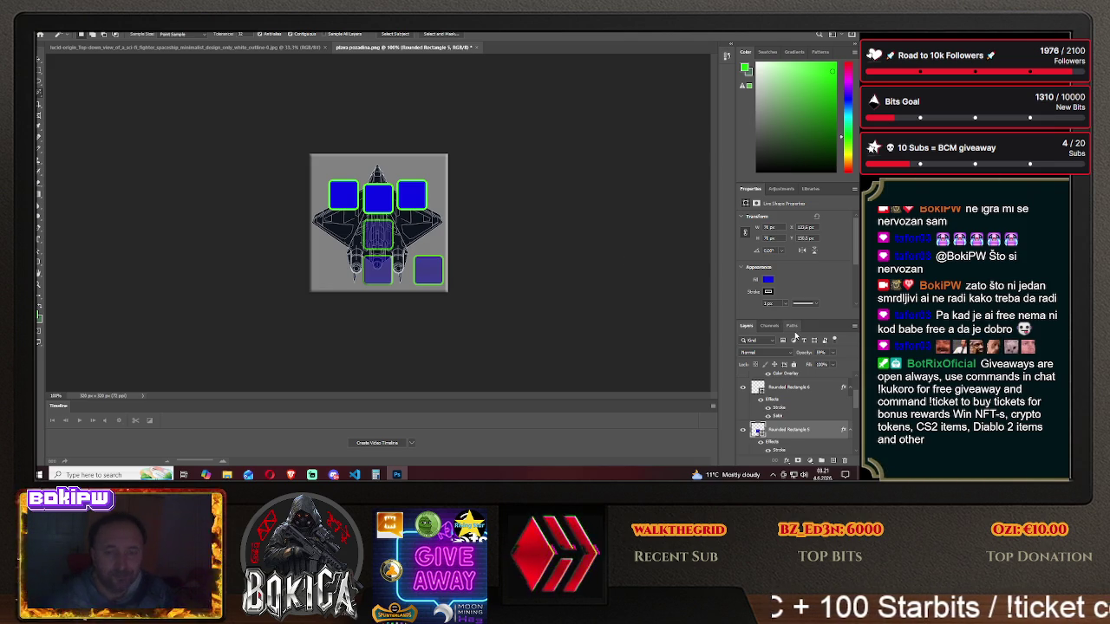
- Select the top-centre slot's layer, open its style, and lower its overall opacity
scroll(806, 399, down, 2)
scroll(789, 395, down, 2)
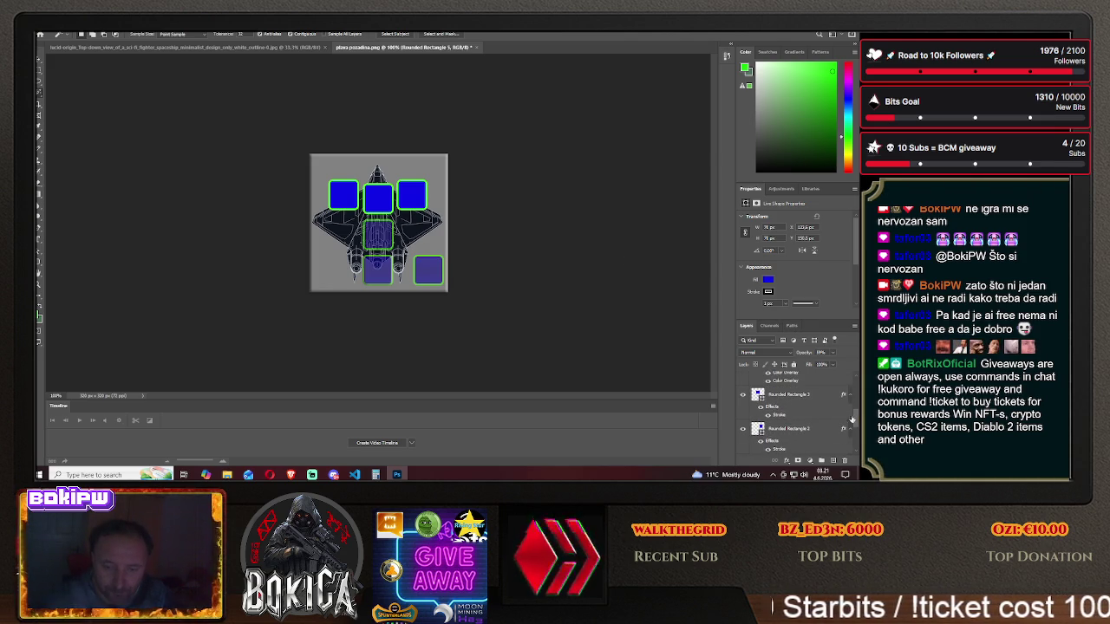
click(787, 394)
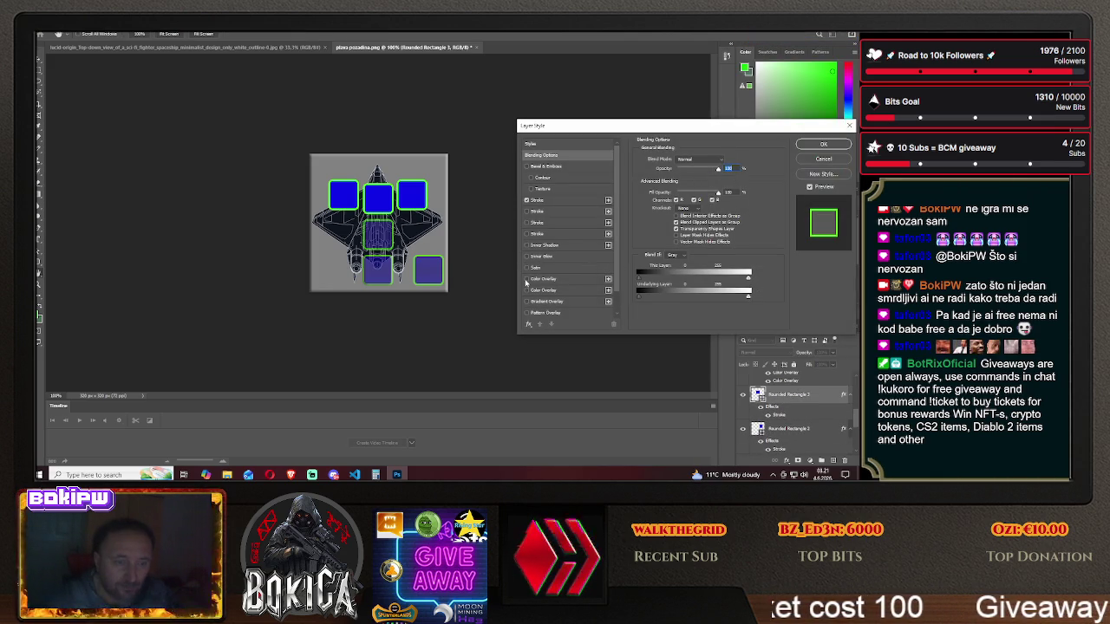
click(526, 279)
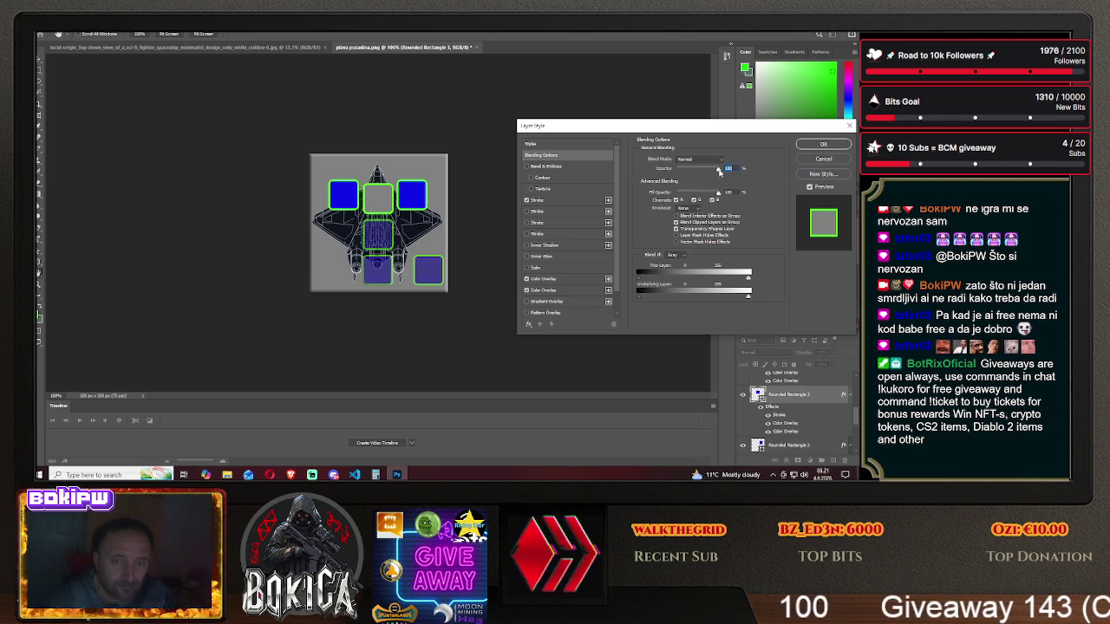
drag(716, 171, 700, 171)
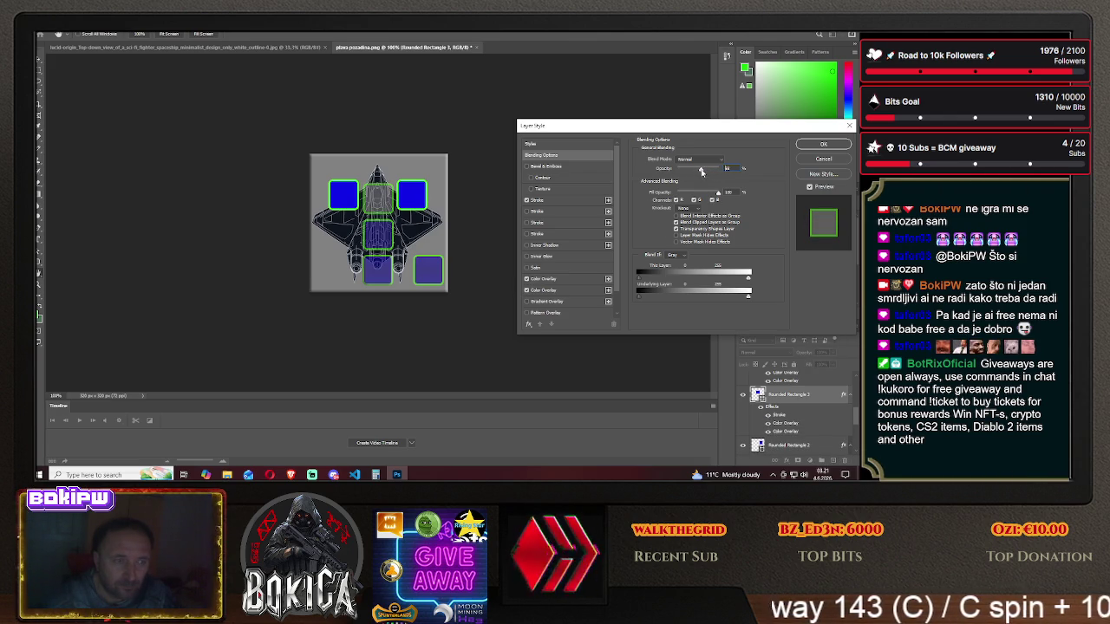
- Turn off the second colour overlay, reduce the first overlay's opacity, and confirm
click(544, 290)
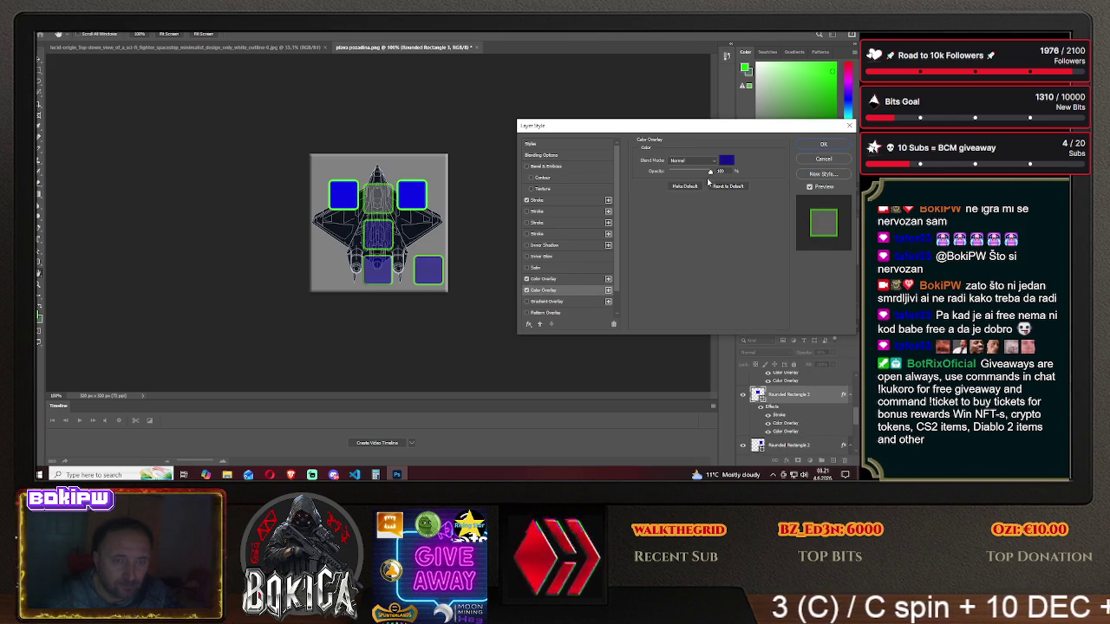
mouse_move(710, 173)
mouse_down()
mouse_move(691, 175)
mouse_move(712, 176)
mouse_up()
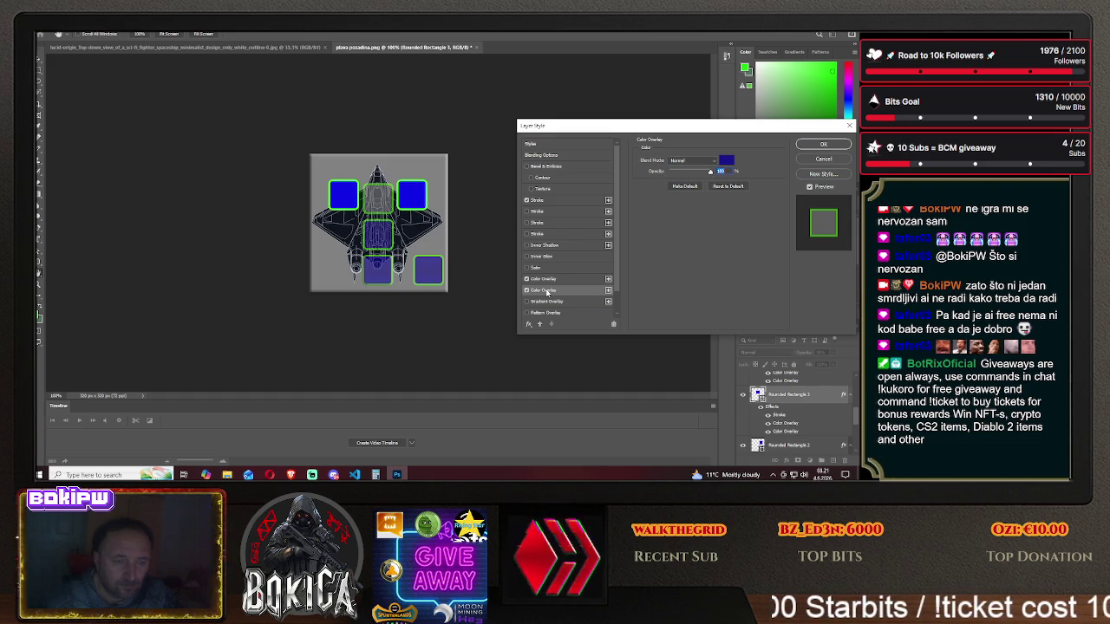
click(526, 290)
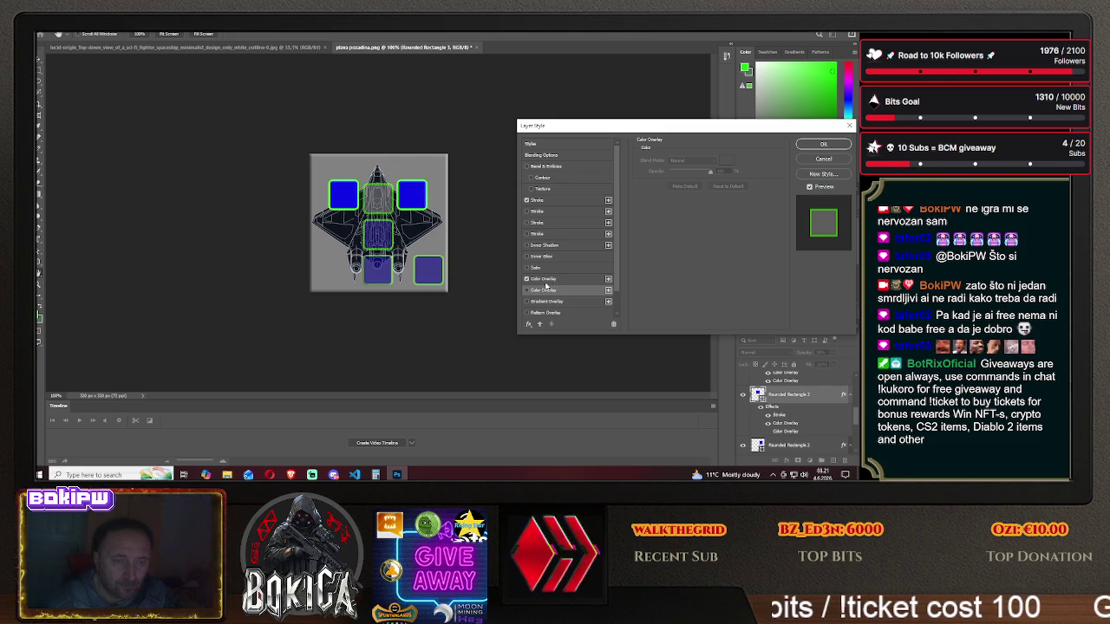
click(549, 279)
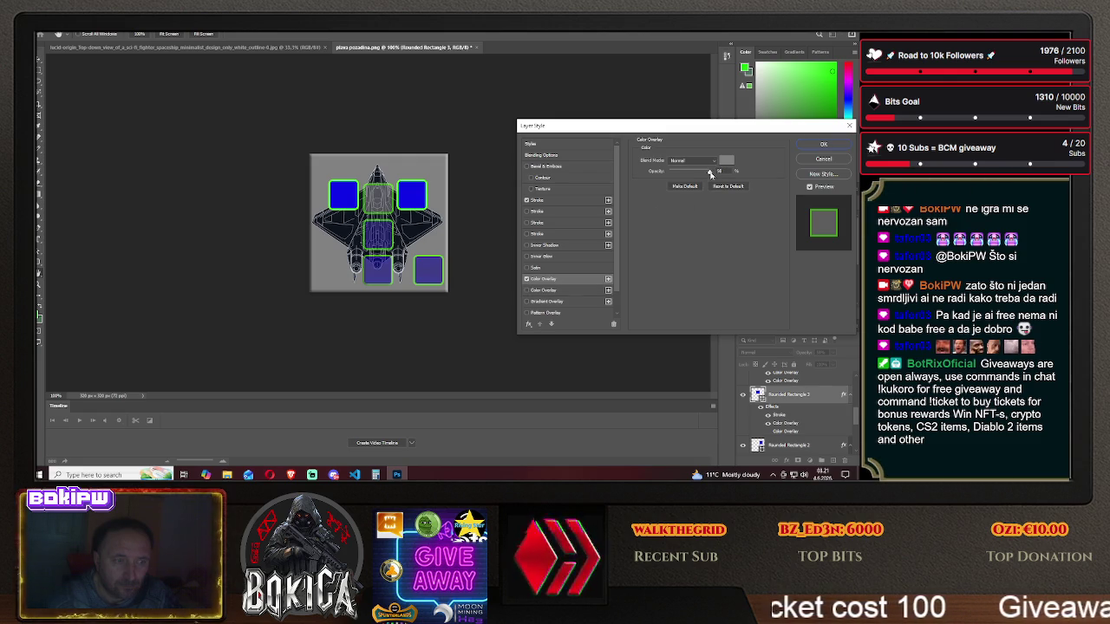
drag(704, 173, 689, 174)
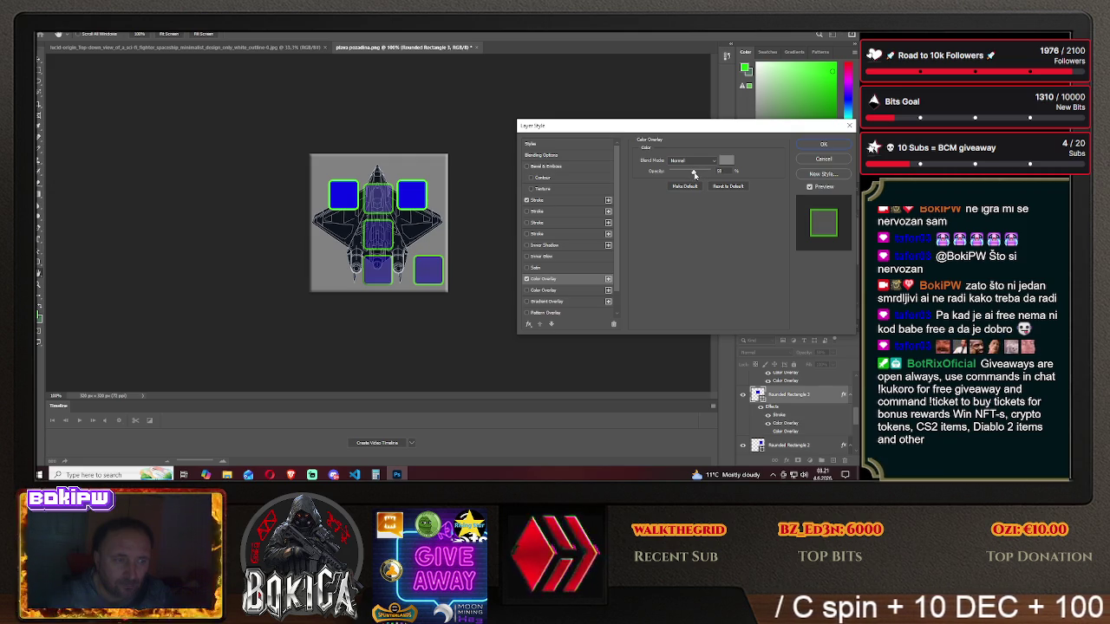
drag(694, 174, 684, 175)
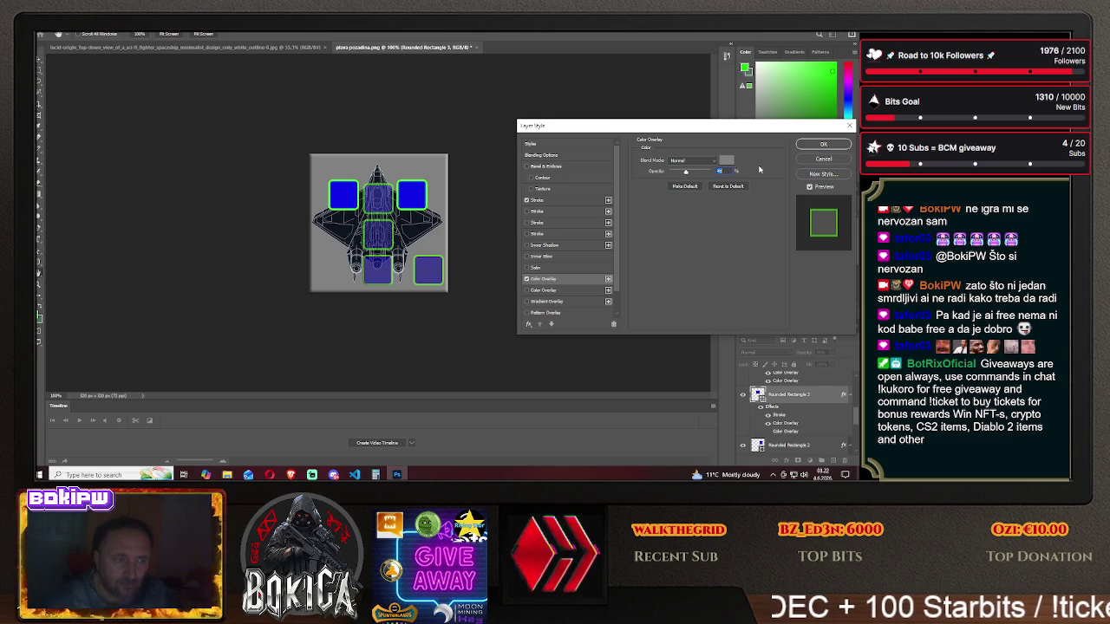
click(820, 144)
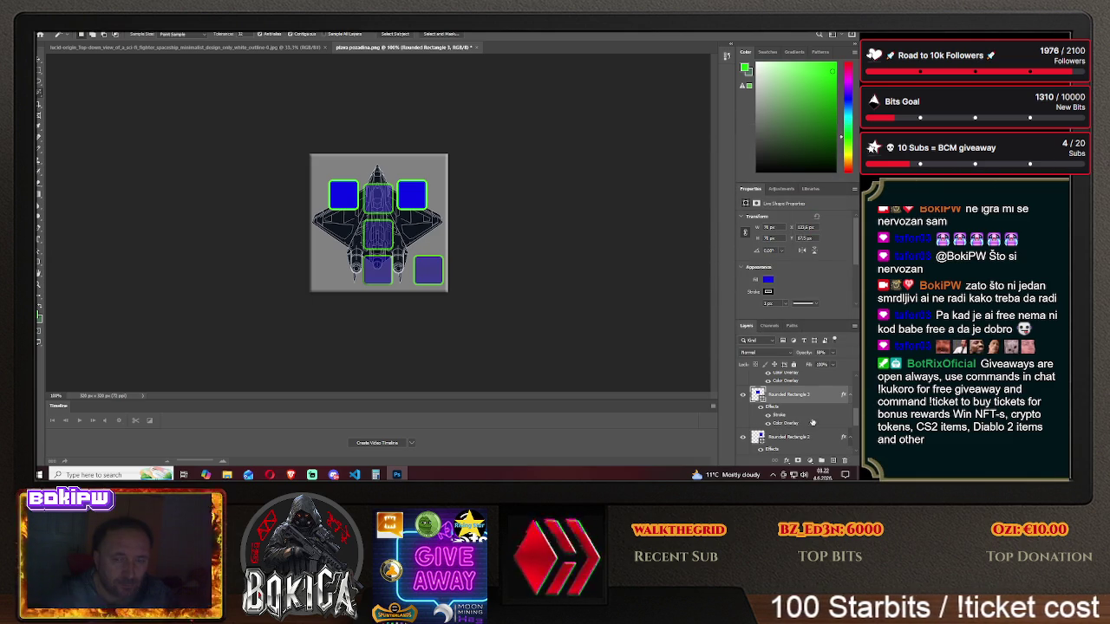
scroll(807, 404, down, 3)
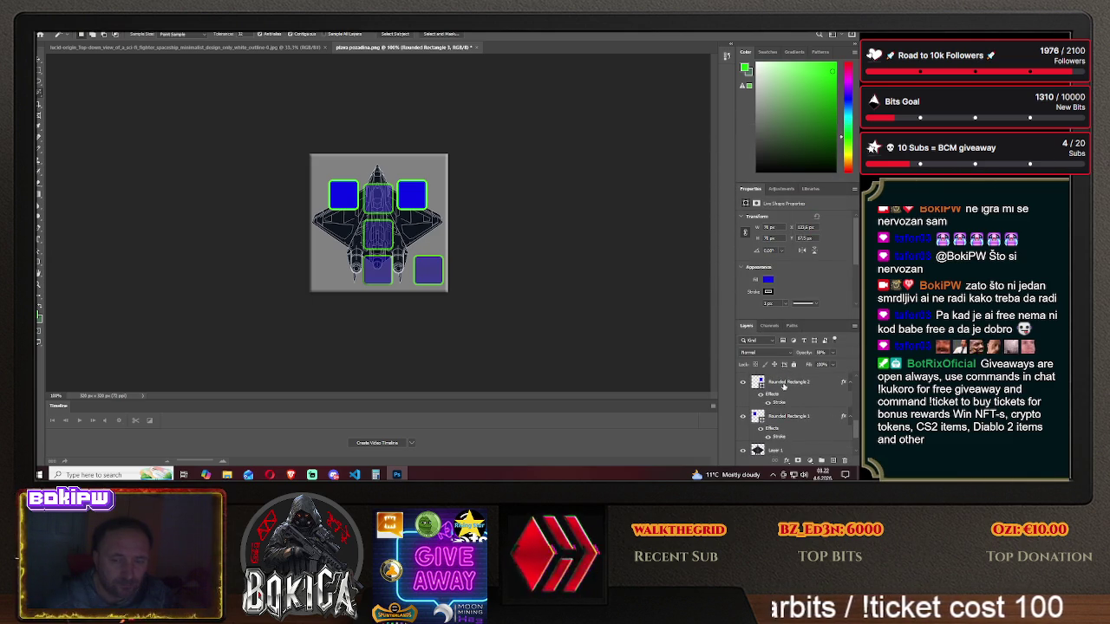
- Enable a colour overlay on Rounded Rectangle 2 and lower its fill opacity
click(785, 384)
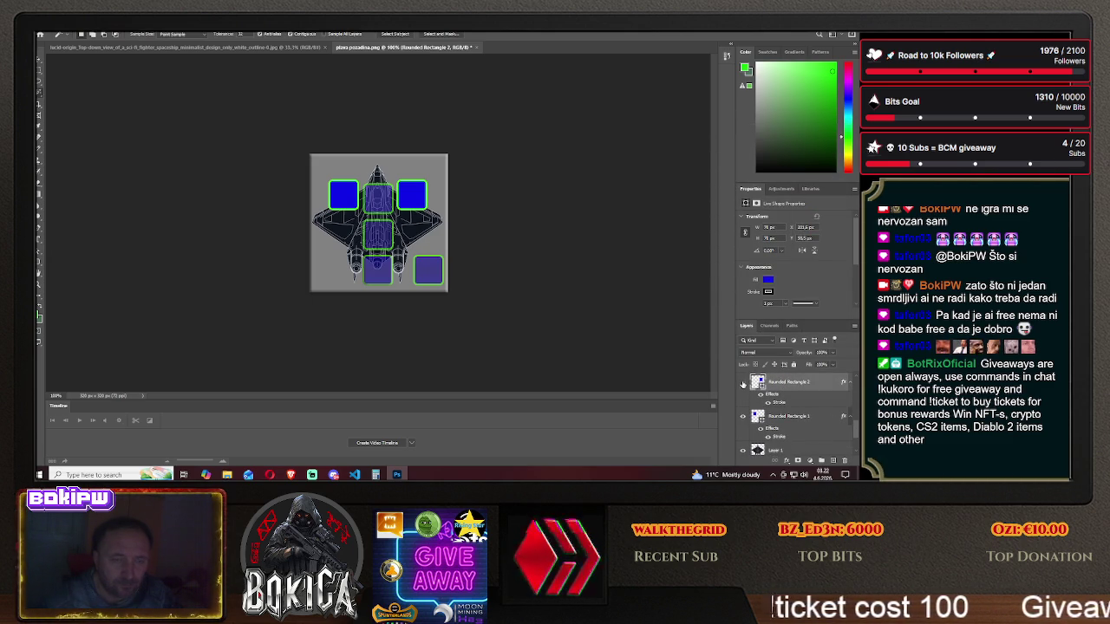
right_click(791, 388)
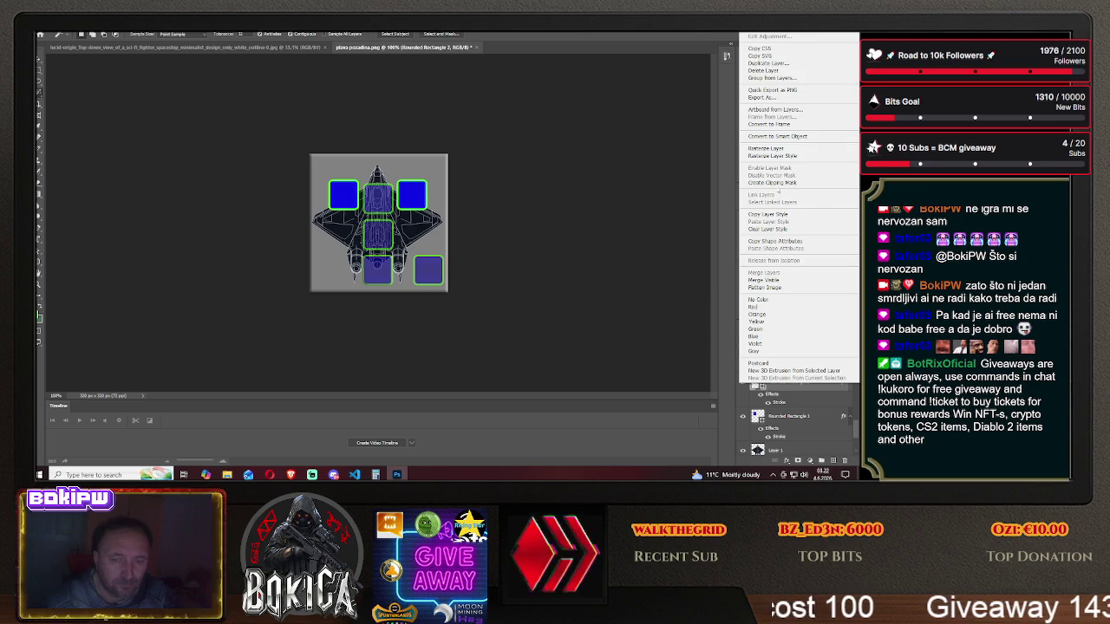
click(780, 35)
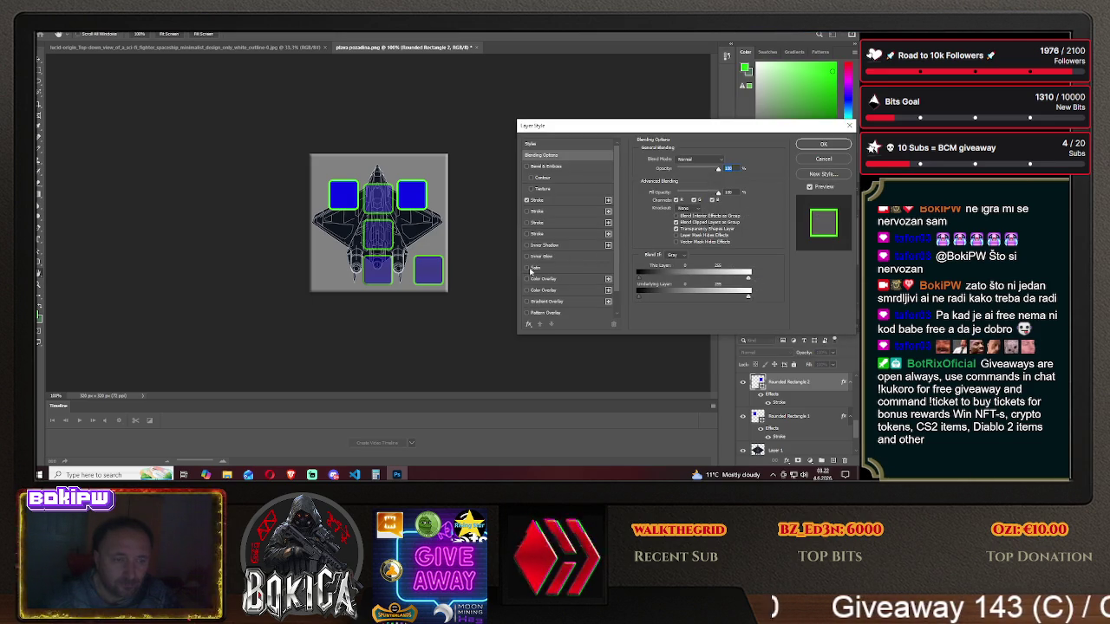
click(526, 279)
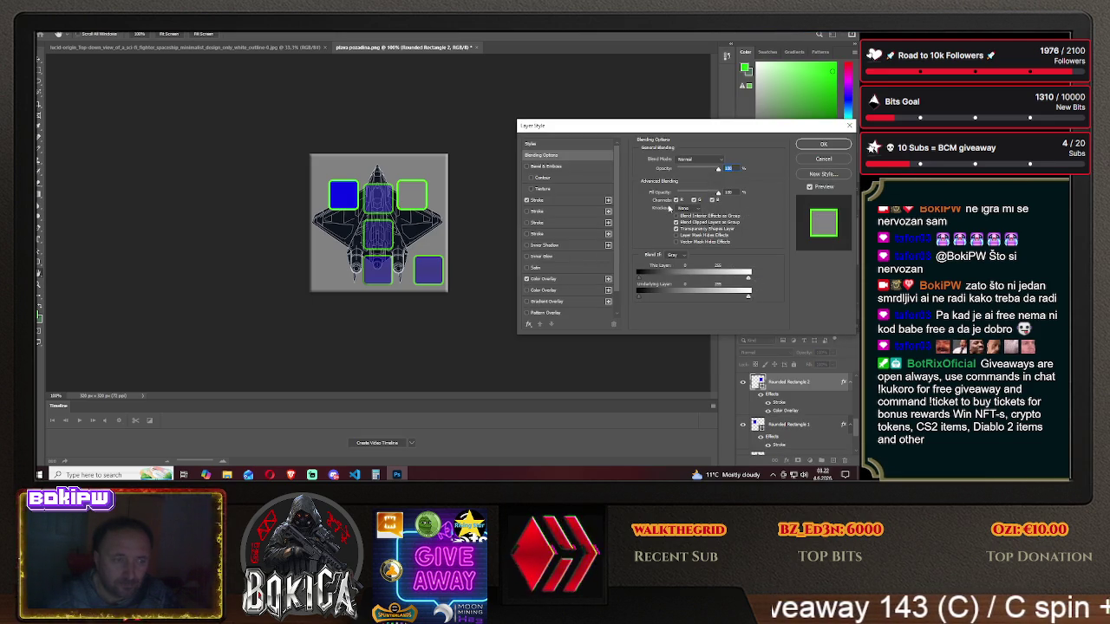
mouse_move(718, 194)
mouse_down()
mouse_move(685, 199)
mouse_move(726, 193)
mouse_move(694, 170)
mouse_up()
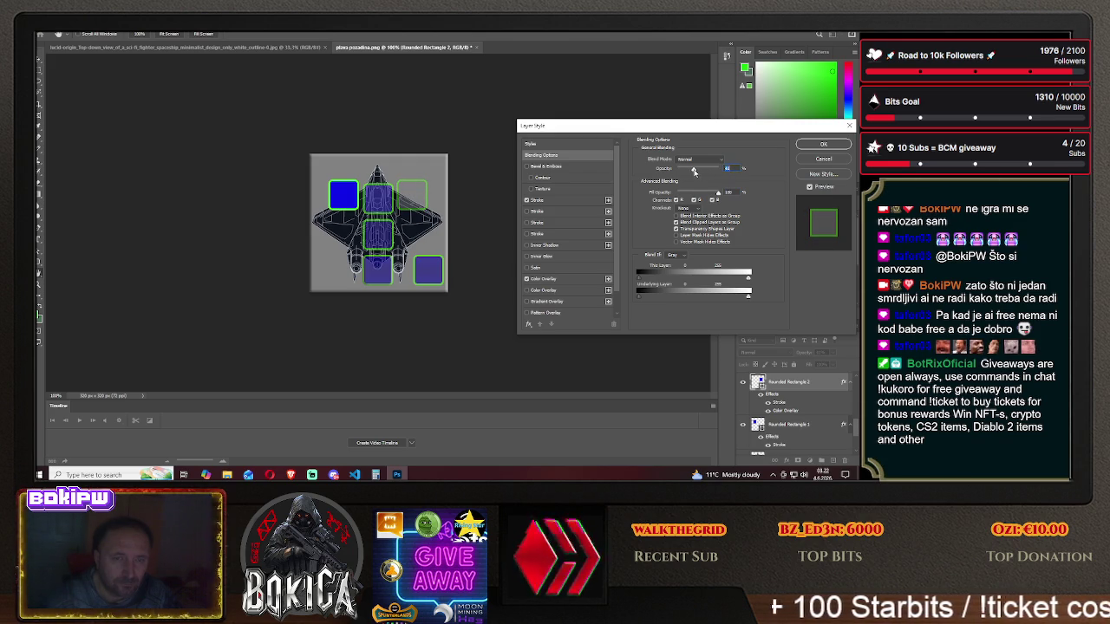
- Set the second overlay to full opacity, lower the first overlay, and apply
click(526, 290)
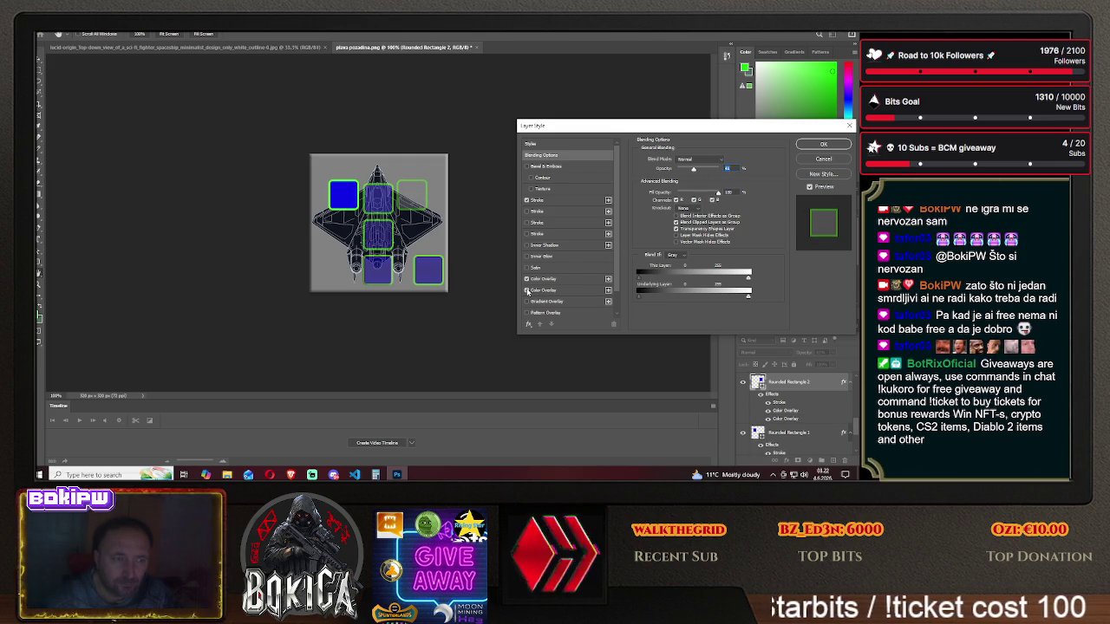
click(560, 292)
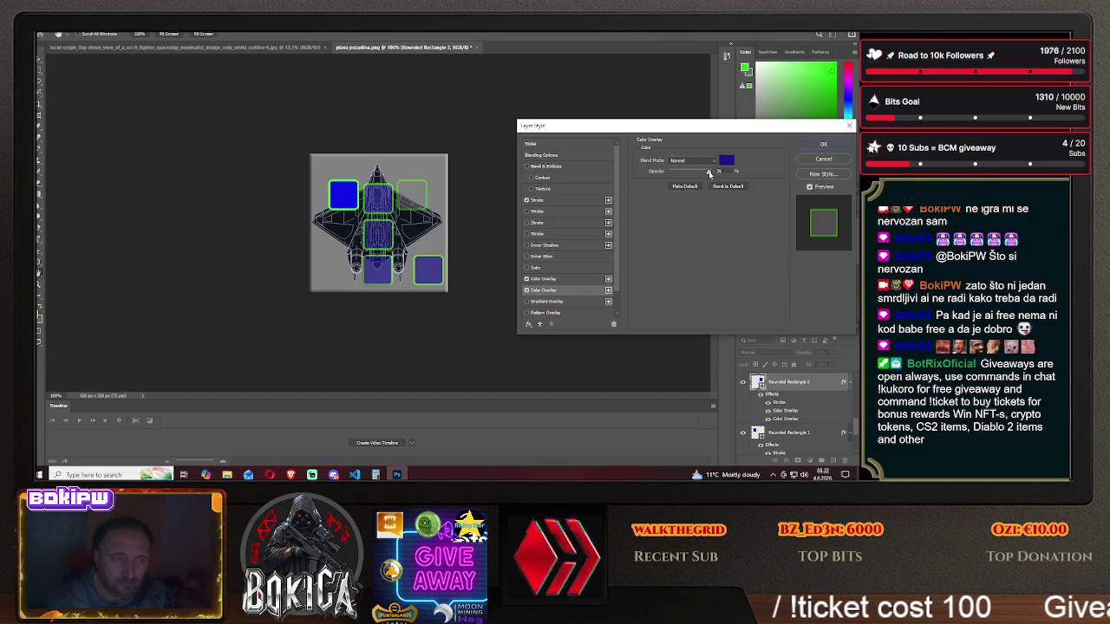
drag(702, 173, 712, 172)
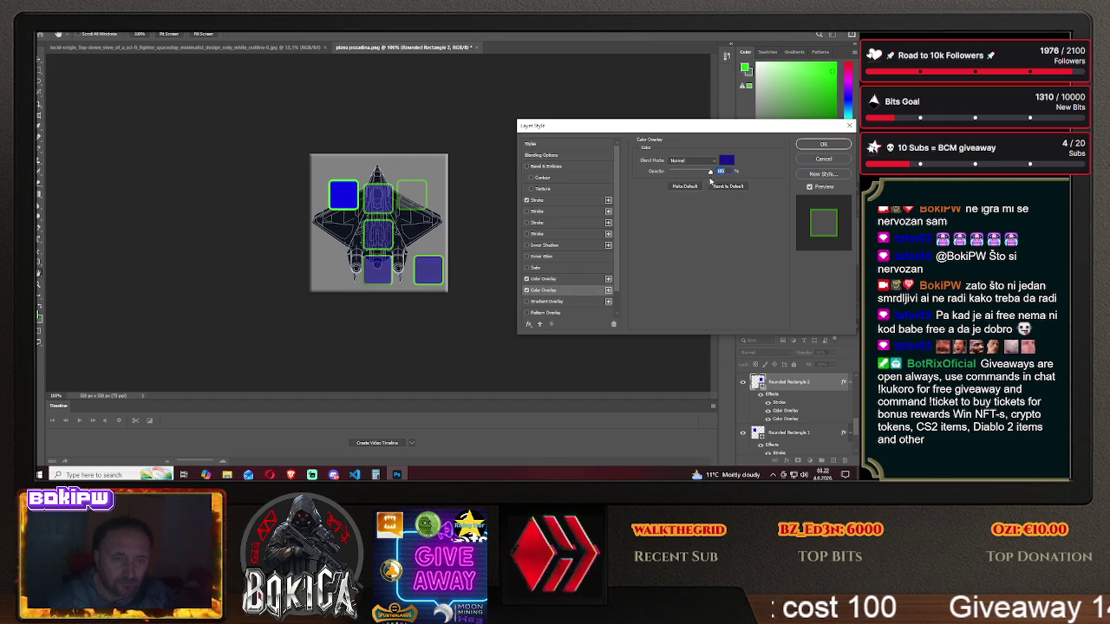
click(561, 278)
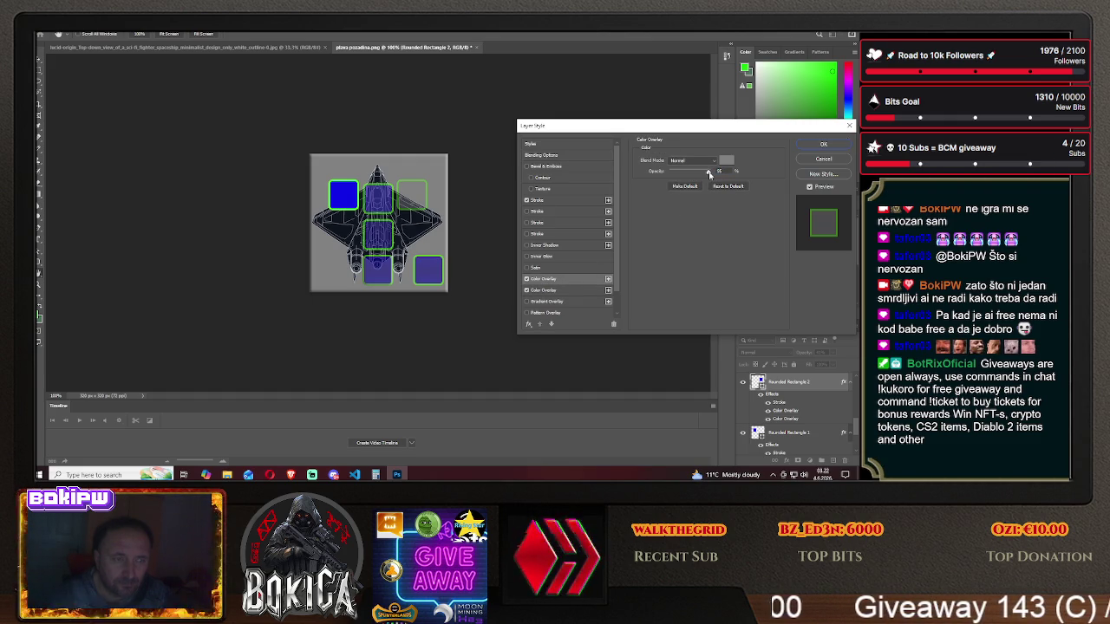
drag(707, 175, 673, 173)
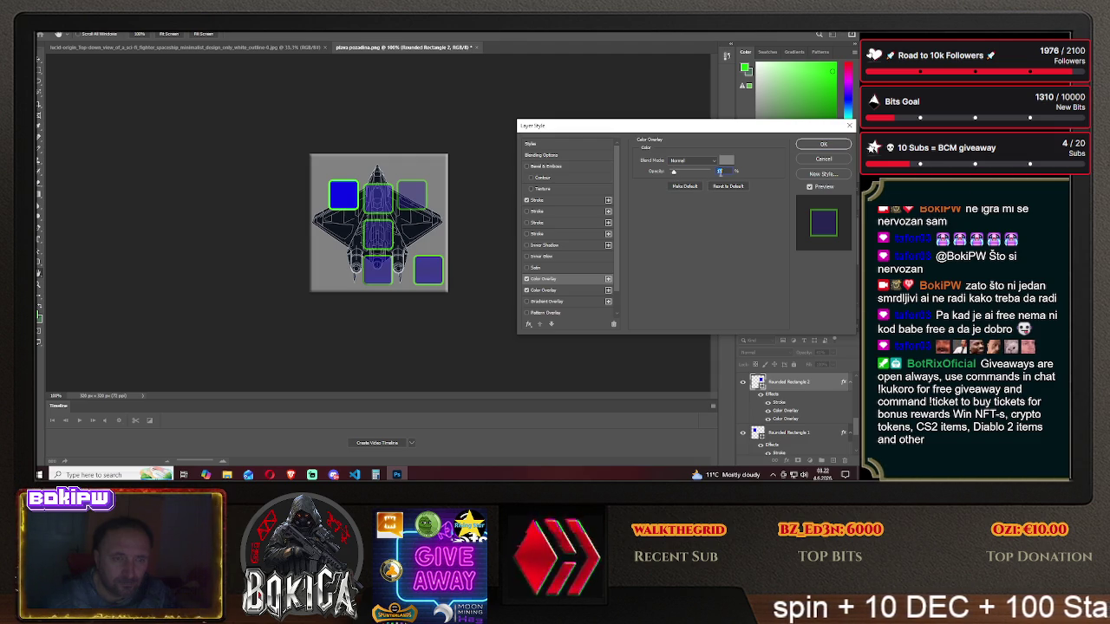
click(820, 145)
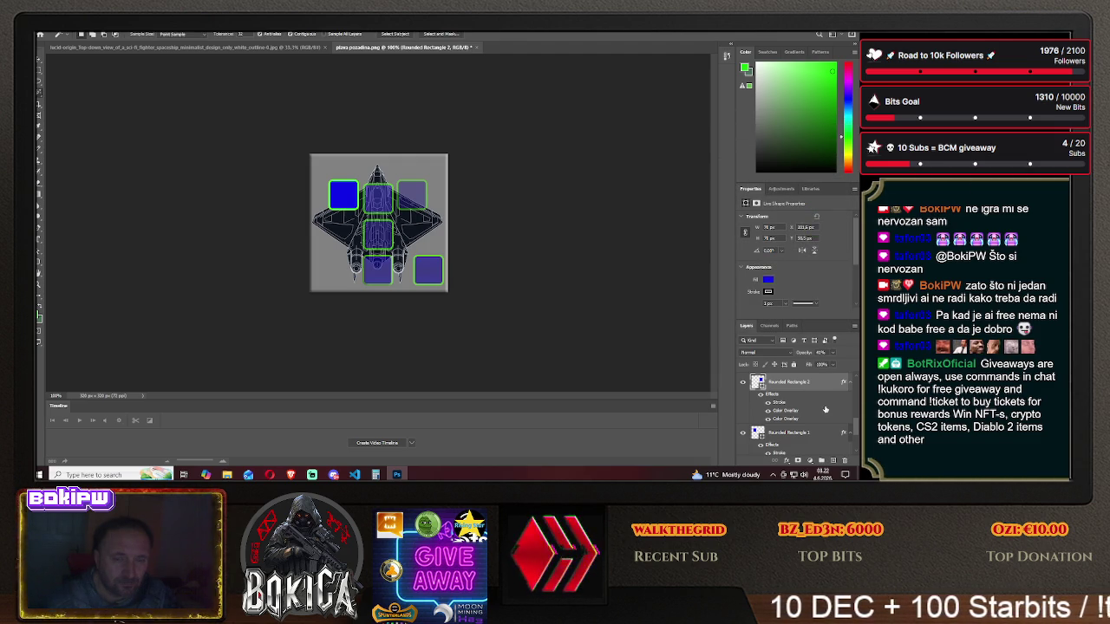
scroll(803, 431, down, 3)
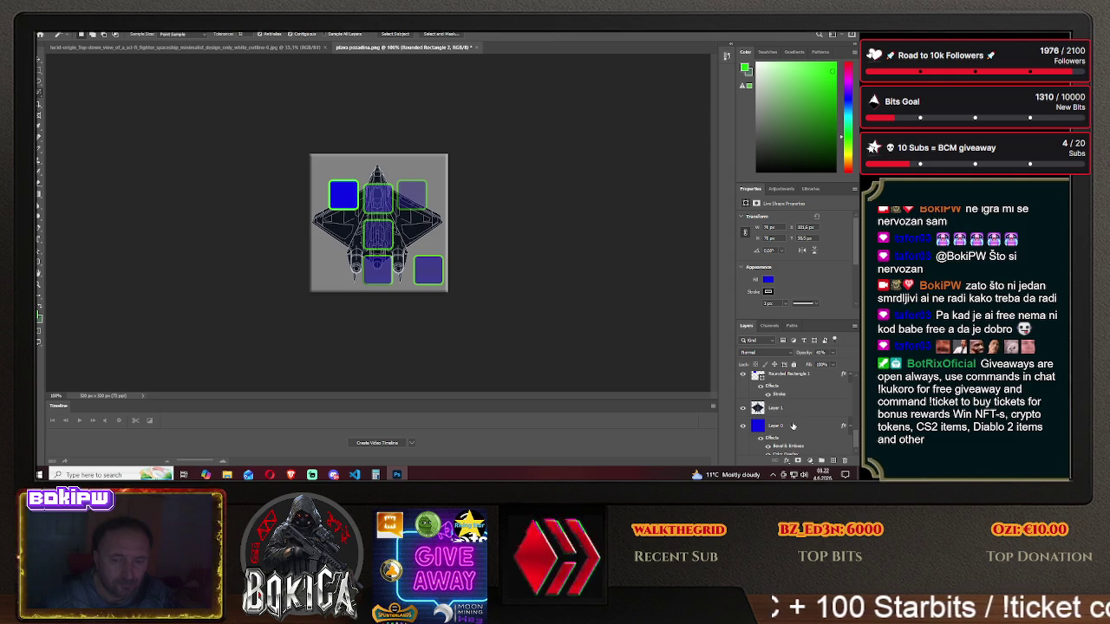
- Enable a colour overlay on Rounded Rectangle 1 and lower its fill opacity
scroll(782, 410, up, 3)
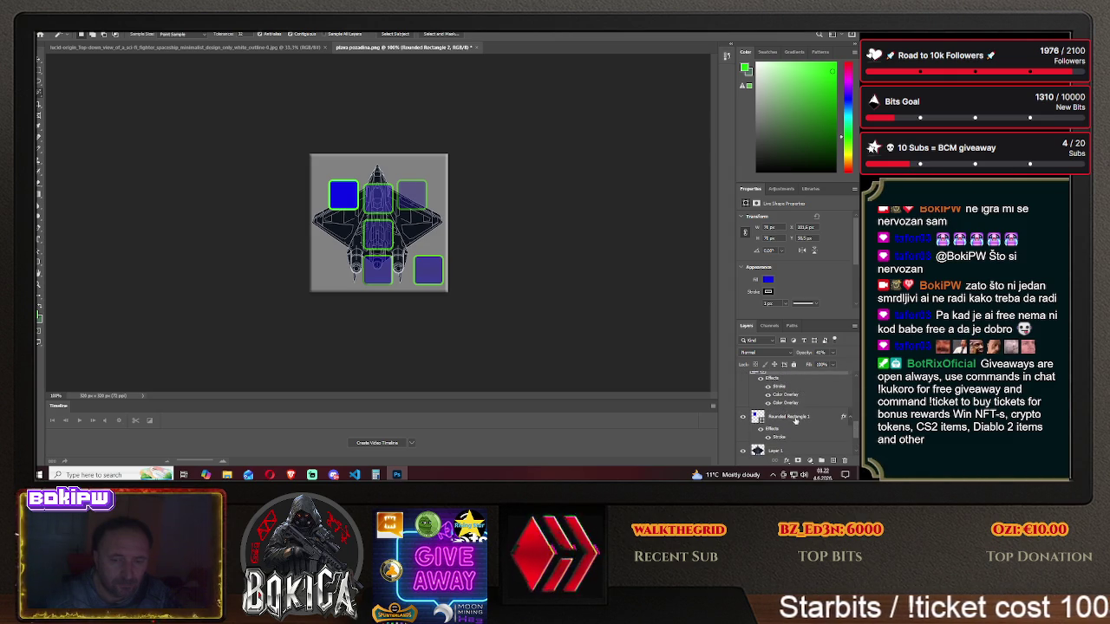
right_click(795, 419)
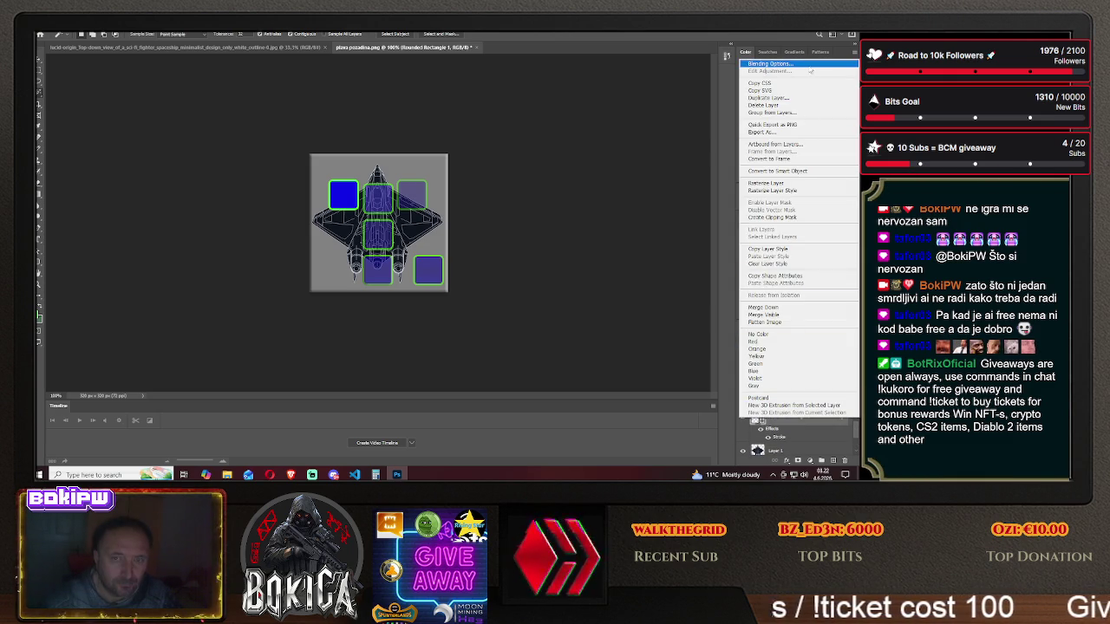
click(804, 67)
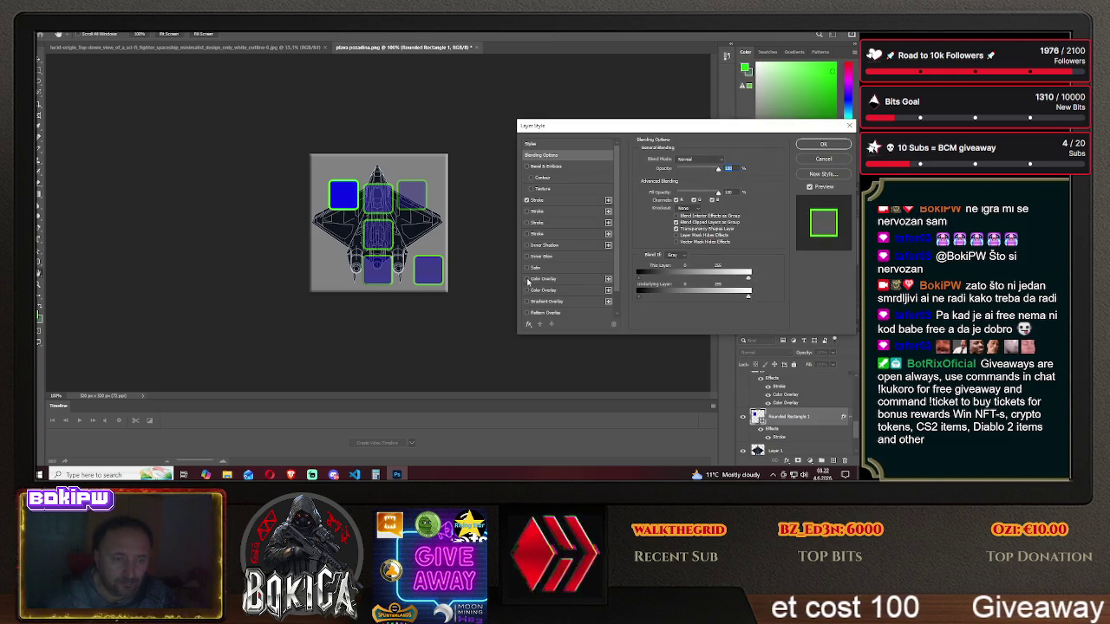
click(526, 278)
drag(713, 198, 691, 177)
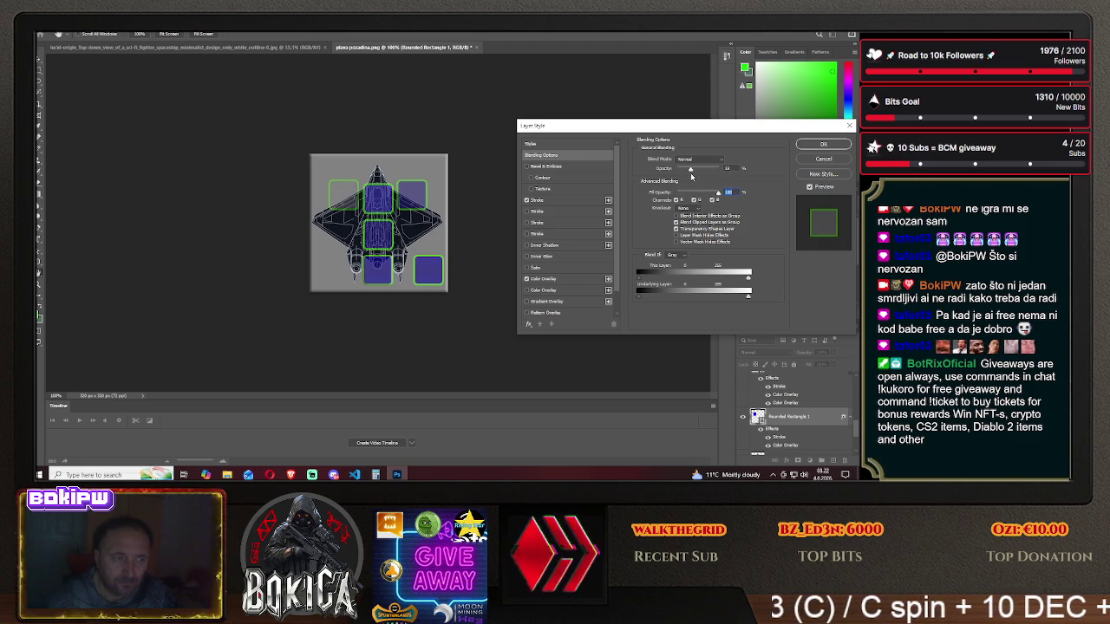
- Raise the second overlay to 100%, reduce the grey overlay's opacity, and apply
click(542, 290)
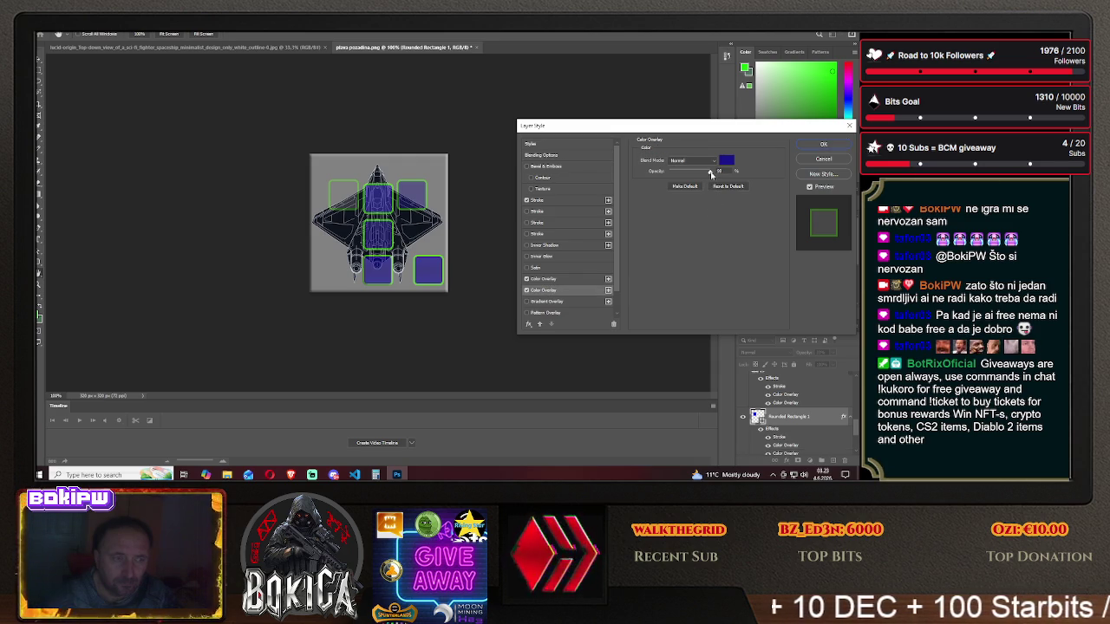
drag(694, 175, 719, 171)
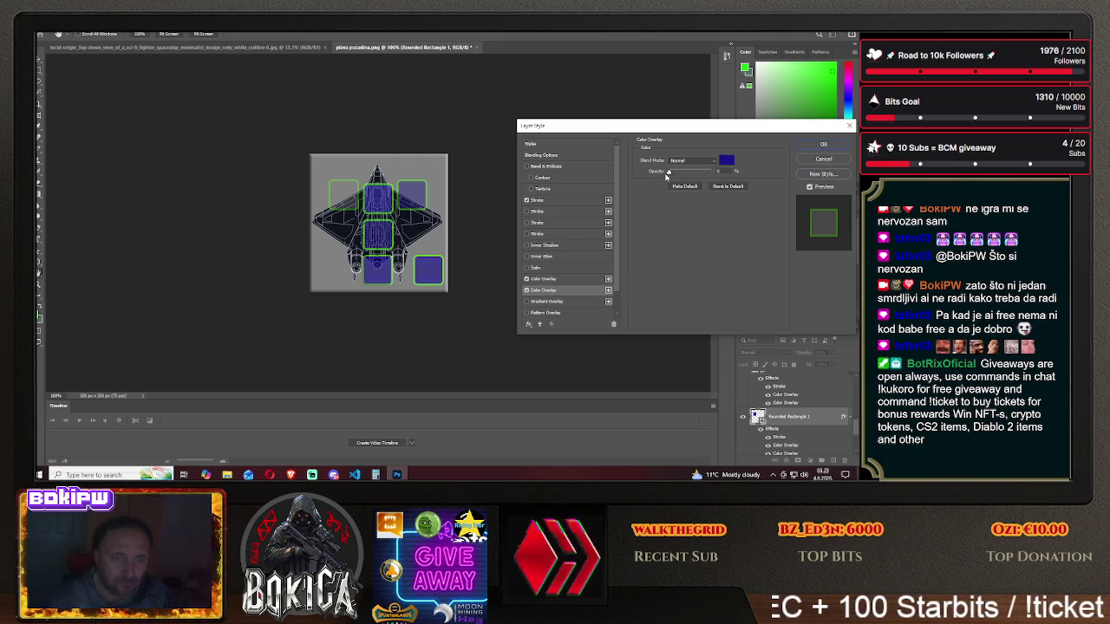
click(542, 278)
drag(710, 172, 688, 176)
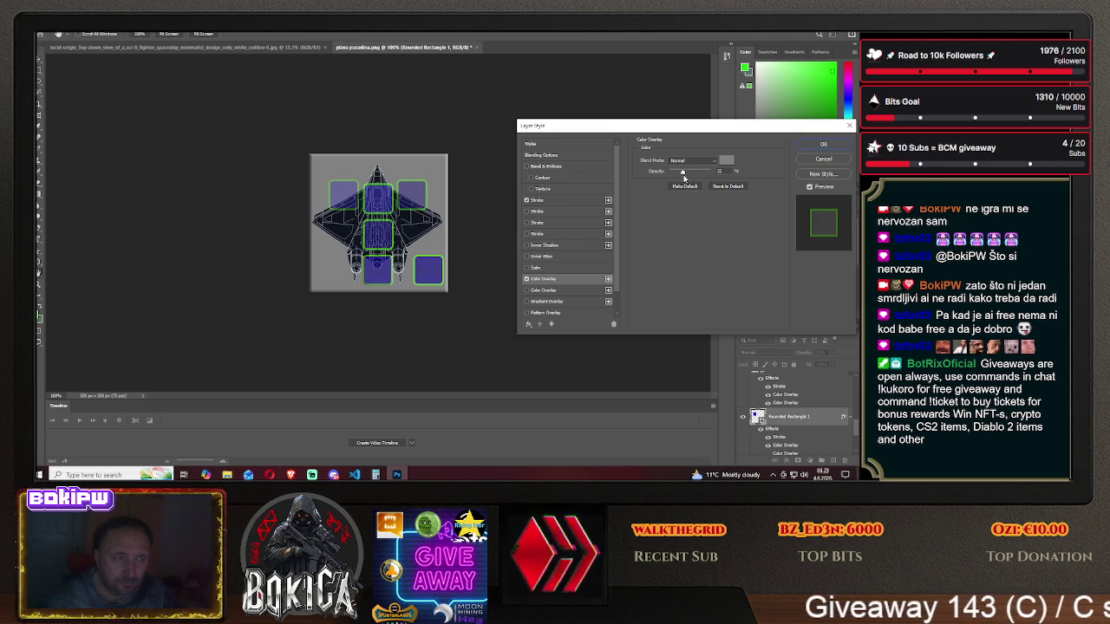
drag(683, 172, 687, 176)
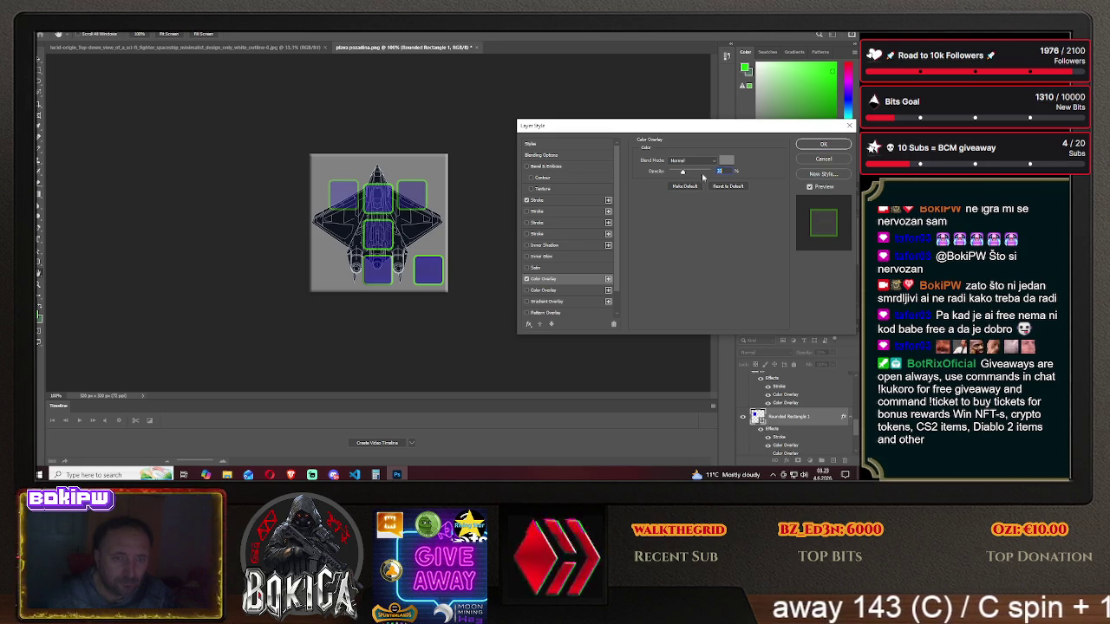
click(820, 147)
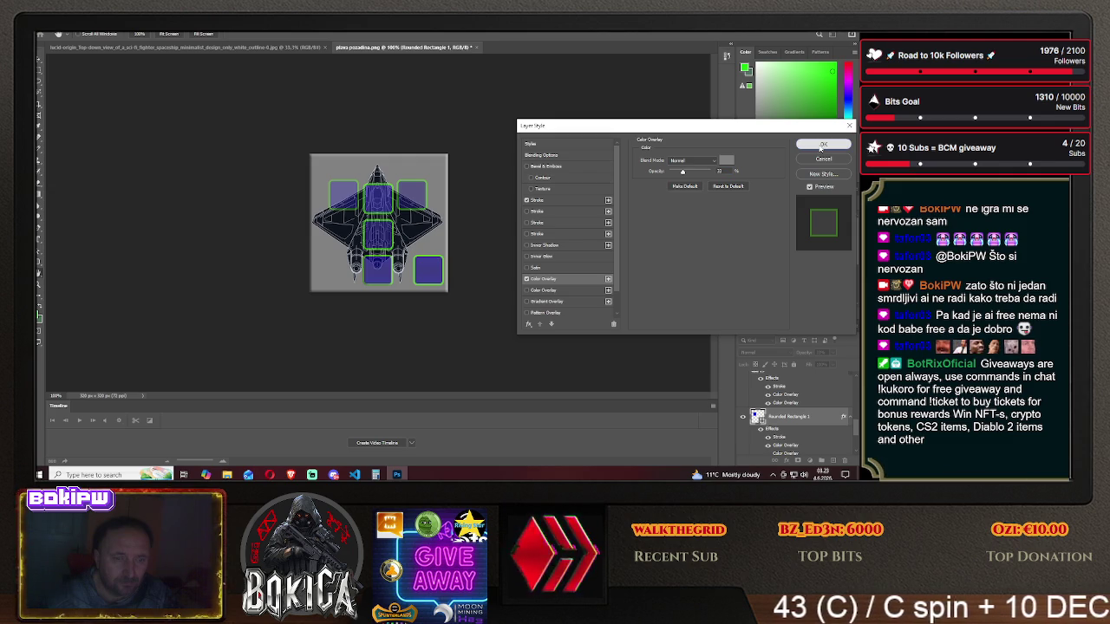
click(820, 147)
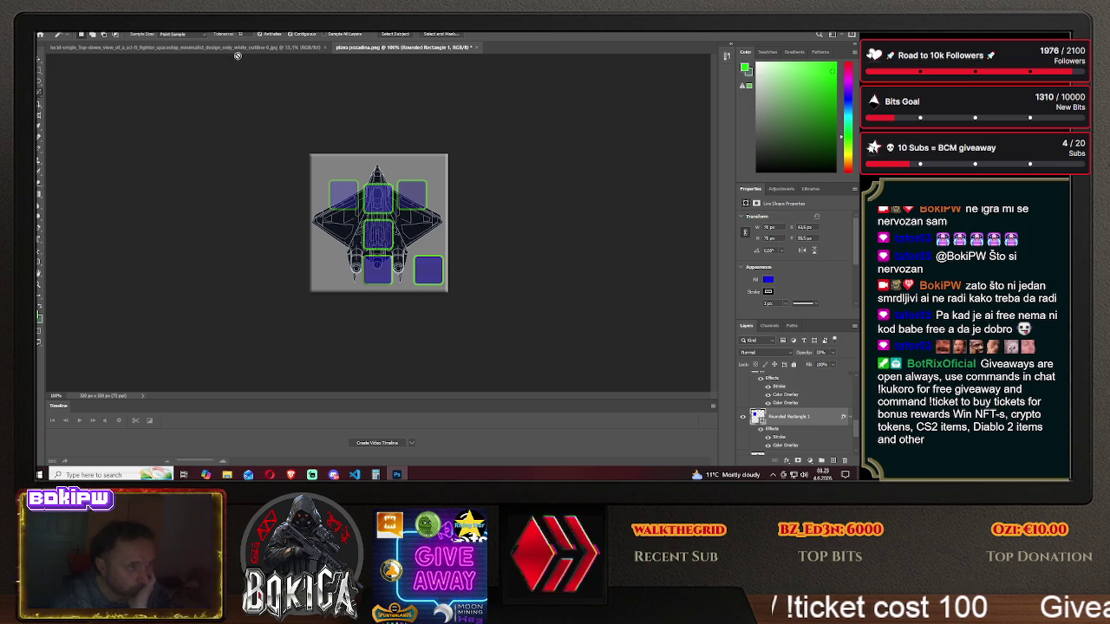
- Close the spaceship outline document, leaving only the ship-and-slots image open
click(270, 50)
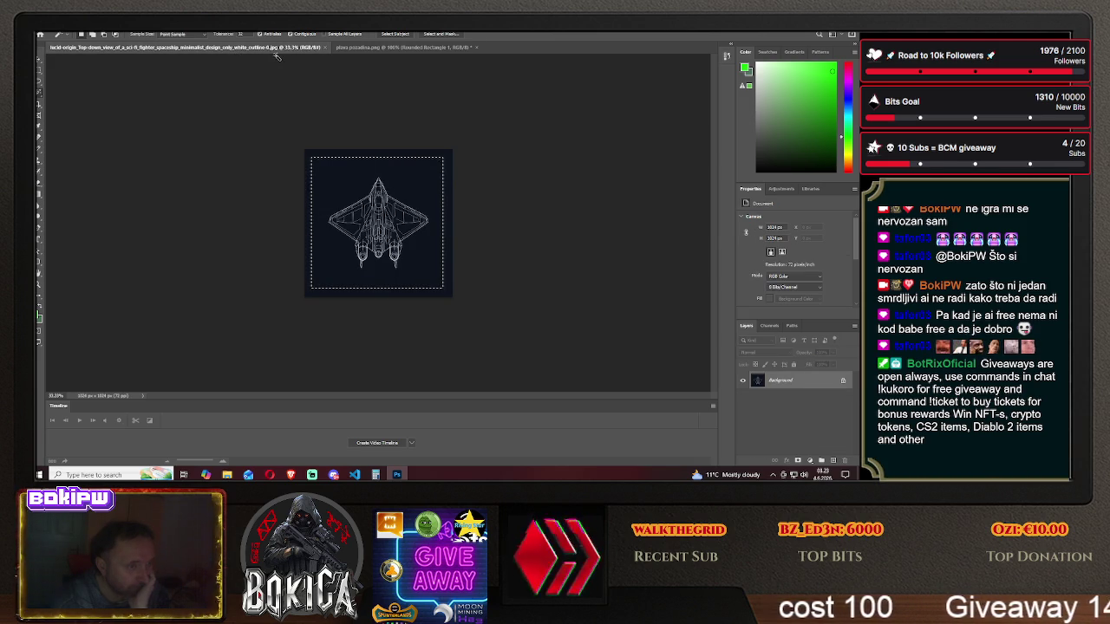
click(329, 47)
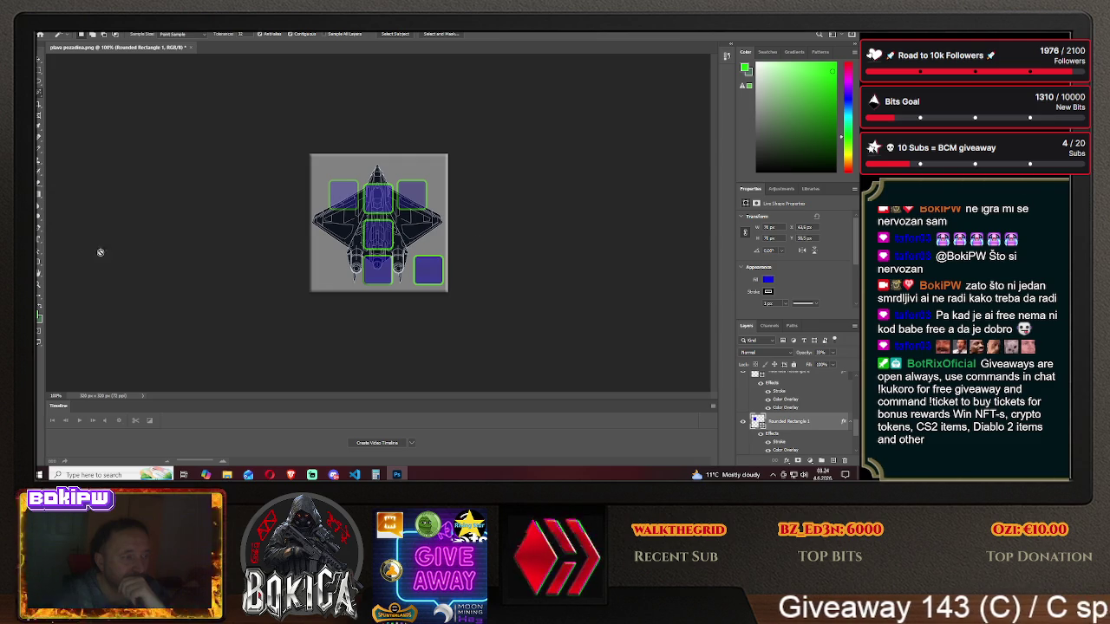
- Choose the Horizontal Type Tool and set the foreground colour to red
click(38, 239)
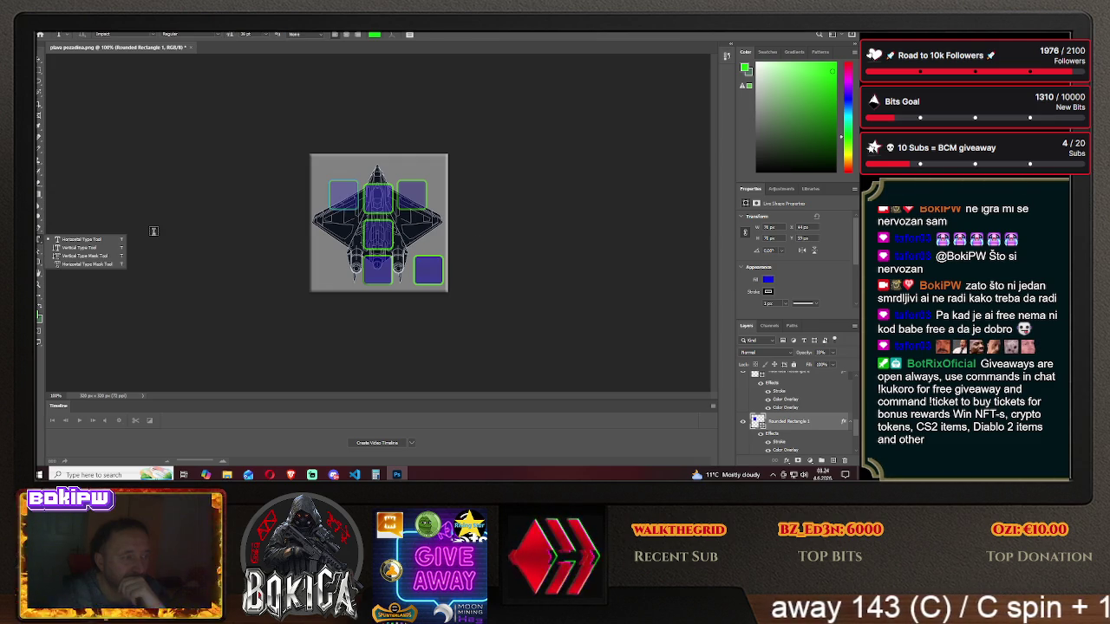
click(82, 239)
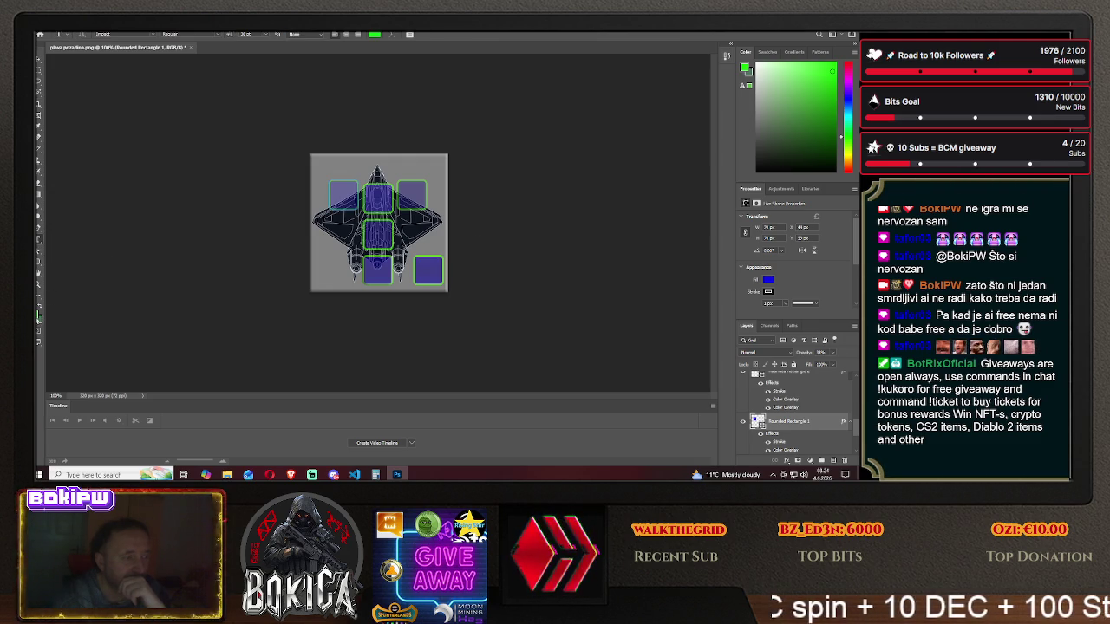
click(39, 318)
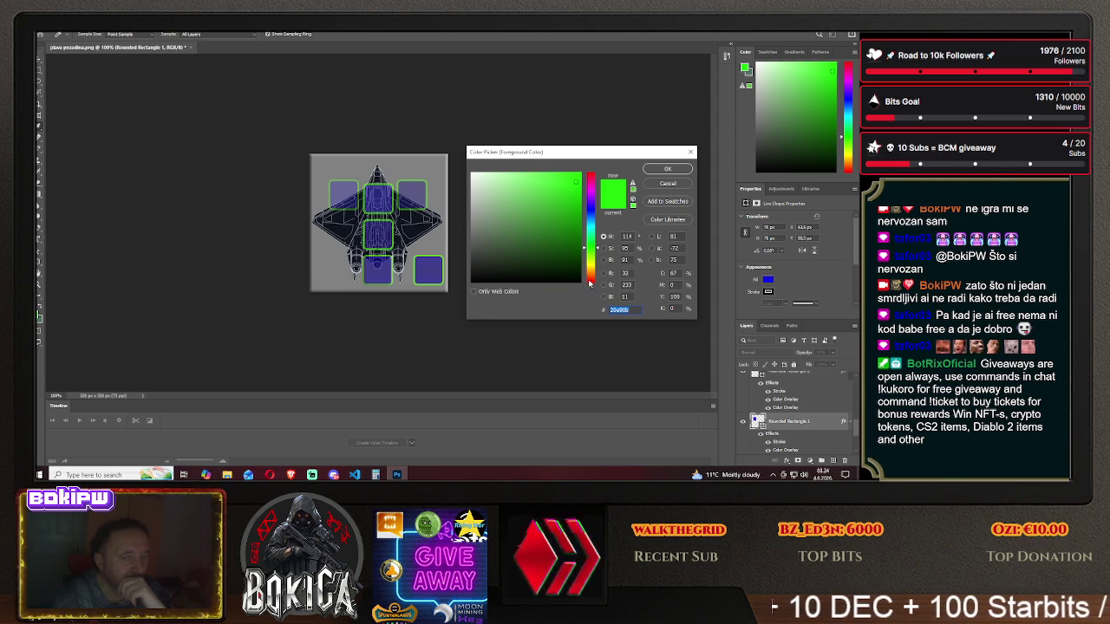
click(590, 280)
click(667, 168)
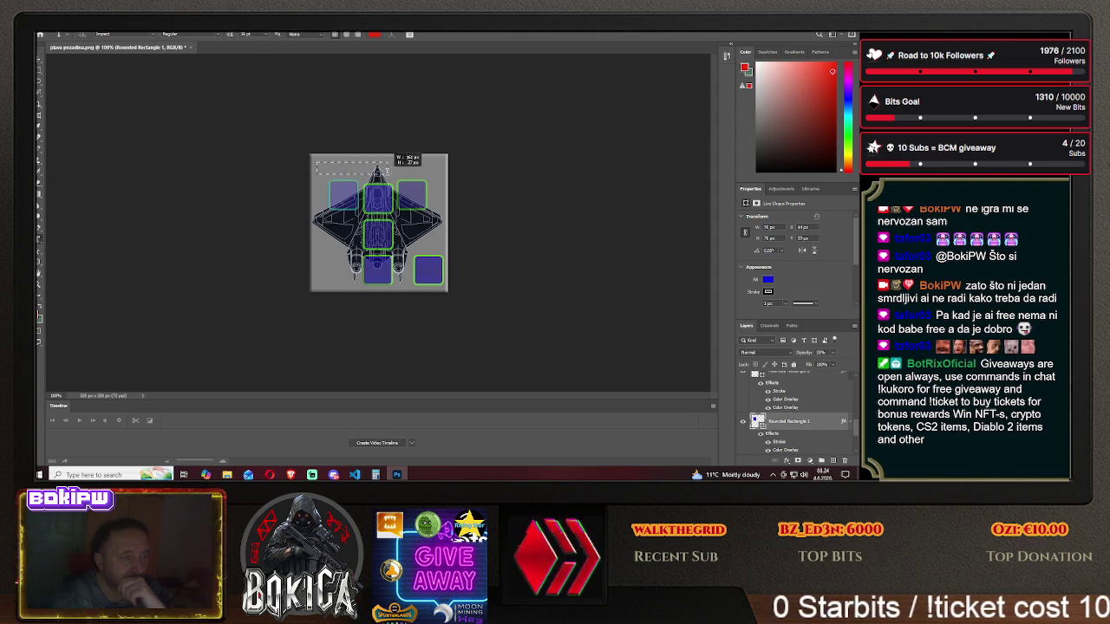
- Create a text box at the top of the canvas, enlarge the font size, and type the WEAPON label
click(419, 173)
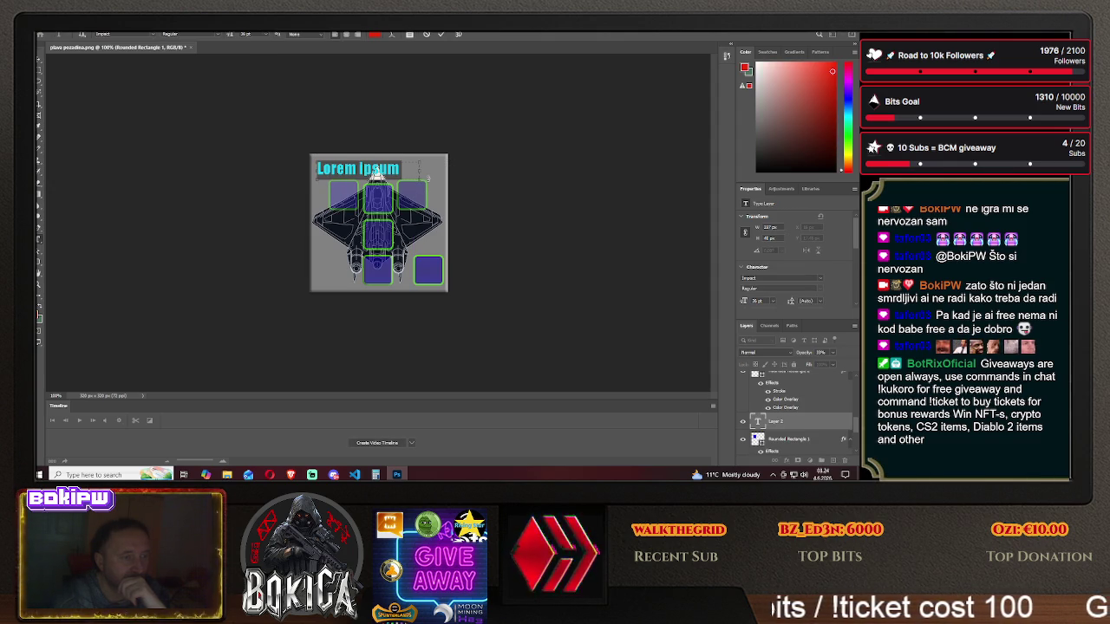
click(262, 35)
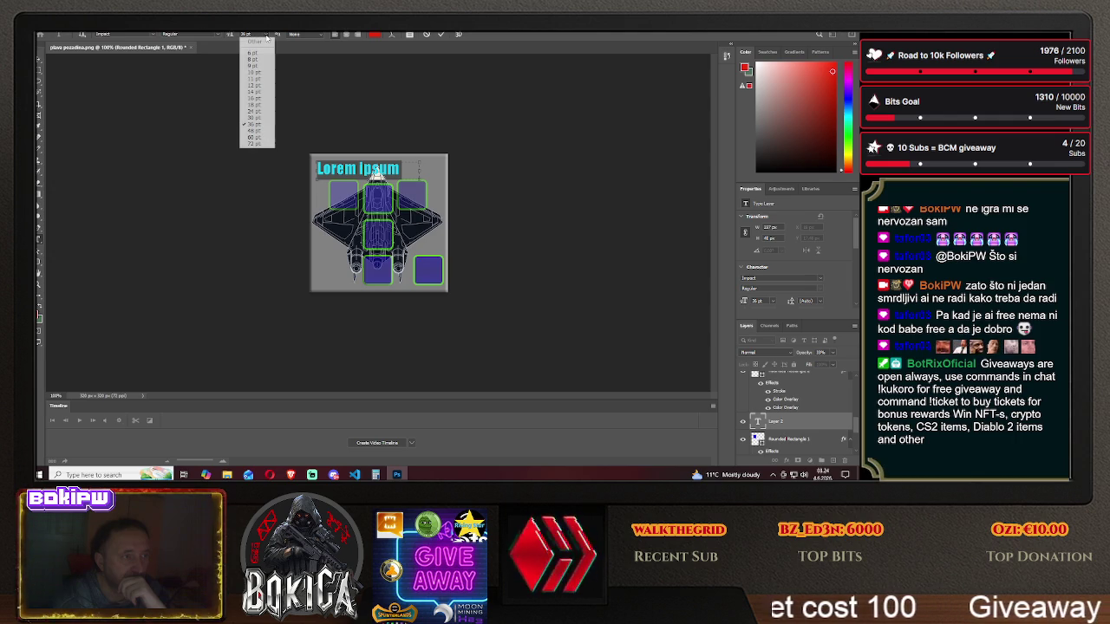
click(255, 85)
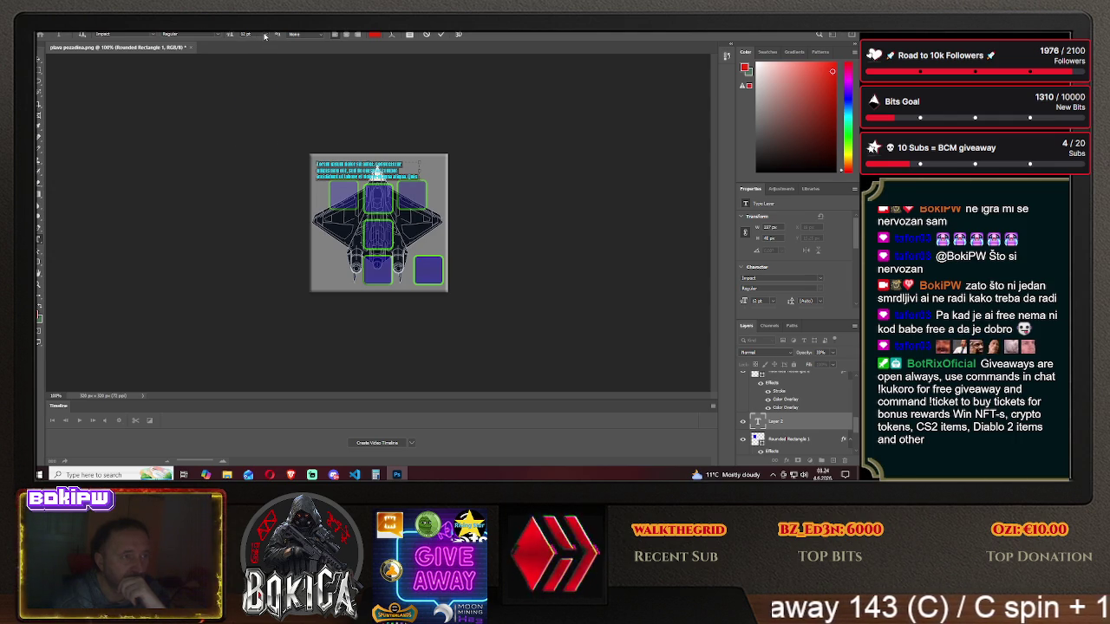
click(263, 35)
click(257, 99)
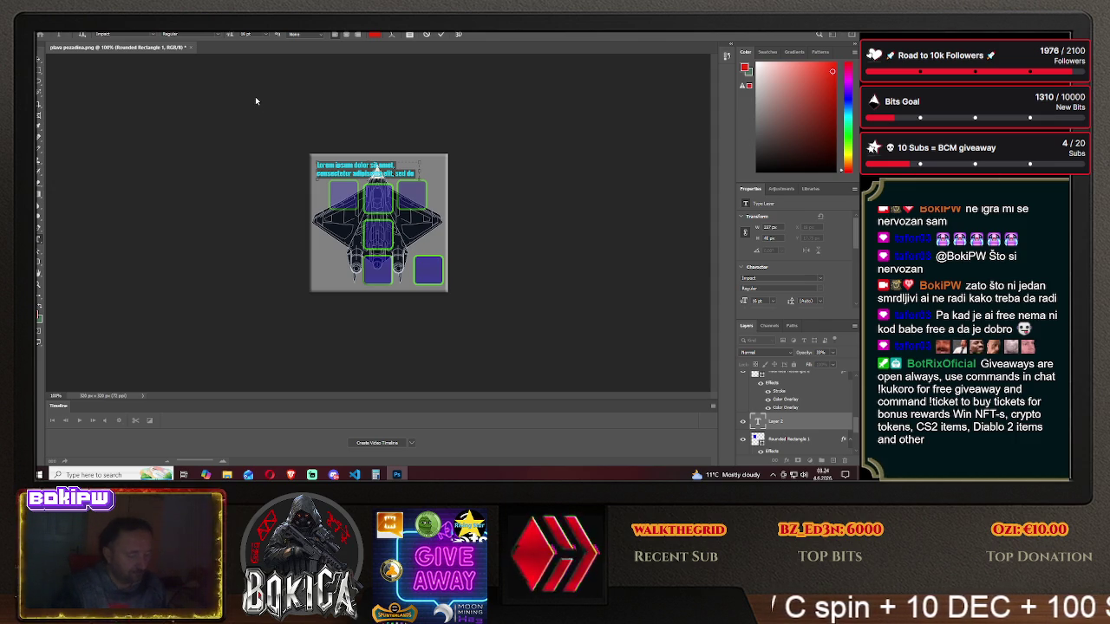
key(BackSpace)
text(99)
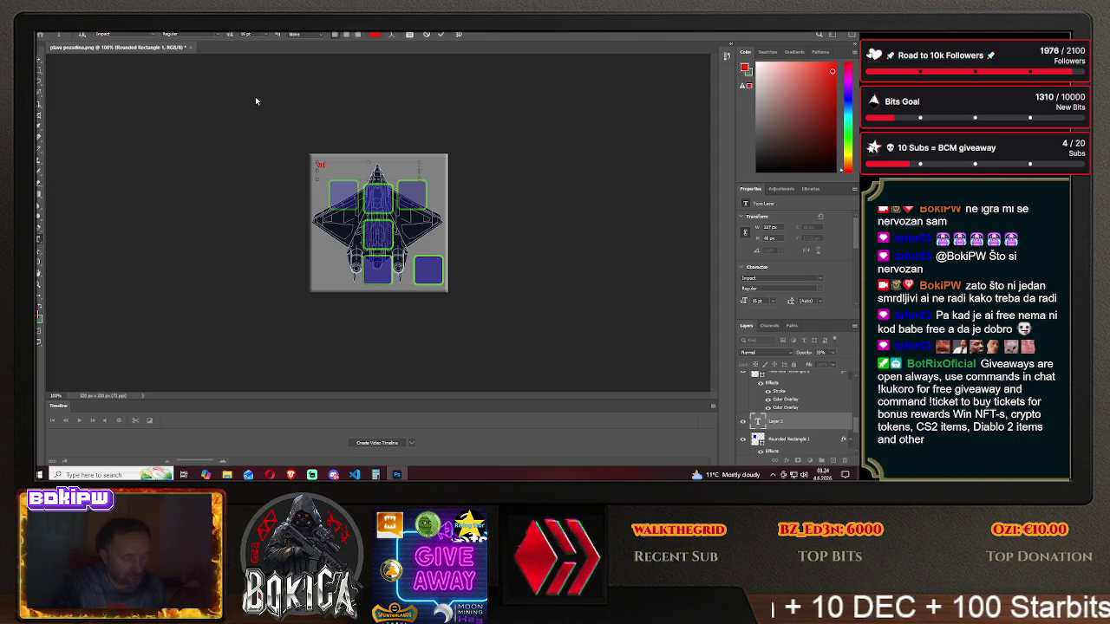
text(l)
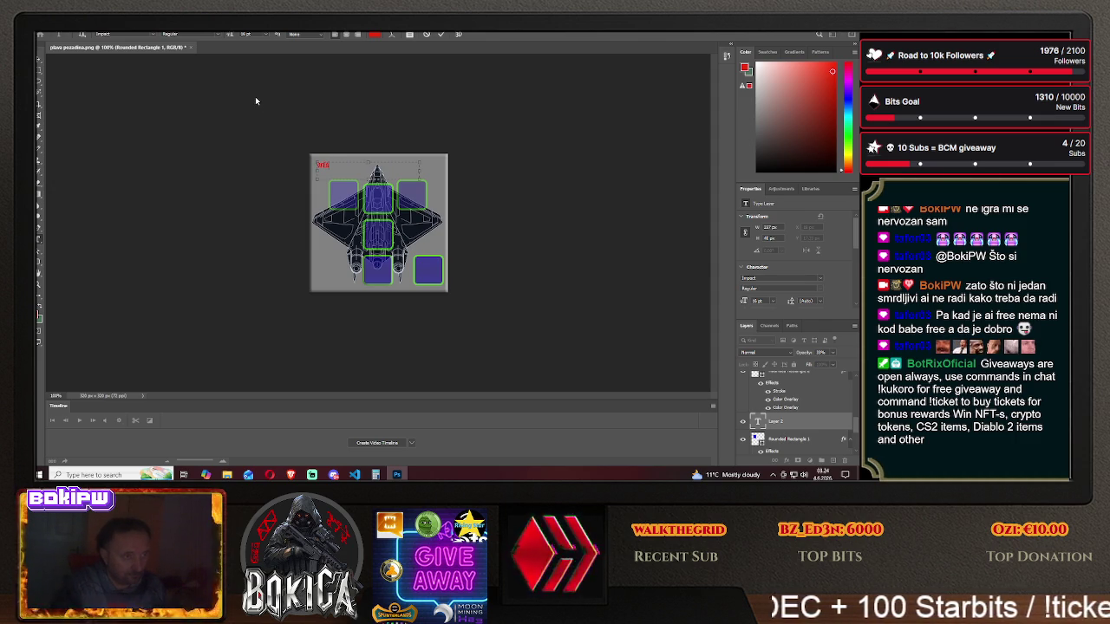
text(i)
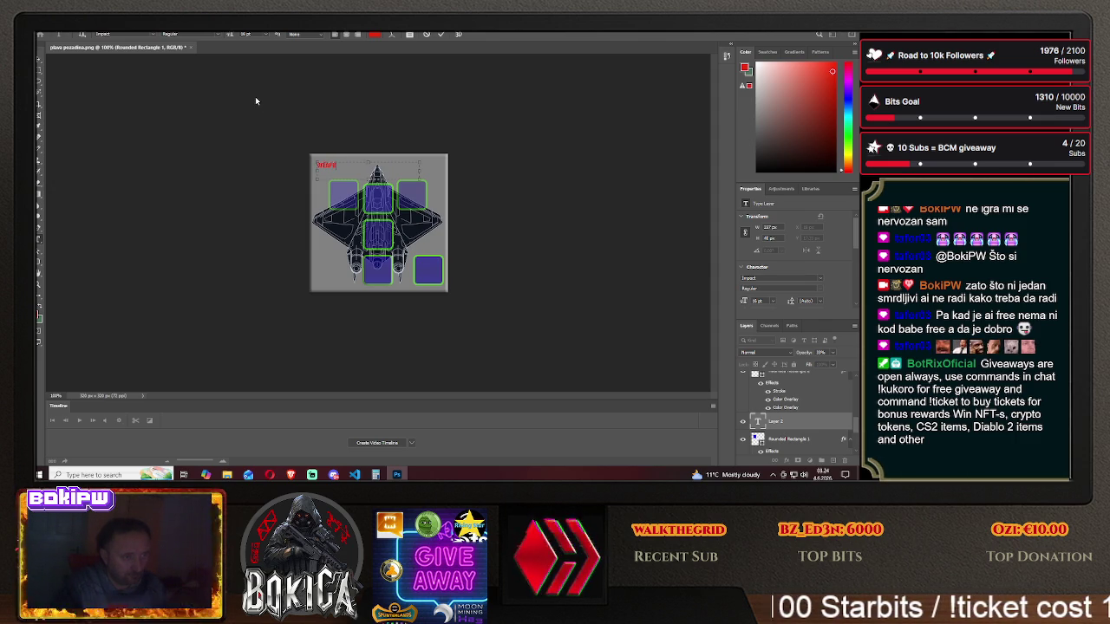
text(n)
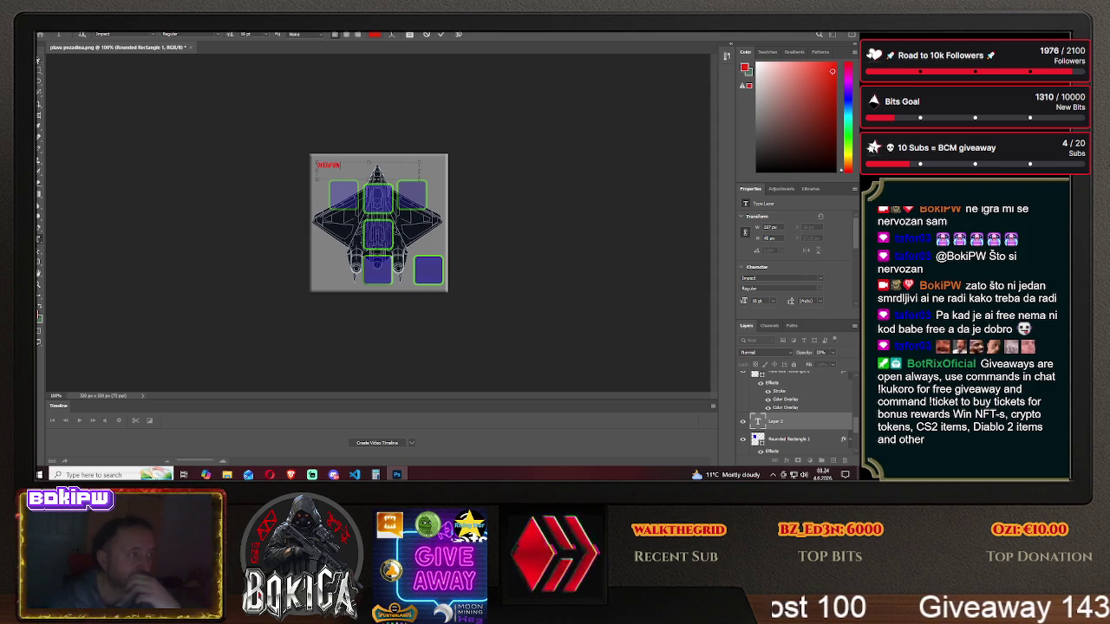
- Move the WEAPON label onto the ship's top-left slot and bring up its layer style settings
click(38, 60)
drag(333, 165, 344, 193)
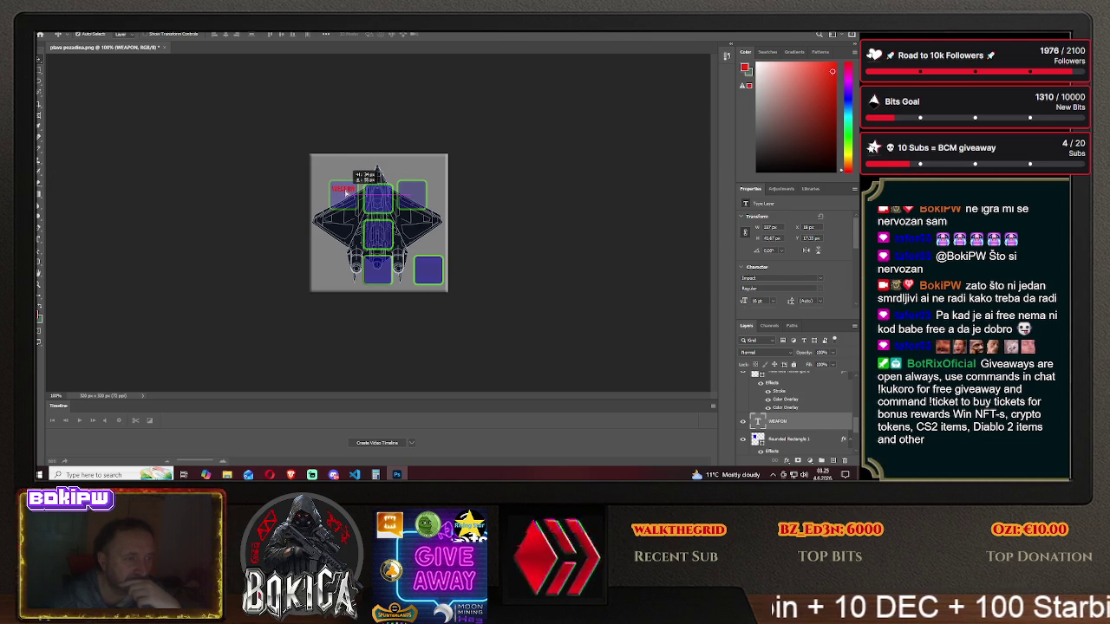
drag(345, 192, 345, 191)
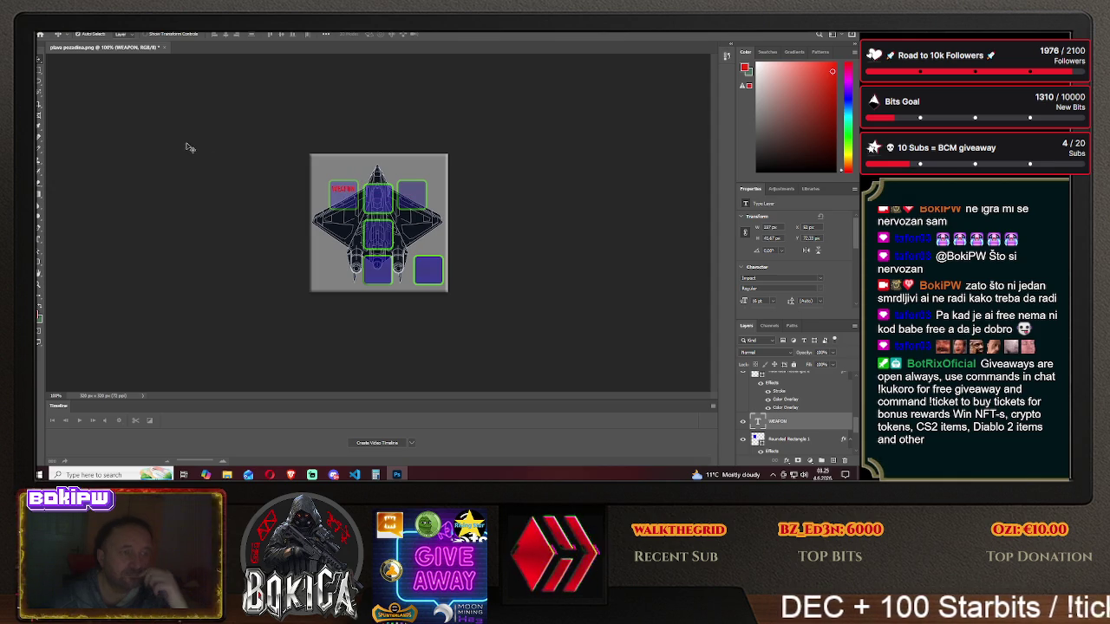
right_click(784, 409)
click(774, 35)
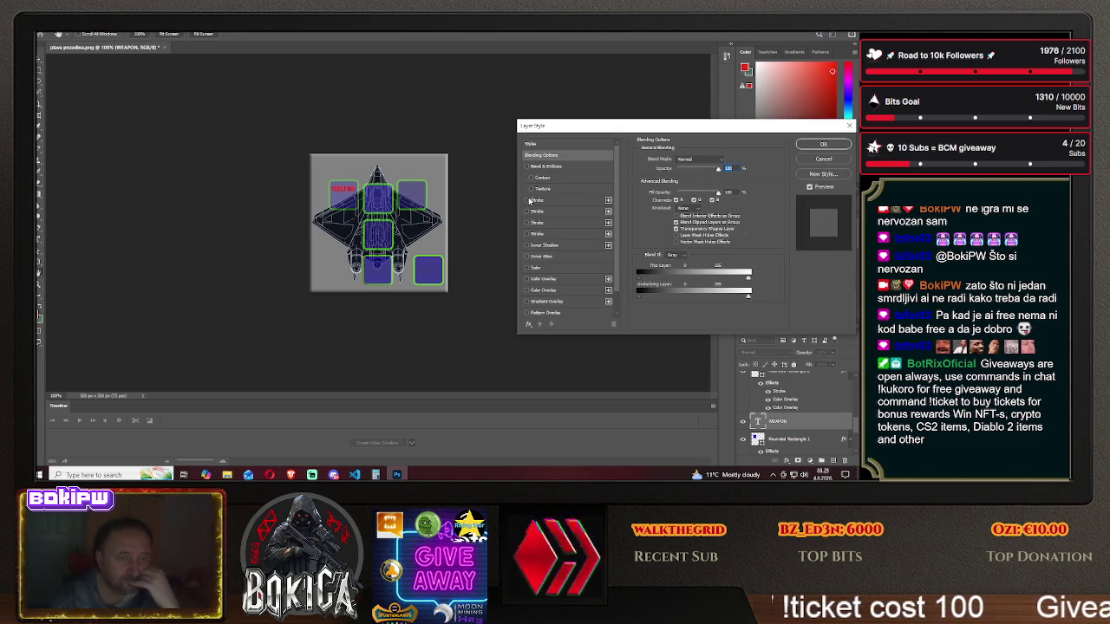
- Preview stroke, inner glow and satin effects on the WEAPON label, then turn them off
click(527, 200)
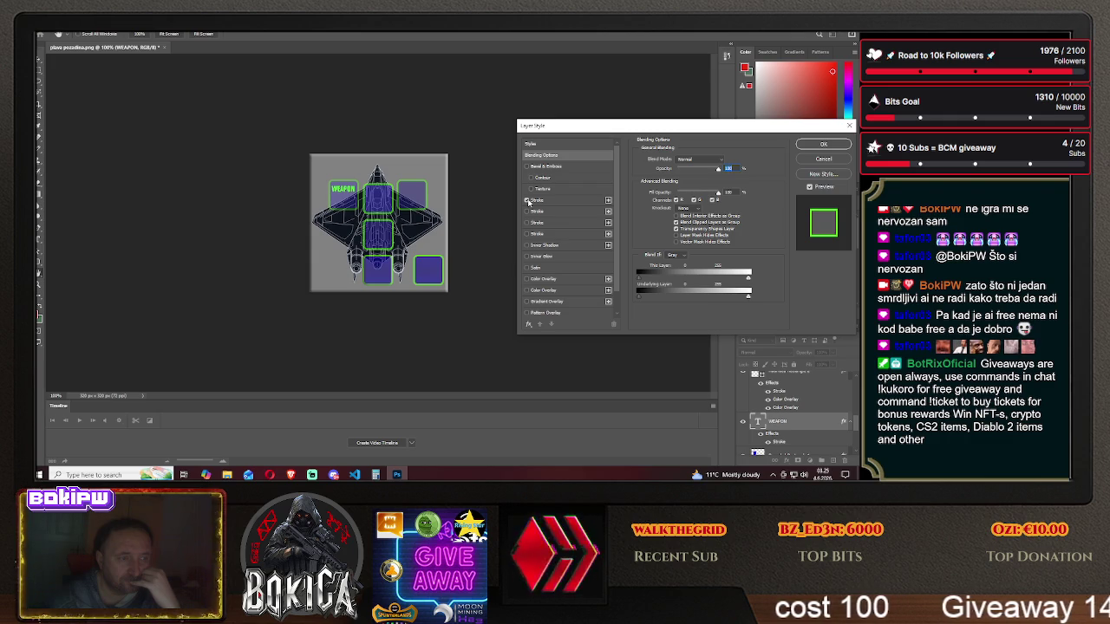
click(527, 212)
click(526, 212)
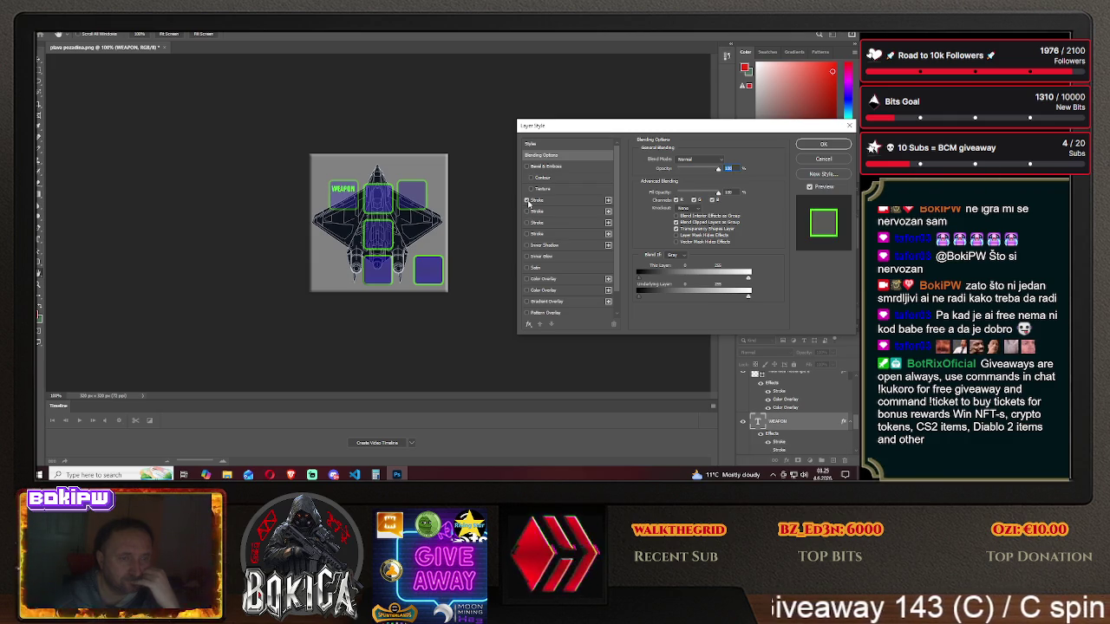
click(528, 223)
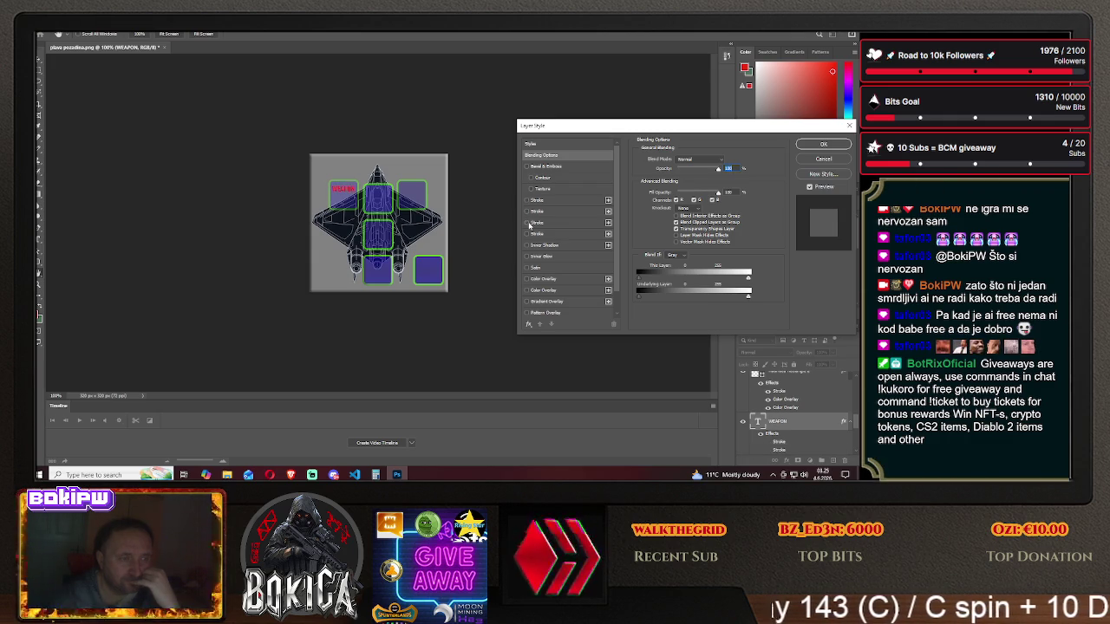
click(526, 240)
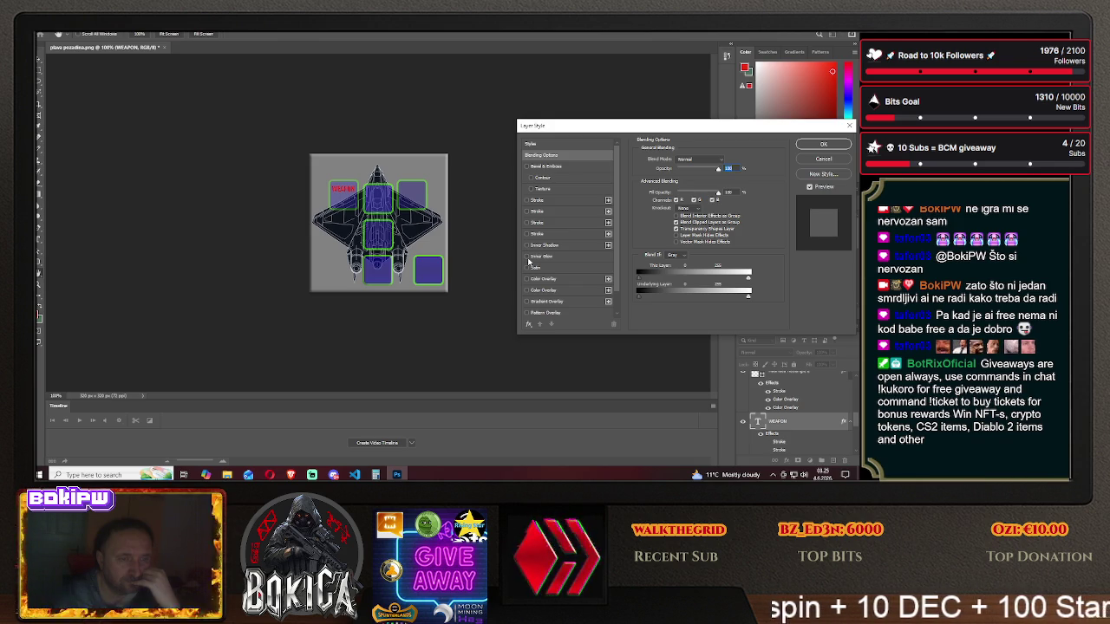
click(526, 257)
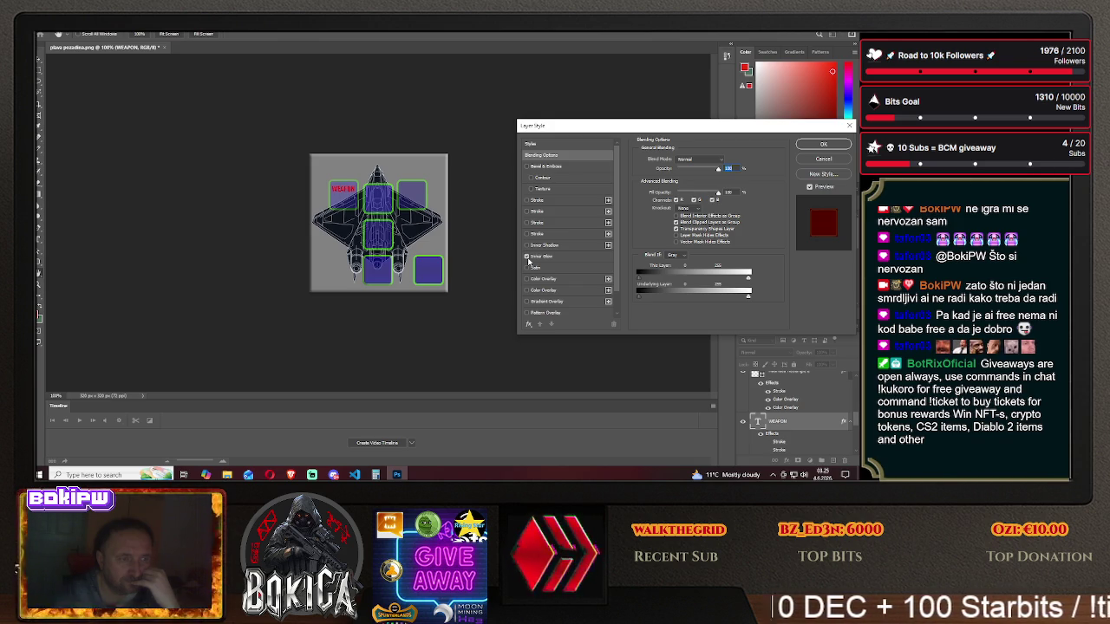
click(527, 256)
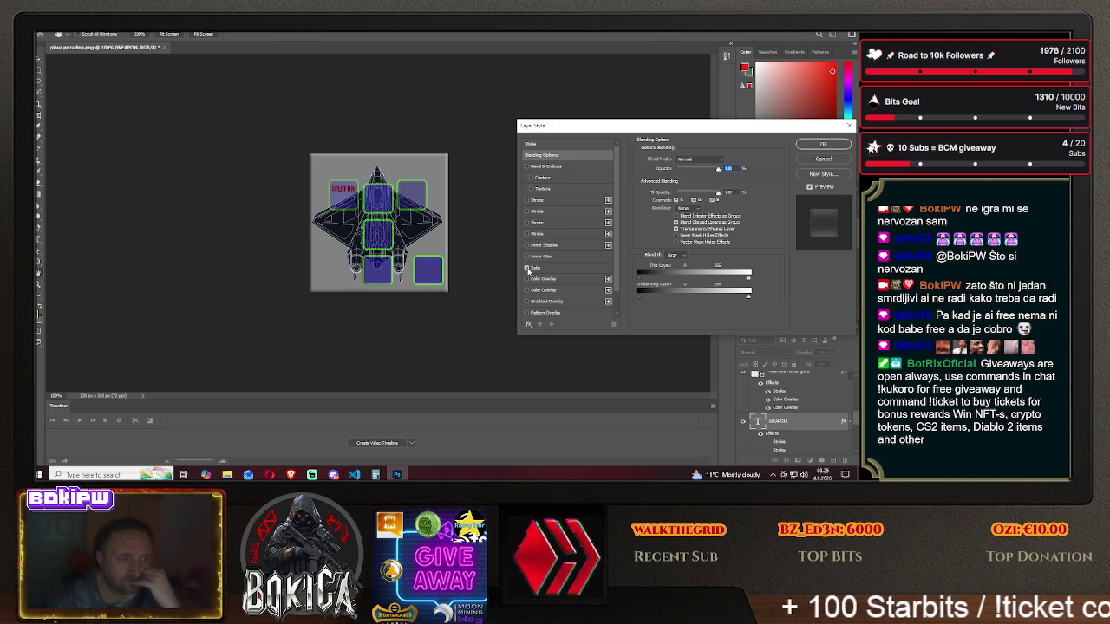
click(526, 268)
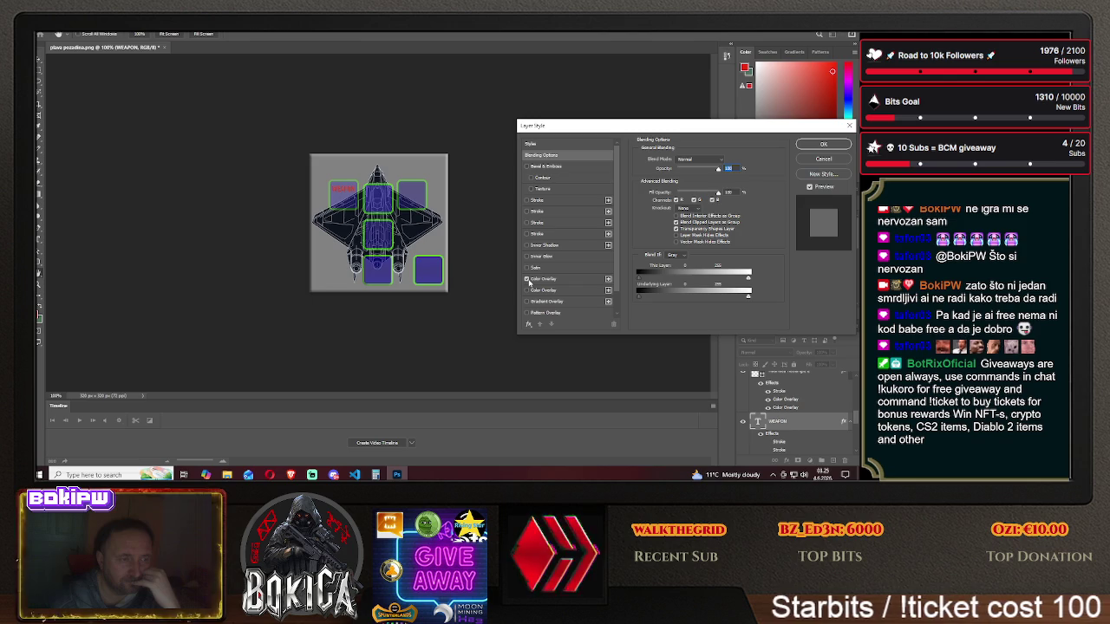
- Try colour, gradient and pattern overlays and Bevel & Emboss, removing each again
click(526, 290)
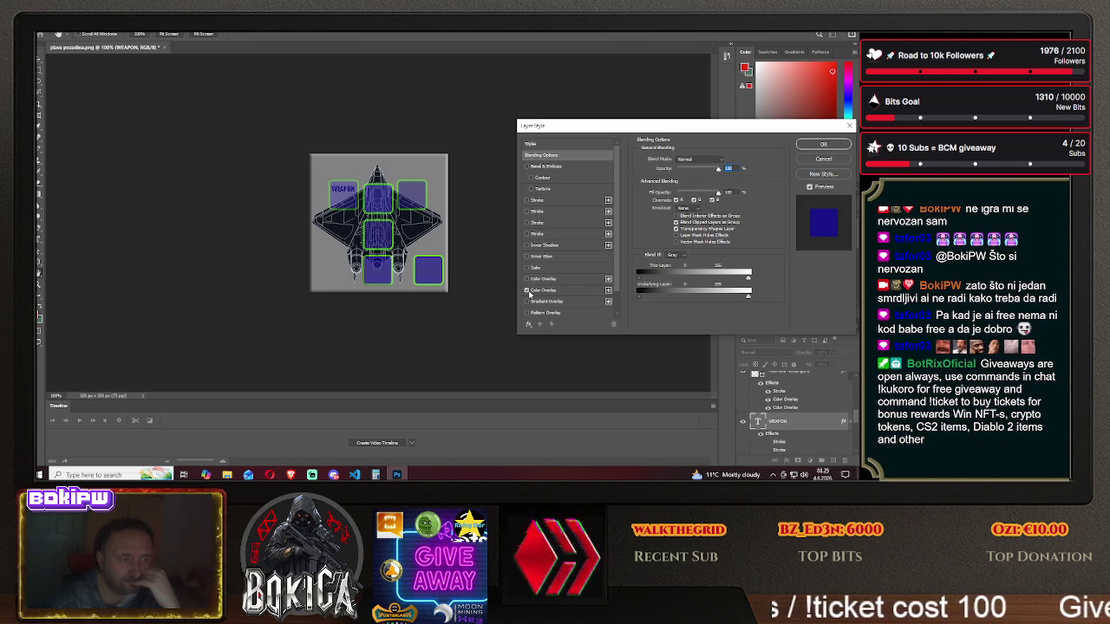
click(527, 290)
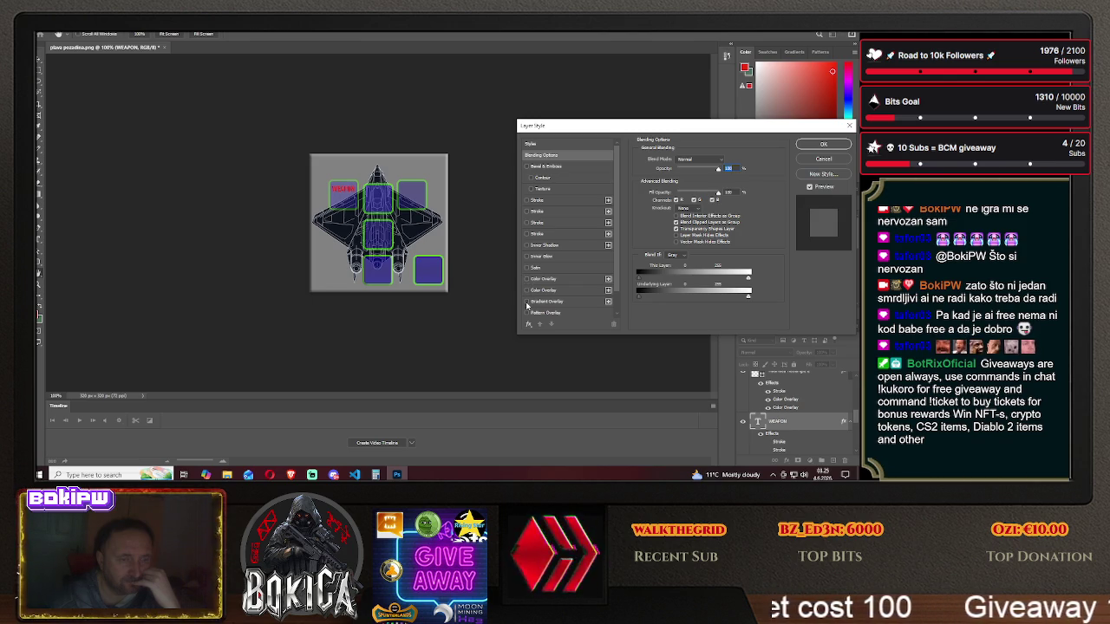
click(526, 301)
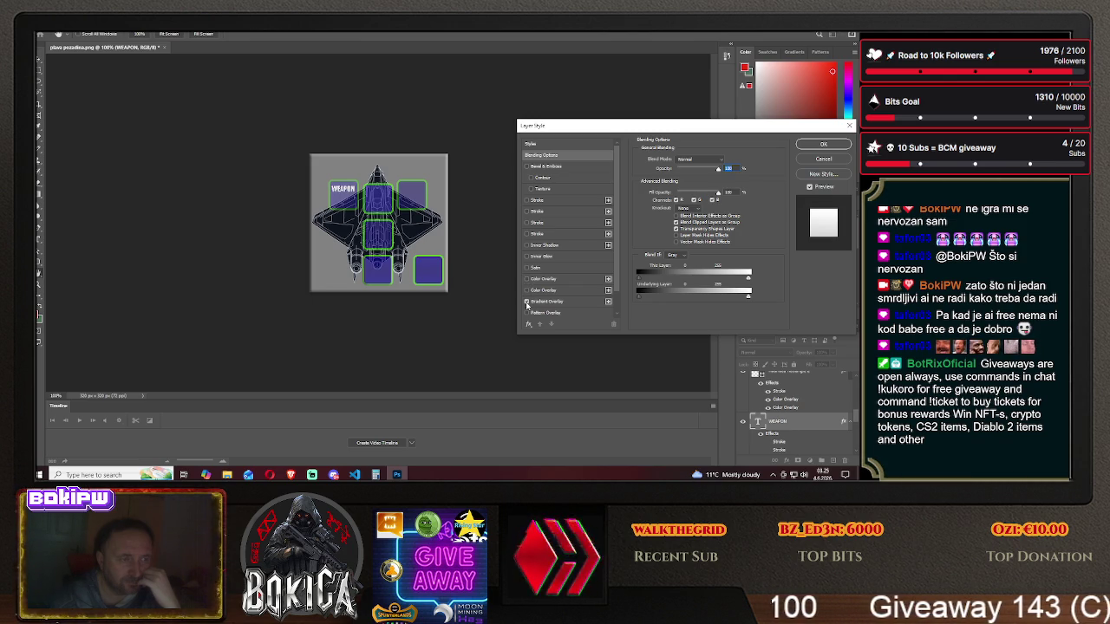
click(526, 302)
click(526, 313)
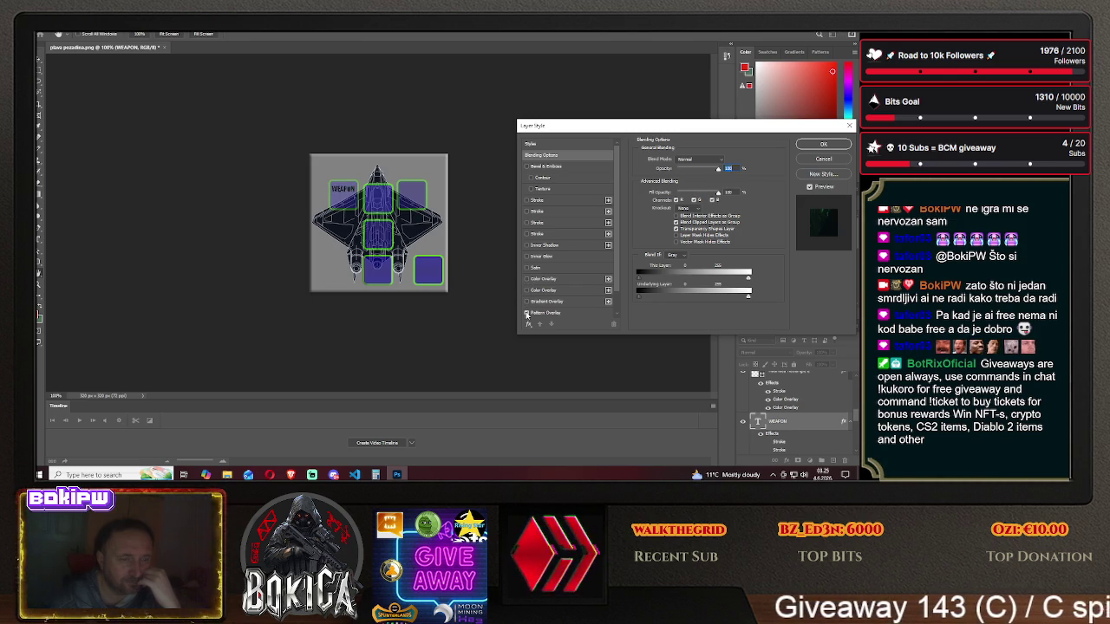
click(526, 313)
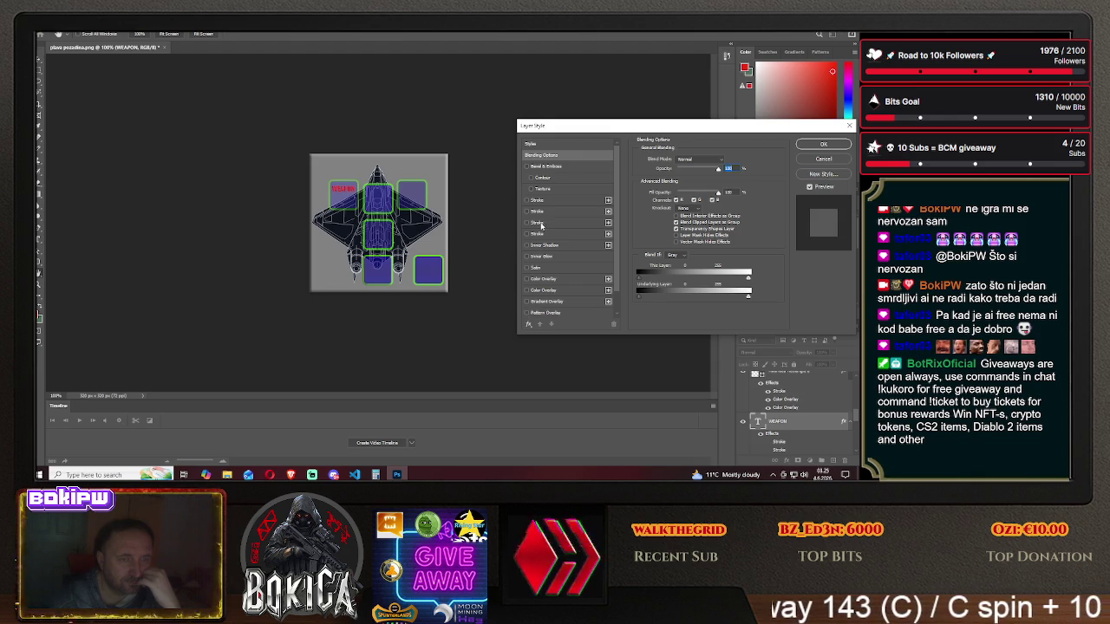
click(530, 188)
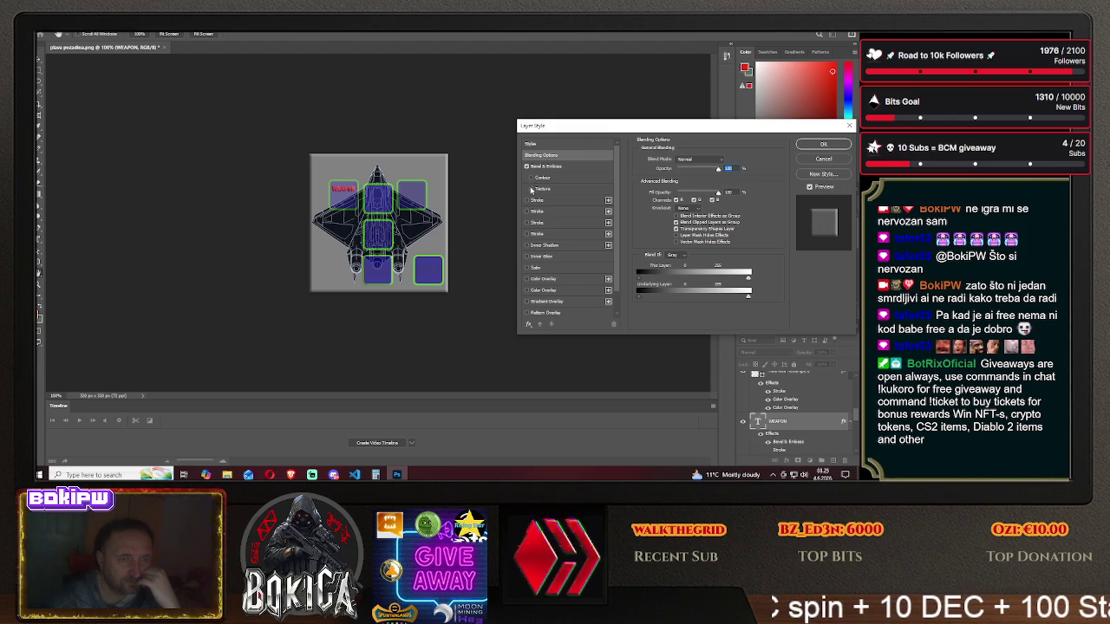
click(526, 166)
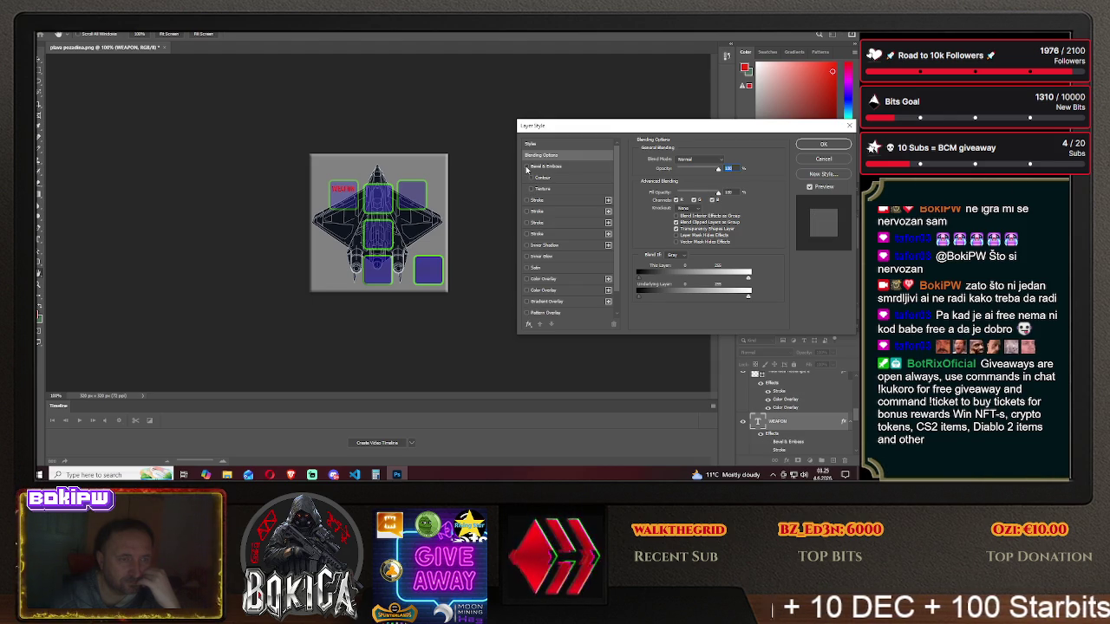
- Retry stroke, inner glow, satin and overlay effects, clear them all, and confirm plain red text
click(554, 202)
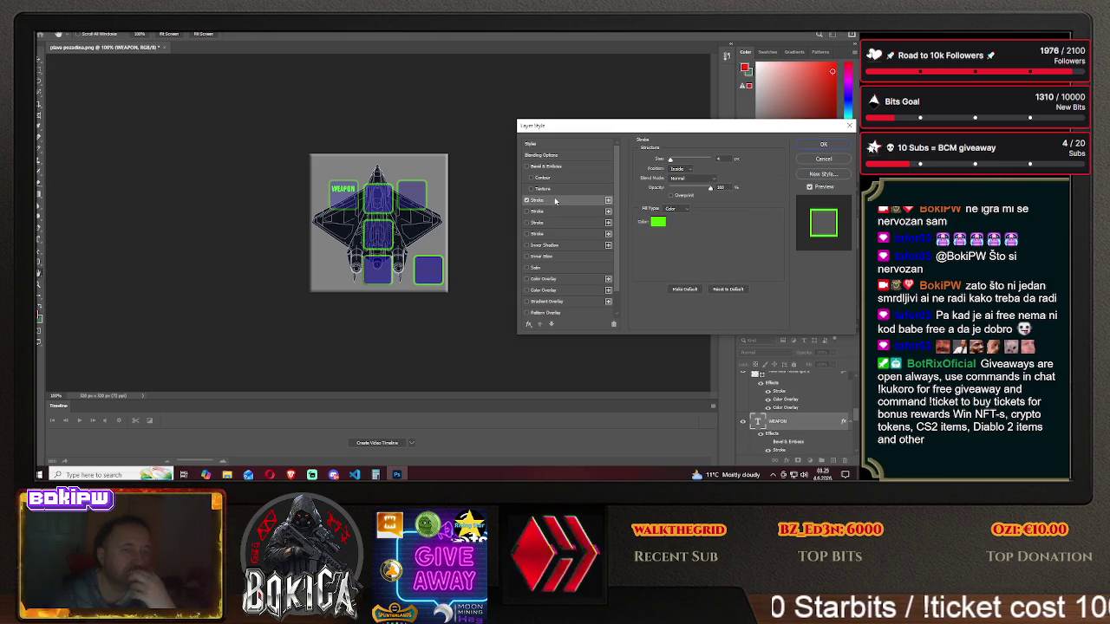
click(525, 200)
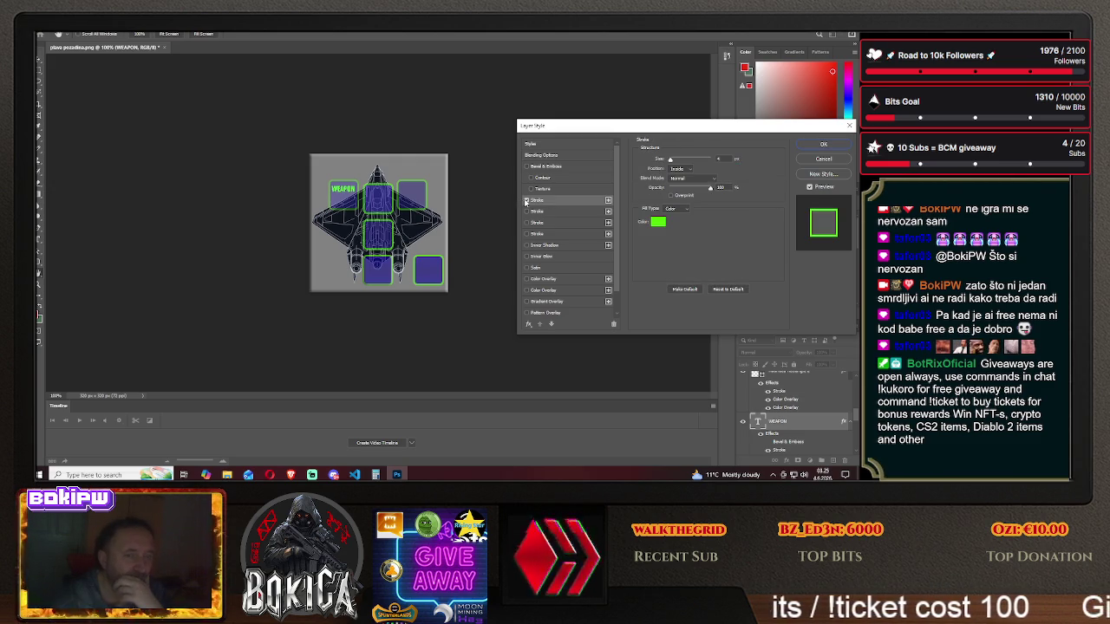
click(526, 211)
click(526, 211)
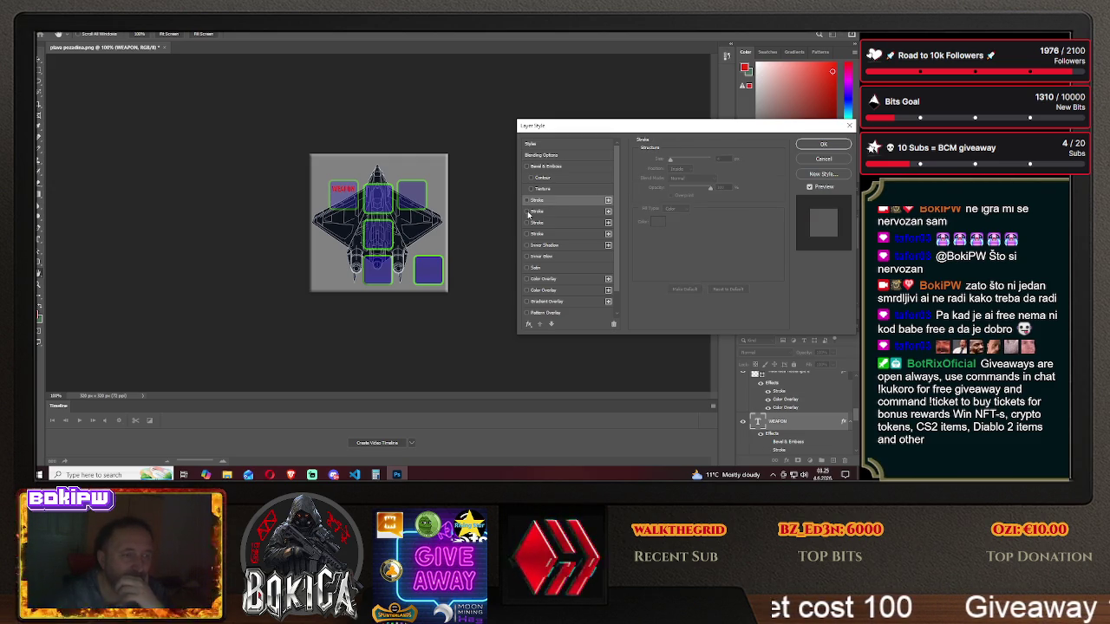
click(528, 257)
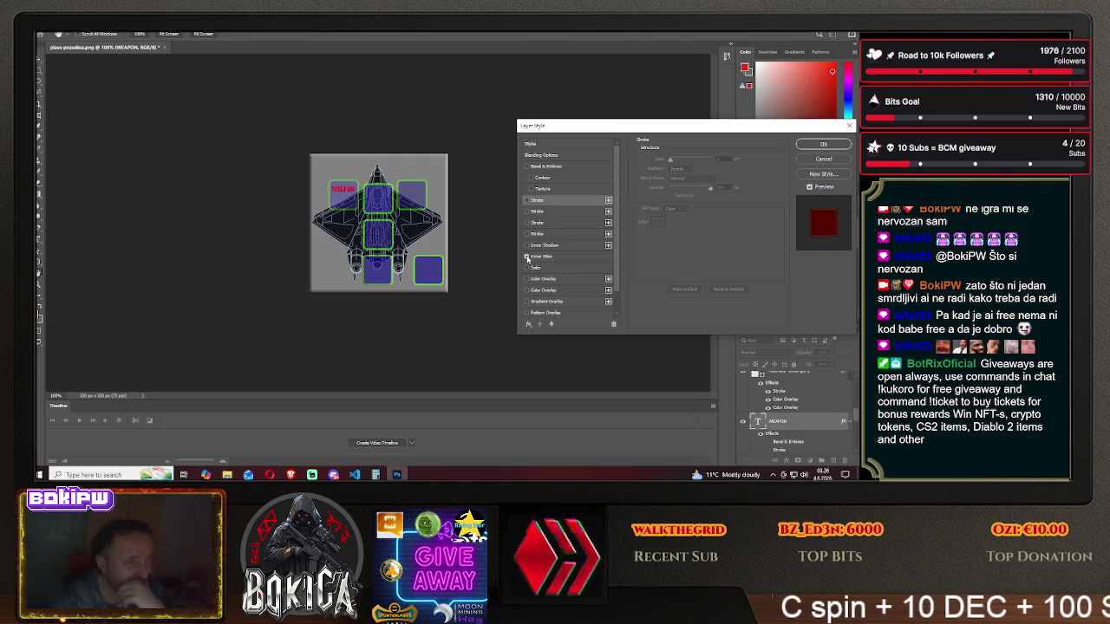
click(527, 268)
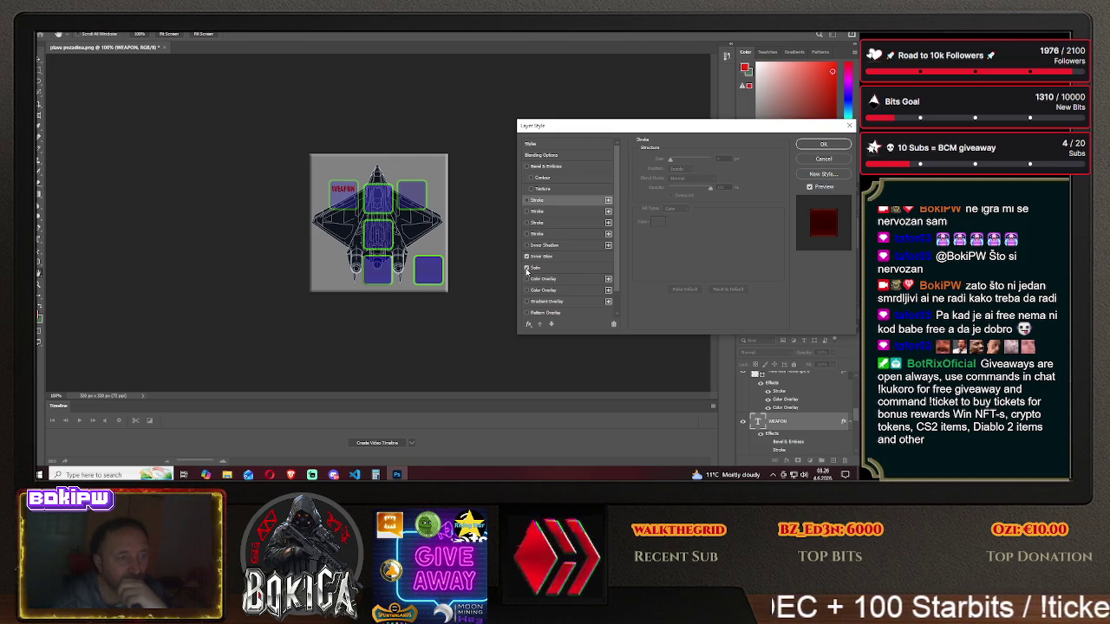
click(527, 291)
click(527, 291)
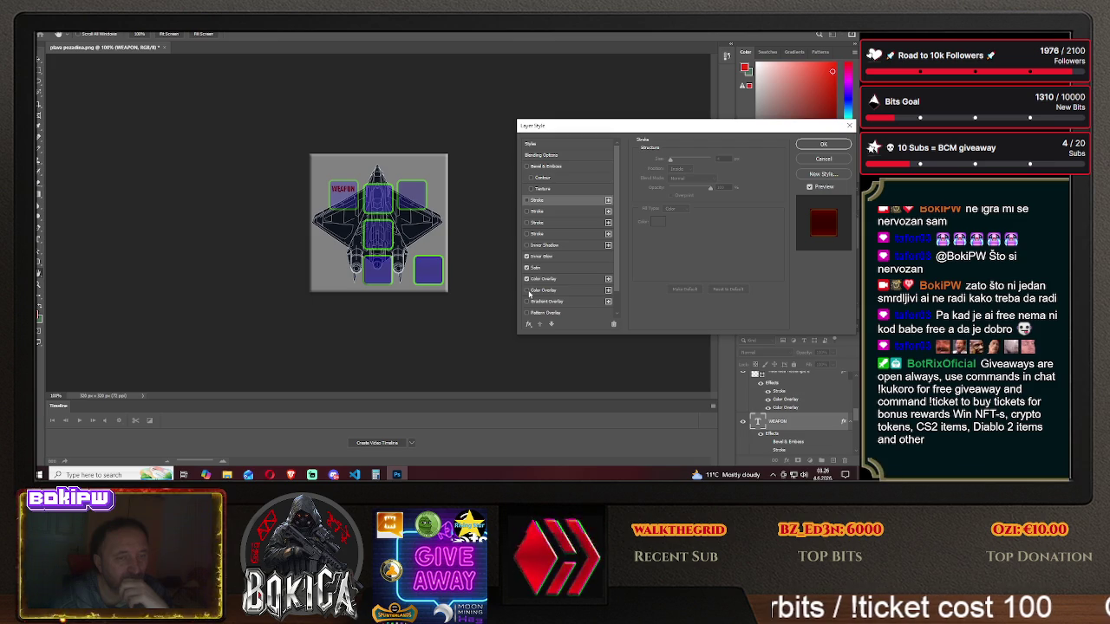
click(527, 279)
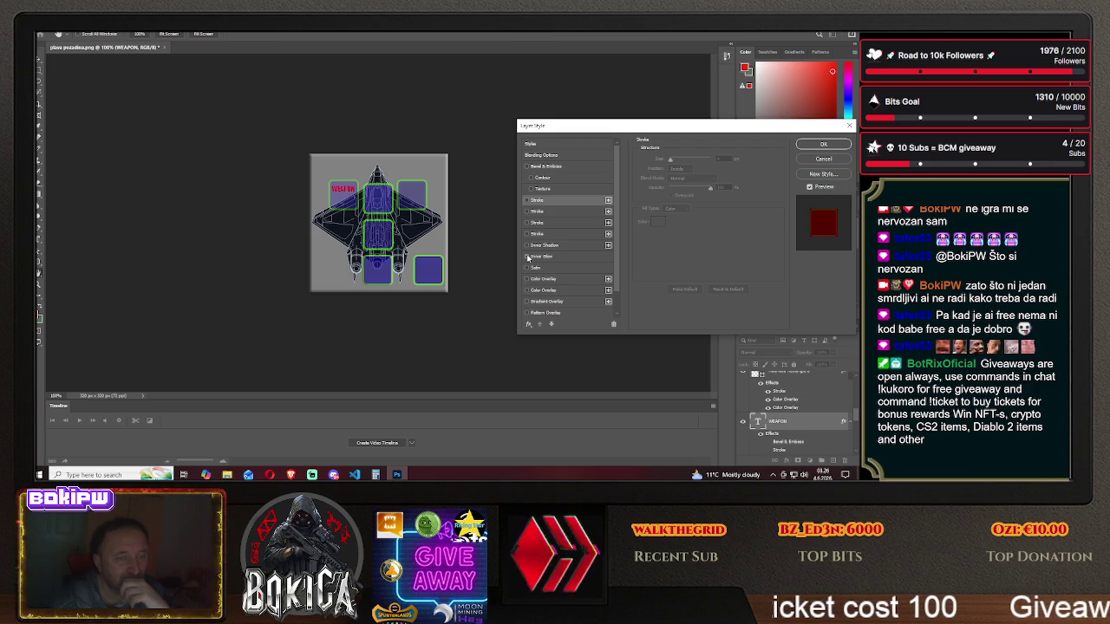
click(528, 257)
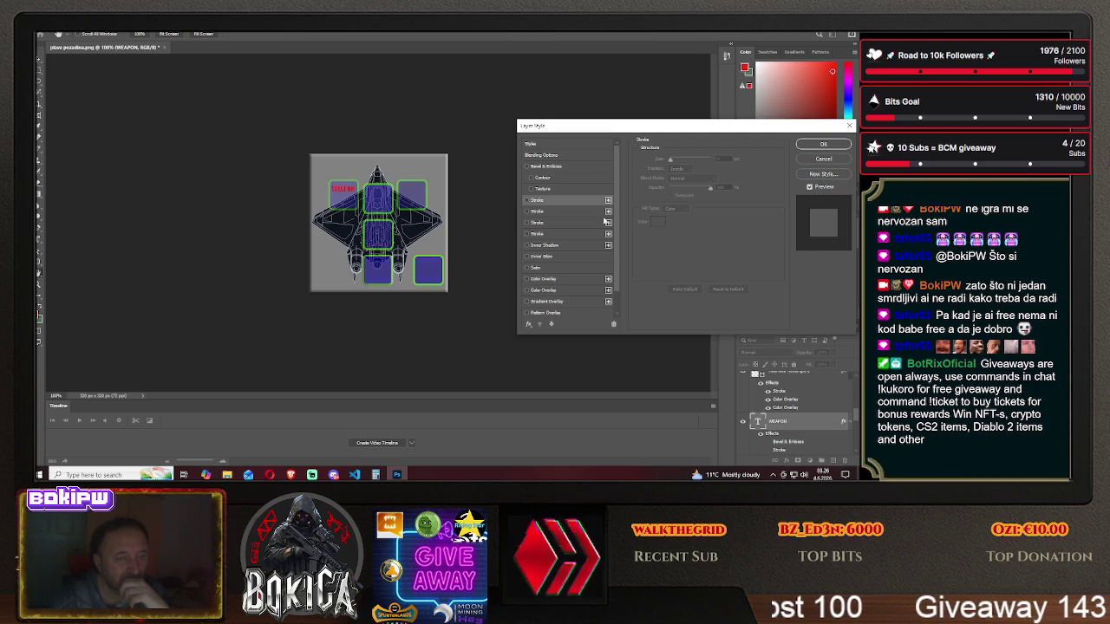
click(823, 159)
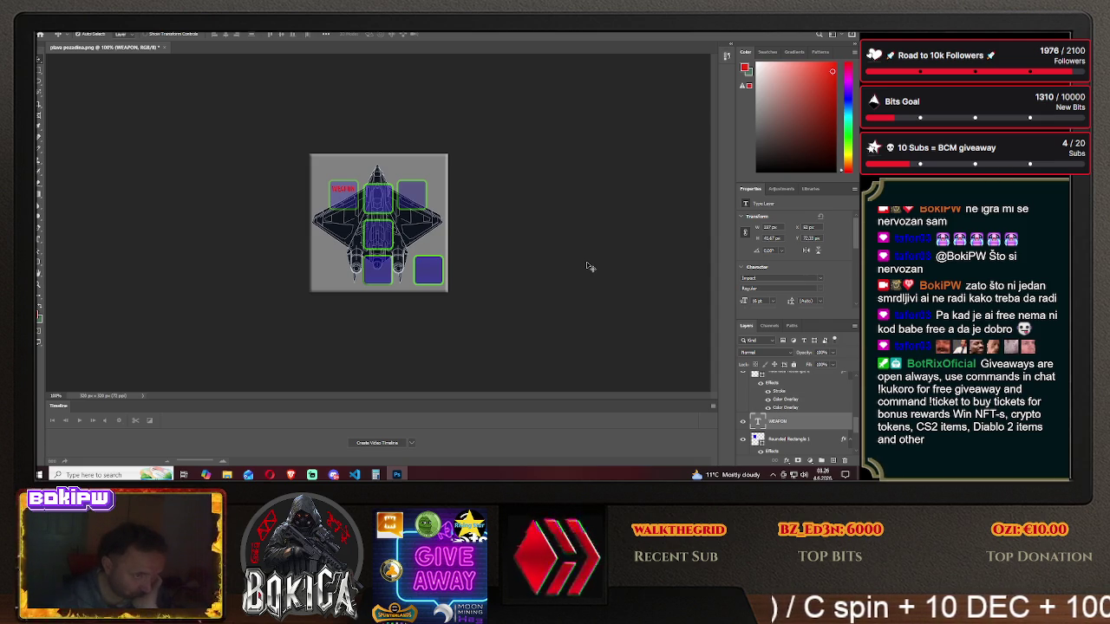
- Create a second red WEAPON text layer near the lower left and drag it over the upper-right slot
click(38, 240)
drag(317, 260, 355, 286)
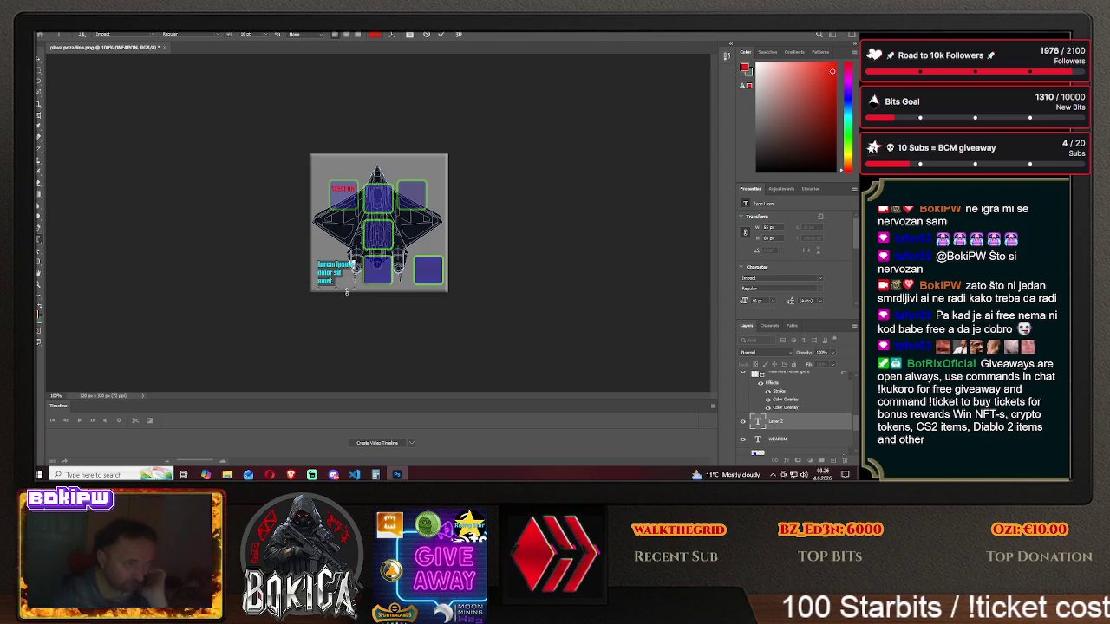
text(test)
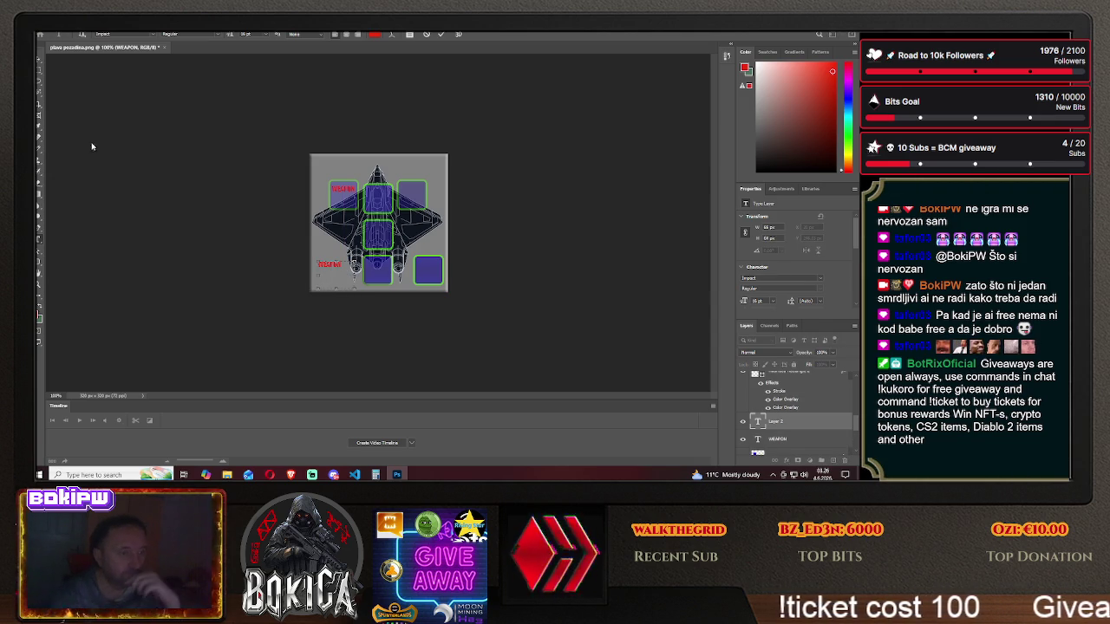
click(39, 58)
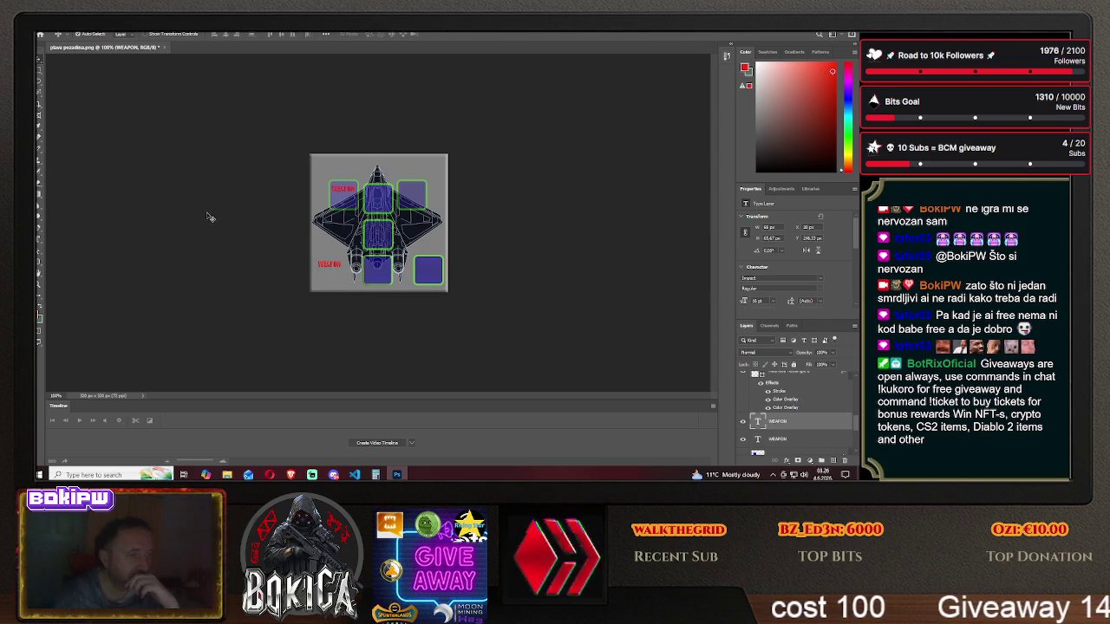
drag(317, 262, 406, 191)
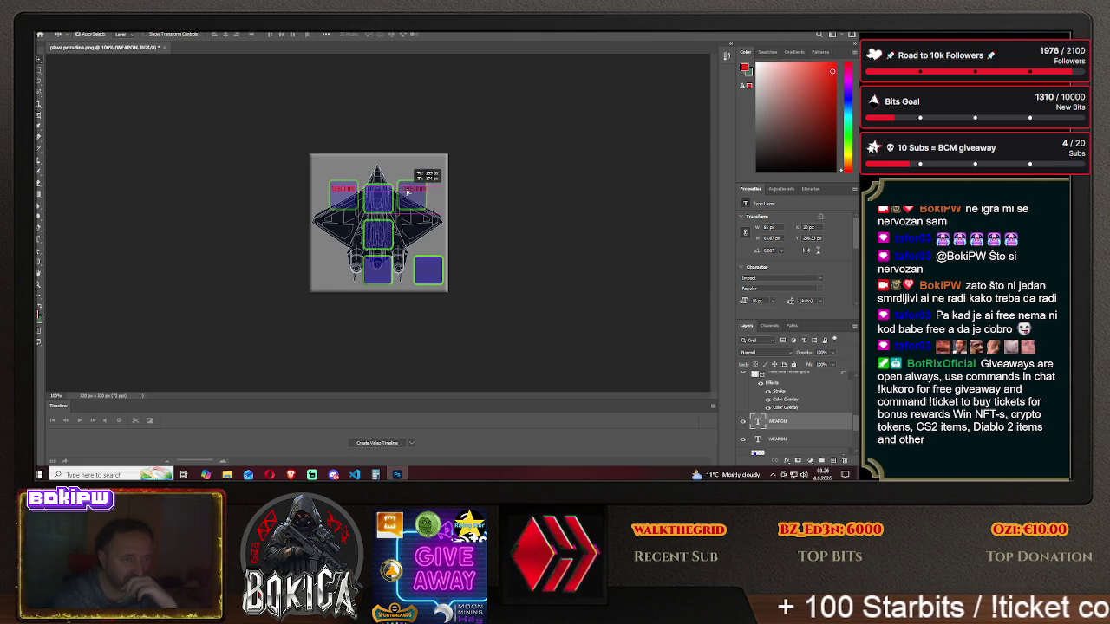
drag(407, 193, 416, 192)
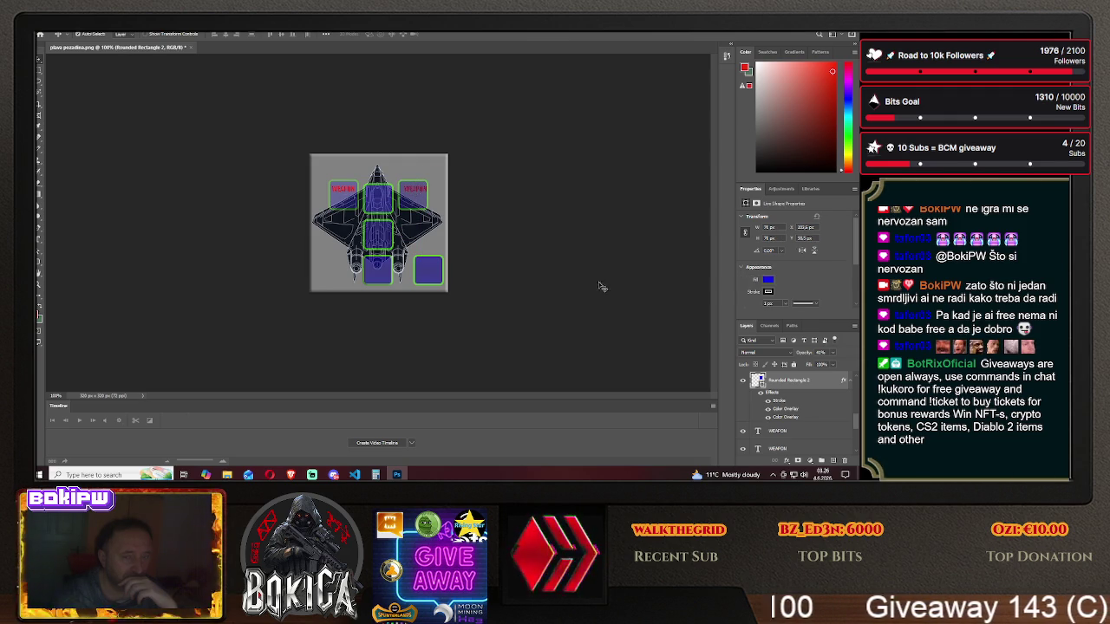
- Select the top WEAPON layer and nudge the upper-right slot into place
scroll(807, 399, down, 1)
scroll(807, 400, down, 1)
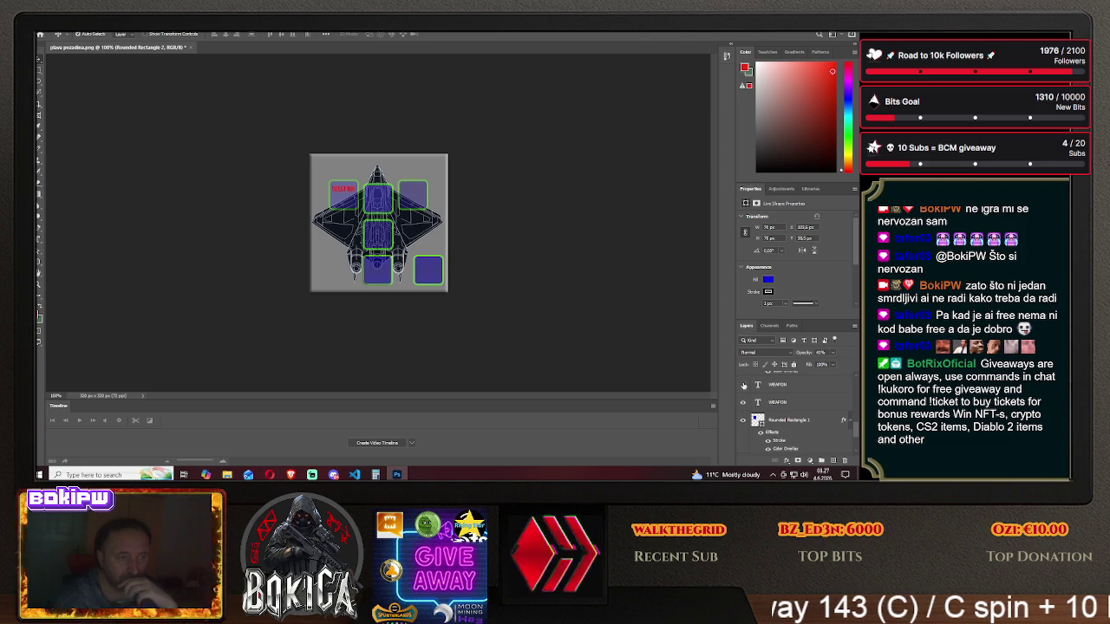
click(780, 386)
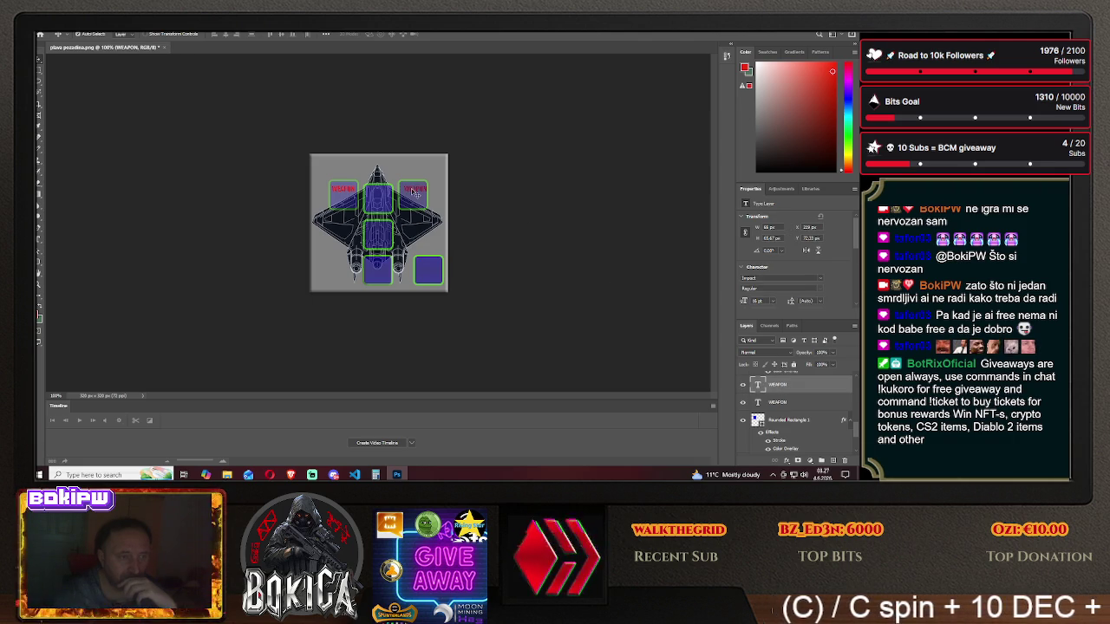
drag(417, 193, 419, 195)
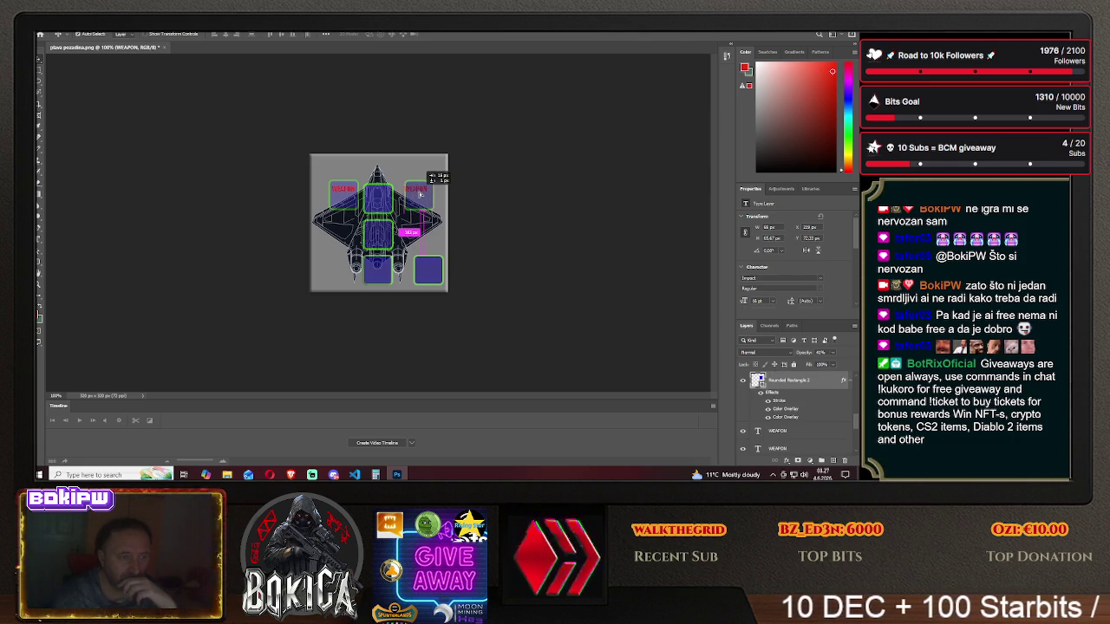
drag(419, 195, 420, 196)
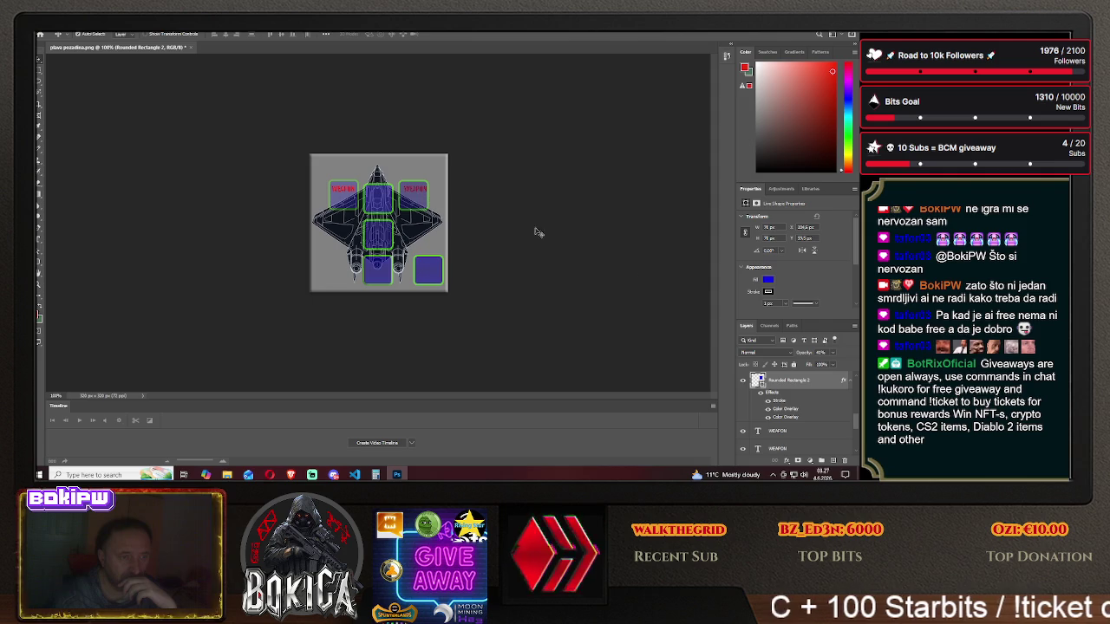
- Reposition the blue slot and raise both WEAPON labels to sit just above the top slots
click(756, 432)
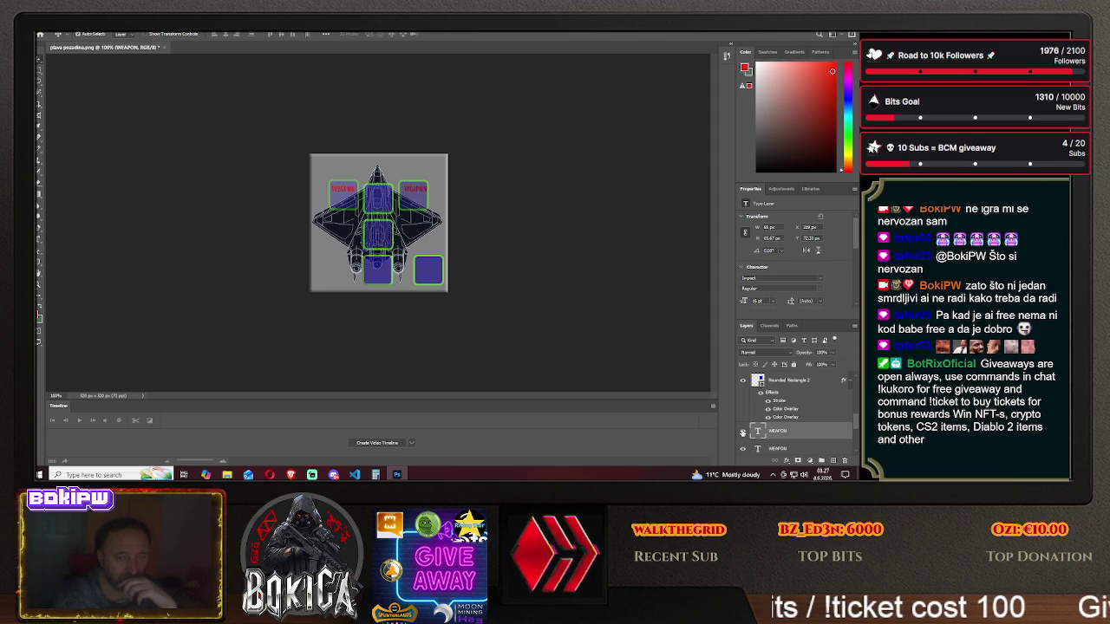
drag(414, 189, 383, 196)
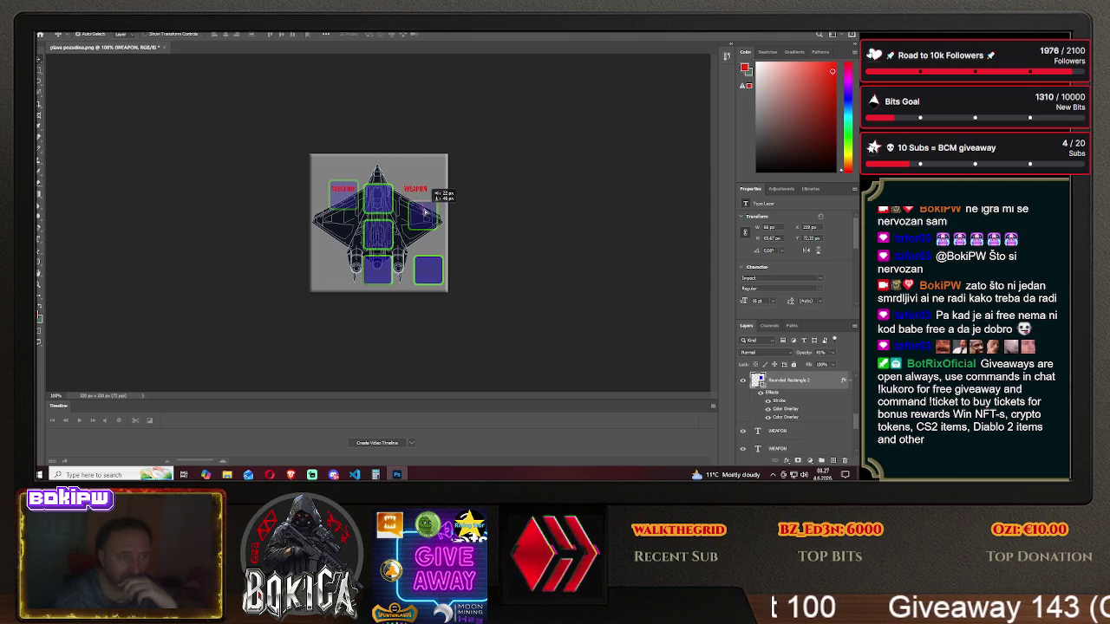
mouse_move(383, 196)
mouse_down()
mouse_move(425, 213)
mouse_move(416, 171)
mouse_up()
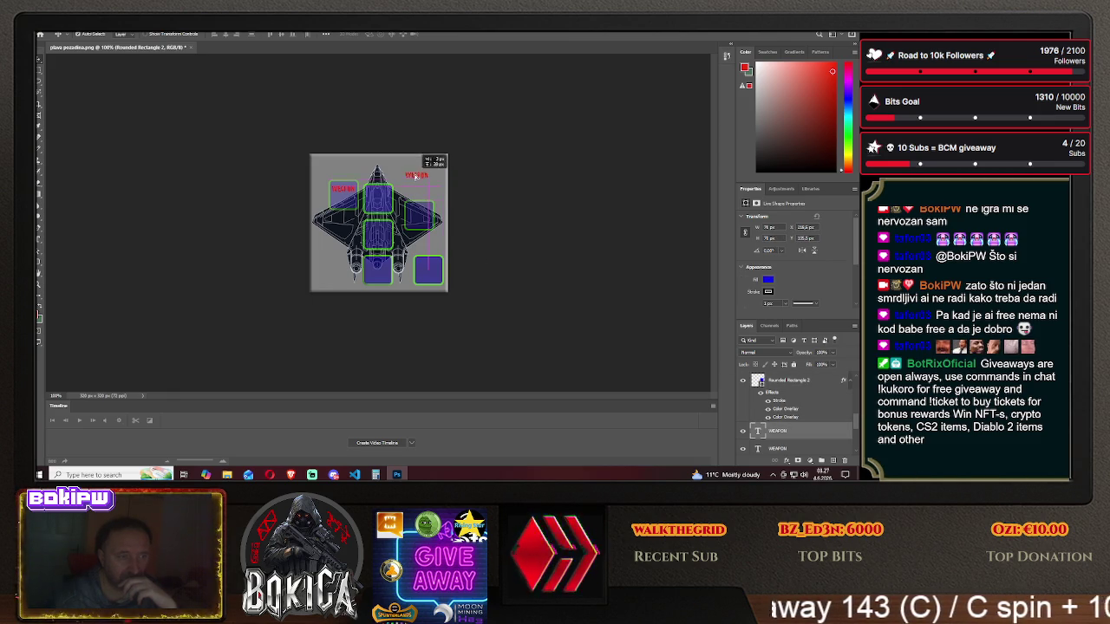
drag(419, 214, 416, 194)
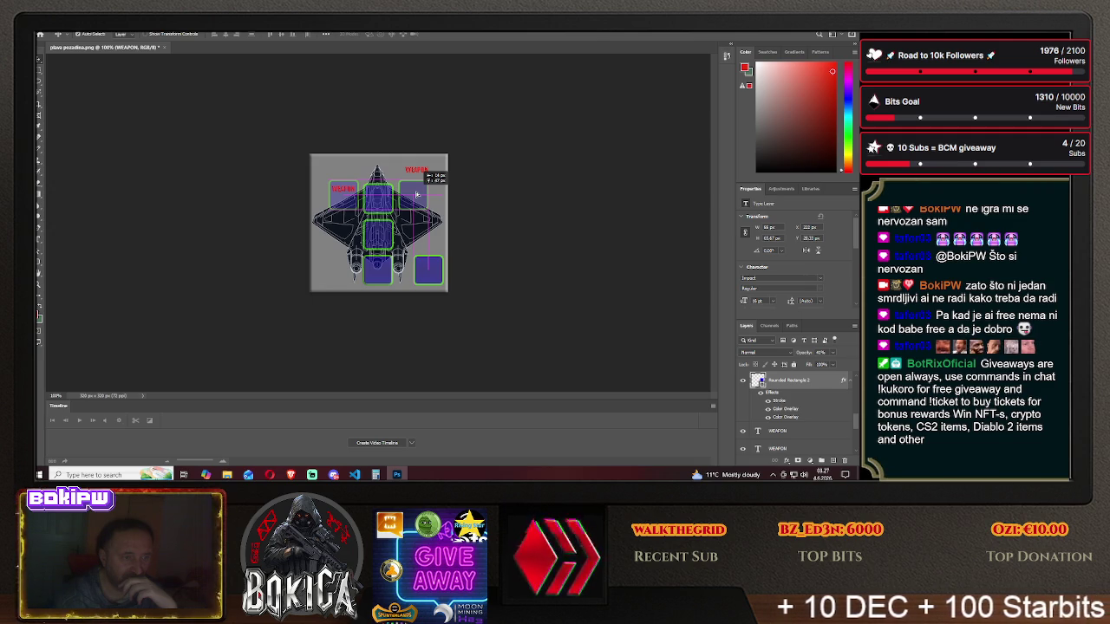
drag(417, 194, 412, 174)
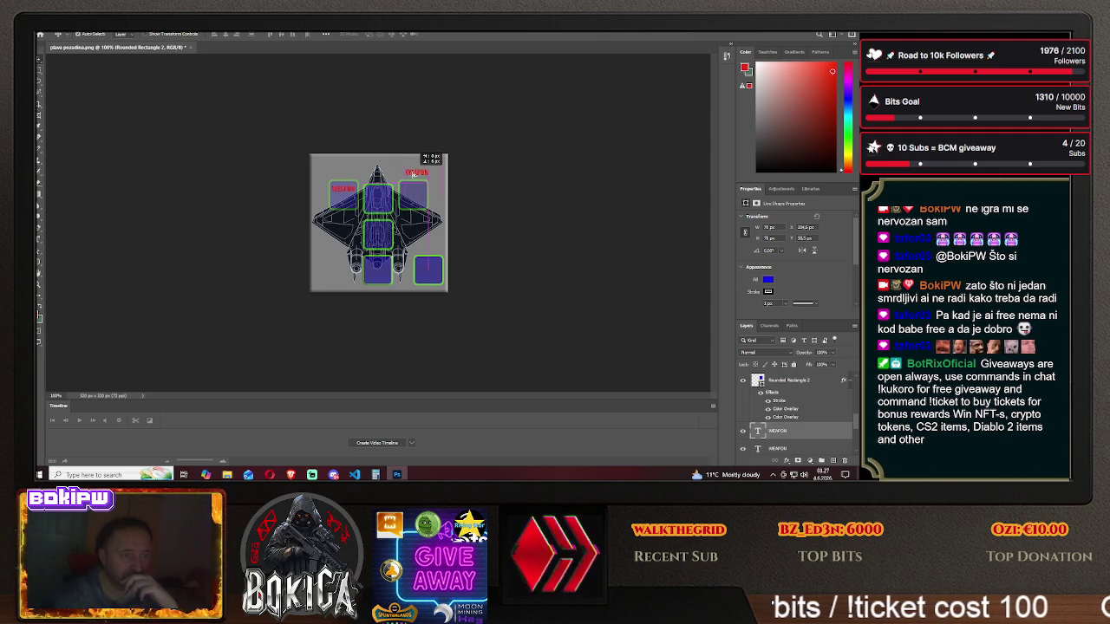
drag(412, 173, 416, 176)
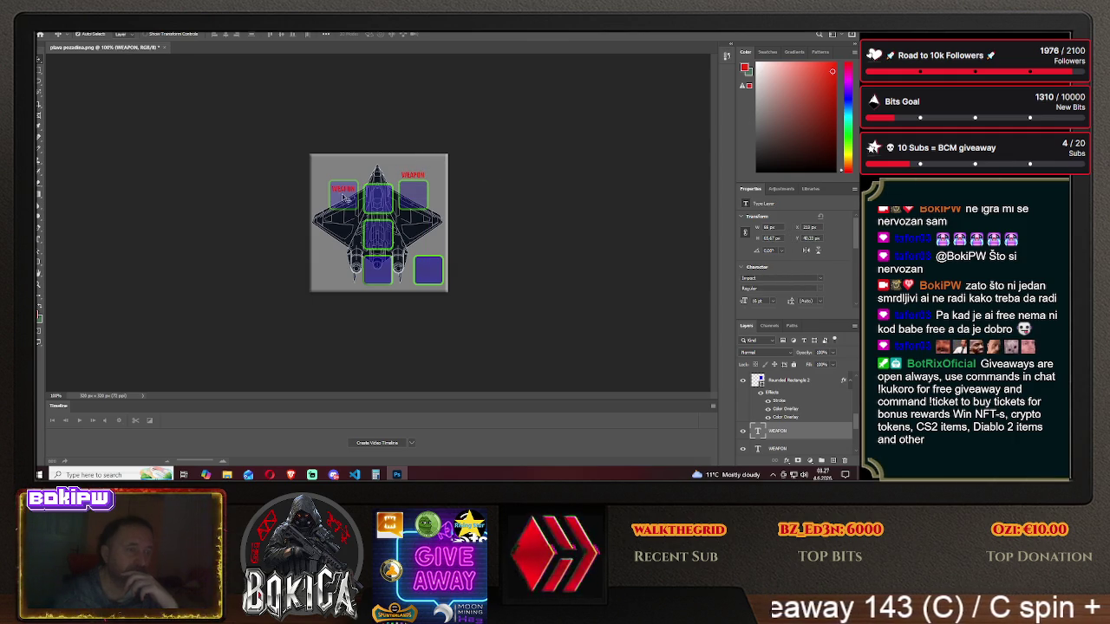
drag(343, 193, 345, 177)
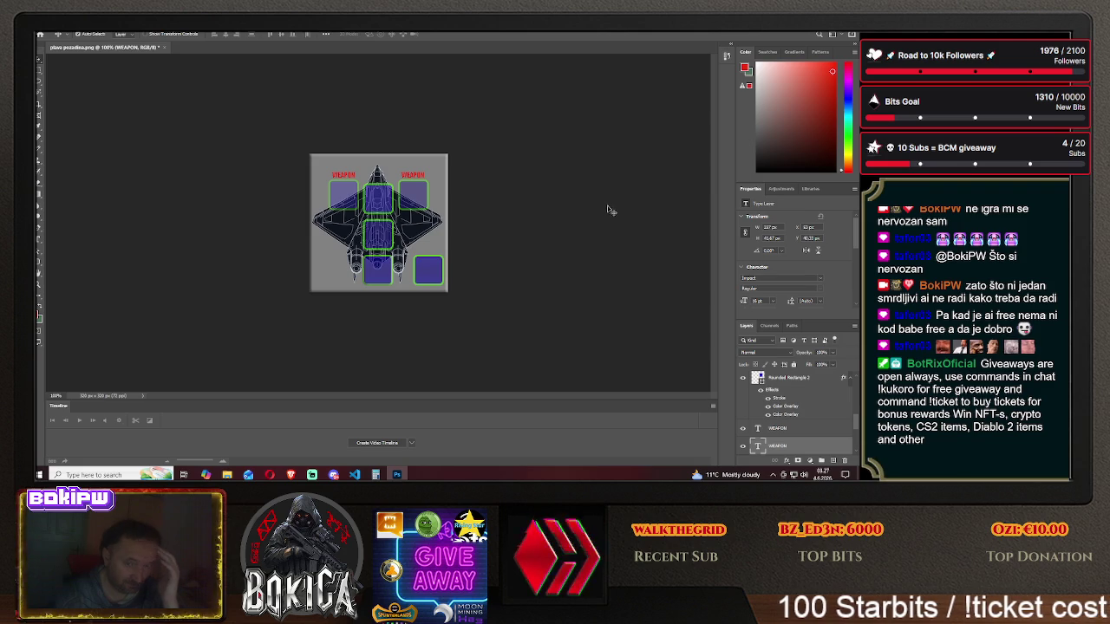
right_click(750, 428)
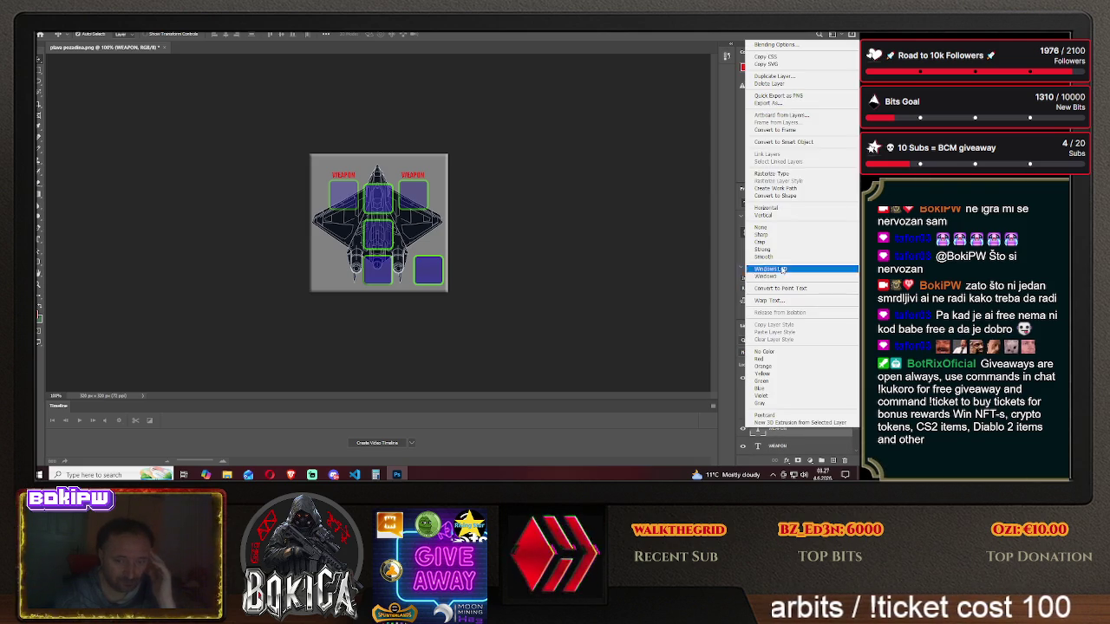
click(775, 44)
click(526, 200)
click(526, 200)
click(526, 211)
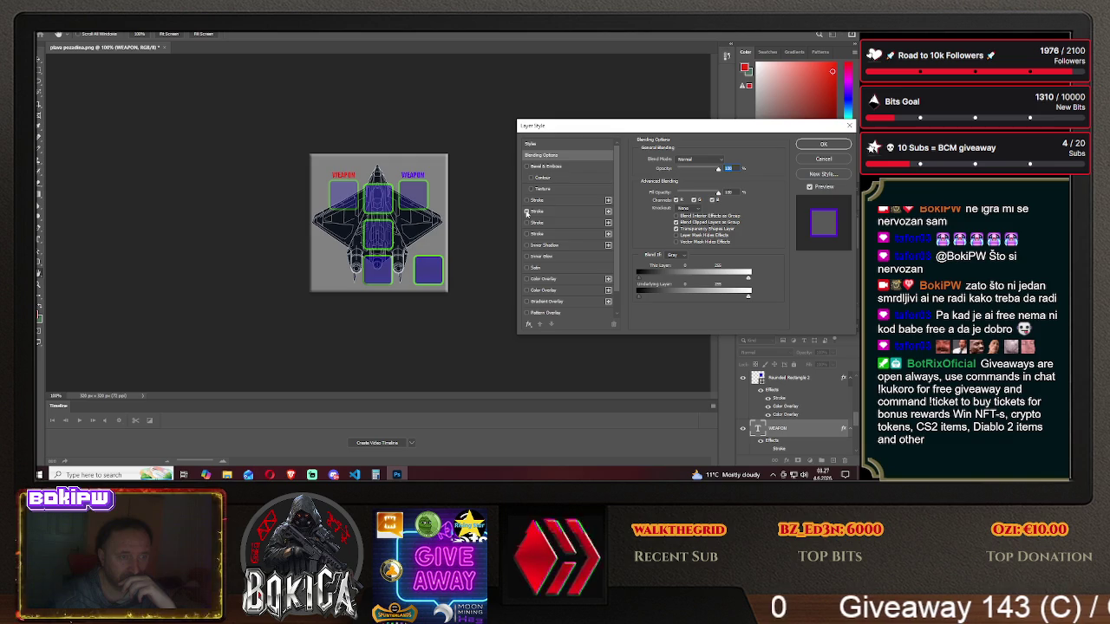
click(526, 211)
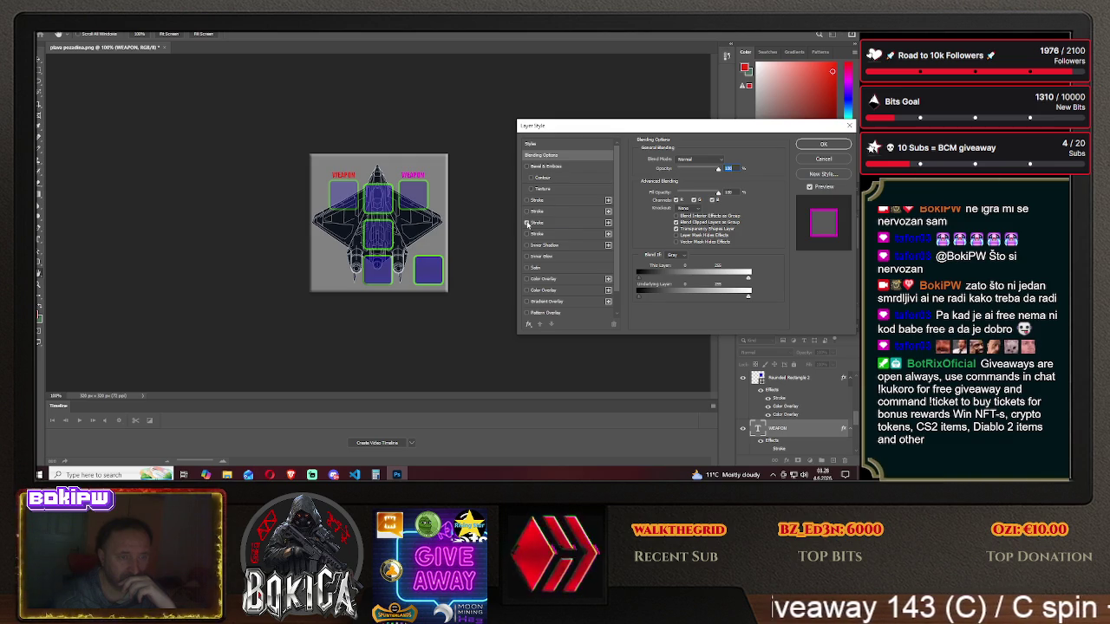
click(526, 234)
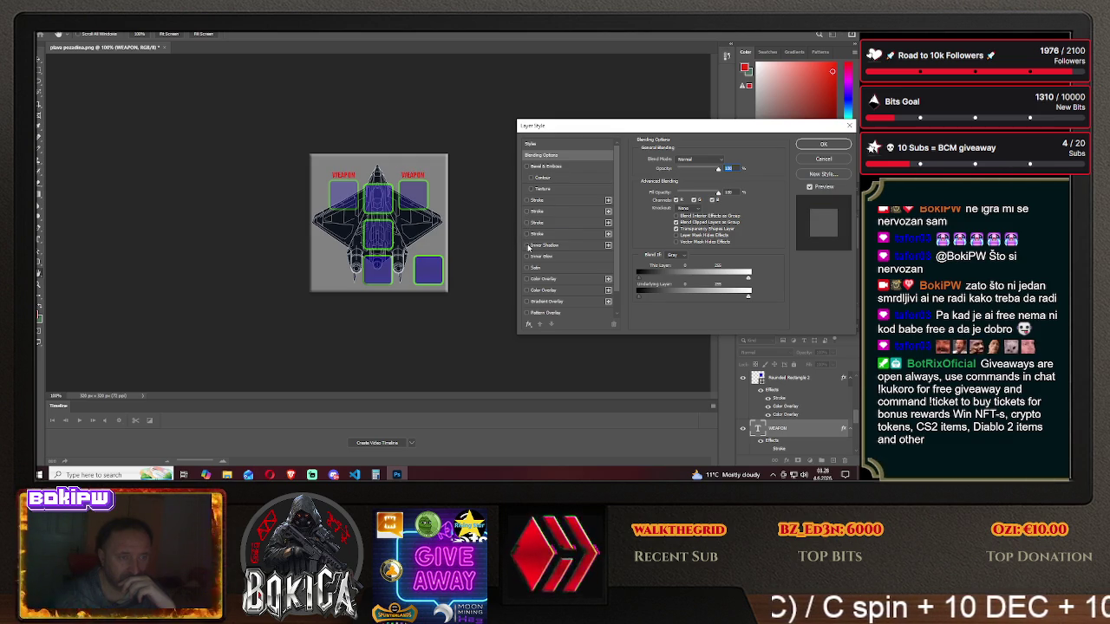
click(526, 268)
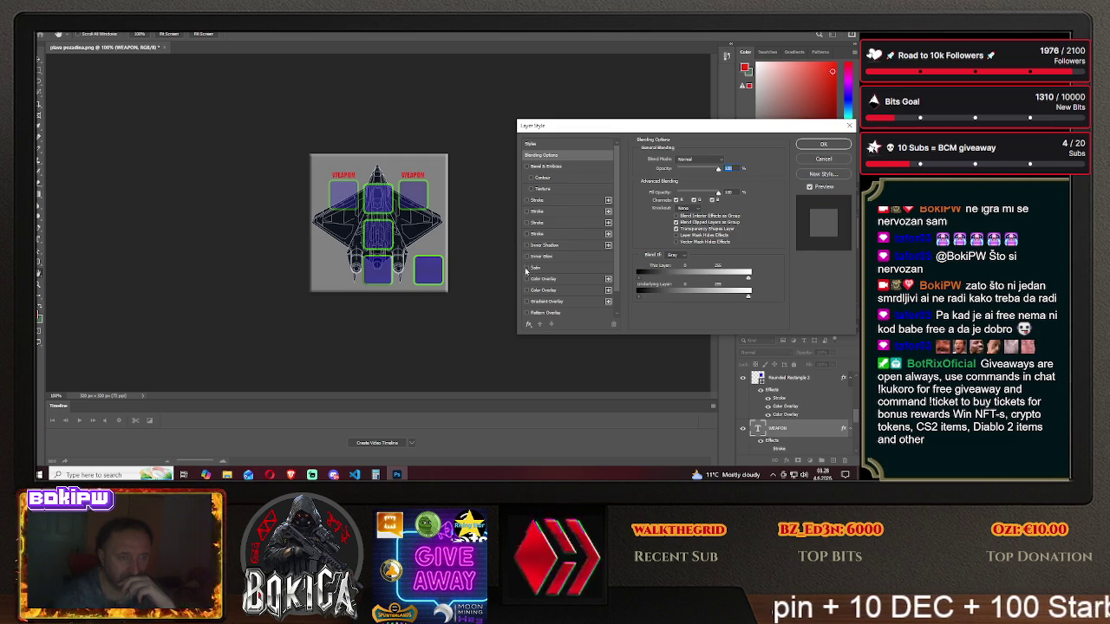
click(526, 278)
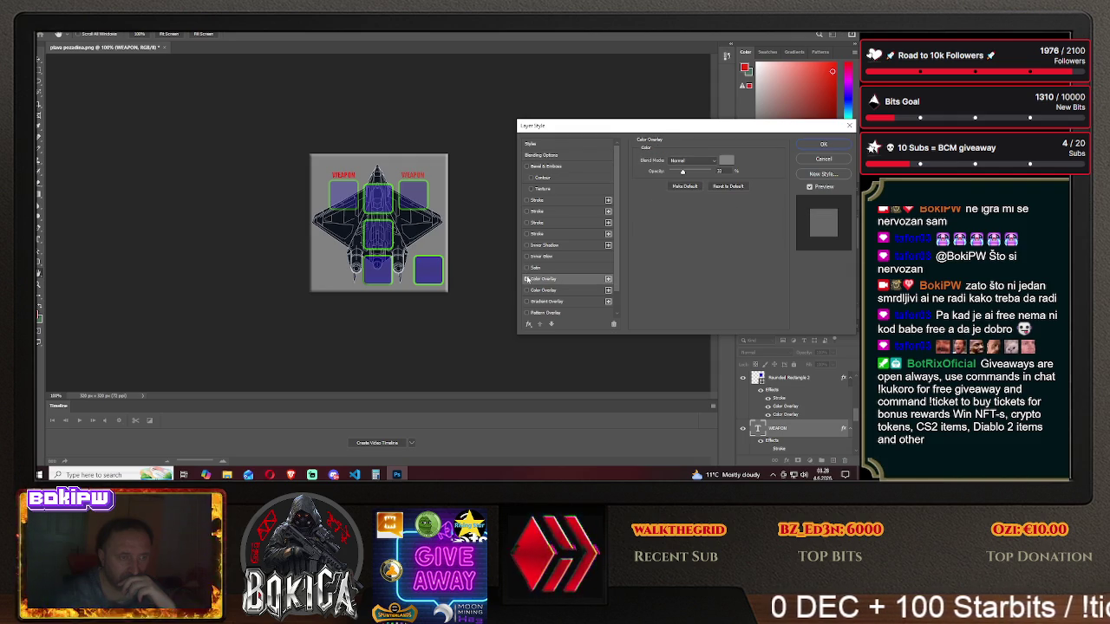
click(526, 280)
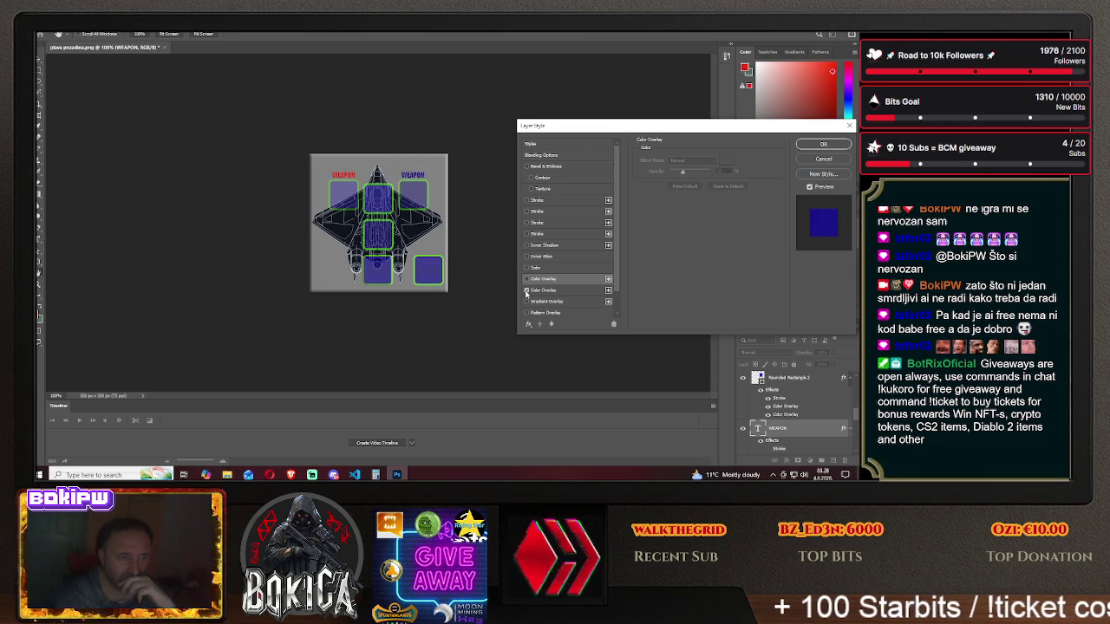
click(526, 291)
click(526, 292)
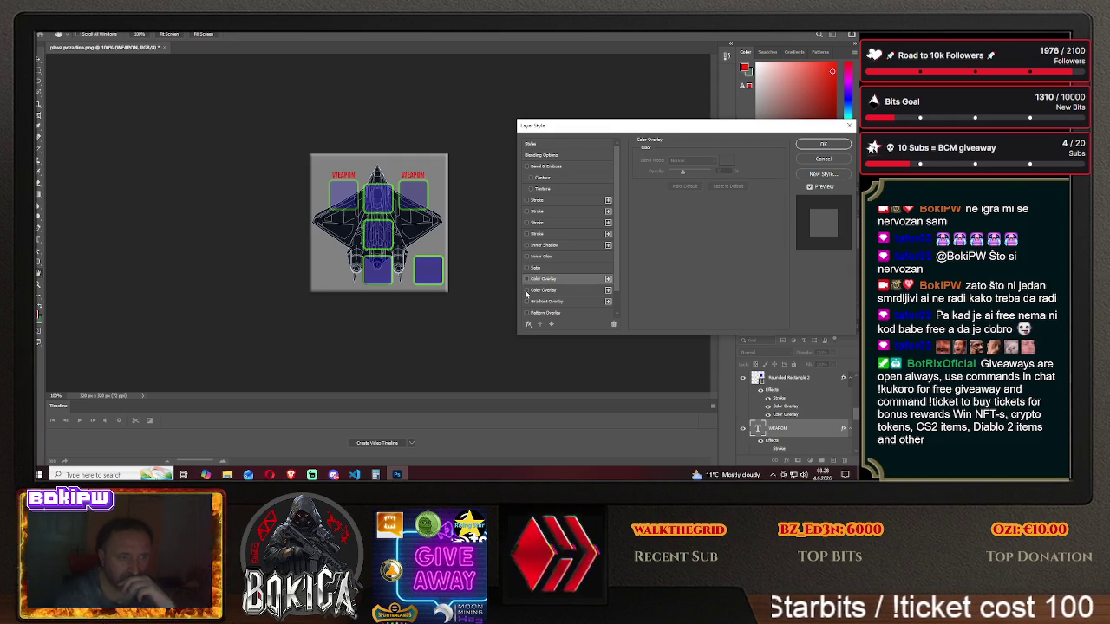
click(823, 144)
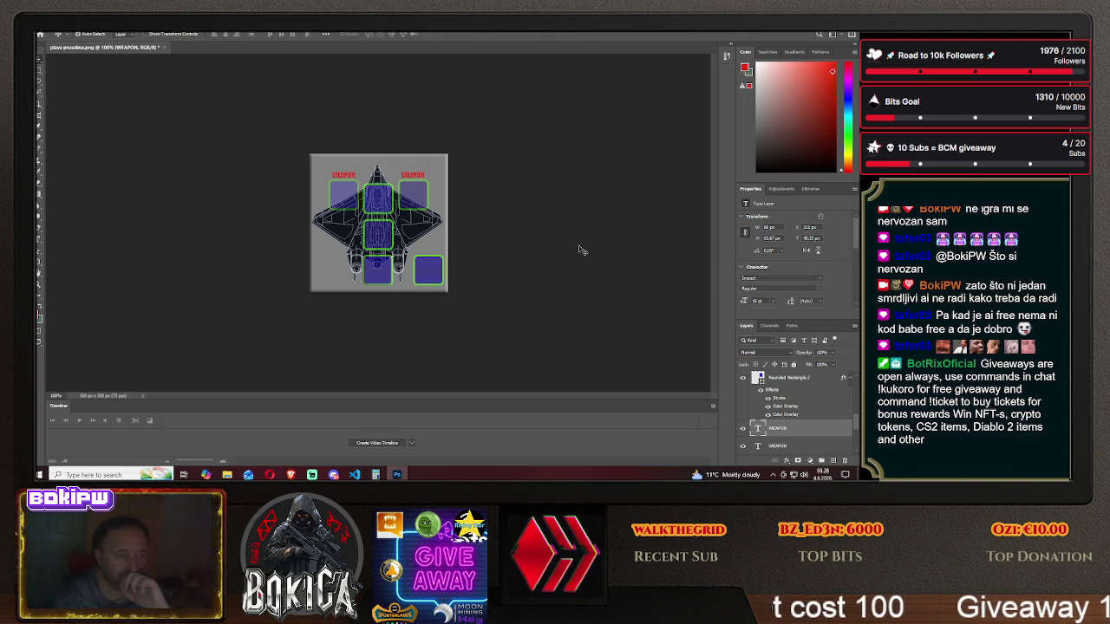
click(291, 475)
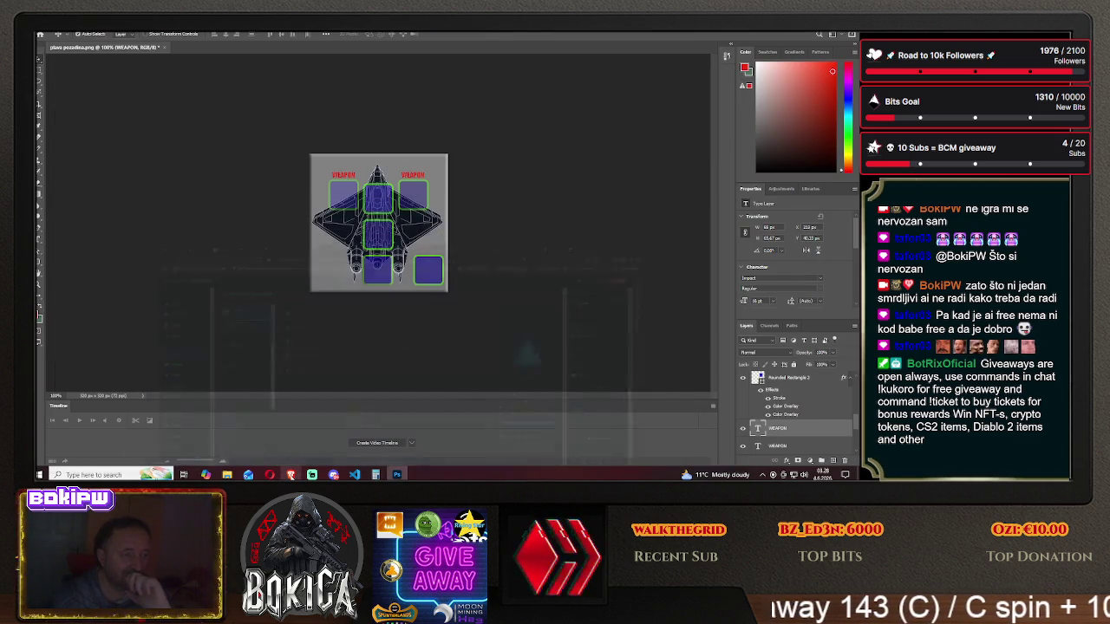
click(290, 474)
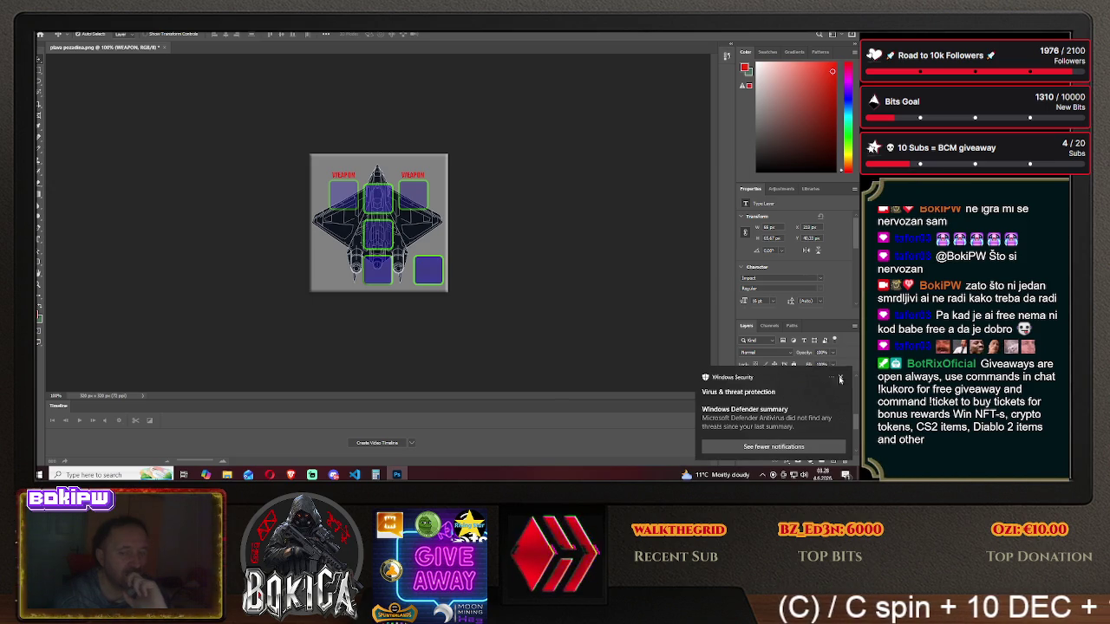
click(840, 380)
click(290, 474)
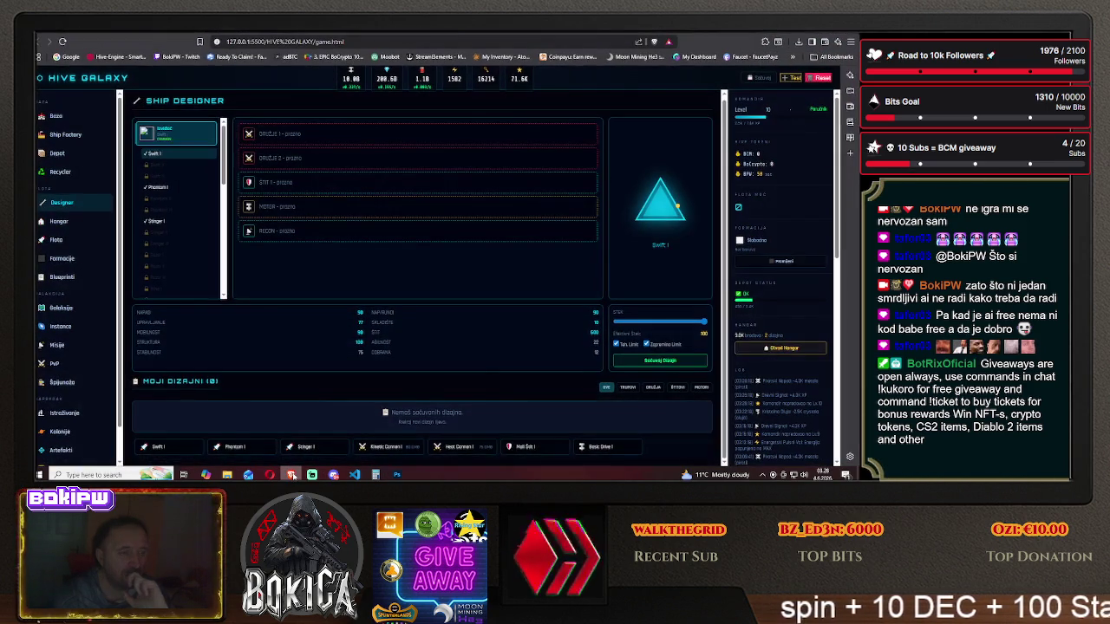
click(291, 475)
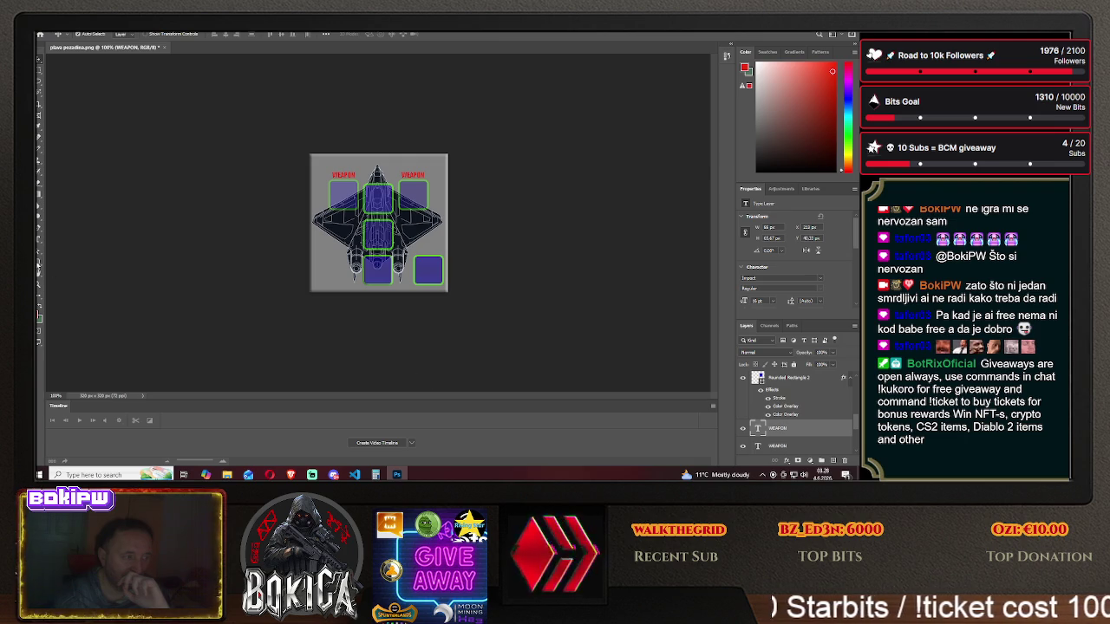
key(t)
- Type a red SHIELD label in a text box at the canvas's bottom-left and commit it
drag(318, 271, 352, 287)
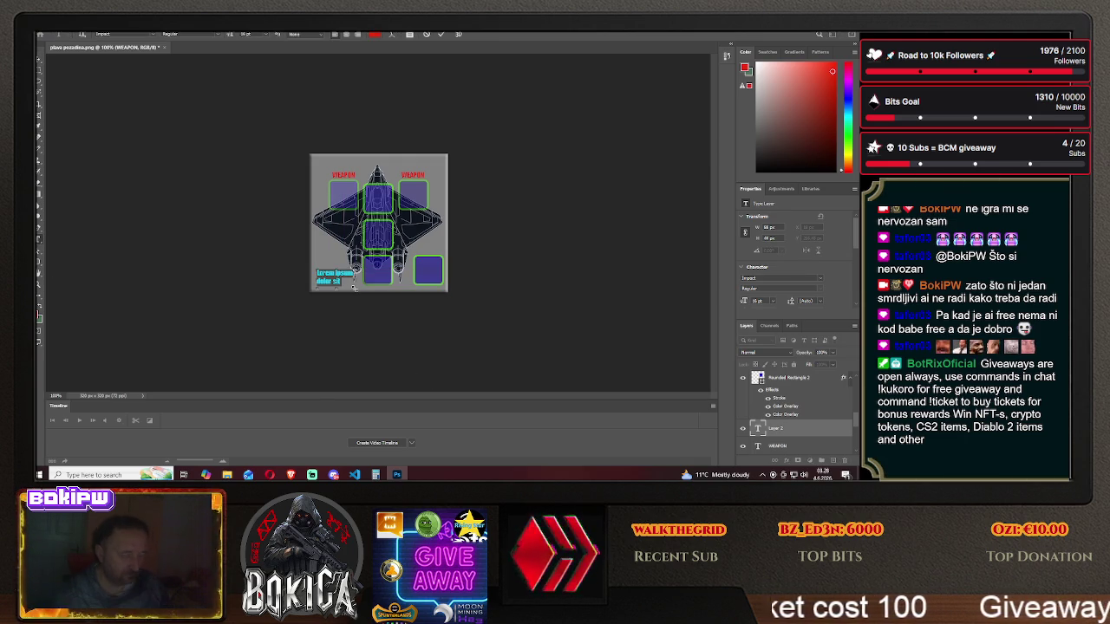
text(SKILLS)
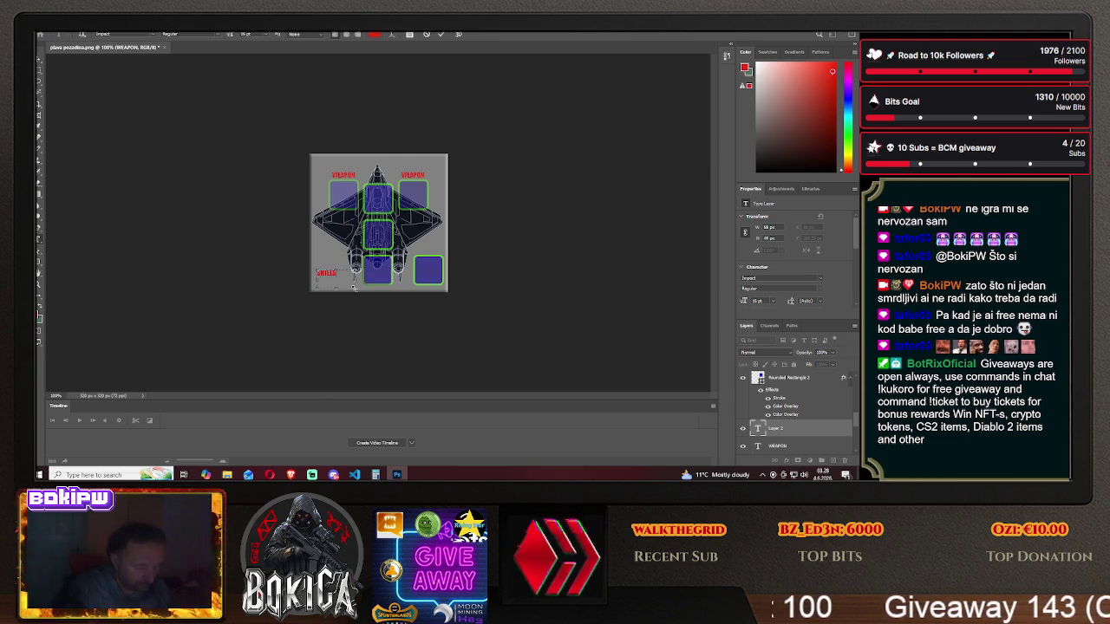
text(D)
key(ctrl+Return)
key(v)
- Drag SHIELD onto the ship's left side and the left WEAPON label into the top-left corner
drag(328, 276, 379, 235)
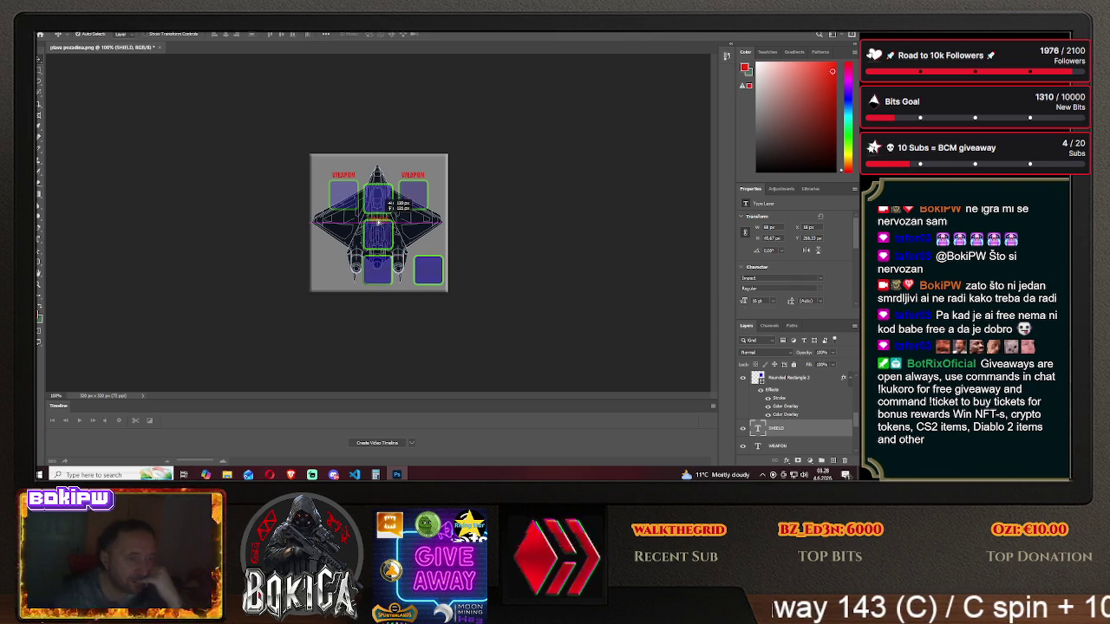
drag(379, 236, 324, 255)
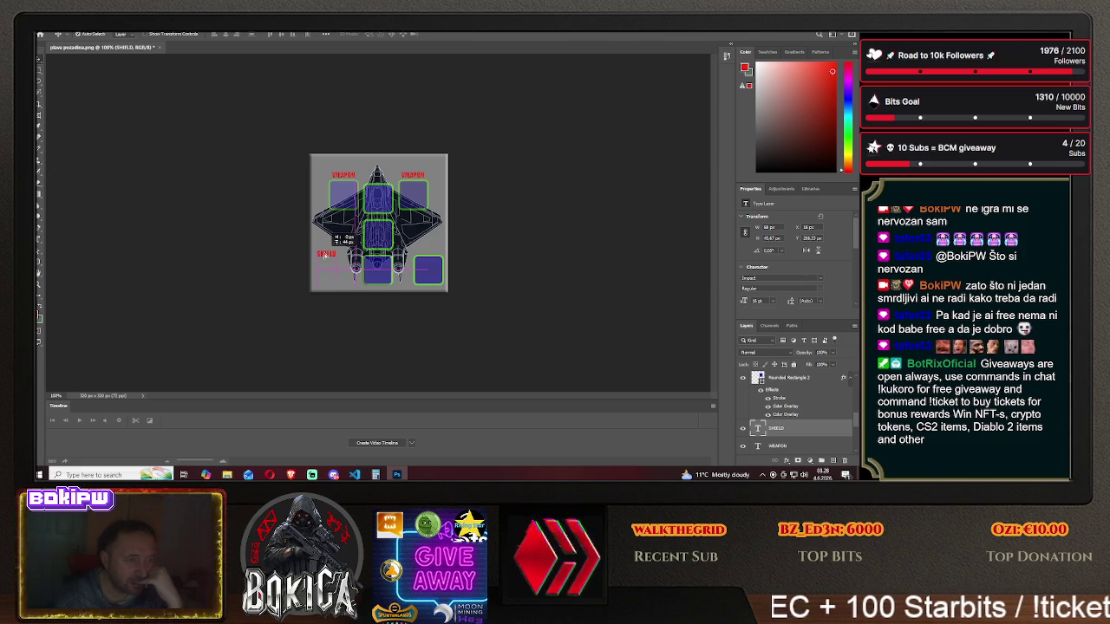
drag(325, 254, 322, 256)
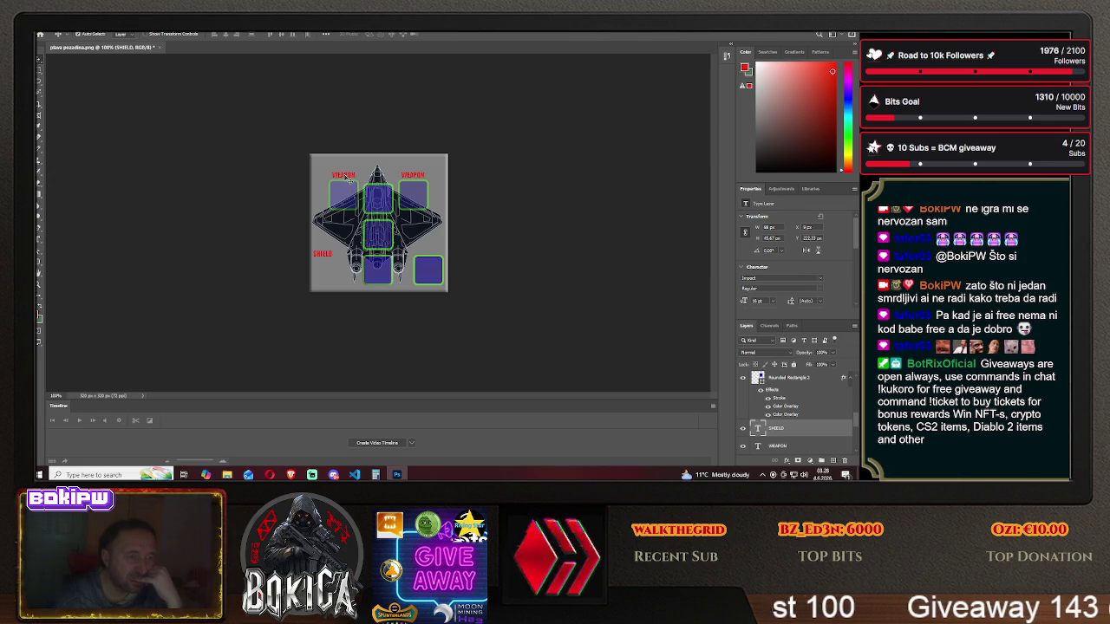
drag(347, 177, 326, 164)
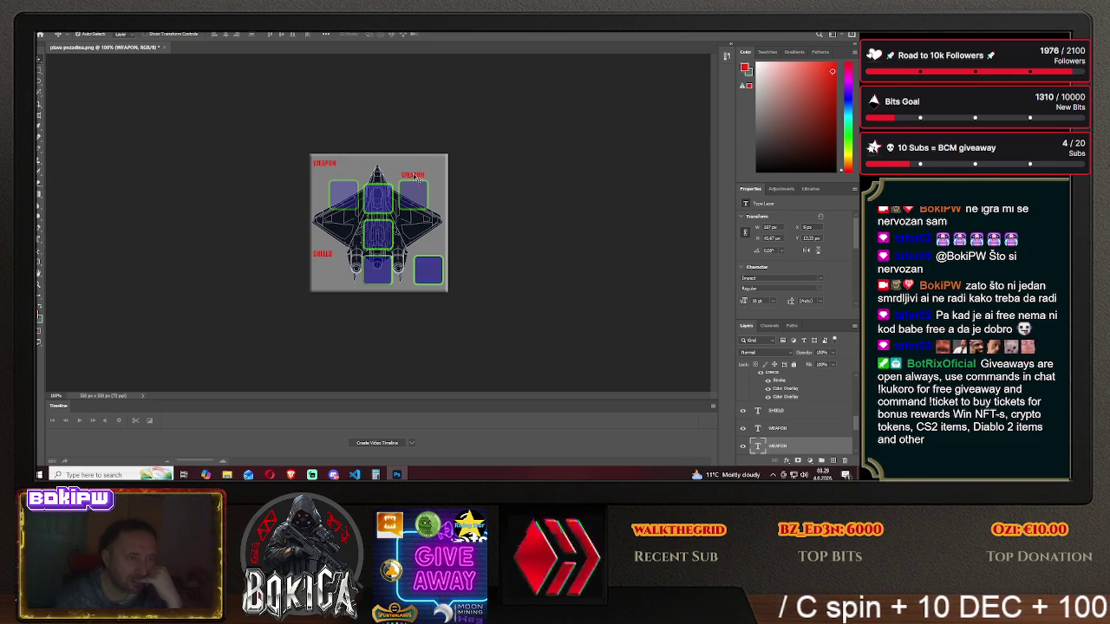
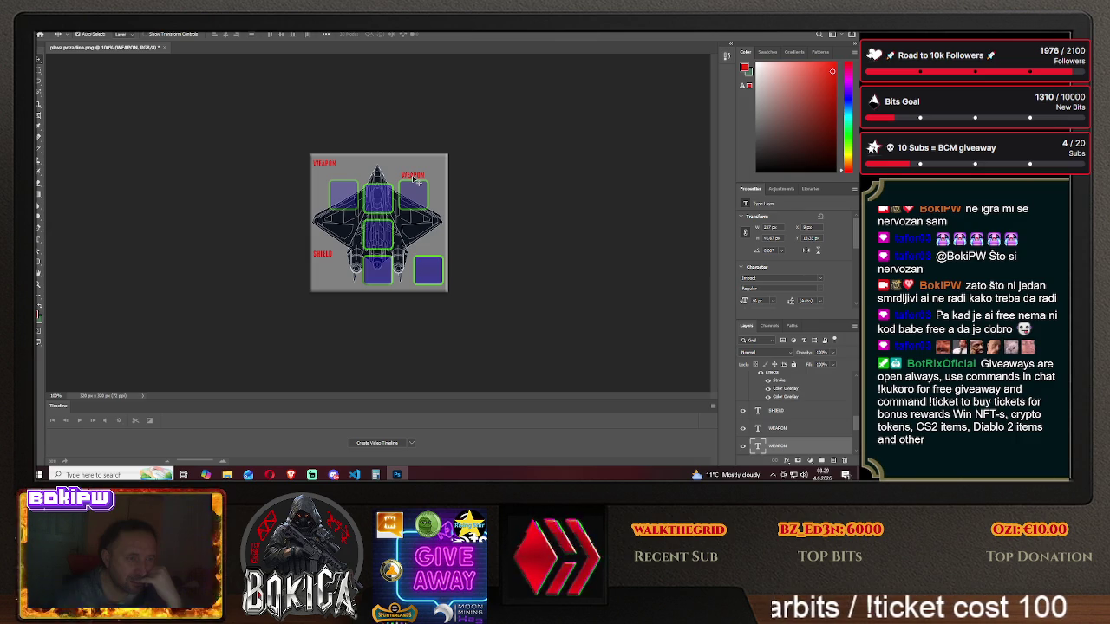
- Drag the second WEAPON label to the top-right corner and place an ENGINE label just below SHIELD
drag(414, 178, 432, 166)
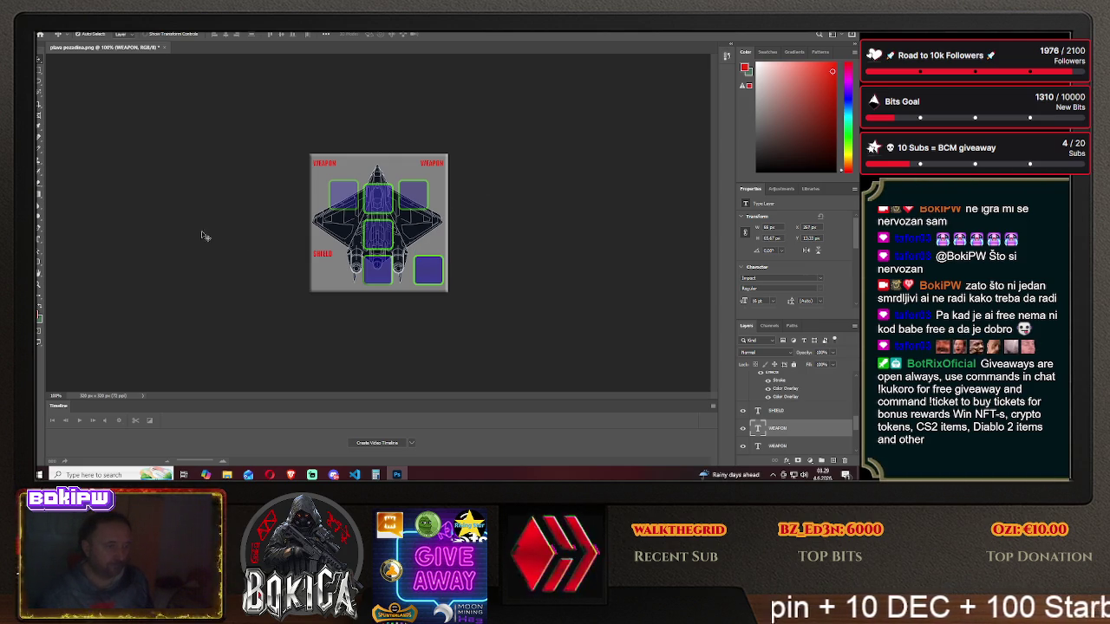
click(37, 247)
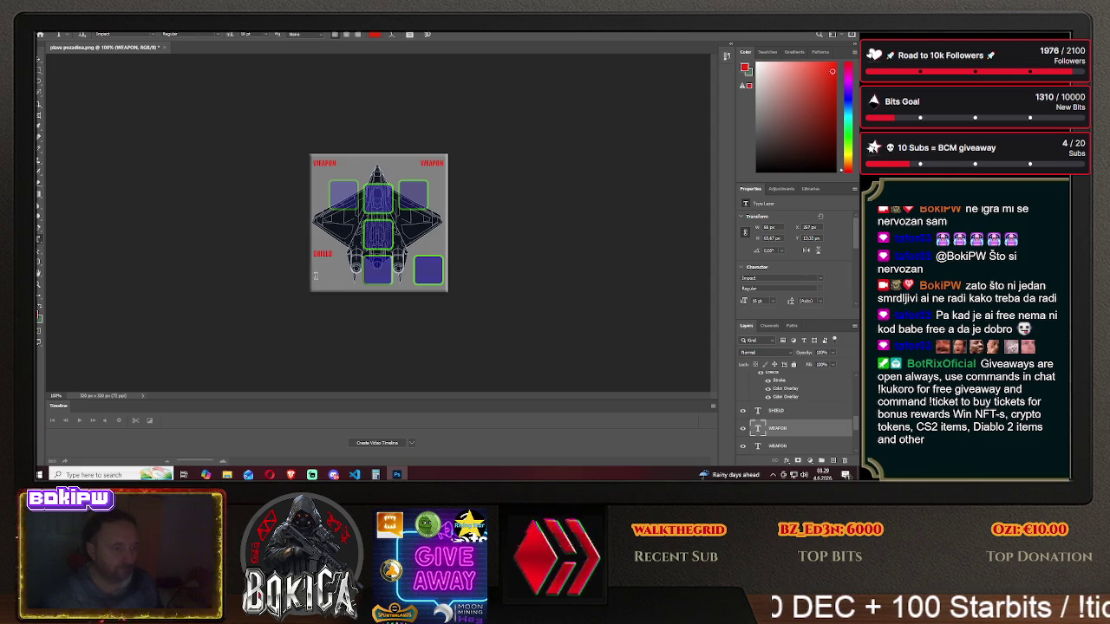
drag(318, 271, 359, 292)
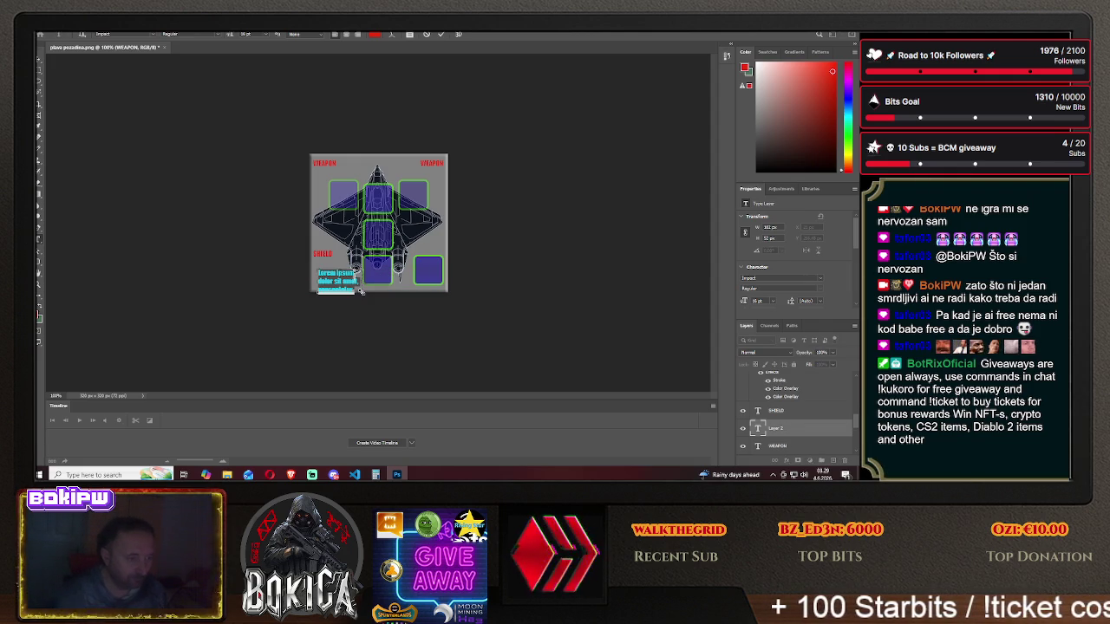
text(ARMOR)
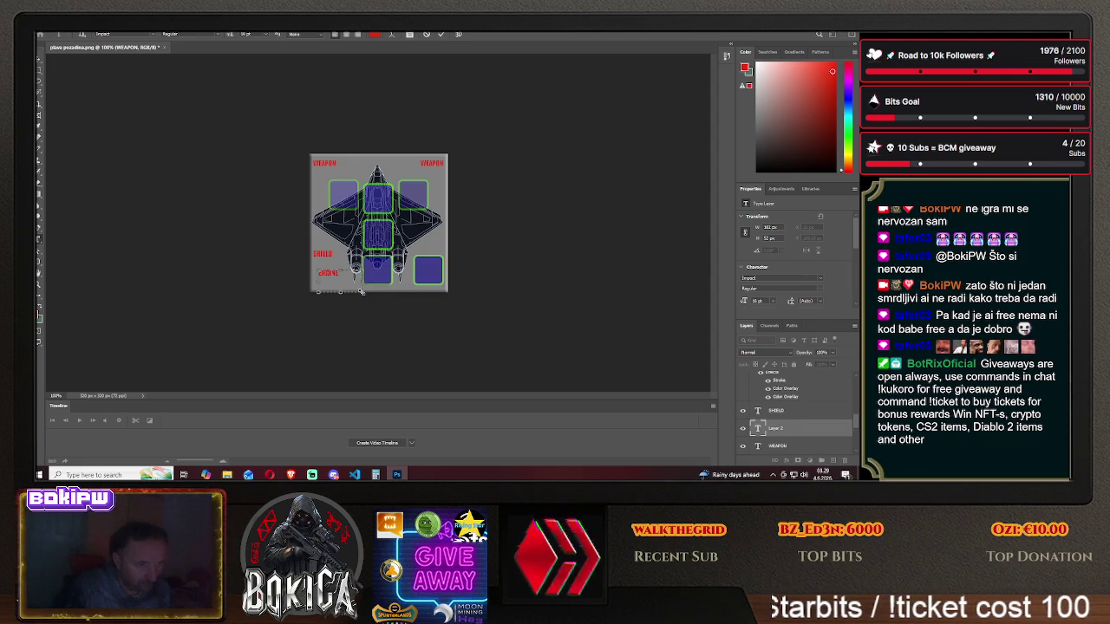
click(41, 67)
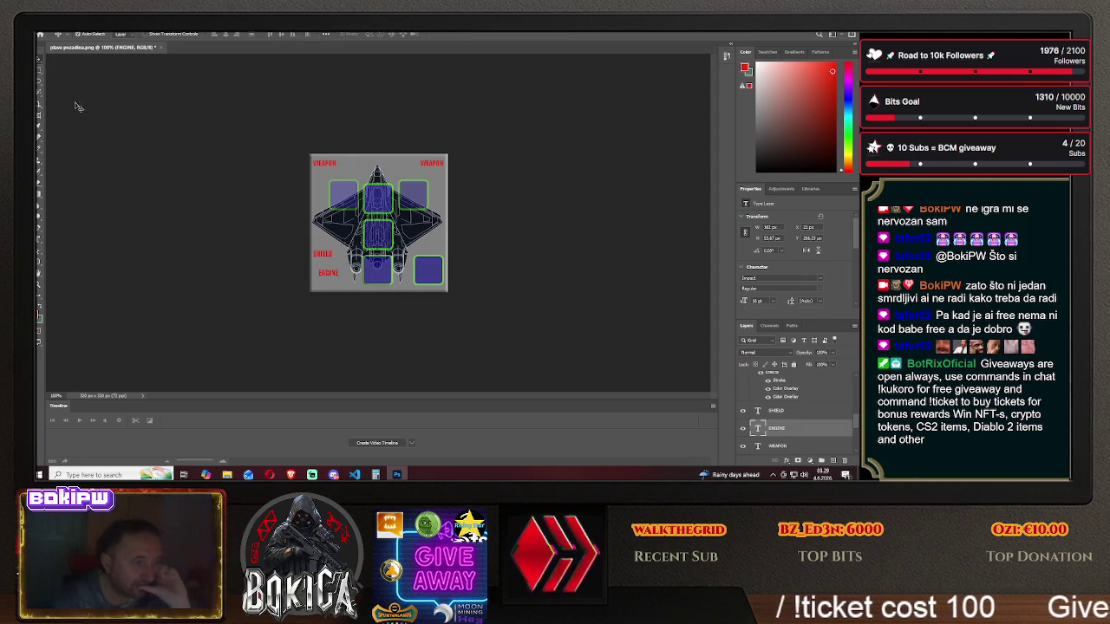
drag(332, 275, 325, 282)
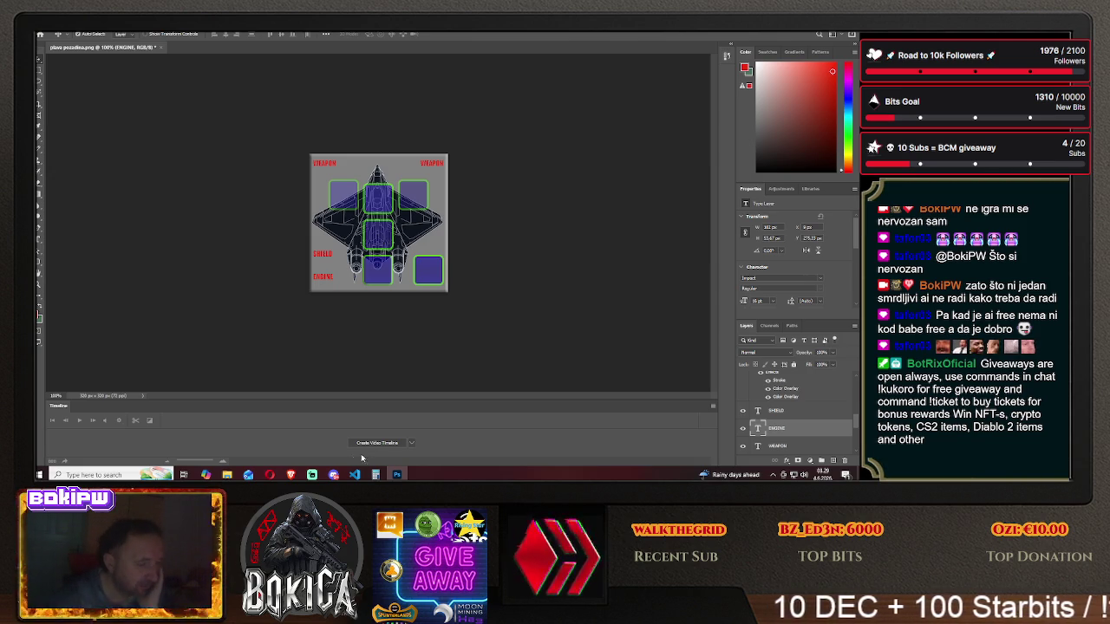
click(291, 474)
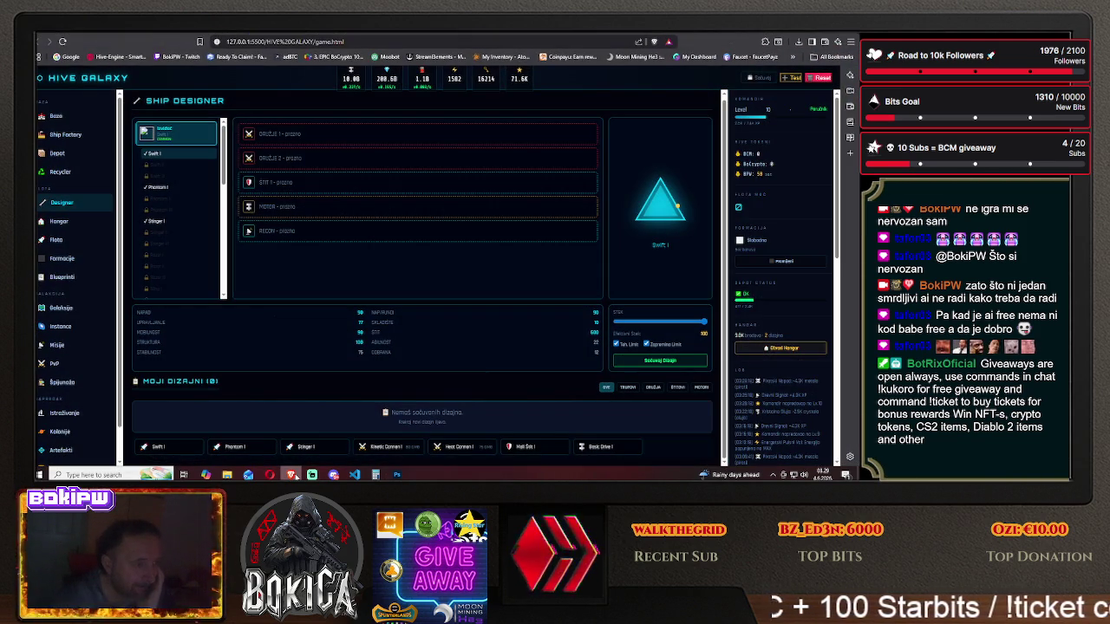
click(291, 474)
click(293, 475)
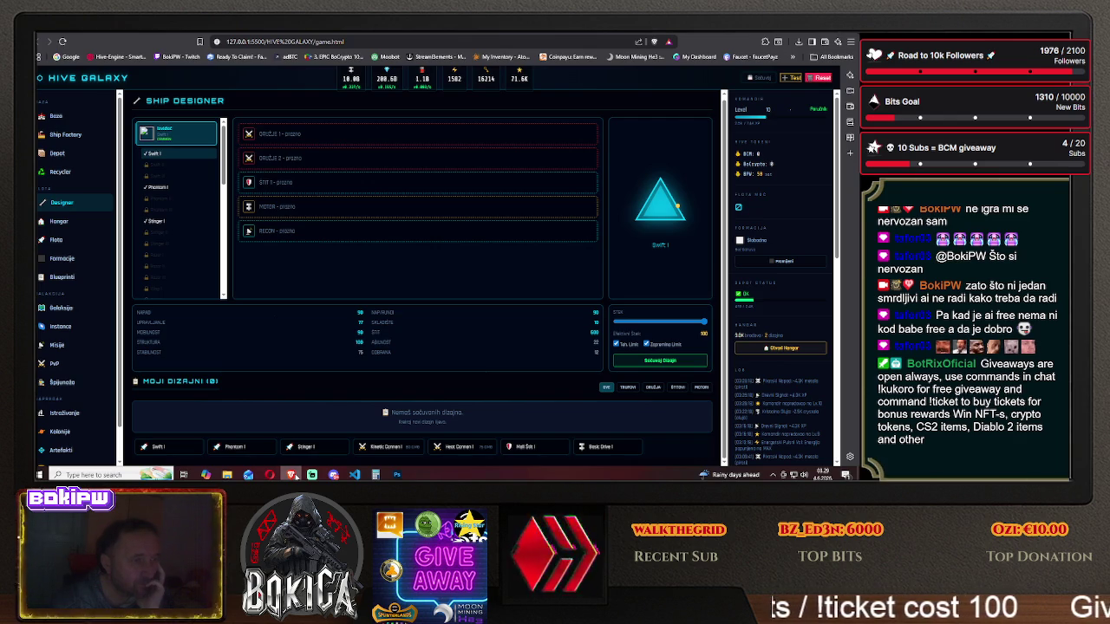
click(294, 475)
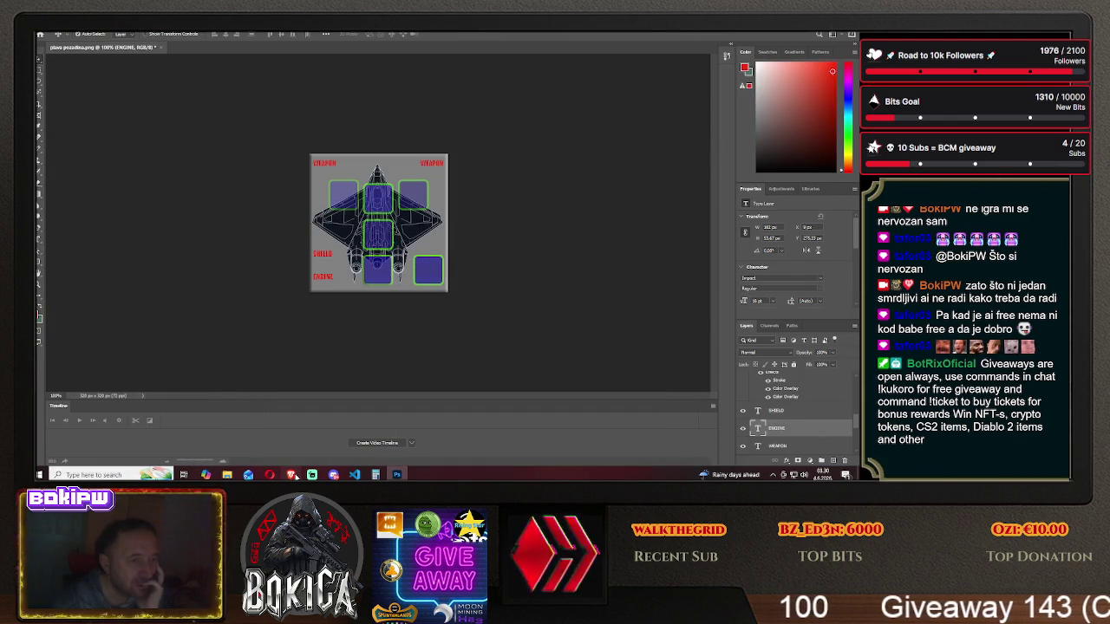
click(293, 475)
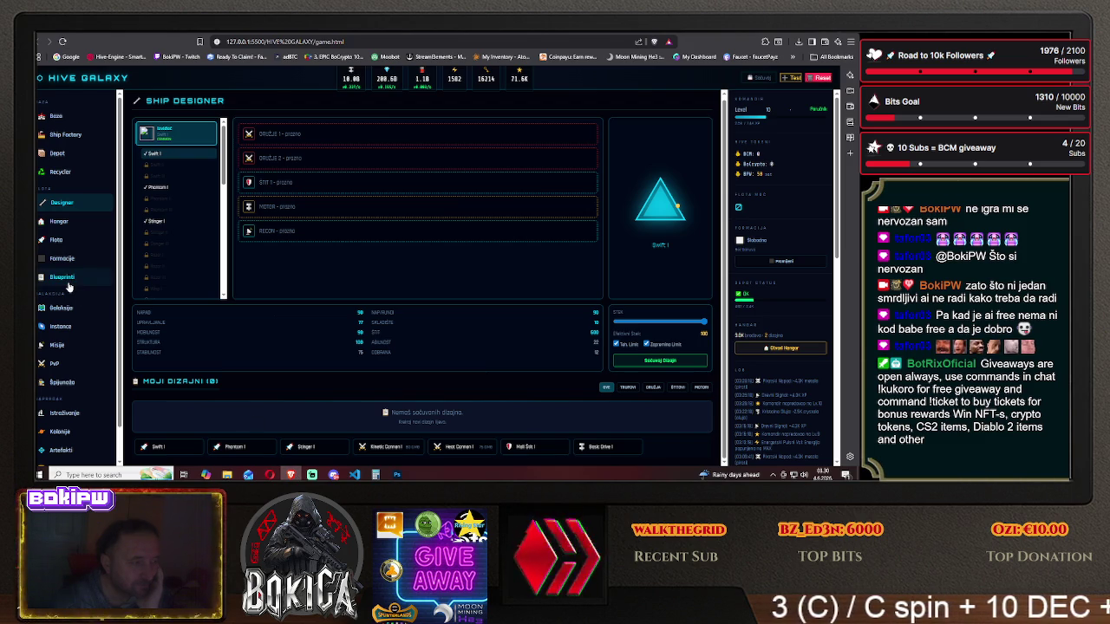
click(64, 278)
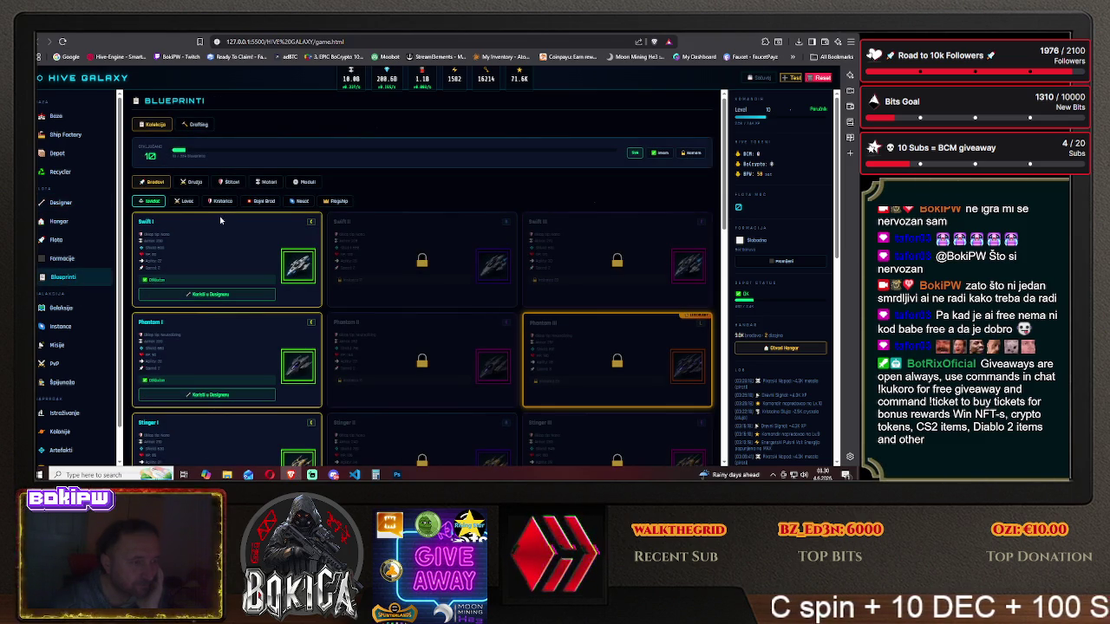
click(303, 183)
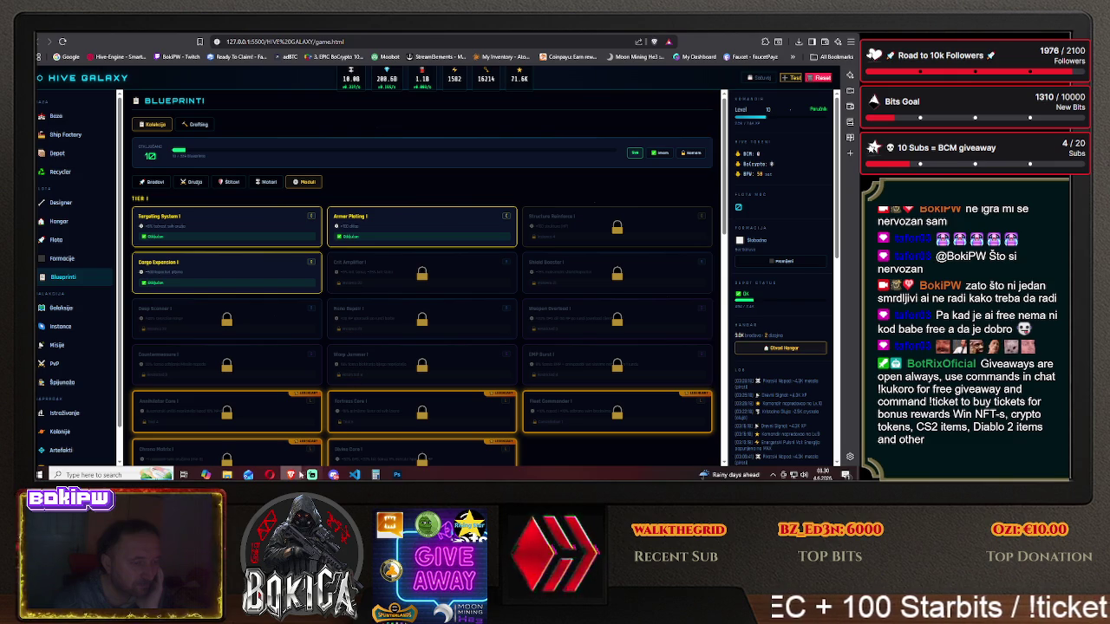
click(295, 475)
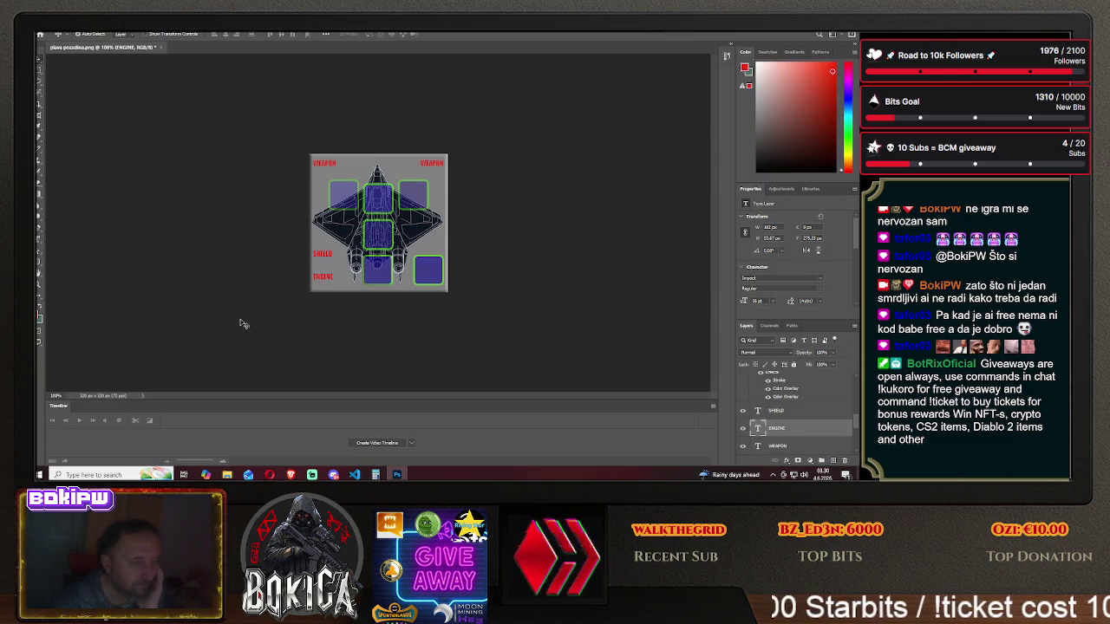
click(40, 242)
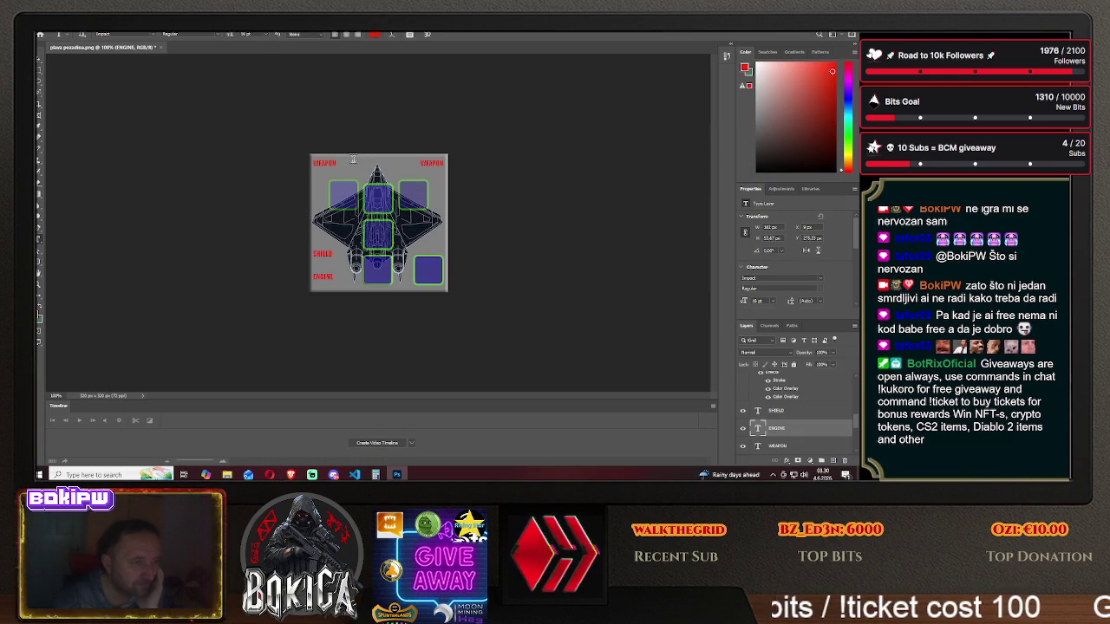
- Type the SPECIAL label near the canvas top and drag it to the lower right
drag(351, 159, 387, 179)
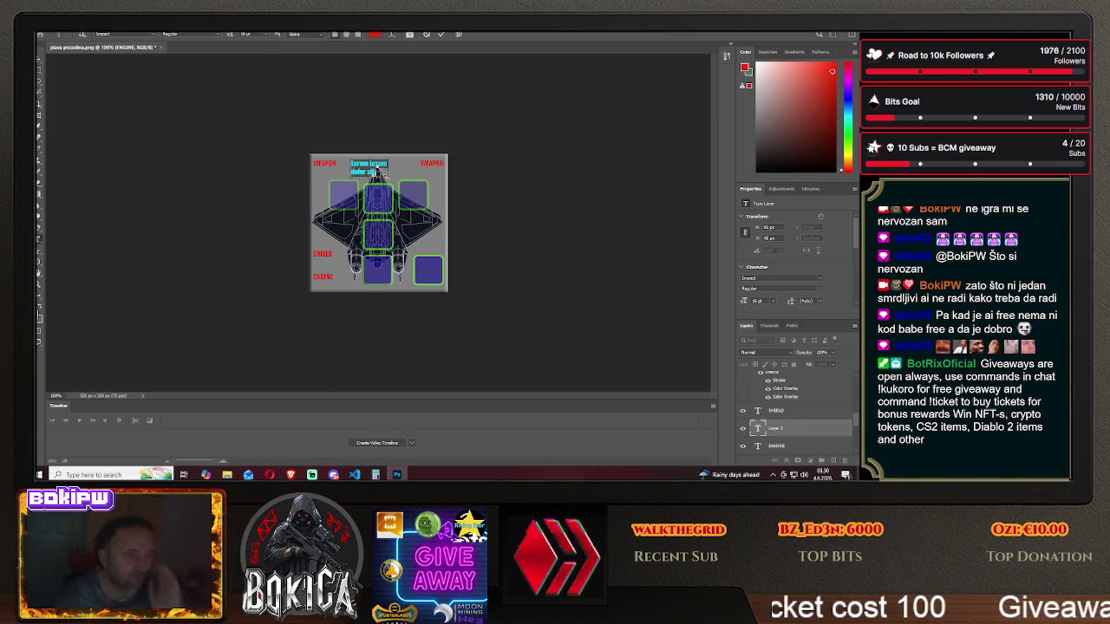
text(W)
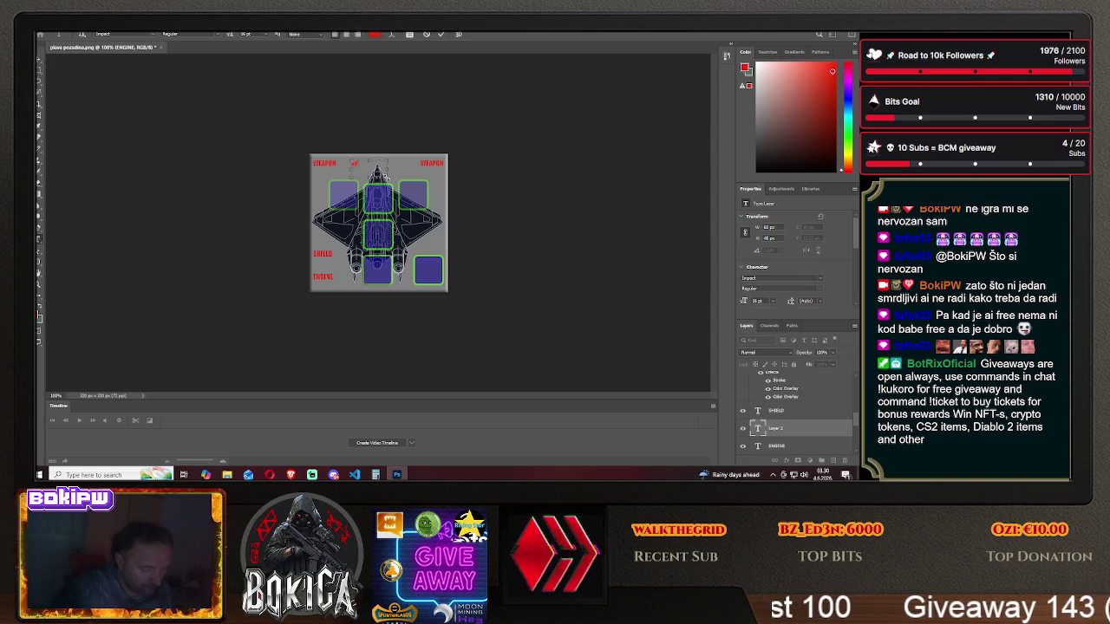
text(pecial)
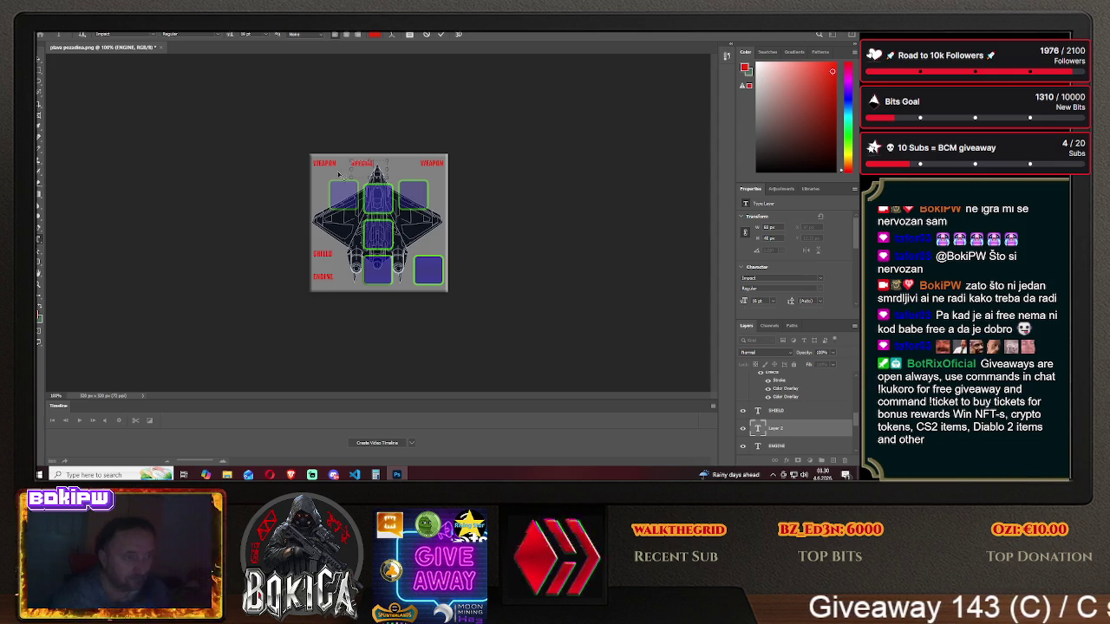
click(39, 59)
drag(364, 168, 432, 249)
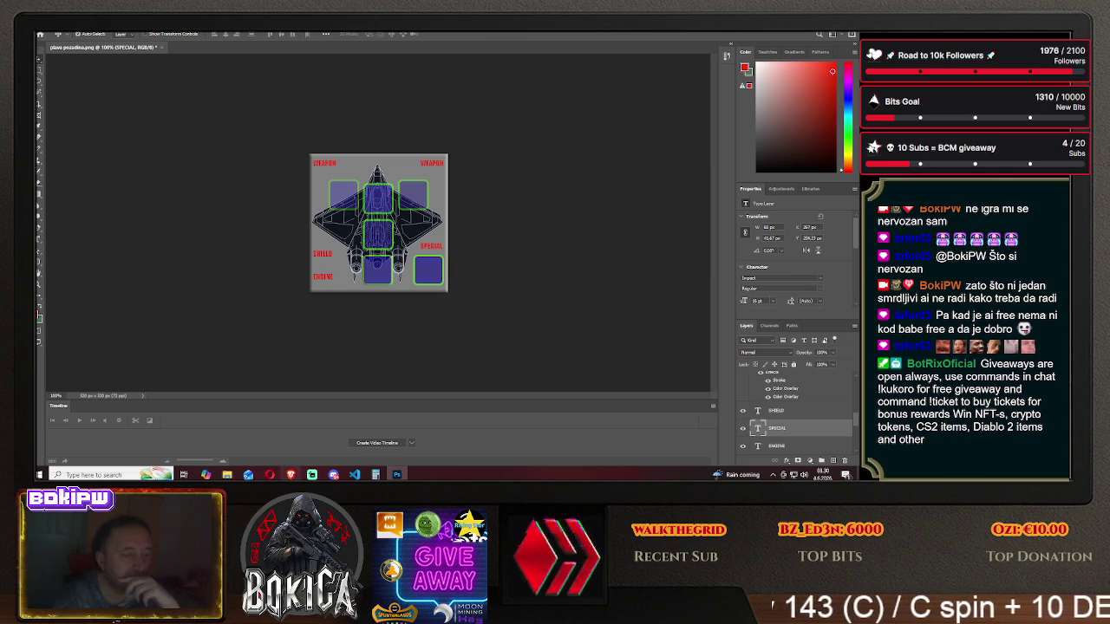
click(290, 475)
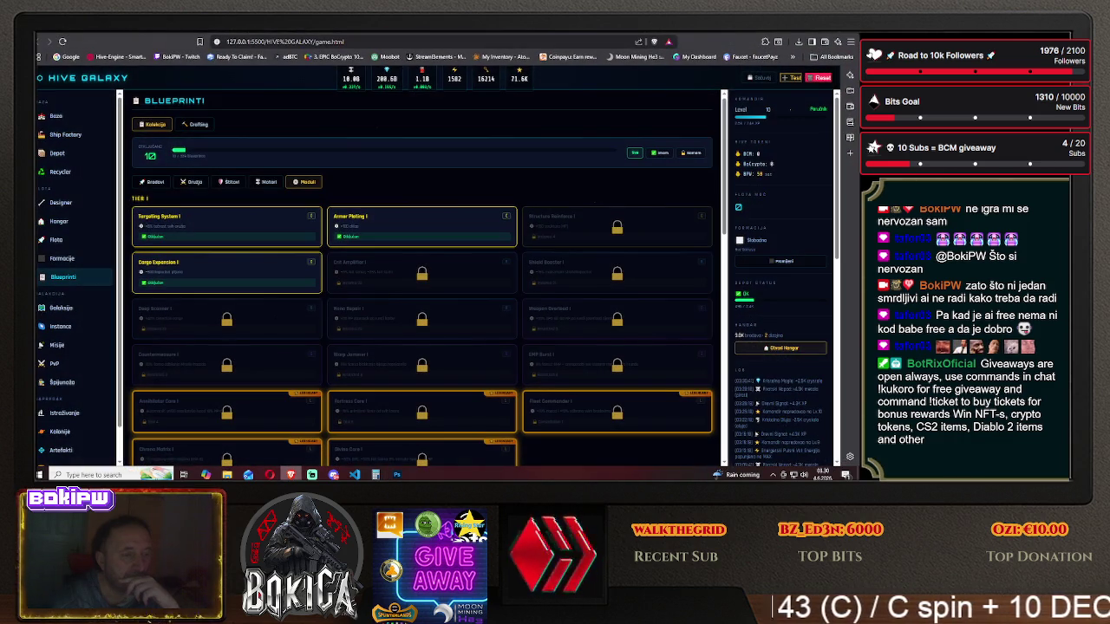
- Open Hive Galaxy's Designer page and compare it against the Photoshop slot layout
click(57, 204)
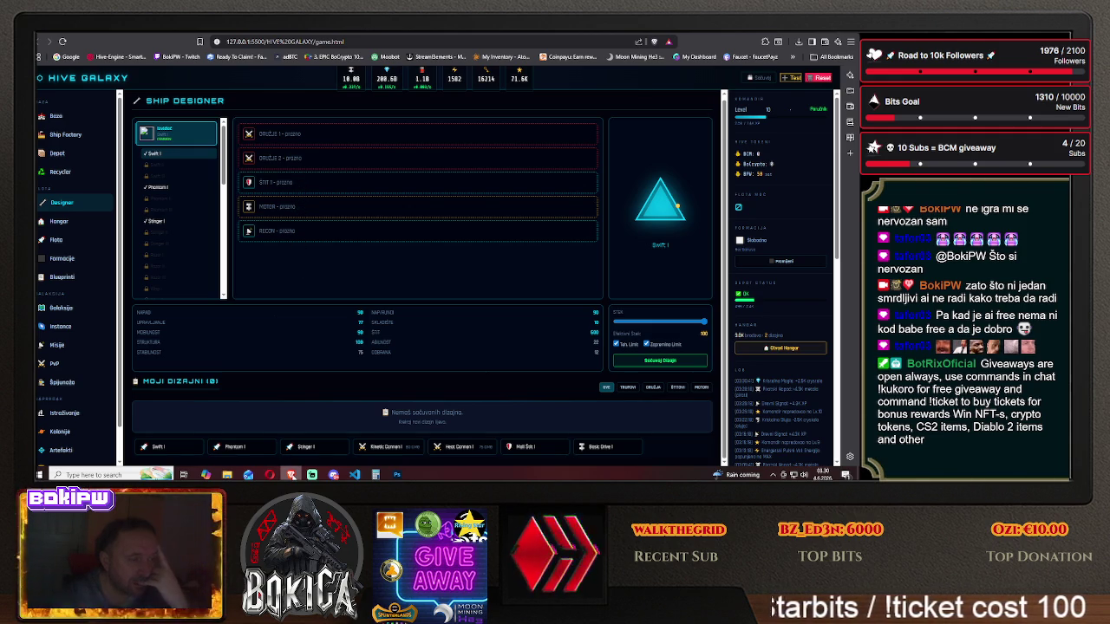
click(291, 474)
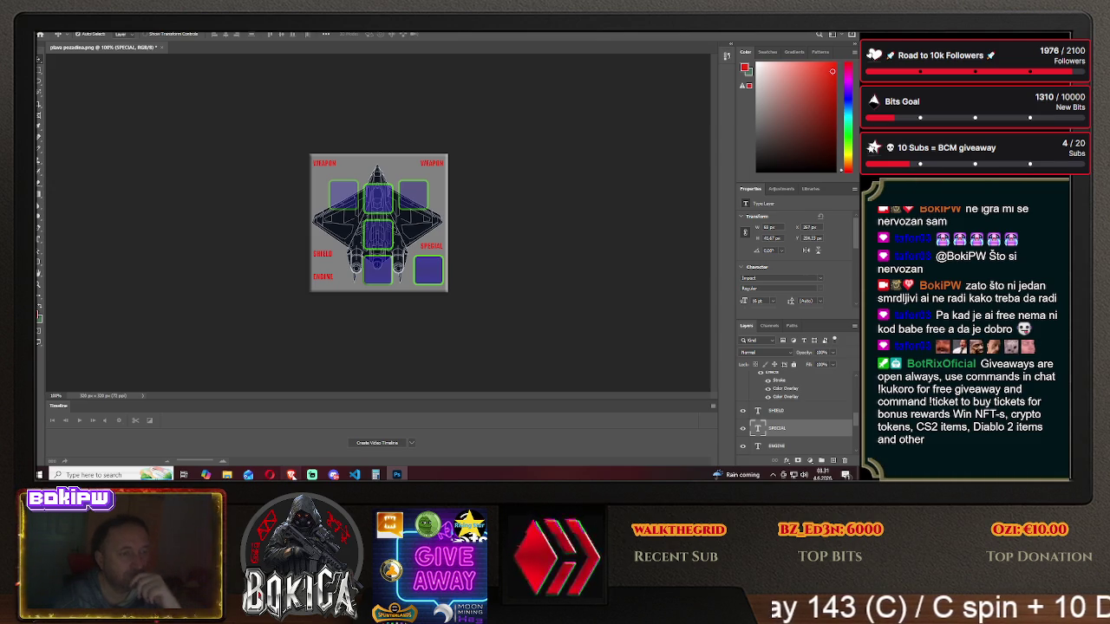
click(292, 474)
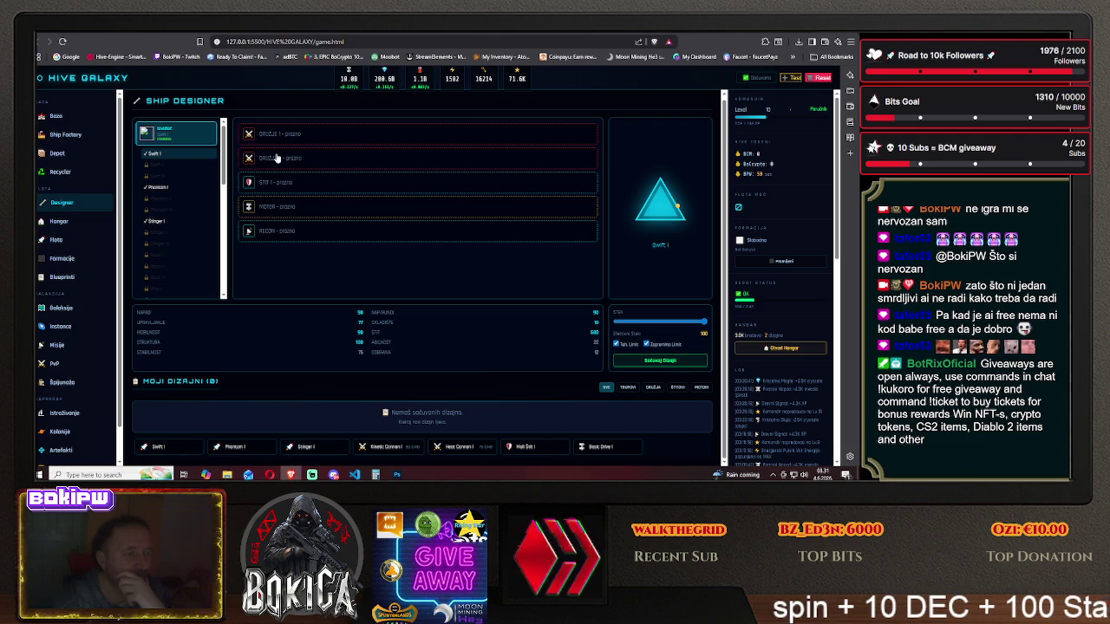
click(293, 473)
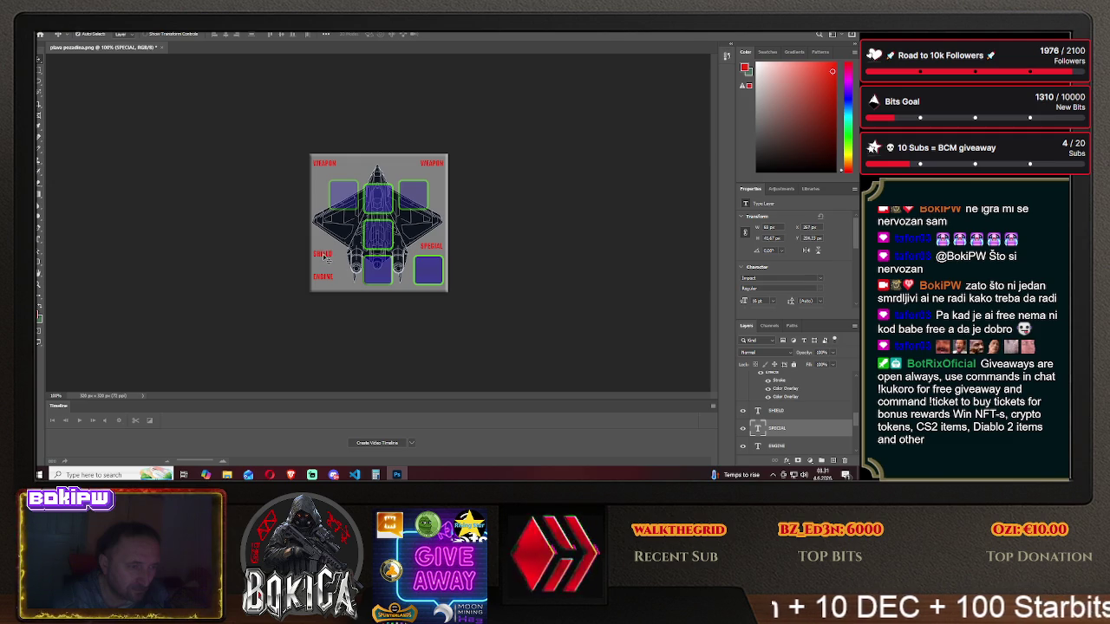
- Try the SHIELD label near the ship's centre, then settle it back at the left edge
drag(323, 256, 379, 230)
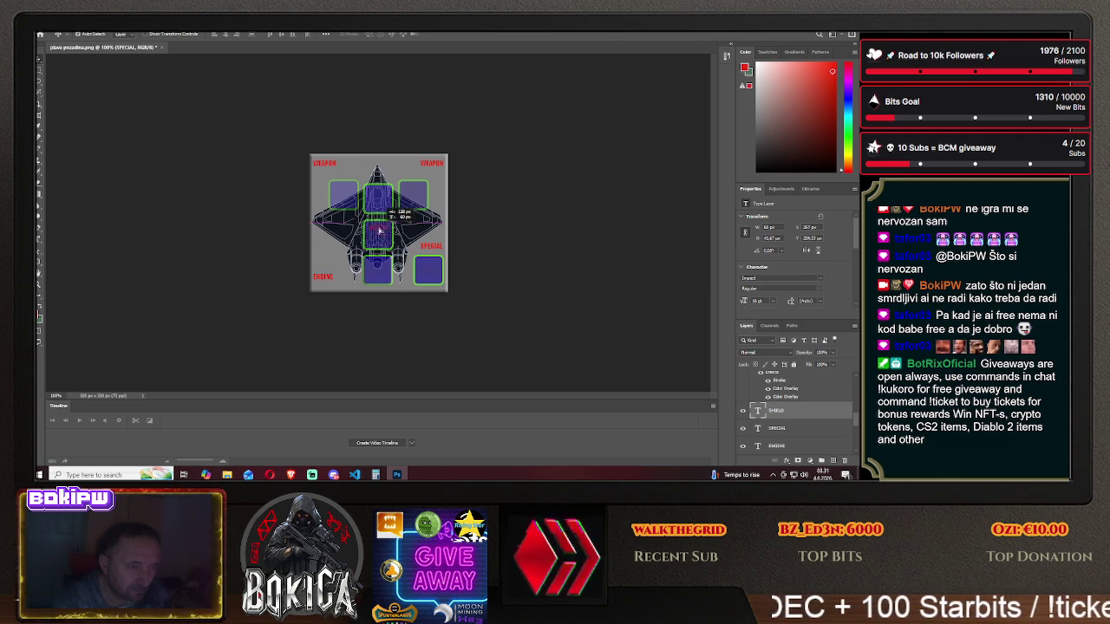
drag(378, 230, 324, 243)
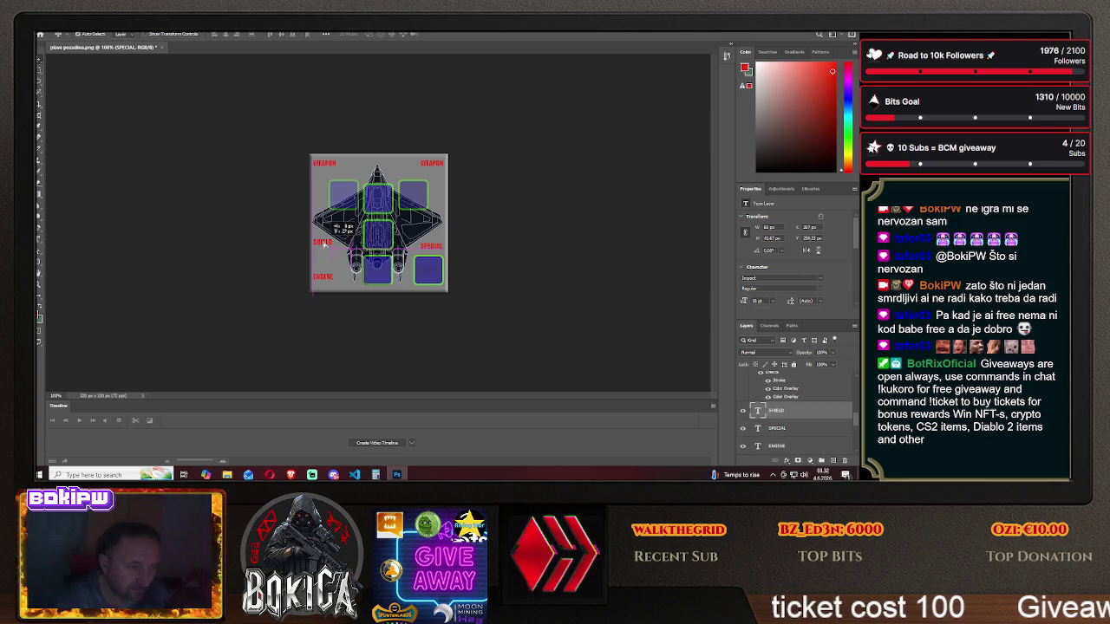
drag(323, 244, 323, 243)
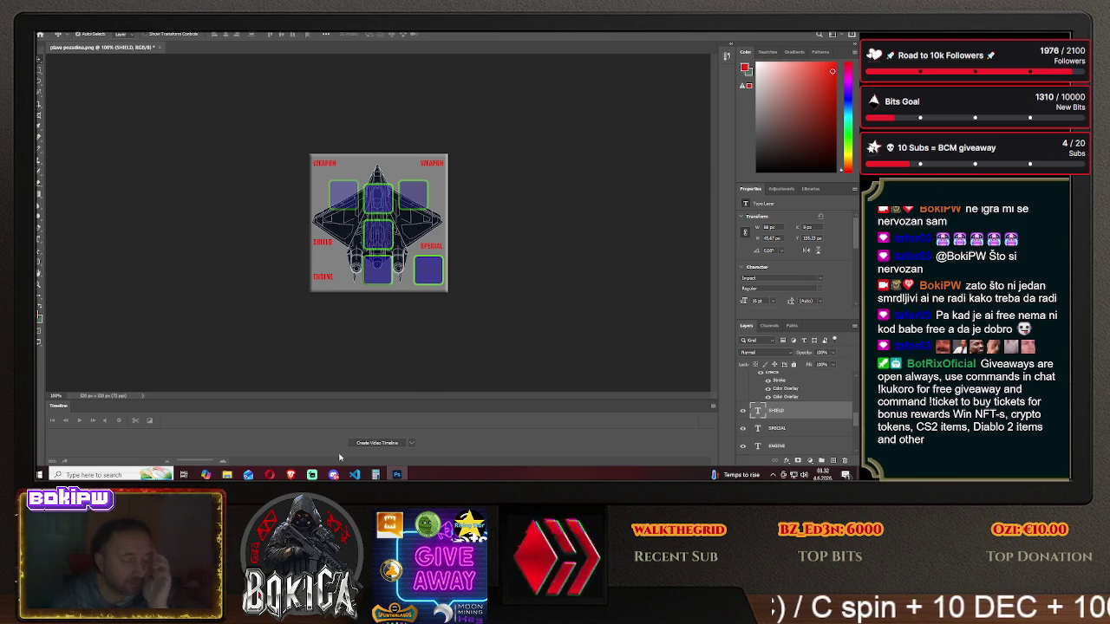
click(292, 474)
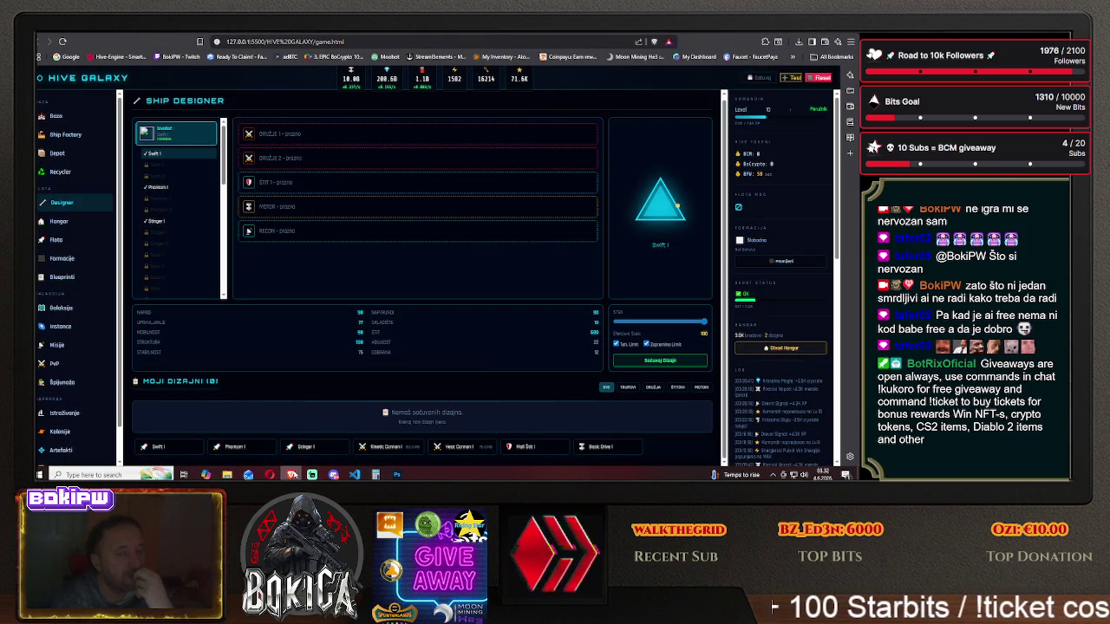
click(292, 474)
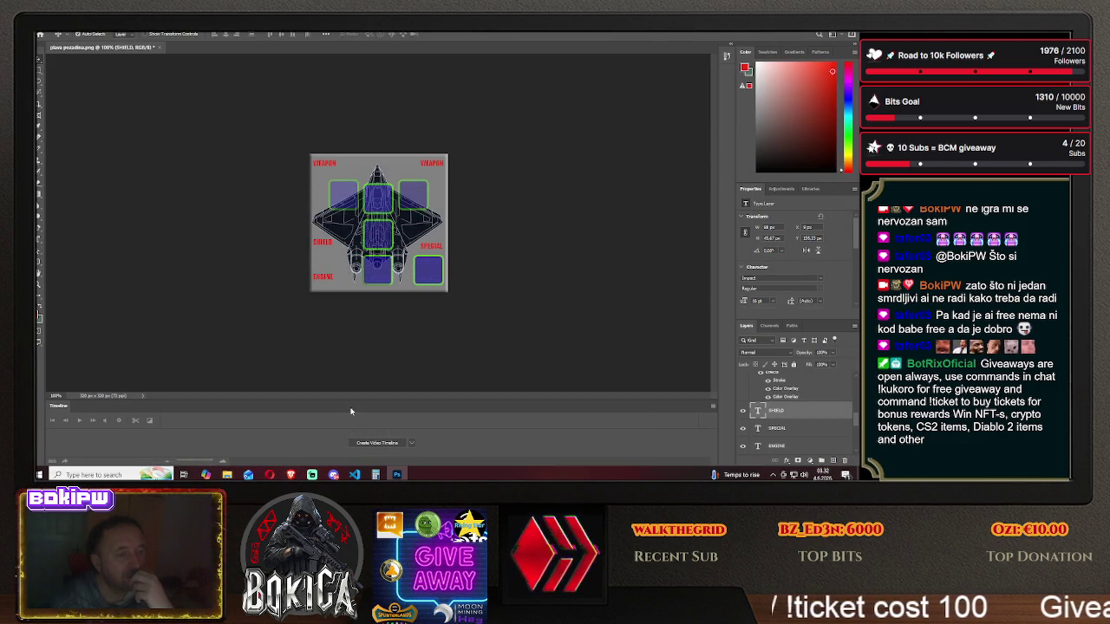
- Switch between the Ship Designer page and the Photoshop slot layout, ending in Photoshop
click(291, 474)
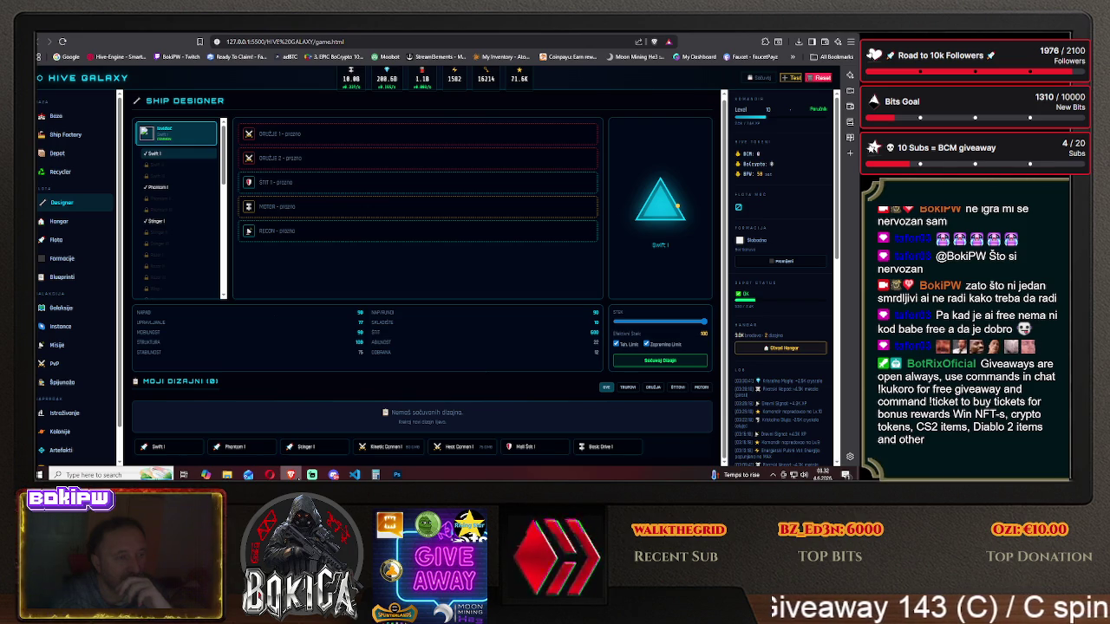
key(alt+Tab)
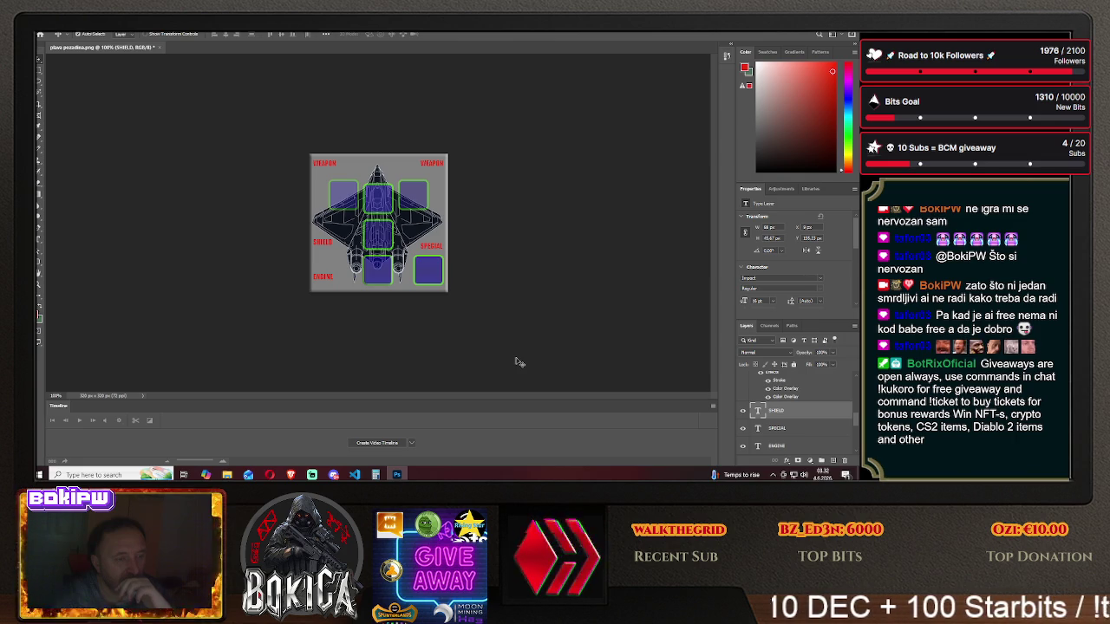
click(291, 475)
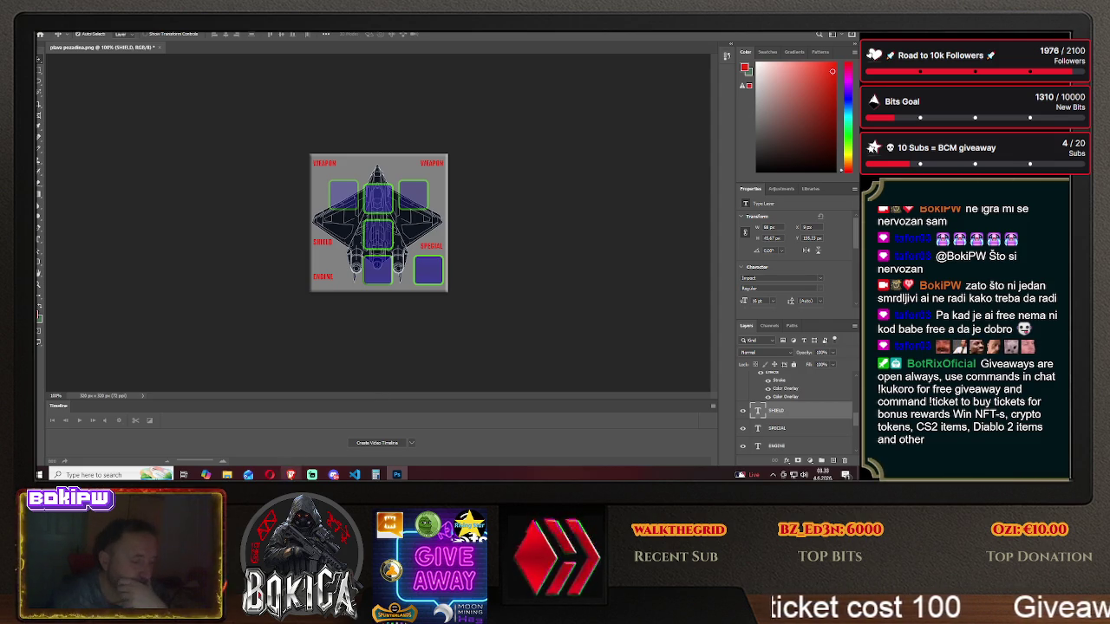
click(291, 474)
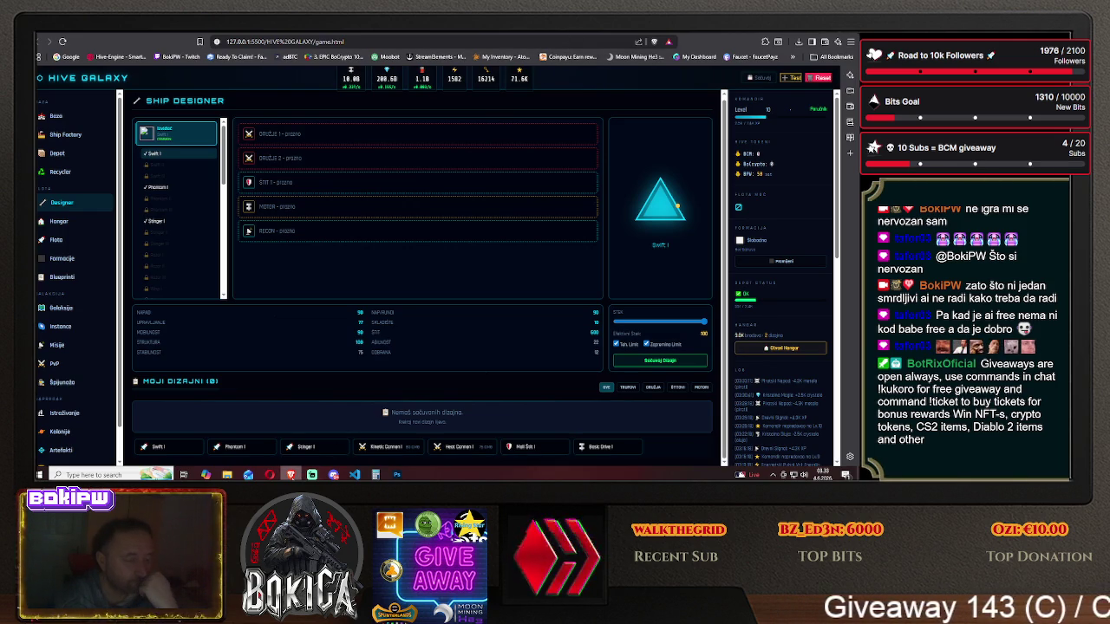
key(alt+Tab)
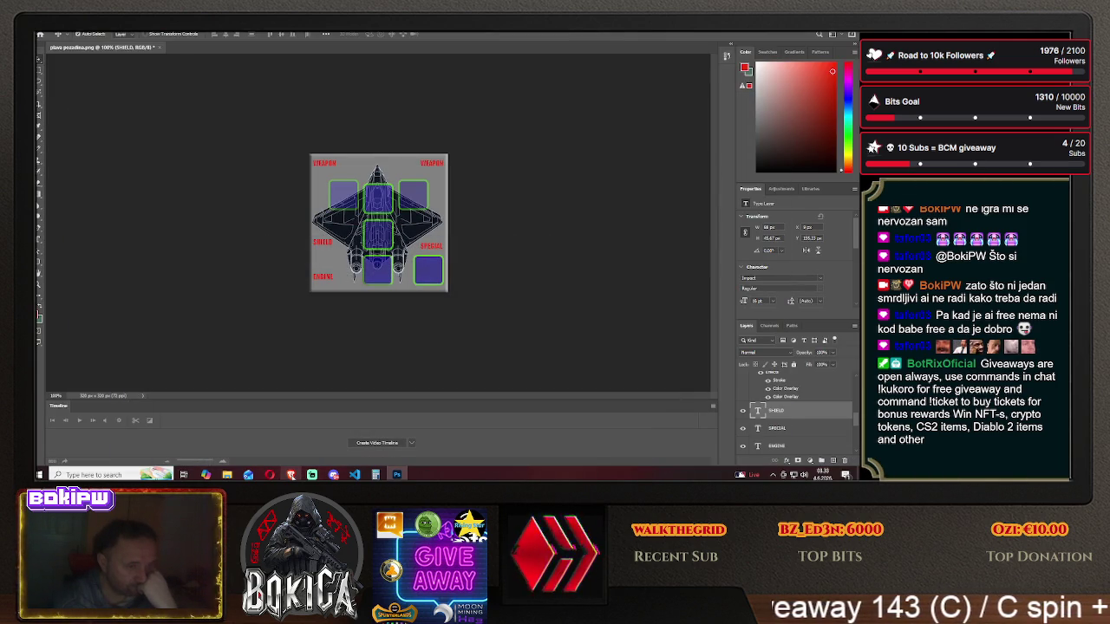